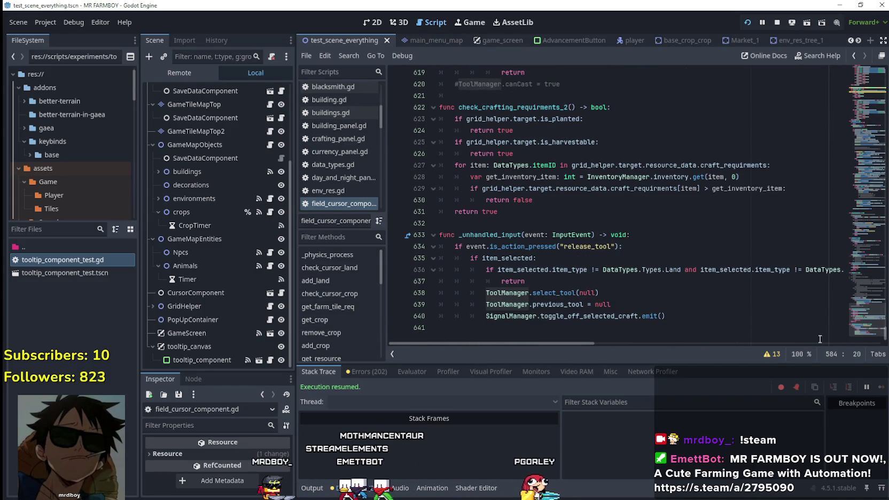
Step: Jump from the remove_resource call in add_crop to its definition at line 196 via Lookup Symbol
click(715, 319)
click(50, 229)
mouse_move(862, 321)
mouse_down()
mouse_move(839, 97)
mouse_move(844, 55)
mouse_move(835, 121)
mouse_up()
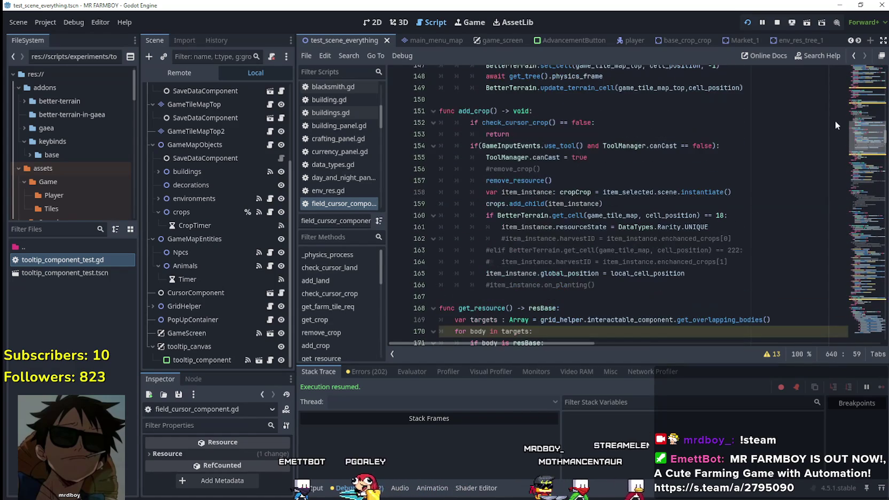
double_click(496, 181)
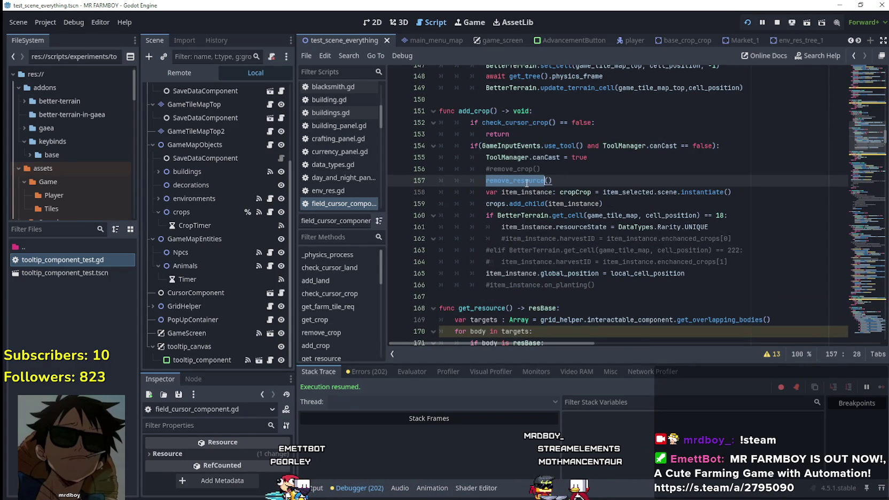
right_click(522, 180)
click(555, 337)
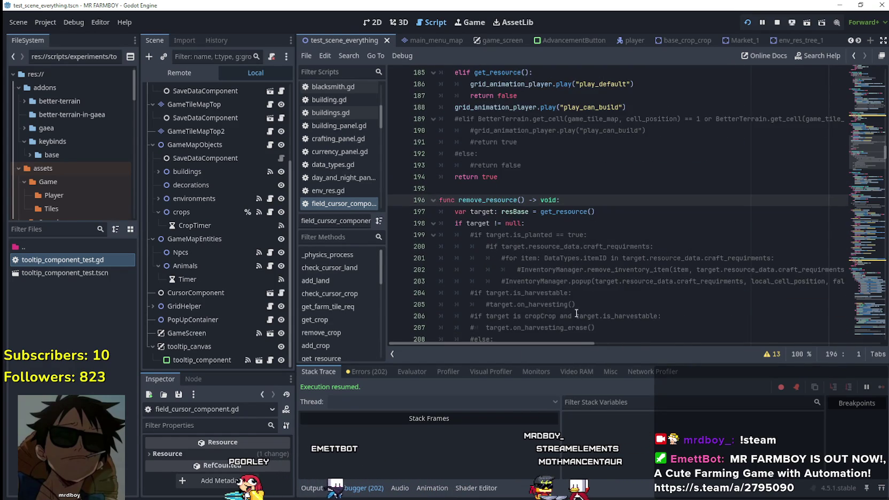
Step: Inspect the queue_free call under #else: in remove_resource, then bring up the player scene
scroll(587, 279, down, 1)
click(641, 283)
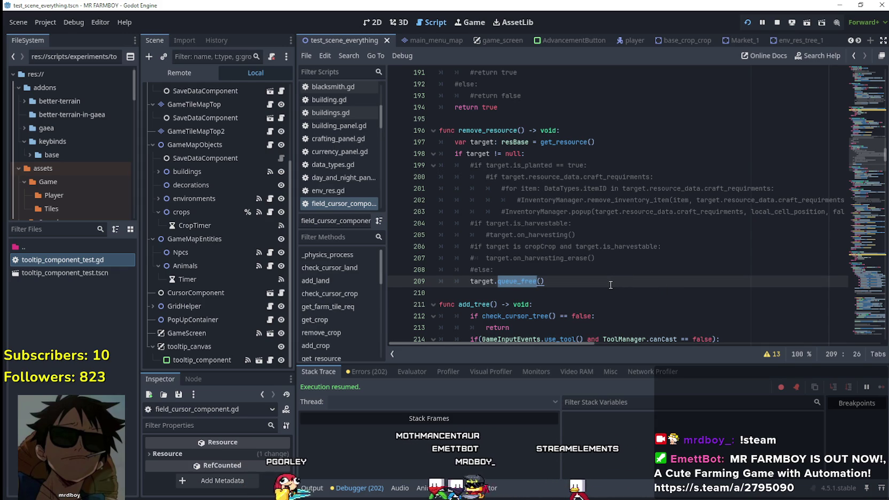
key(Up)
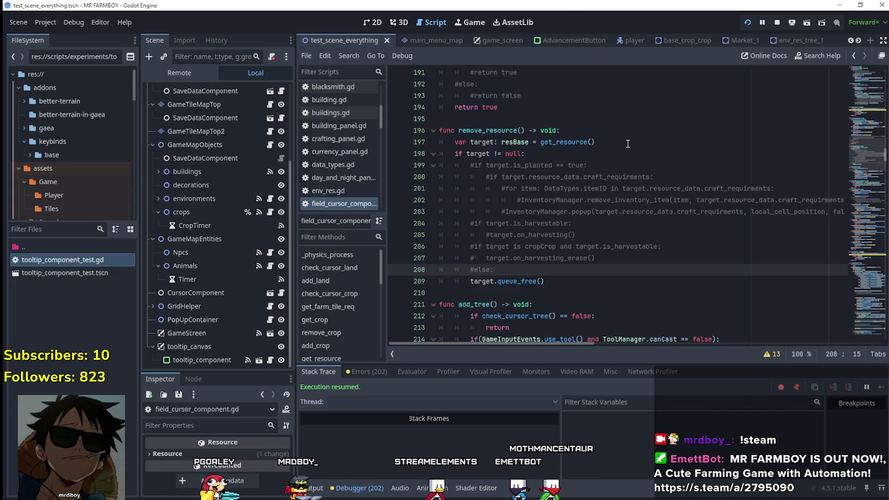
click(630, 40)
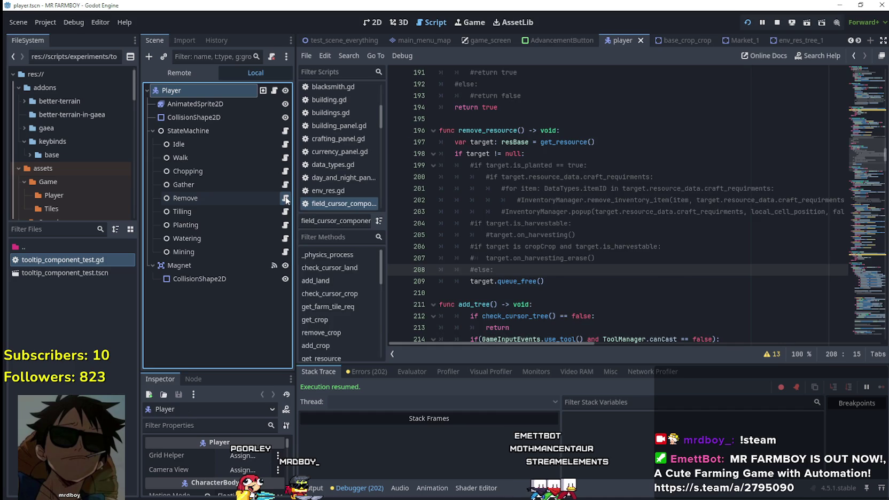
click(285, 198)
scroll(688, 291, down, 1)
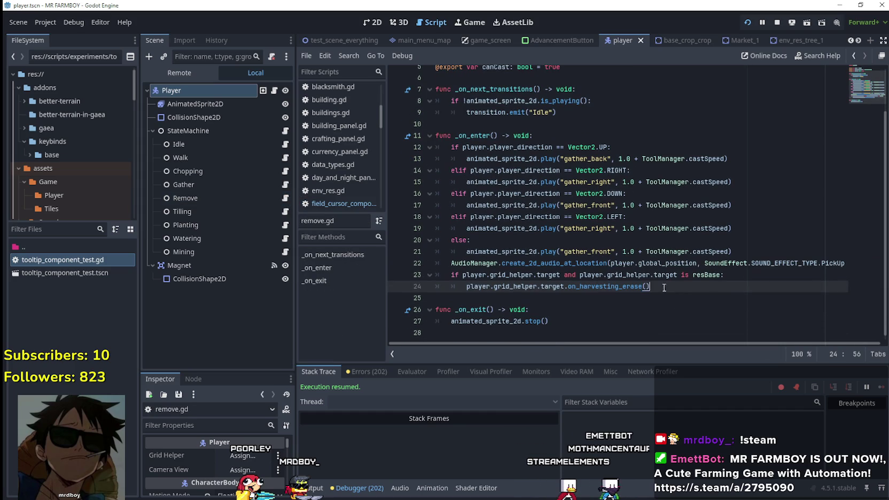
drag(650, 287, 460, 286)
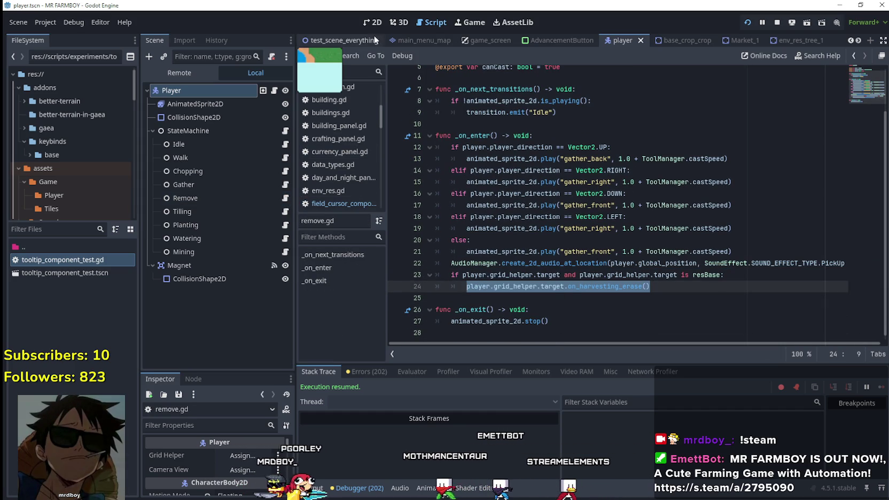
click(350, 41)
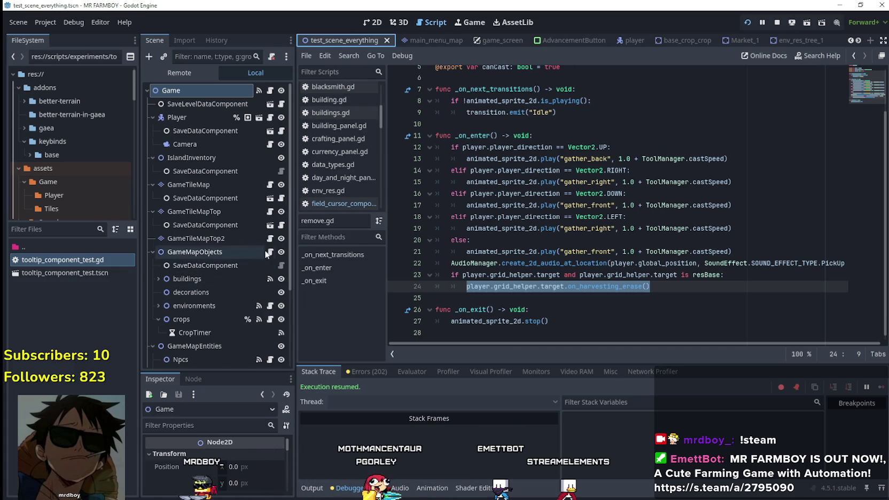
scroll(274, 240, down, 5)
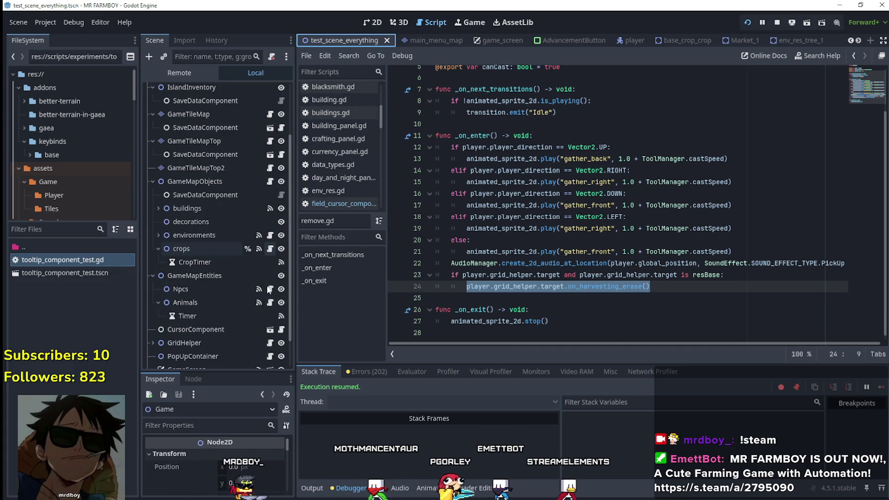
scroll(273, 310, down, 2)
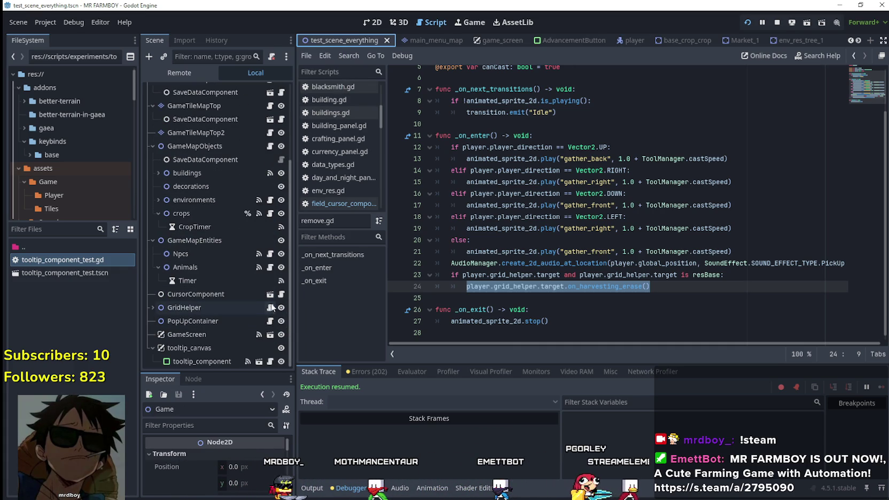
scroll(270, 315, down, 1)
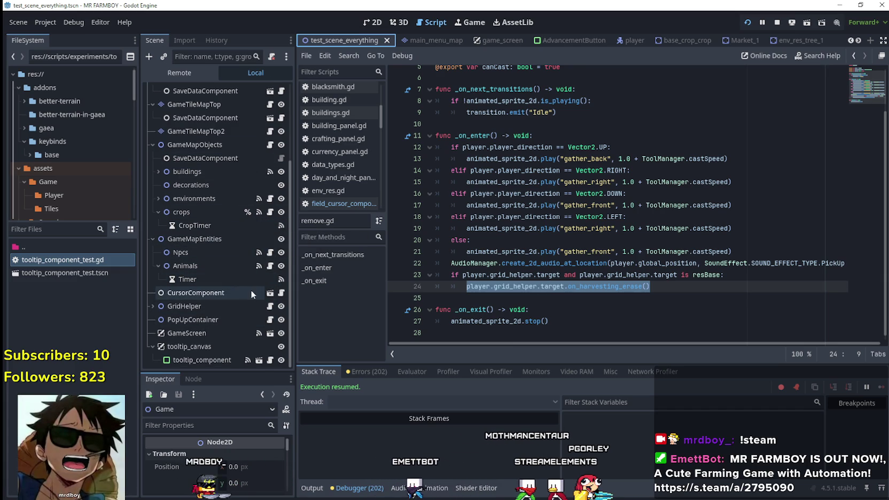
click(267, 294)
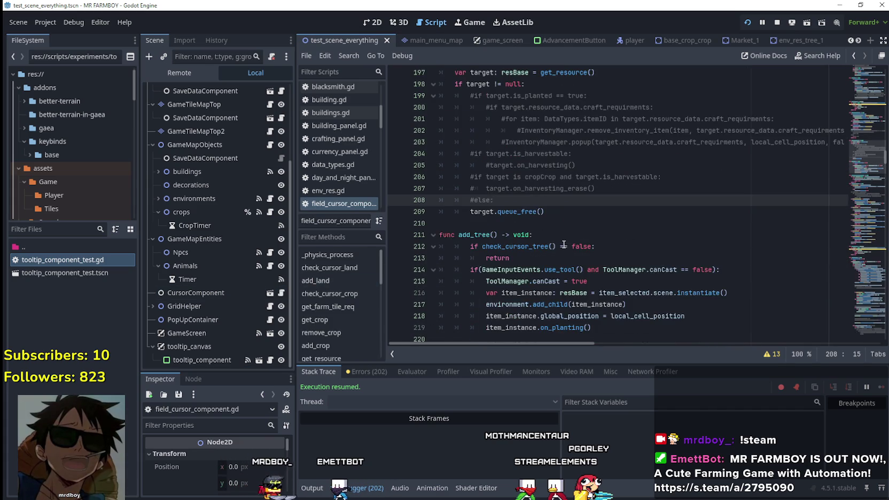
Step: Add target.on_harvesting_erase() under #else: and comment out target.queue_free()
click(538, 155)
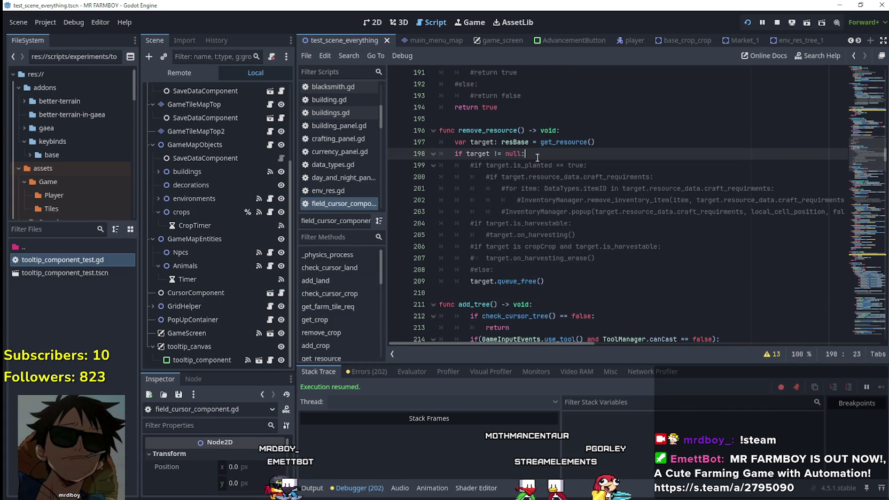
click(527, 276)
key(Up)
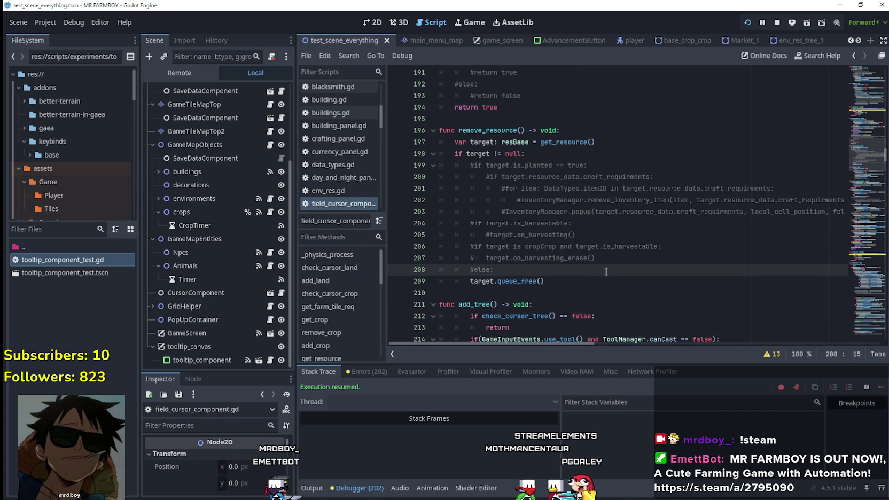
key(Return)
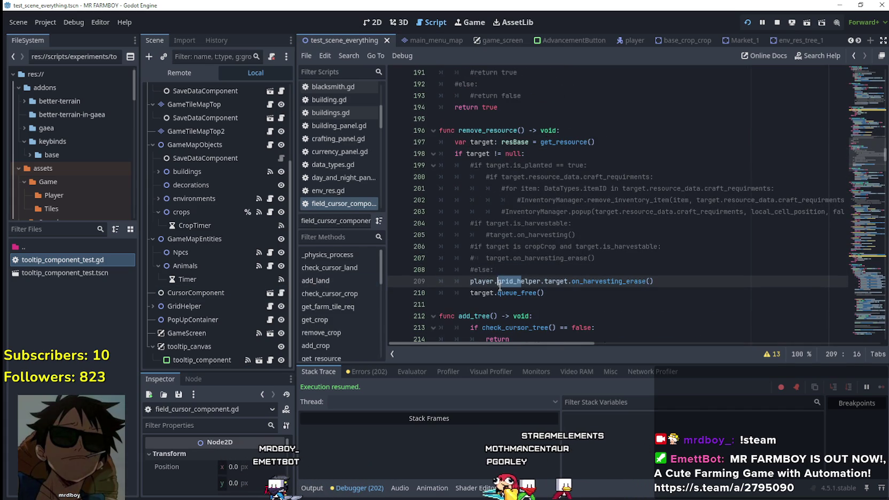
drag(515, 285, 465, 282)
key(BackSpace)
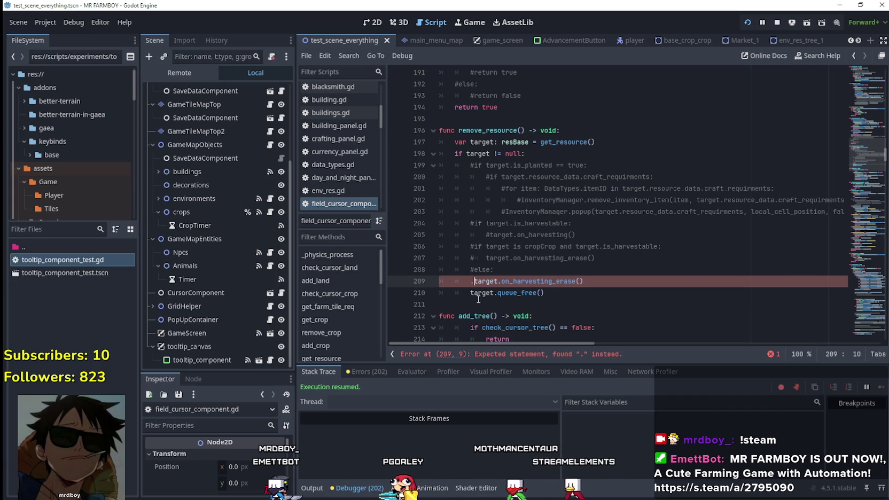
key(BackSpace)
key(Down)
key(BackSpace)
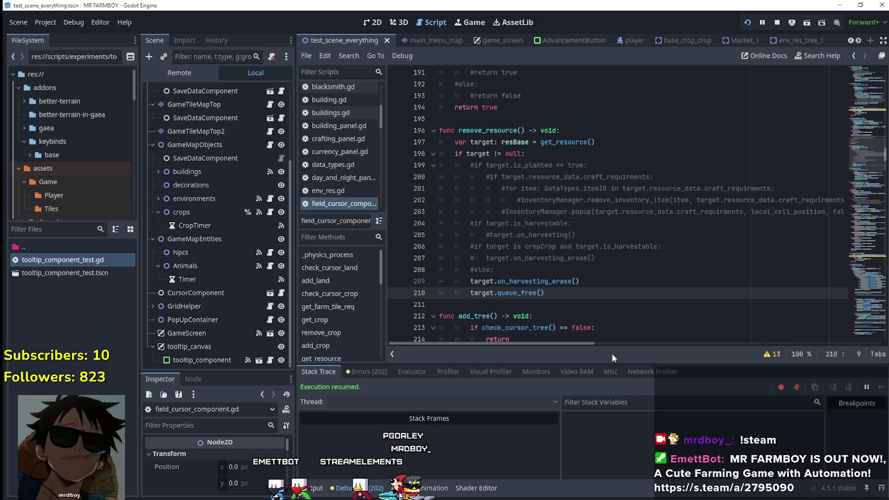
key(ctrl+k)
Step: Search all project files for on_harvesting_erase
right_click(539, 283)
click(519, 280)
double_click(519, 280)
key(ctrl+shift+f)
click(438, 302)
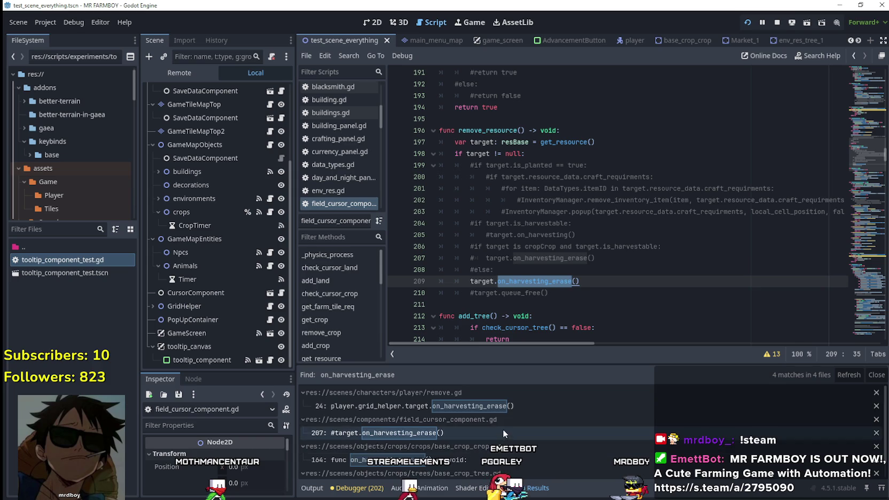
scroll(501, 410, down, 1)
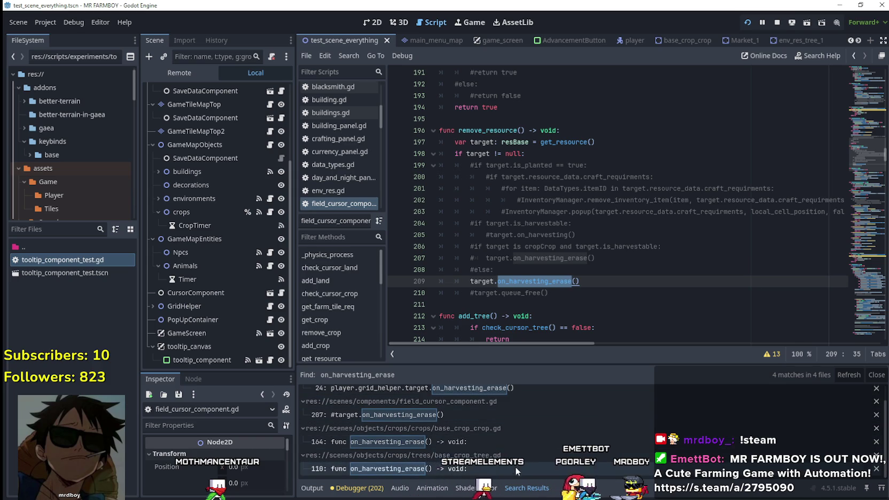
click(510, 439)
mouse_move(494, 131)
mouse_down()
mouse_move(439, 110)
mouse_move(438, 119)
mouse_up()
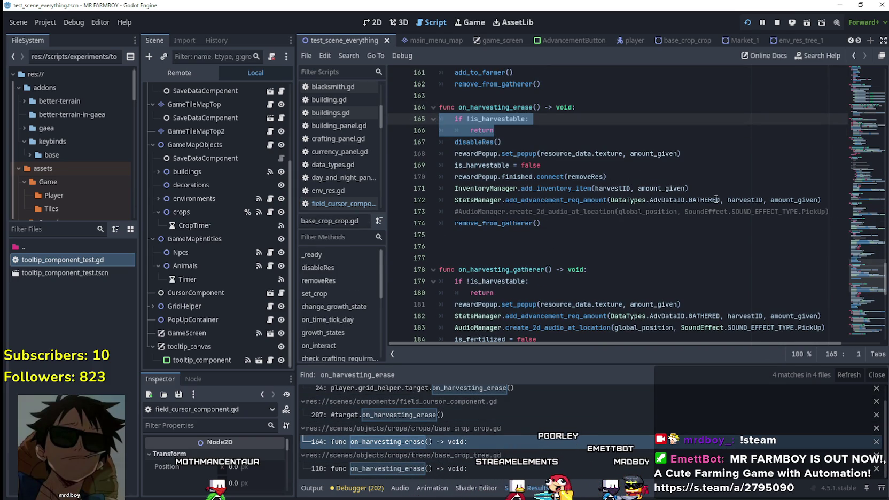
double_click(514, 120)
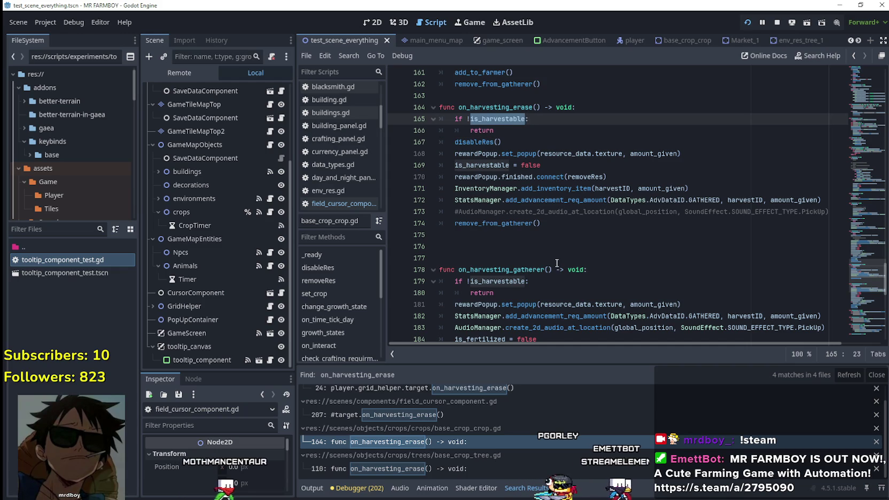
drag(494, 130, 445, 118)
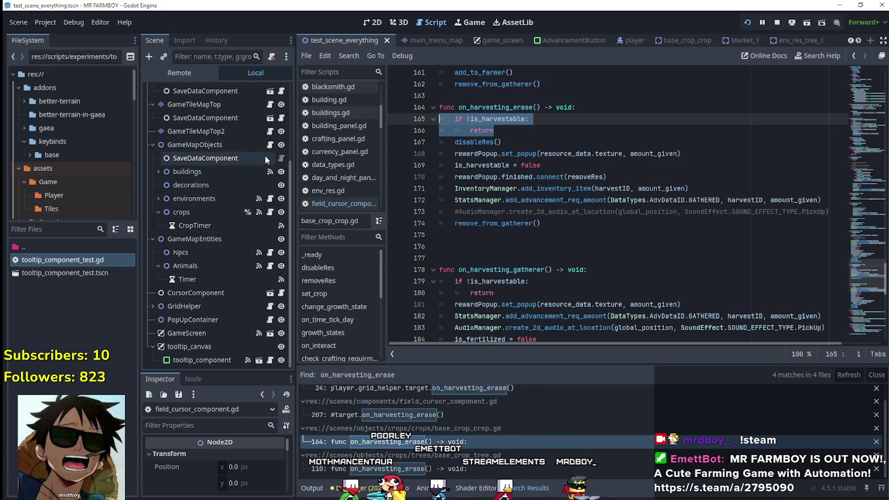
scroll(257, 249, up, 3)
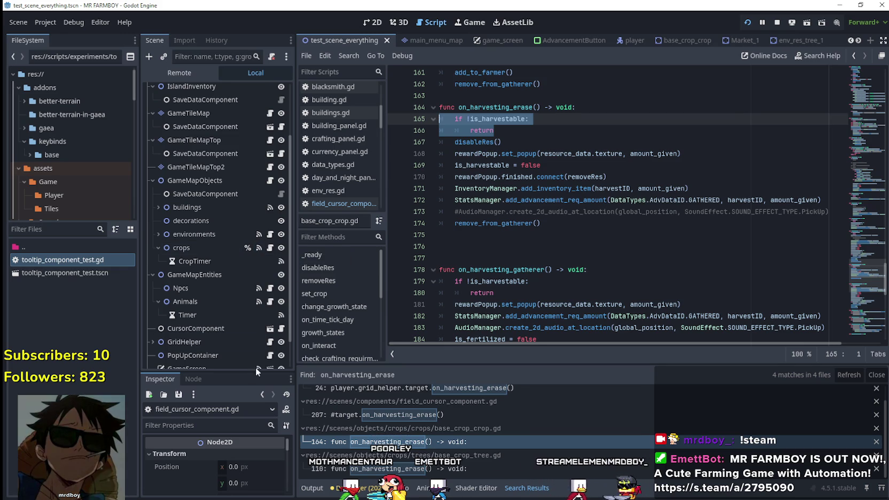
scroll(244, 338, down, 3)
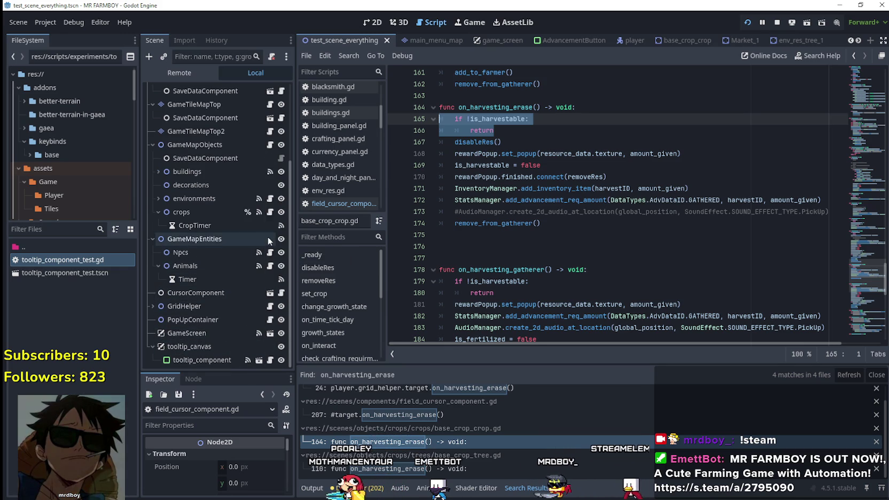
double_click(481, 141)
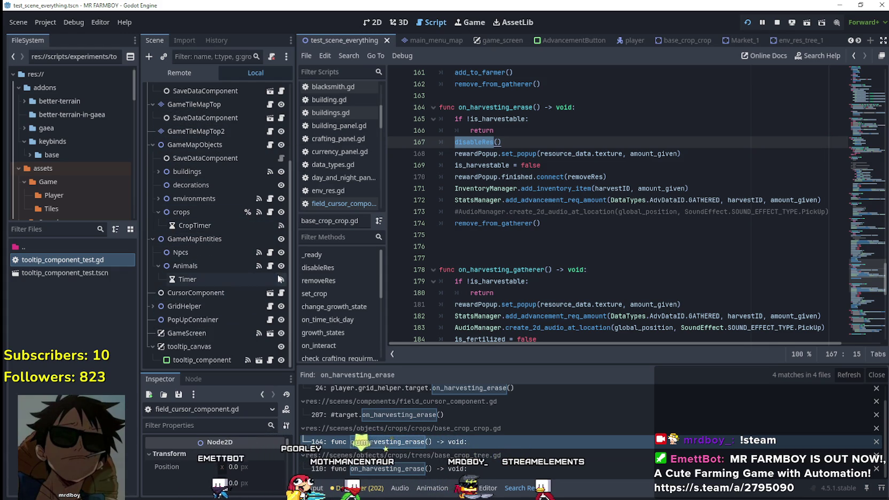
click(281, 294)
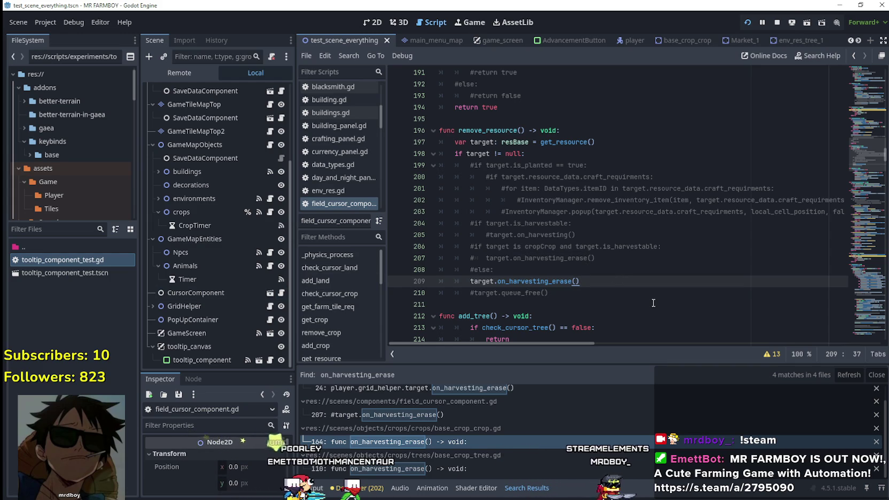
Step: Wrap the on_harvesting_erase call in an if target.is_harvestable check
click(508, 258)
click(502, 269)
double_click(483, 281)
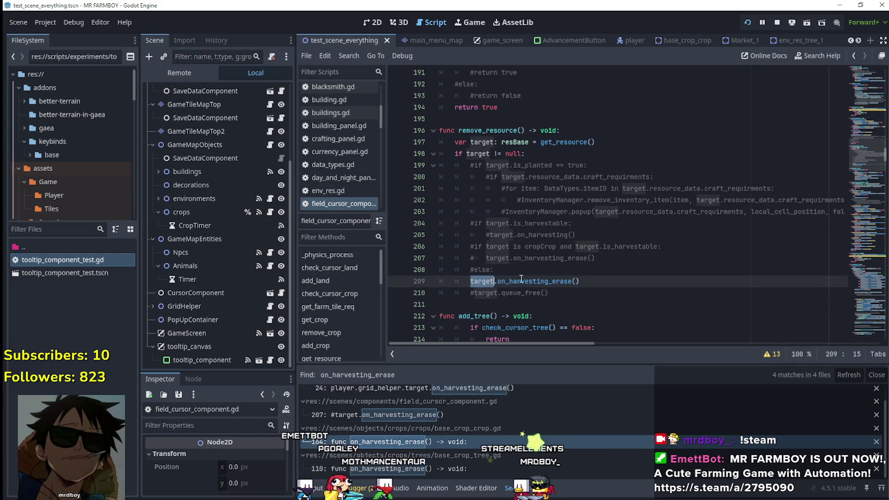
key(ctrl+shift+Return)
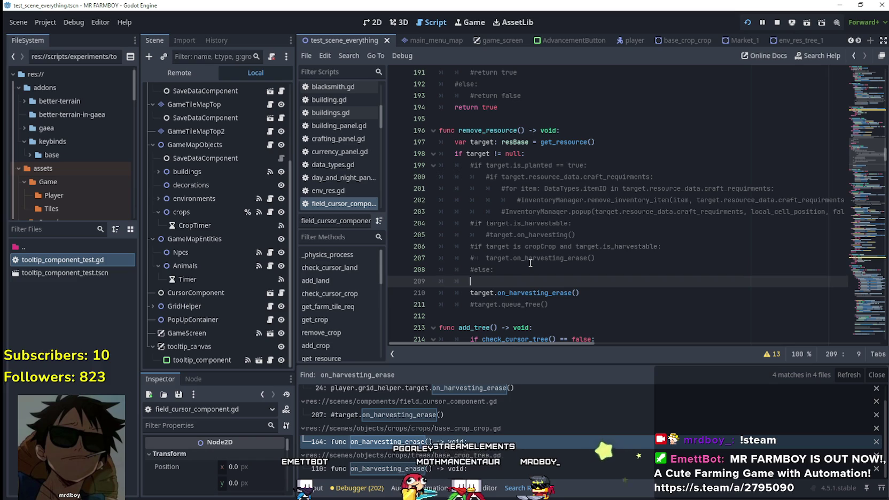
text(if target.is_har)
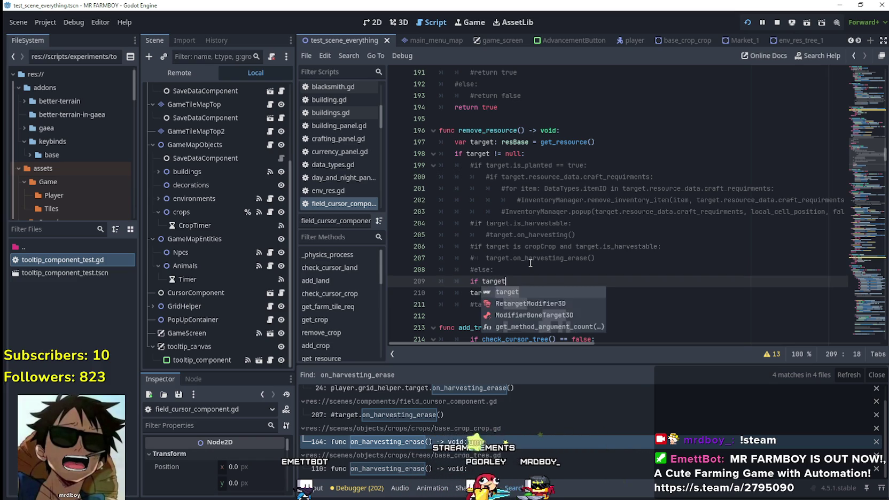
text(vestable:)
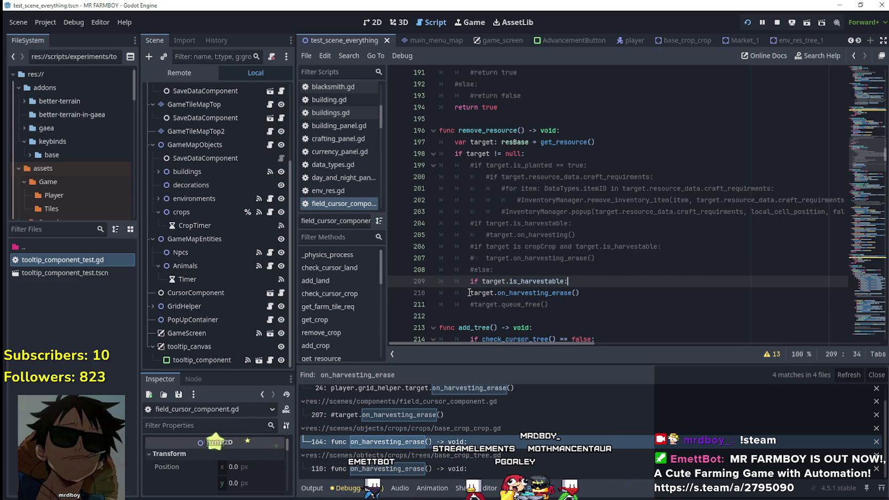
key(Down)
key(Home)
key(Tab)
key(Up)
key(End)
Step: Add an else branch that calls target.queue_free() and save the script
click(631, 292)
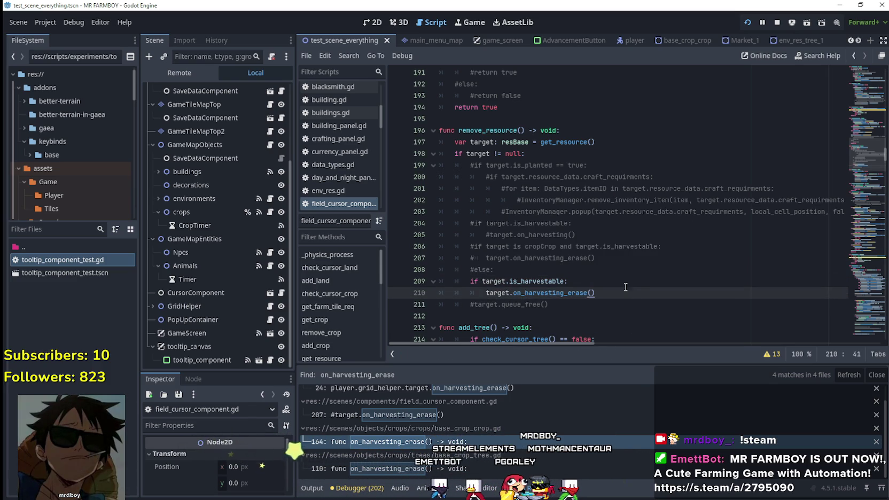
key(Return)
key(BackSpace)
text(e)
key(Return)
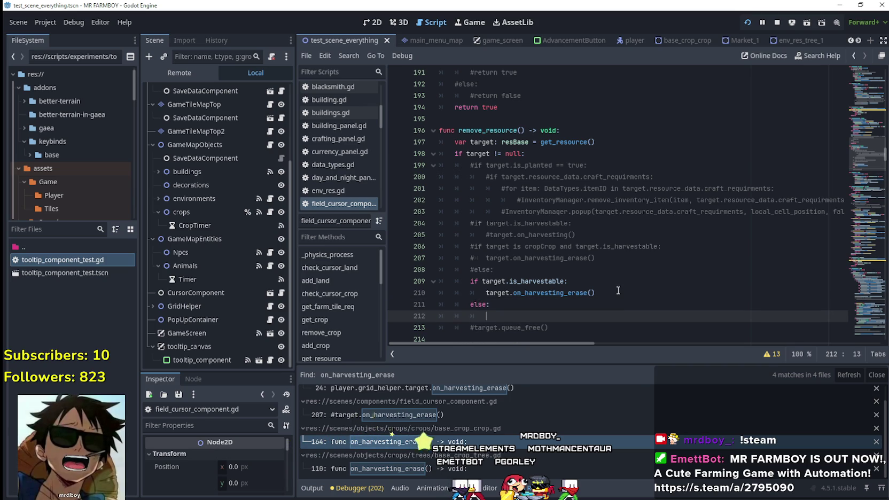
drag(480, 321, 428, 322)
key(Delete)
key(Tab)
key(Tab)
key(Tab)
click(632, 320)
key(ctrl+s)
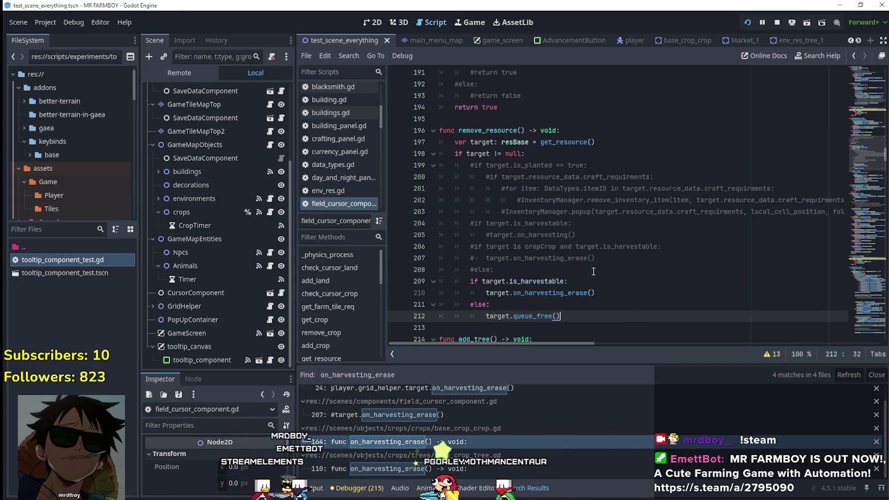
Step: Delete the old commented-out lines 199–208 and save the script
mouse_move(572, 273)
mouse_down()
mouse_move(451, 184)
mouse_move(390, 165)
mouse_up()
text(\)
key(BackSpace)
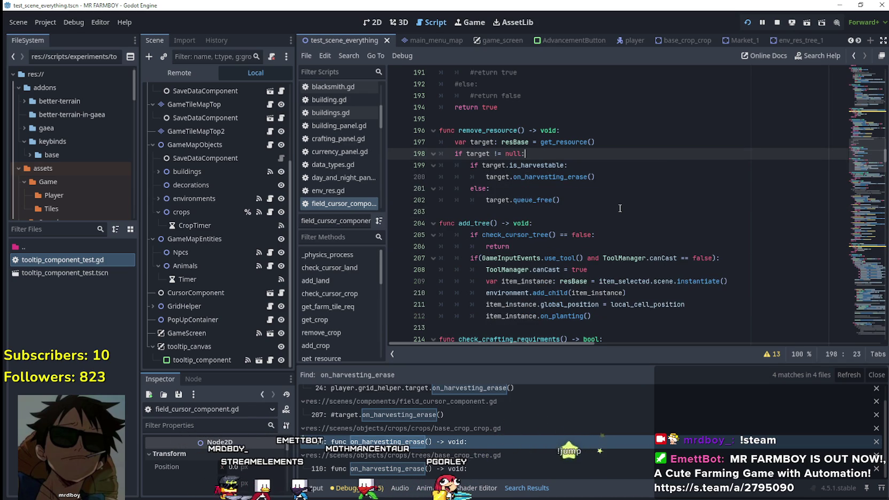
click(613, 201)
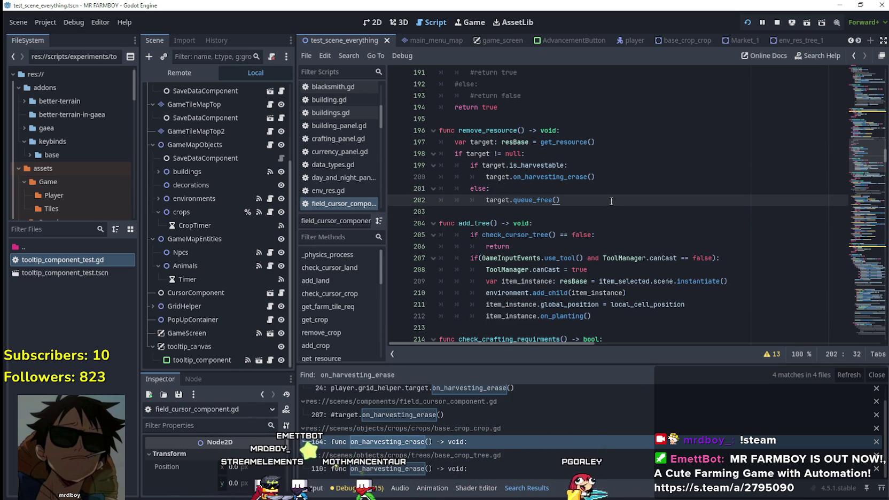
click(598, 210)
scroll(602, 208, up, 1)
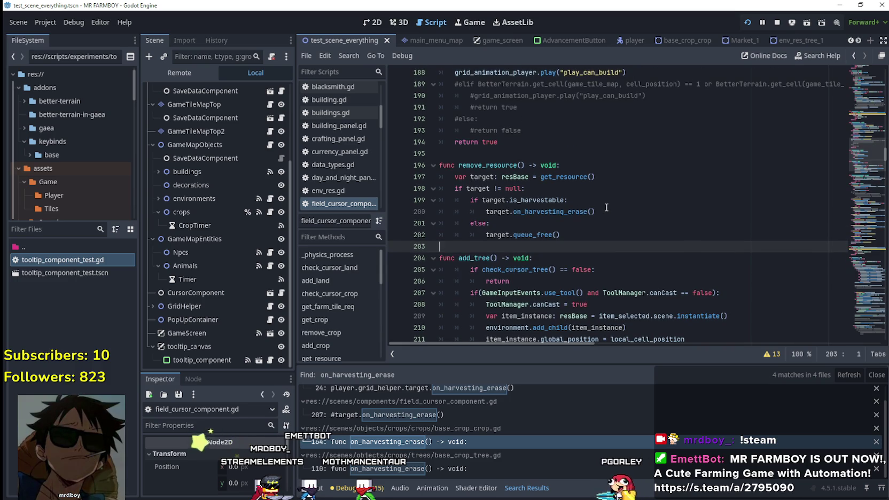
key(ctrl+s)
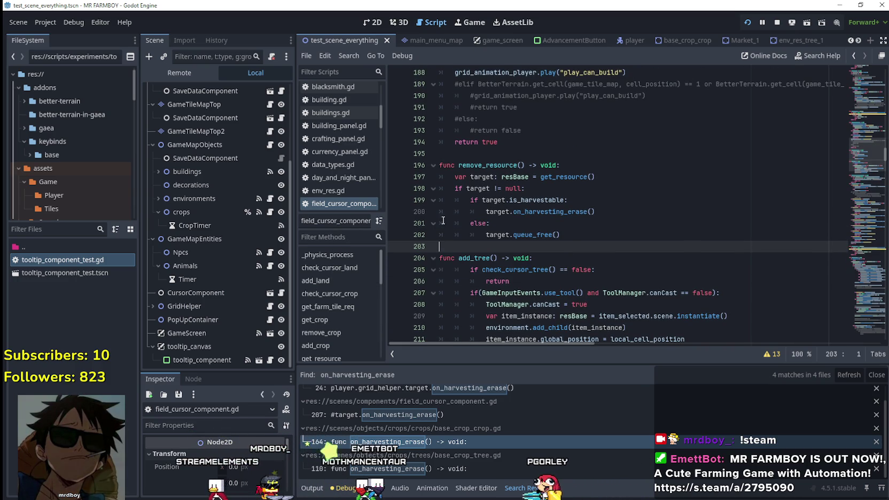
Step: Check the resBase target type and the remove_resource function name
double_click(515, 178)
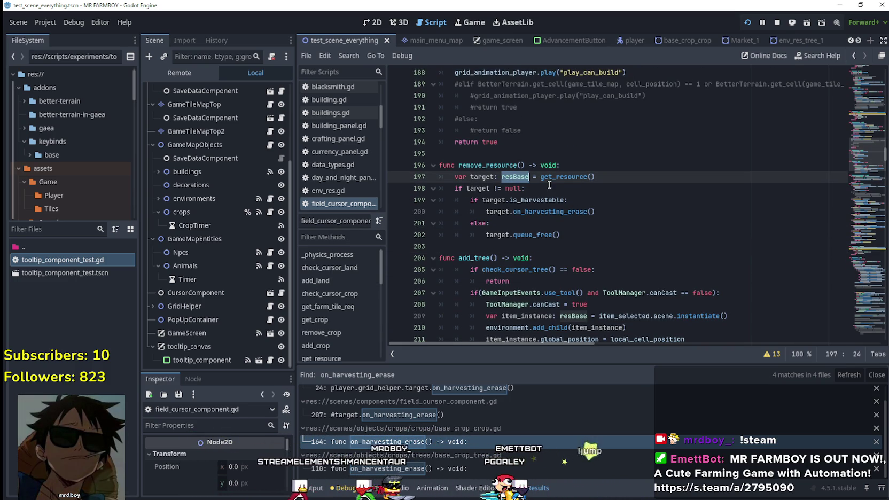
key(Down)
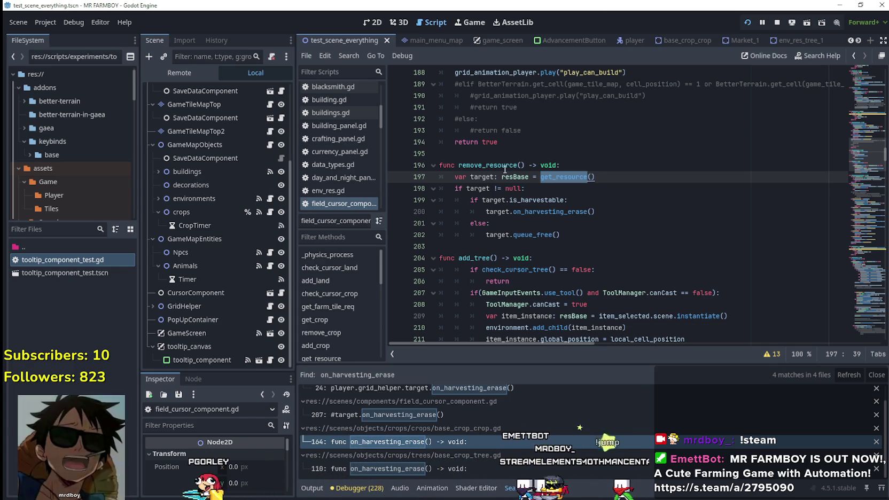
double_click(487, 165)
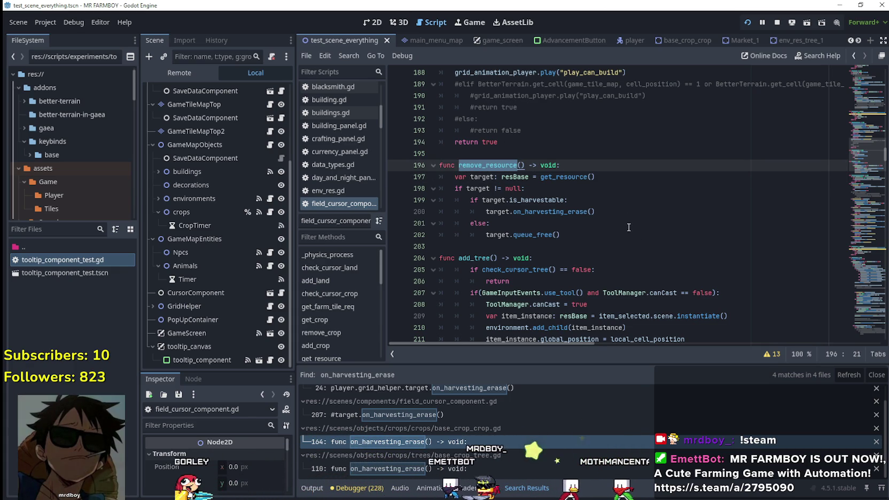
click(564, 246)
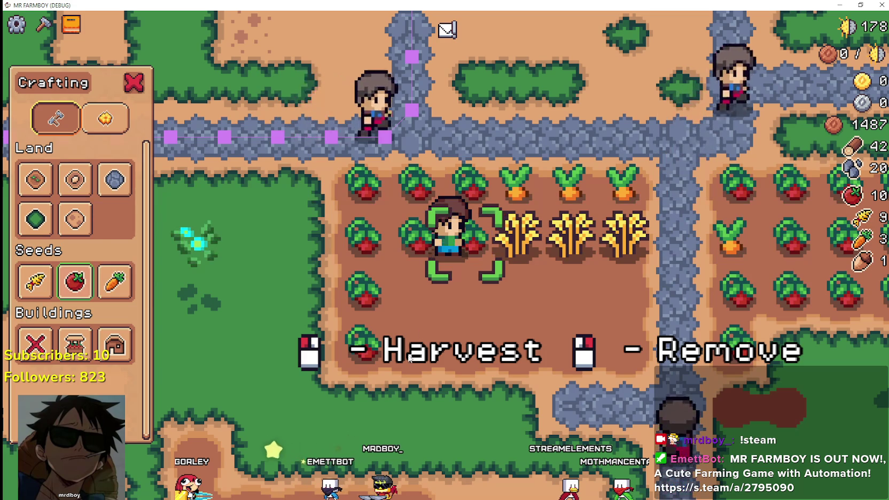
Step: With carrot seeds selected, plant and water carrots moving right, harvesting wheat to clear tiles
click(103, 294)
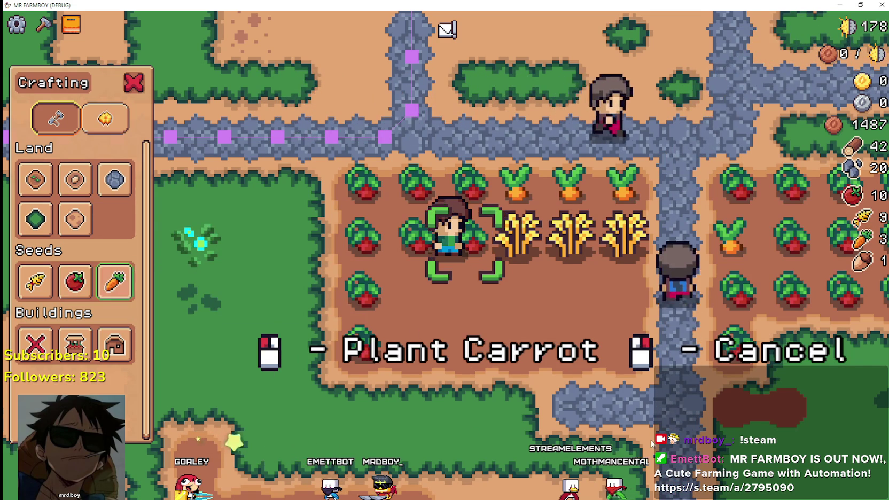
key(d)
click(513, 383)
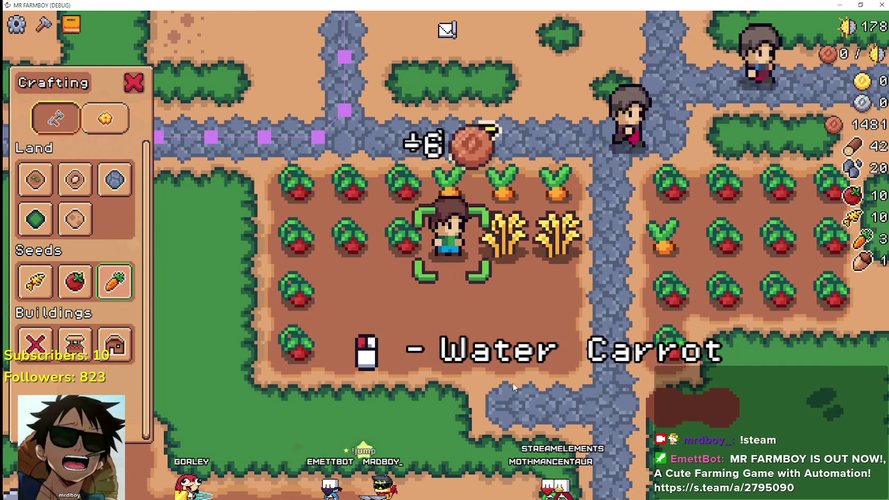
click(512, 382)
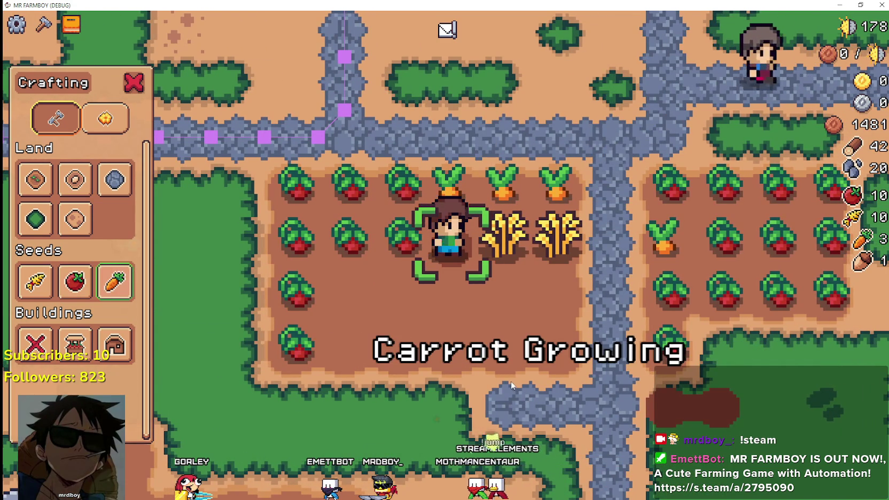
key(d)
click(512, 385)
click(512, 385)
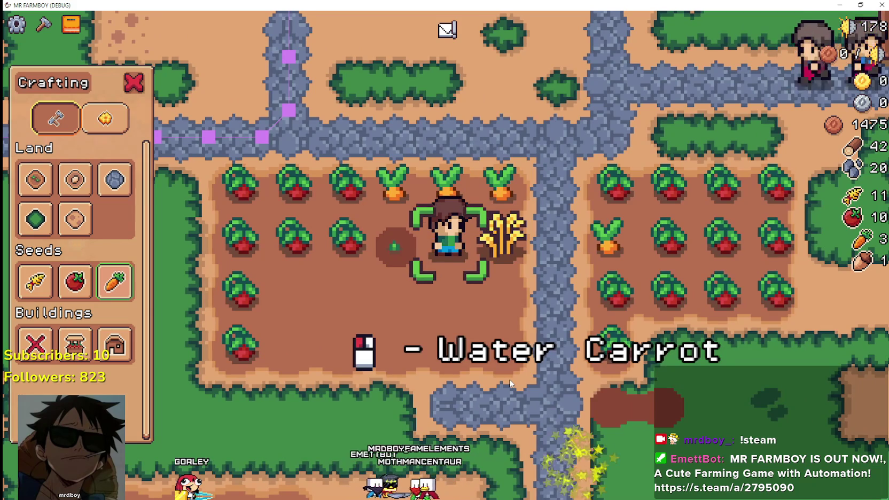
click(509, 378)
key(d)
click(508, 377)
click(507, 377)
click(507, 377)
Step: Moving left, harvest tomatoes and replace them with watered carrots on three tiles
key(a)
key(a)
key(a)
click(375, 354)
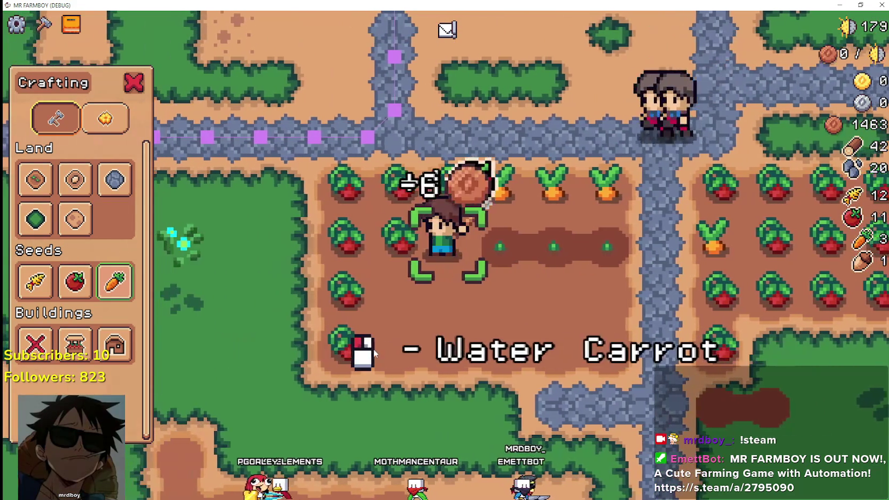
click(376, 354)
click(375, 352)
key(a)
click(376, 349)
click(375, 346)
key(a)
click(374, 346)
click(374, 346)
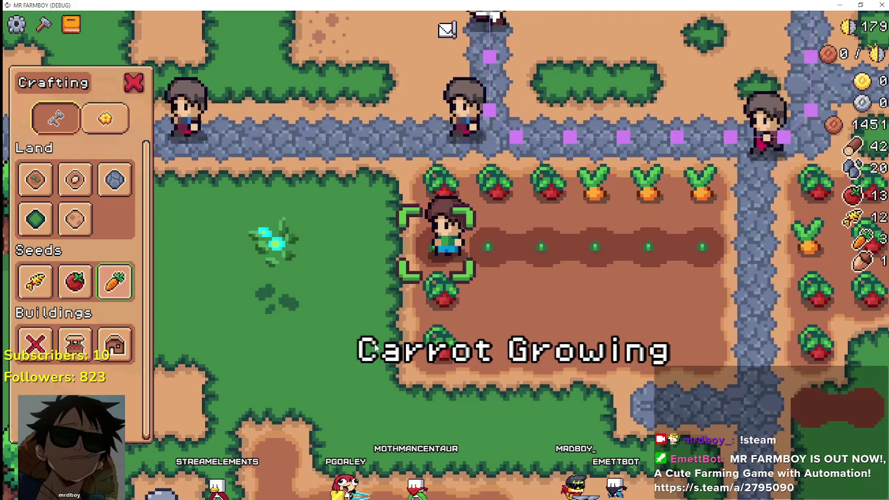
Step: On the row below, harvest a tomato and plant and water a carrot in its place
key(s)
click(375, 346)
click(374, 346)
key(s)
click(375, 346)
click(375, 348)
key(a)
Step: Check the on_harvesting_erase call in the script editor, then return to the game
key(alt+Tab)
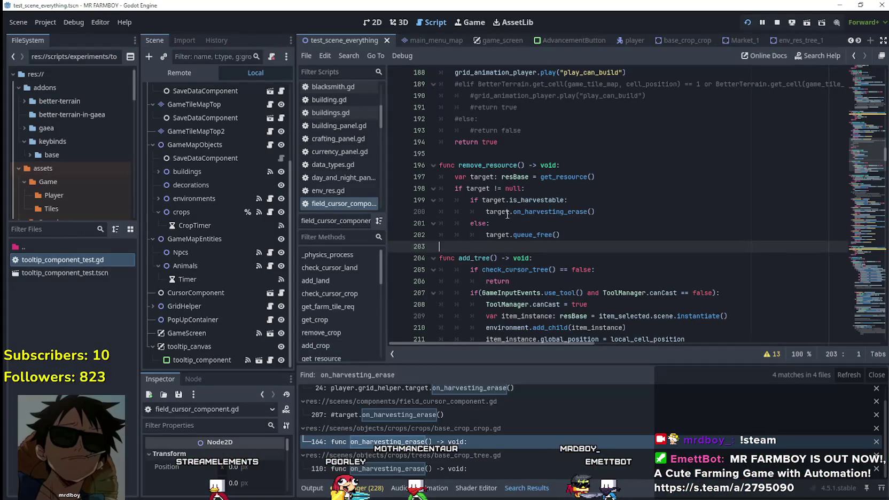
click(555, 213)
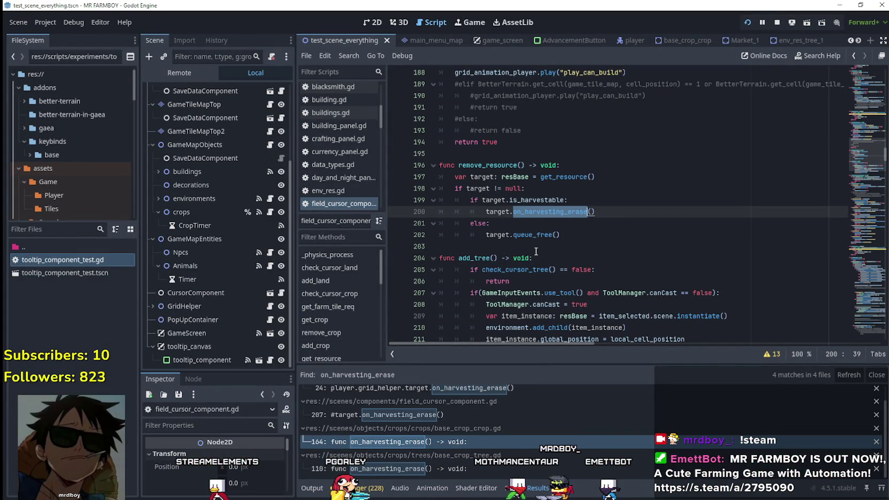
key(alt+Tab)
Step: On the upper row, plant and water carrots across three tiles, clearing a tomato along the way
key(w)
click(601, 407)
click(601, 408)
key(d)
click(600, 404)
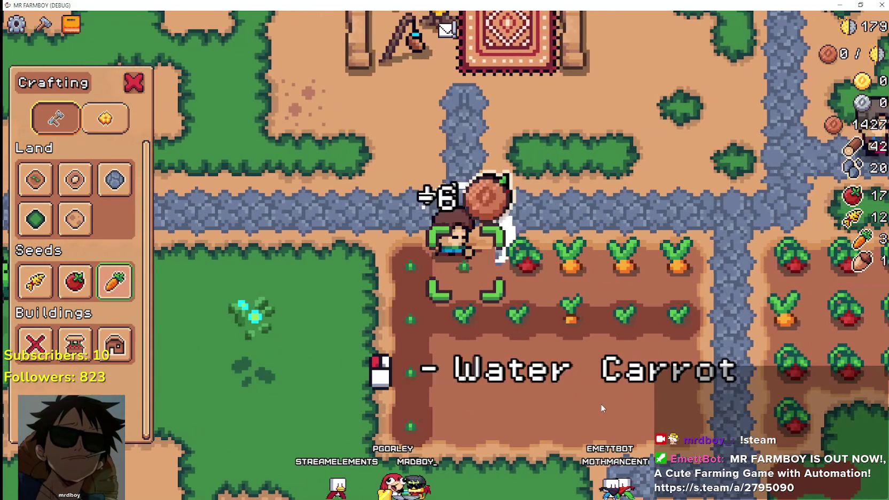
click(601, 405)
key(d)
click(600, 402)
click(600, 400)
click(600, 396)
Step: Harvest three ripe carrots in a row, replanting and watering a new carrot on each tile
key(d)
click(599, 396)
click(599, 395)
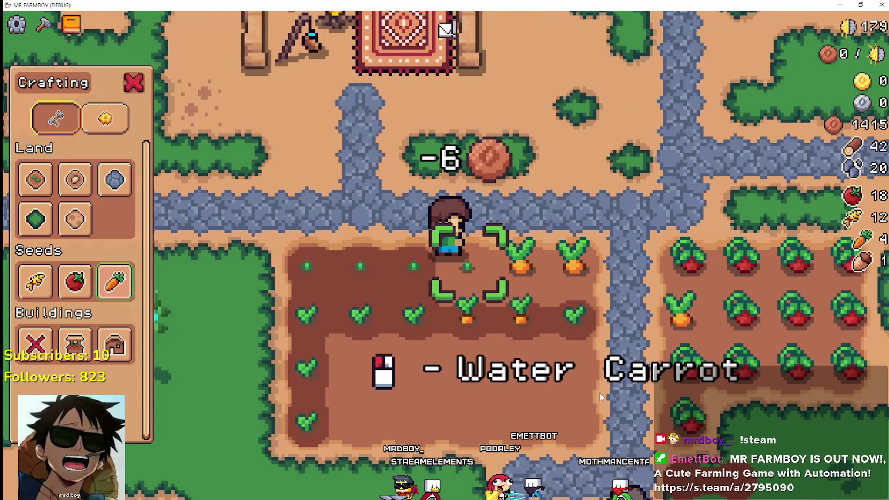
click(599, 394)
key(d)
click(600, 397)
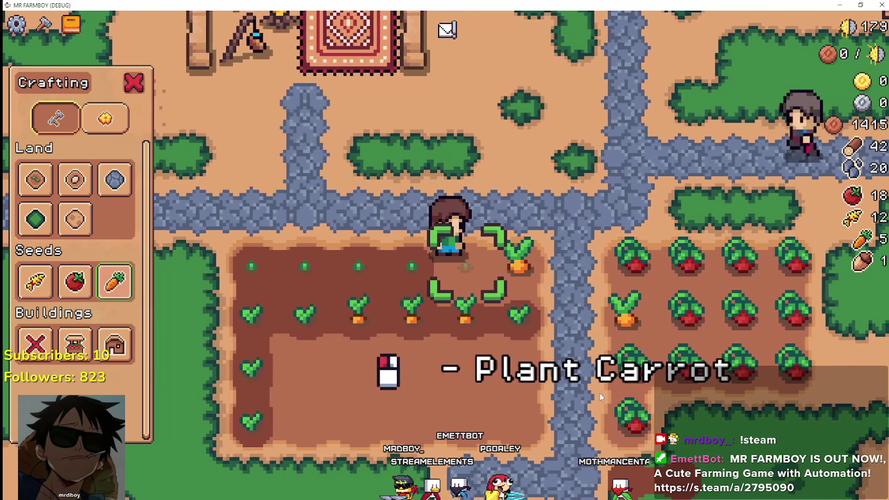
click(600, 396)
click(601, 397)
key(d)
click(600, 396)
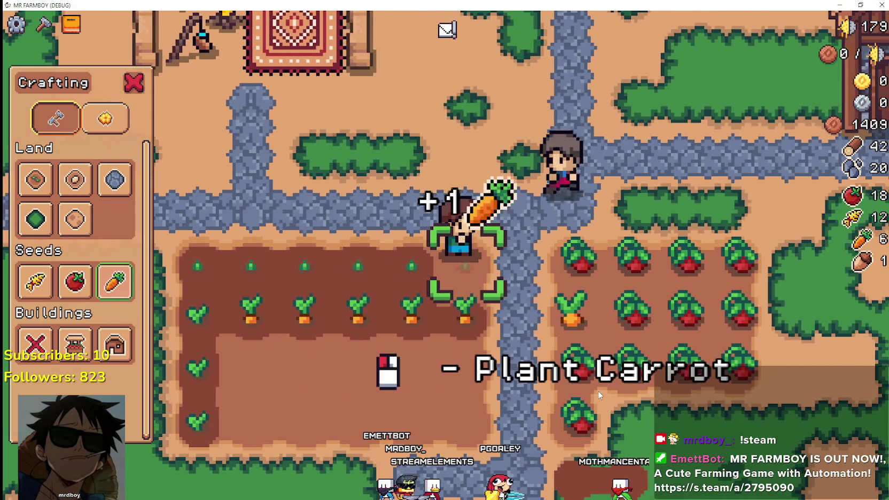
click(599, 394)
click(598, 393)
Step: Two tiles down, plant and water two more carrots
key(s)
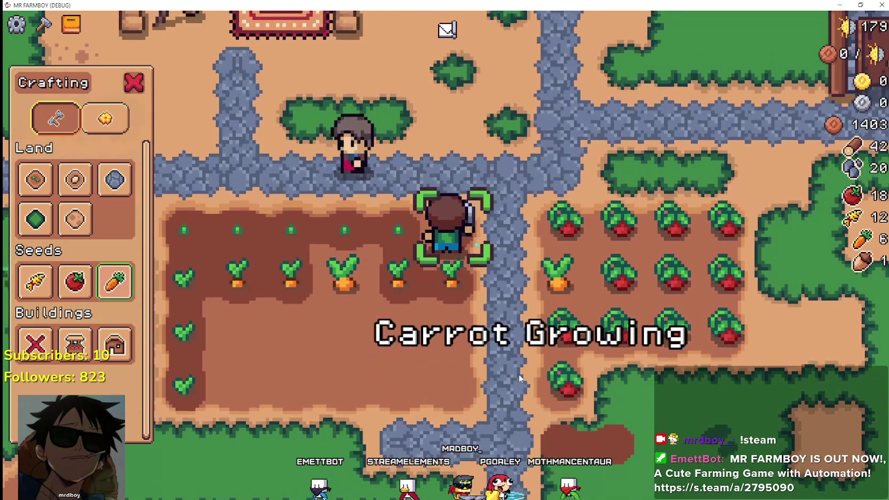
key(s)
click(439, 302)
click(438, 299)
key(a)
click(438, 299)
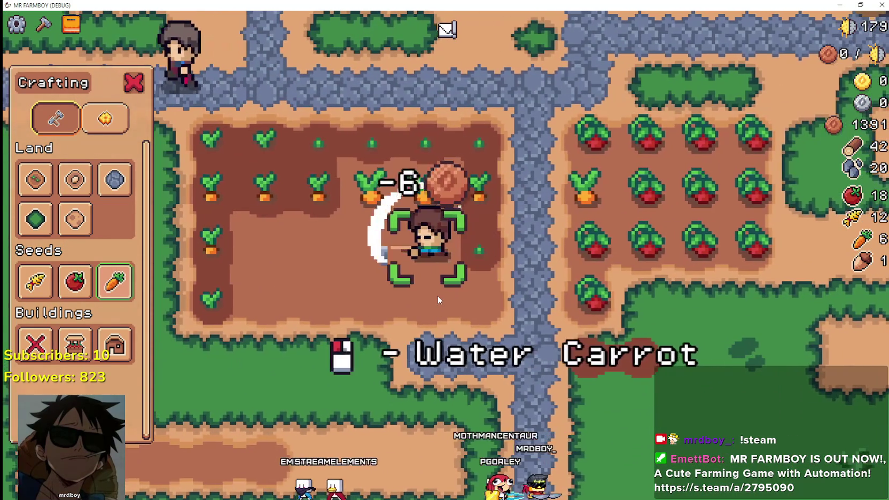
click(438, 299)
key(a)
Step: Cancel the carrot seed selection and harvest four tomatoes along the tomato row
key(d)
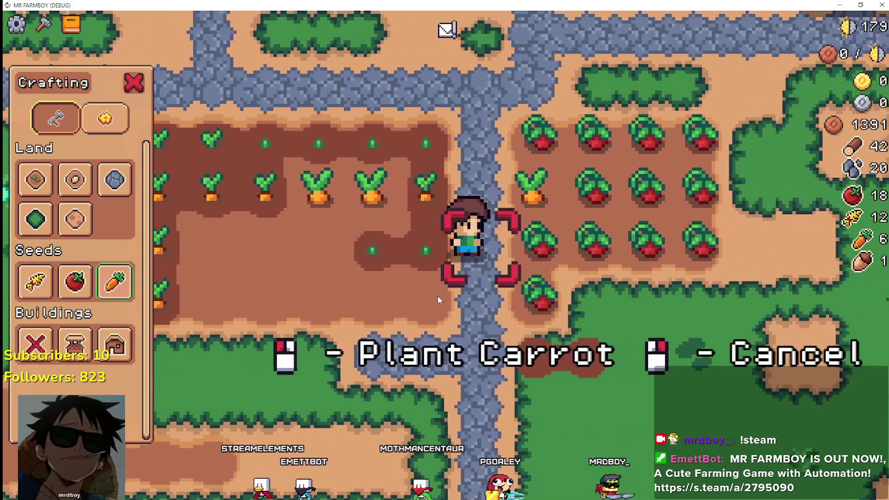
right_click(438, 295)
click(627, 336)
key(d)
click(625, 336)
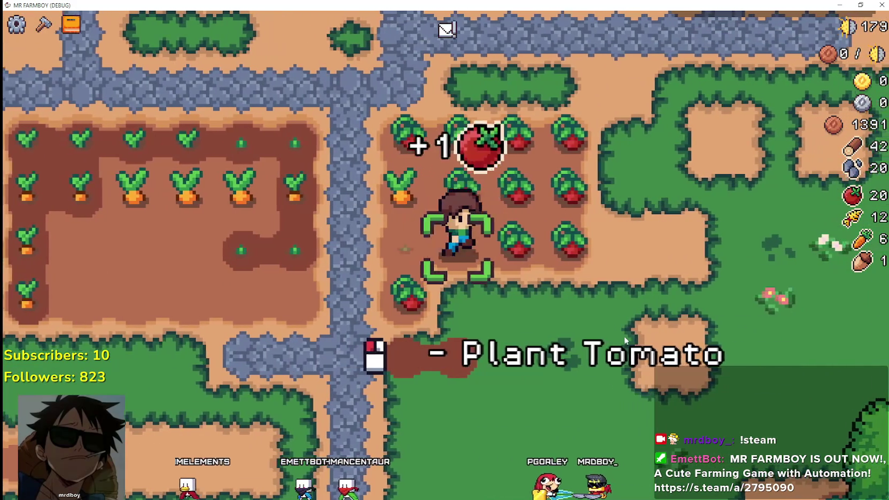
key(d)
click(623, 336)
key(d)
click(622, 336)
Step: Choose the wheat seed in the Crafting panel and plant and water wheat on four tiles
key(c)
key(a)
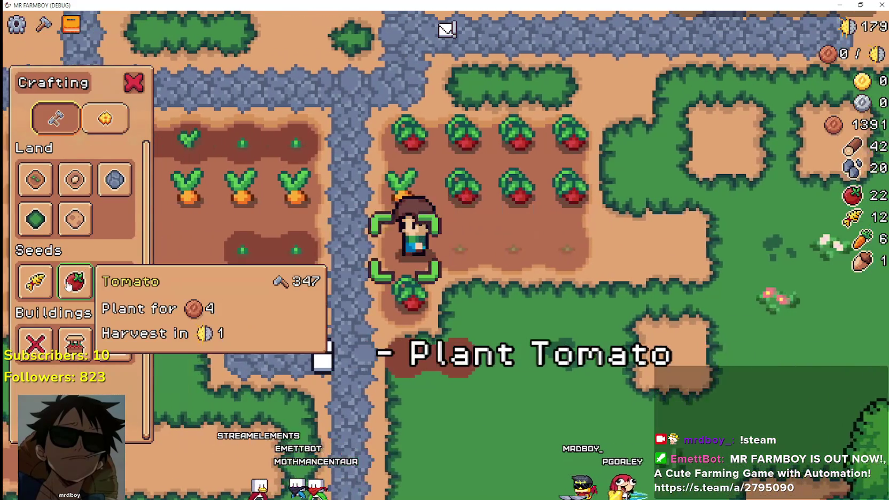
click(35, 281)
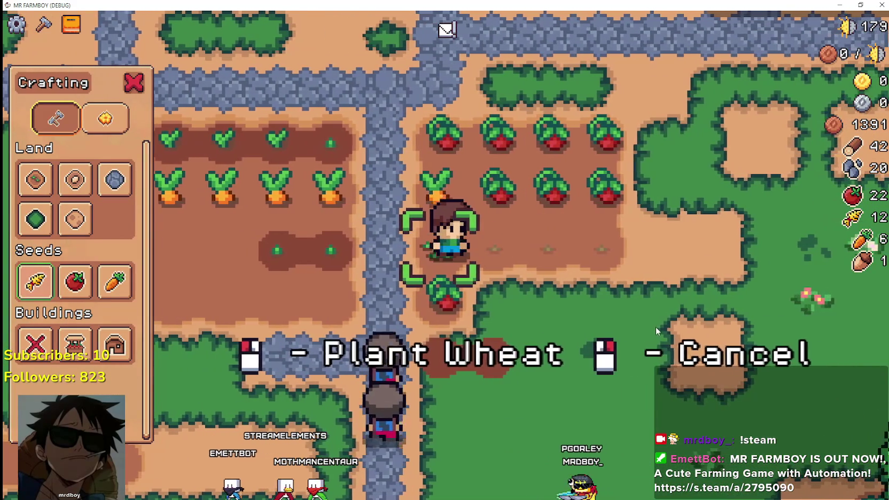
click(656, 327)
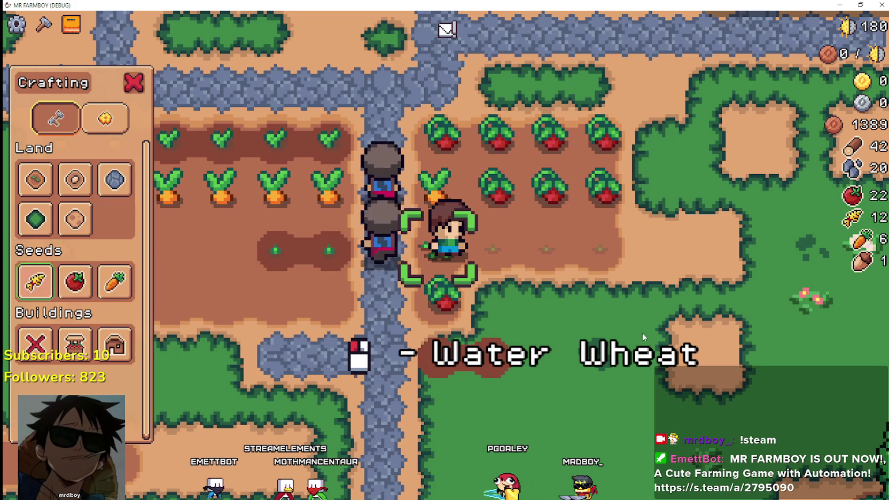
click(604, 326)
key(d)
click(601, 320)
click(599, 318)
key(d)
click(599, 322)
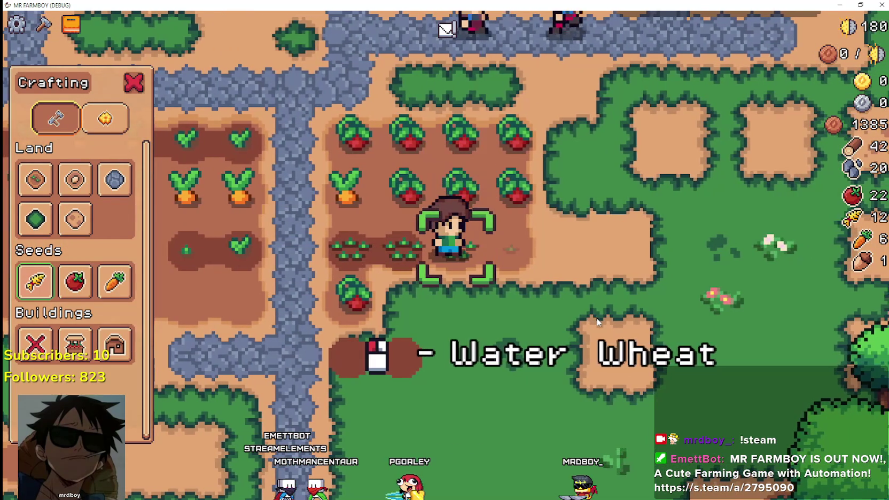
click(598, 321)
key(d)
click(597, 322)
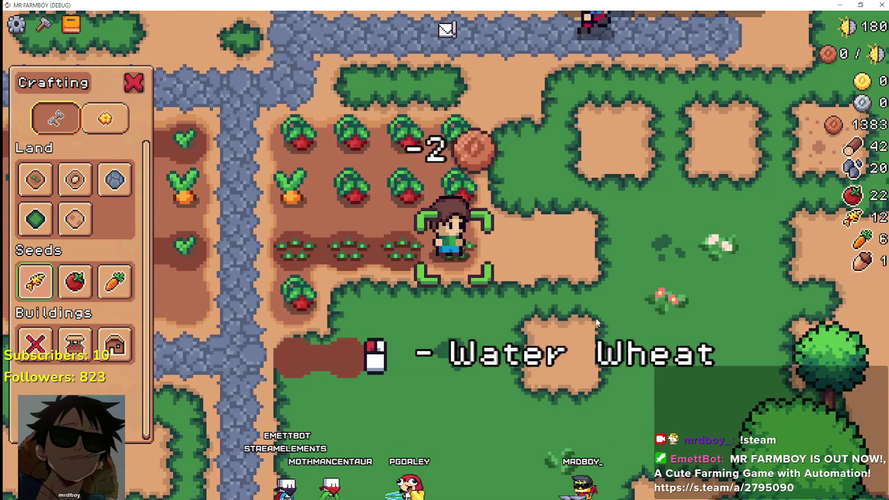
click(597, 322)
Step: Plant and water wheat on the empty plot one tile up, then return to the script editor
key(w)
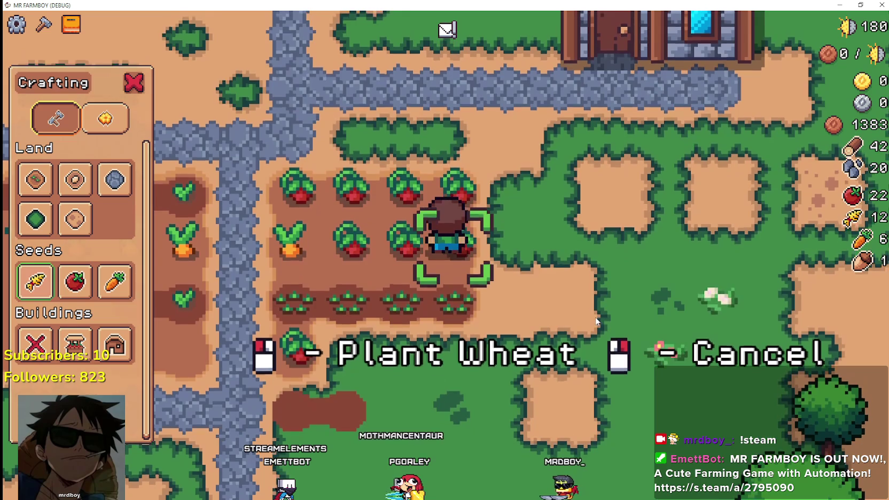
click(597, 322)
click(597, 322)
key(alt+Tab)
click(534, 222)
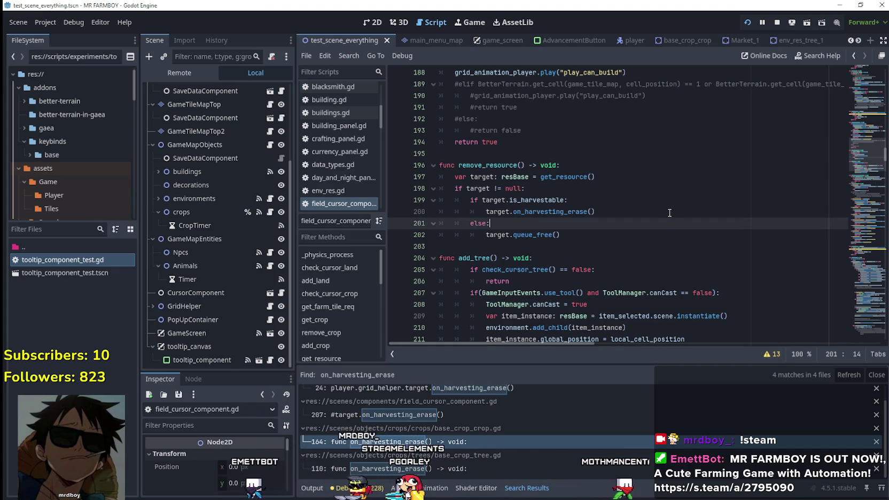
drag(667, 213, 486, 212)
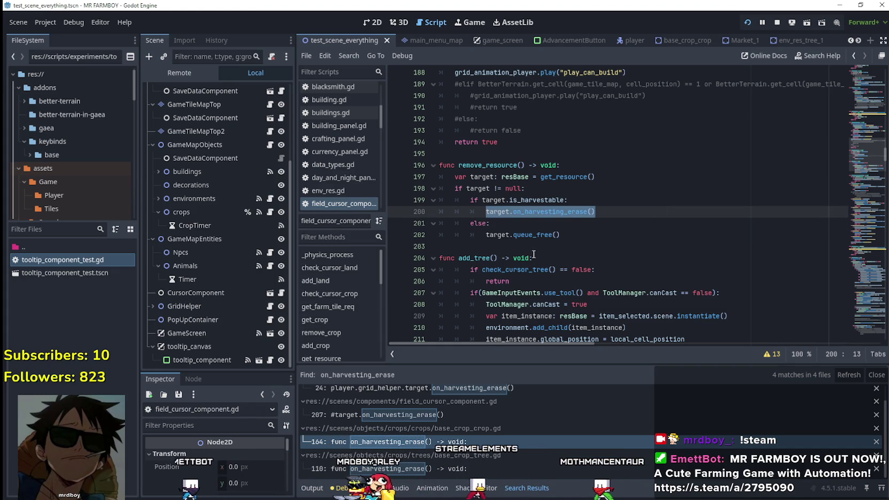
click(532, 223)
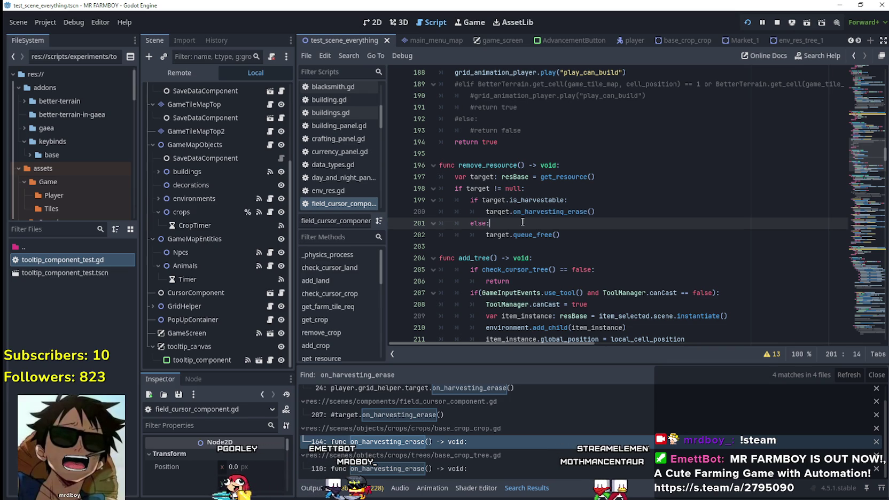
mouse_move(873, 156)
mouse_down()
mouse_move(869, 97)
mouse_move(868, 138)
mouse_up()
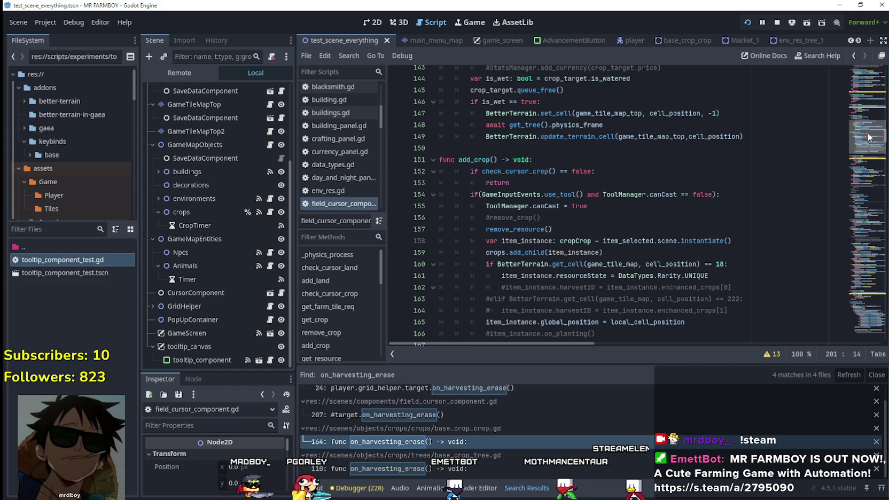
scroll(672, 253, up, 5)
scroll(673, 252, down, 5)
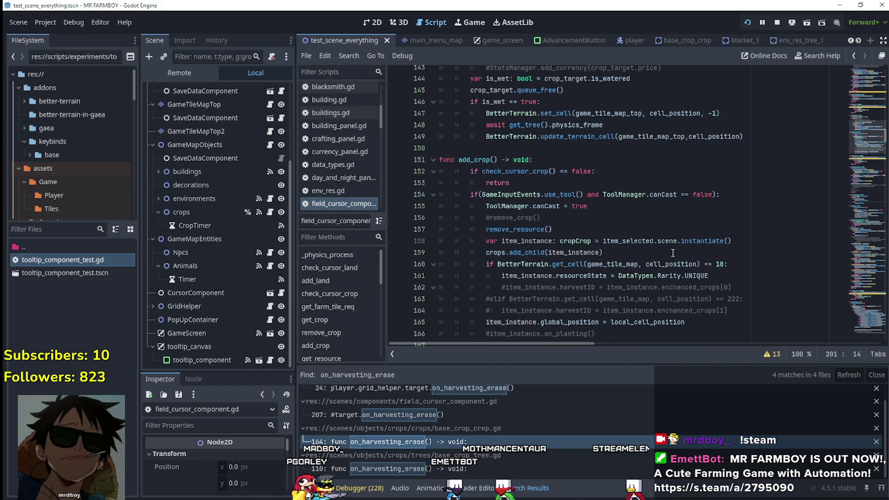
scroll(673, 252, down, 2)
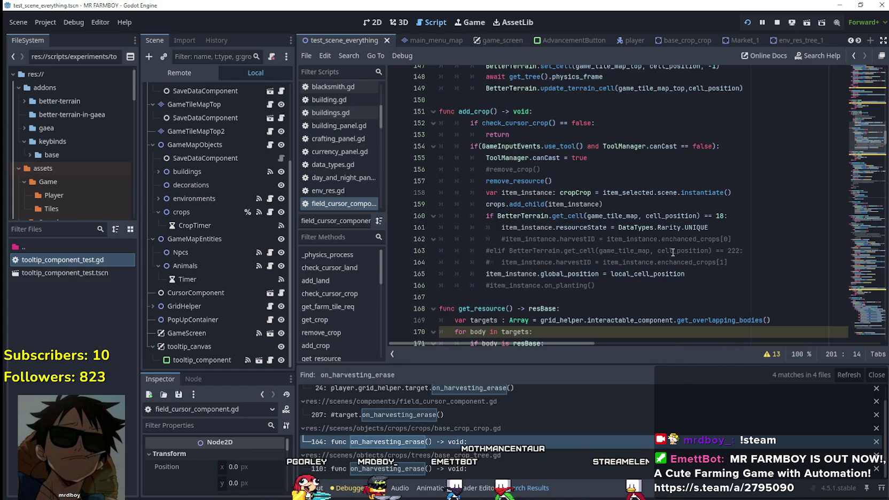
double_click(521, 180)
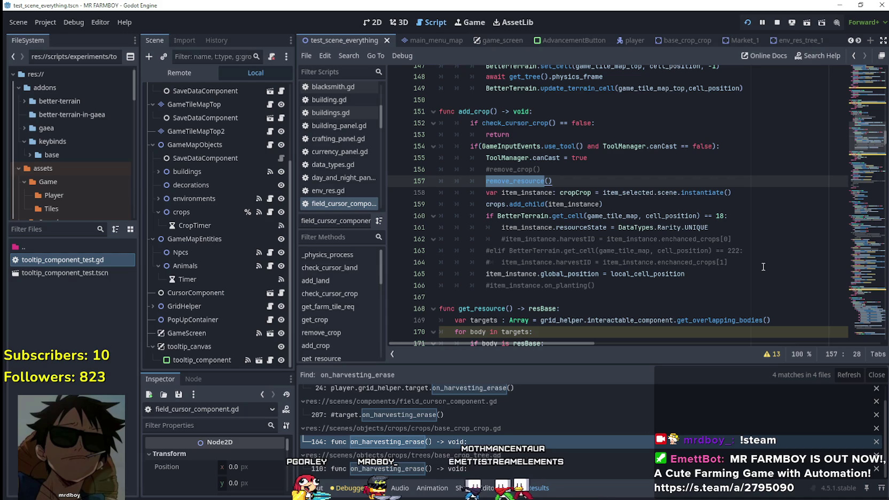
scroll(762, 265, down, 1)
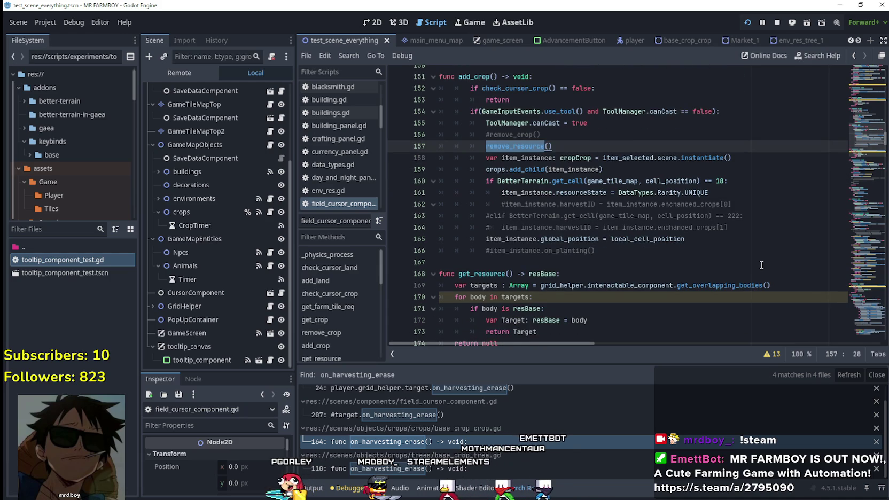
scroll(761, 265, up, 1)
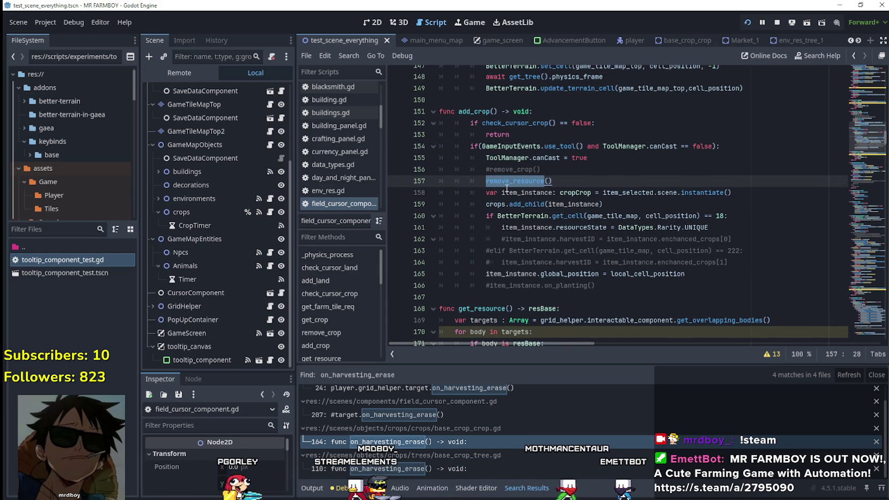
mouse_move(615, 203)
mouse_down()
mouse_move(454, 208)
mouse_move(454, 199)
mouse_up()
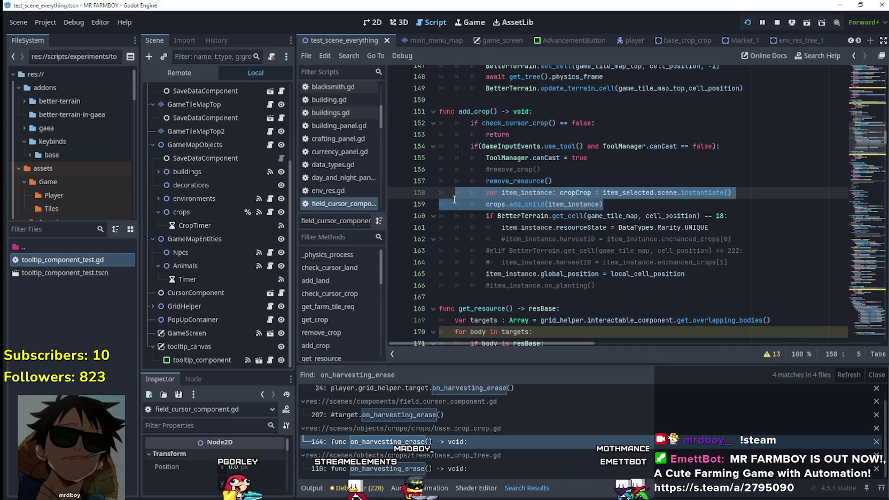
drag(729, 262, 443, 204)
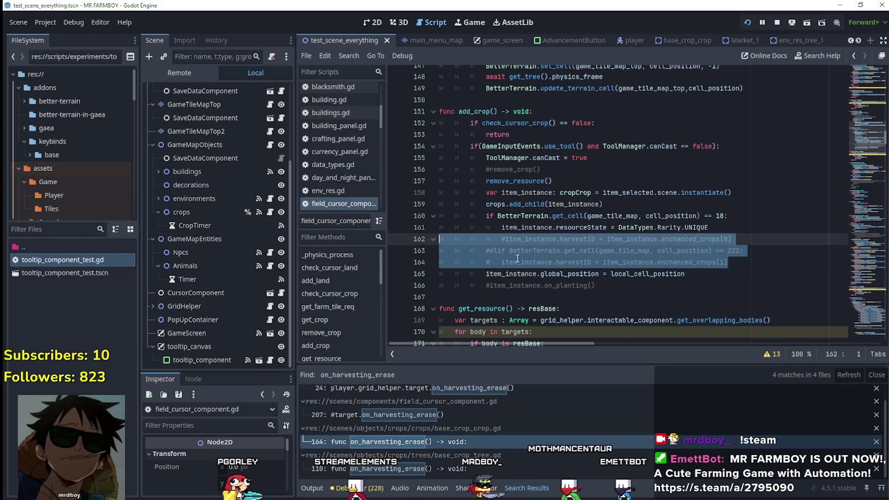
scroll(577, 265, down, 1)
click(576, 265)
scroll(586, 240, up, 1)
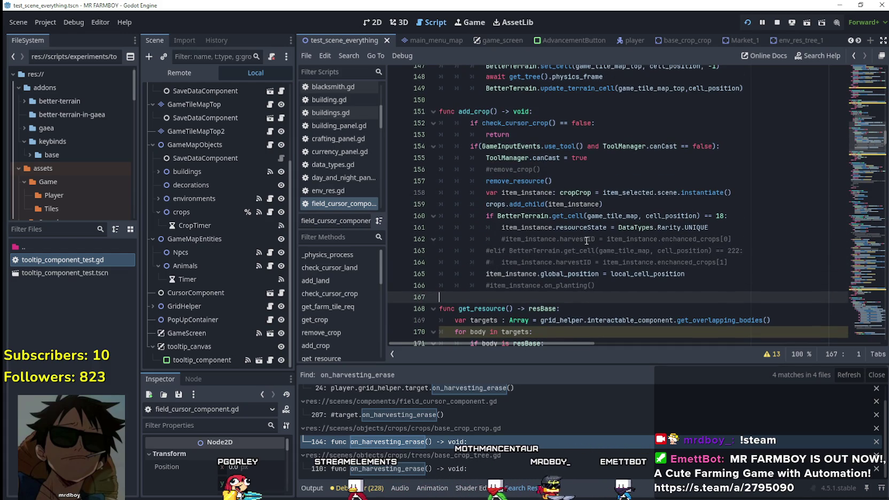
mouse_move(549, 228)
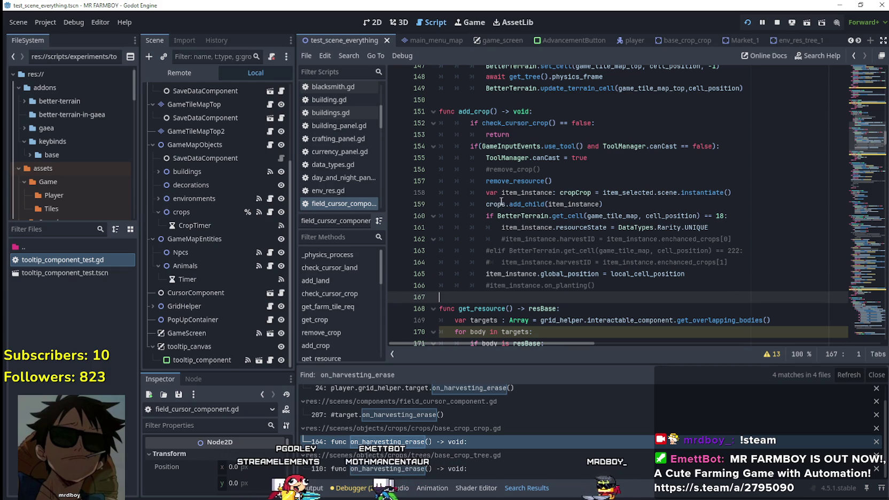
scroll(548, 95, down, 2)
double_click(526, 134)
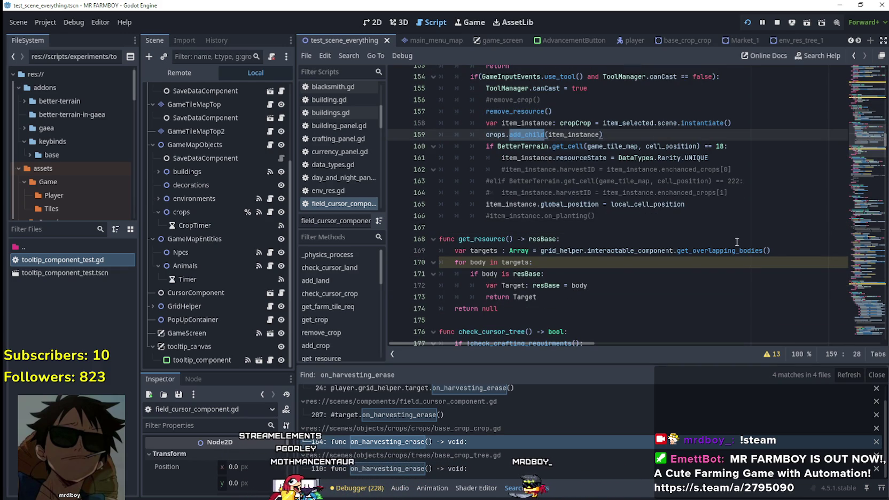
click(709, 214)
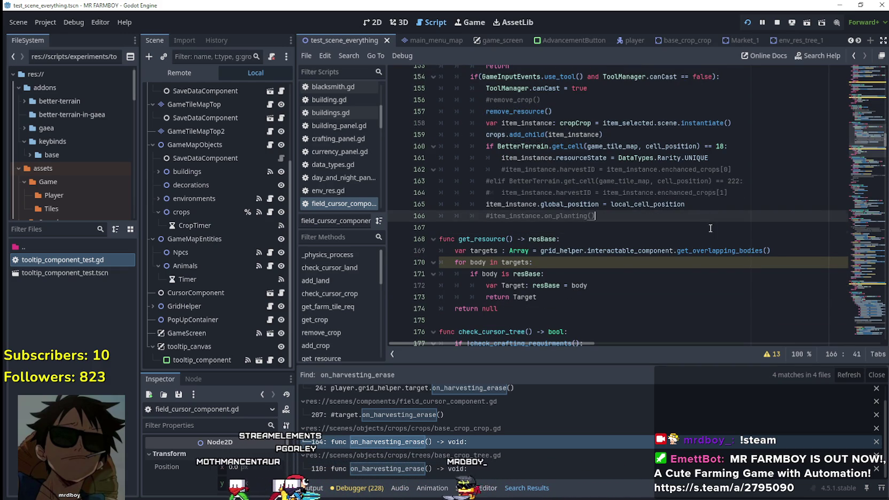
key(Down)
scroll(605, 188, up, 1)
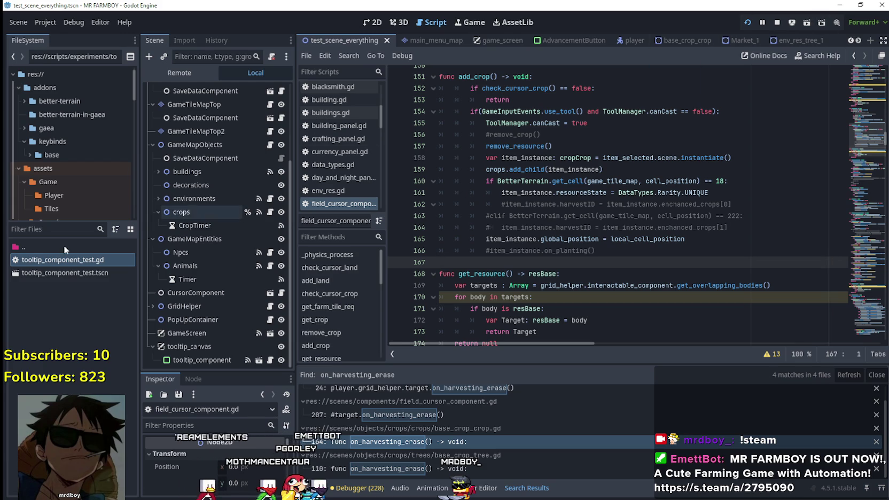
Step: Filter files by 'crop_c', open base_crop_crop.gd, and scroll to the planting block
text(c)
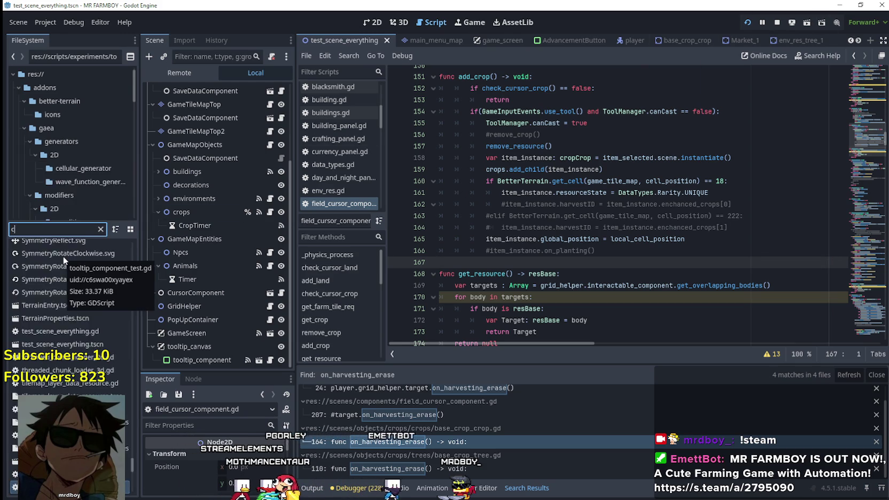
text(rop_c)
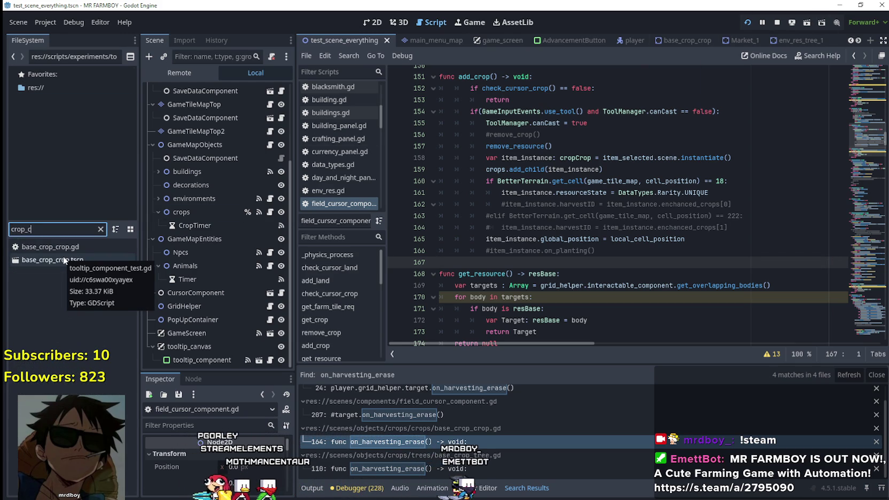
double_click(50, 247)
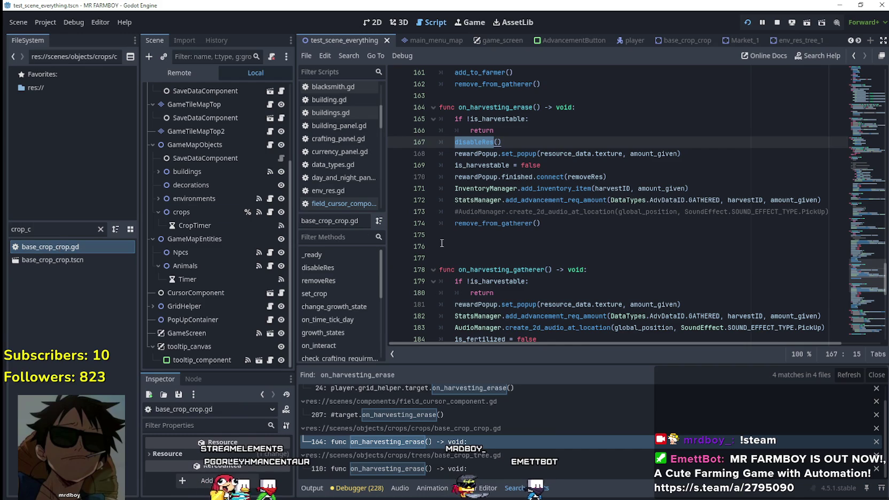
click(857, 286)
mouse_move(857, 286)
mouse_down()
mouse_move(873, 178)
mouse_move(870, 191)
mouse_up()
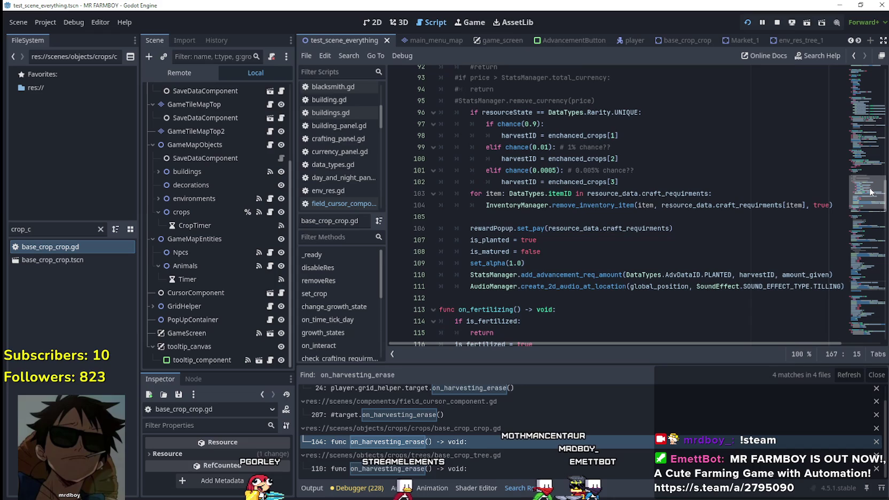
scroll(767, 235, down, 2)
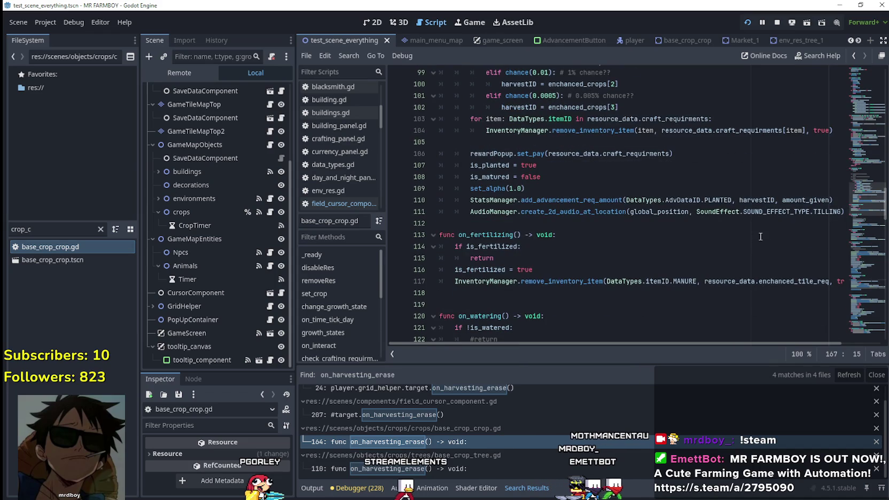
Step: Select the craft-requirement removal loop on lines 103–104 and the set_pay statement on line 106
drag(440, 142, 447, 118)
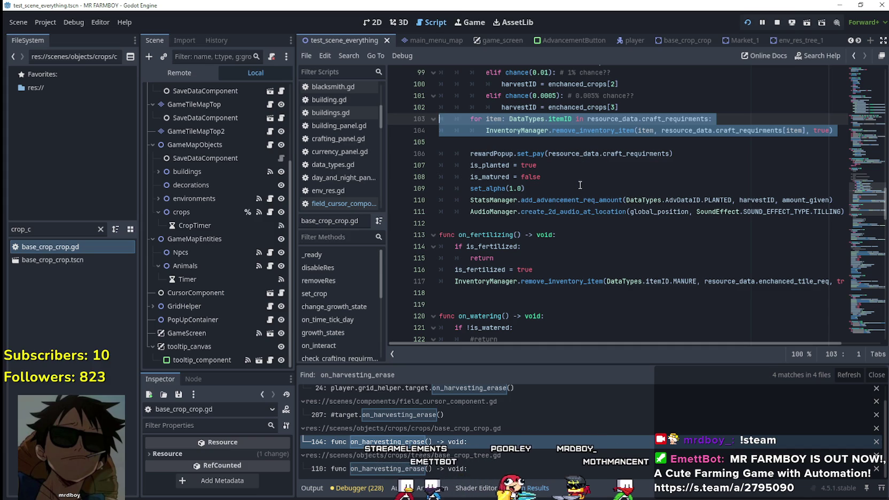
drag(707, 159, 469, 154)
double_click(469, 153)
key(shift+End)
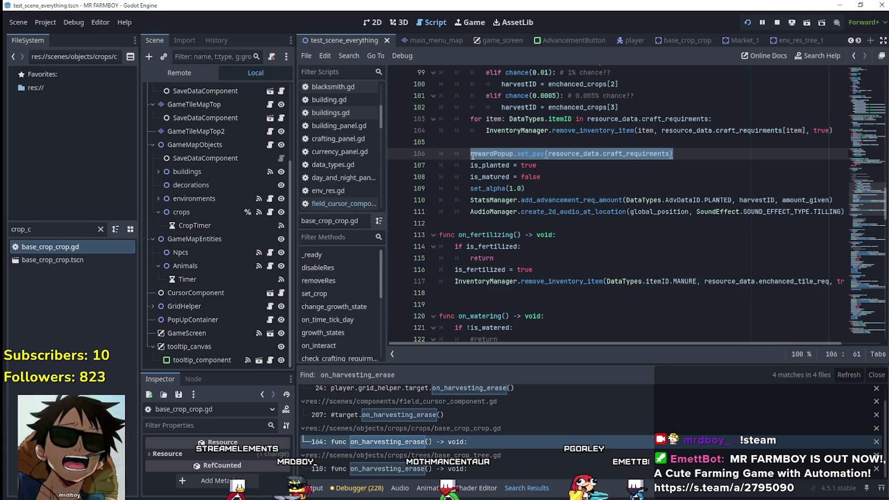
key(Up)
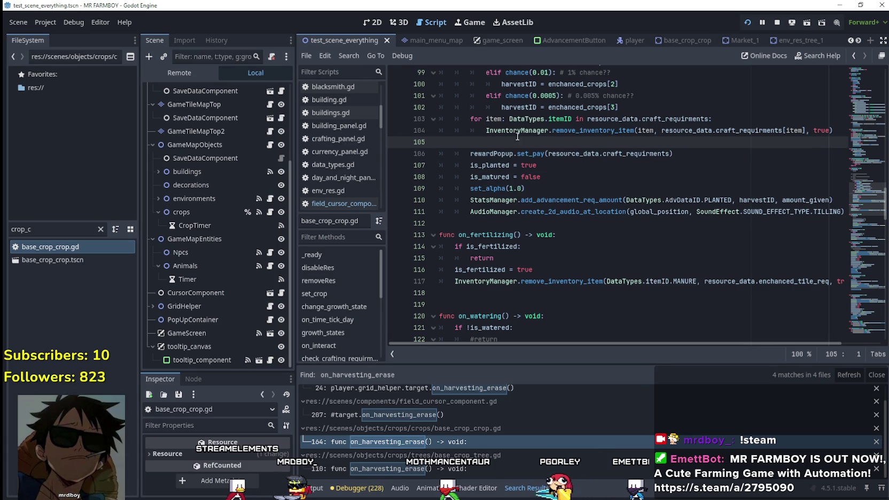
scroll(686, 201, up, 2)
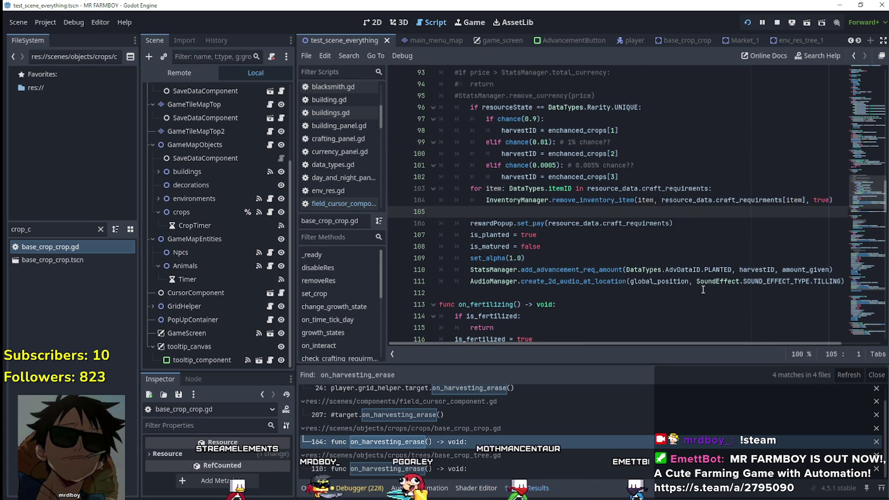
mouse_move(676, 222)
mouse_down()
mouse_move(480, 211)
mouse_move(428, 193)
mouse_up()
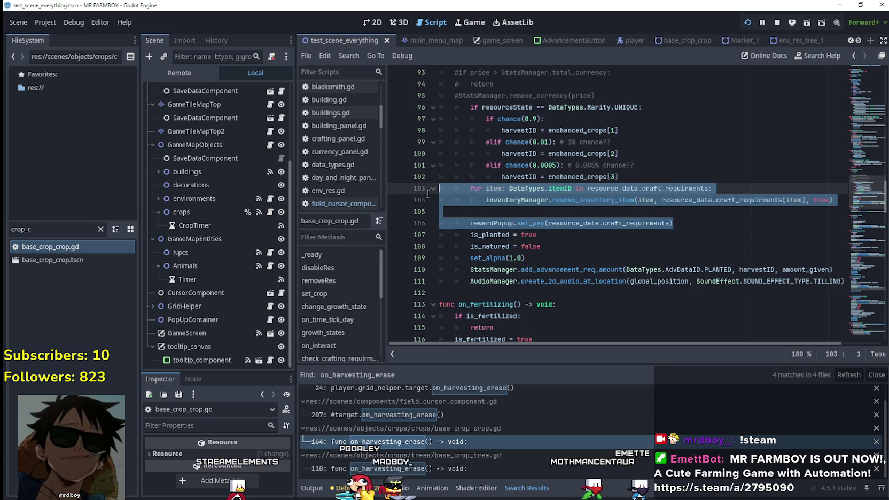
scroll(658, 293, up, 3)
scroll(655, 292, down, 3)
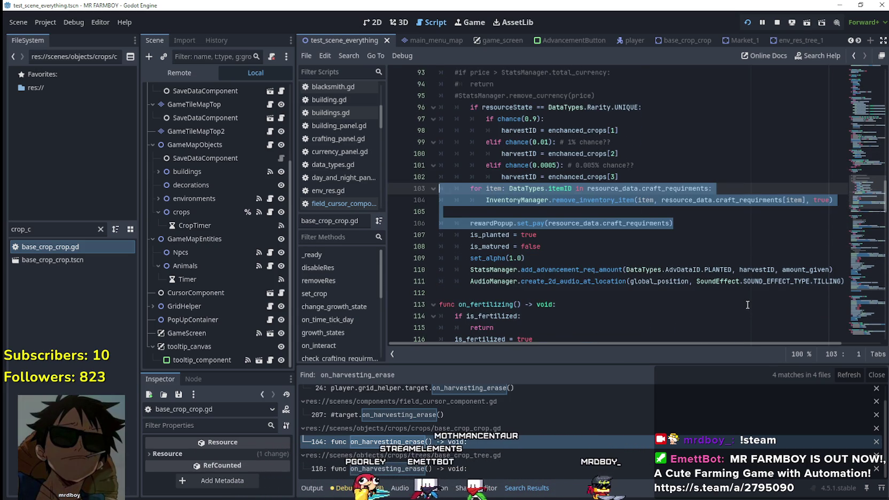
key(shift+Down)
key(shift+Down)
key(shift+Down)
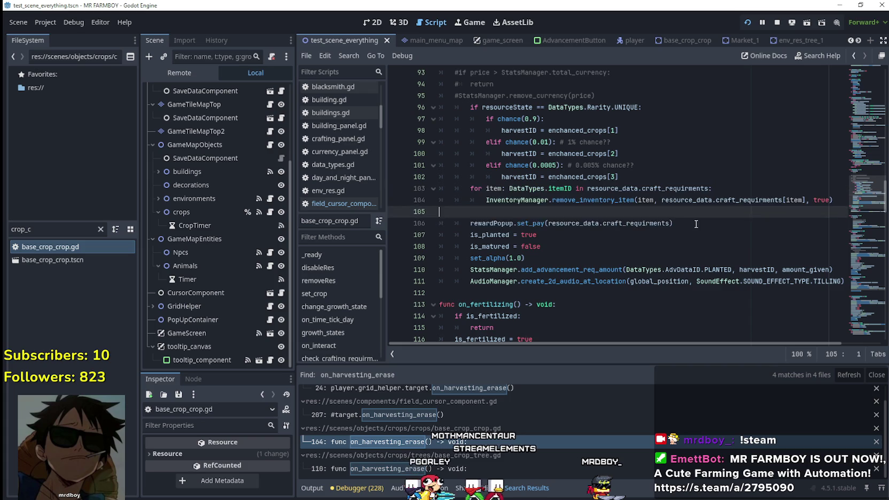
key(shift+Home)
drag(470, 223, 671, 224)
mouse_move(635, 343)
mouse_down()
mouse_move(651, 340)
mouse_move(610, 328)
mouse_up()
mouse_move(673, 223)
mouse_down()
mouse_move(472, 218)
mouse_move(481, 224)
mouse_up()
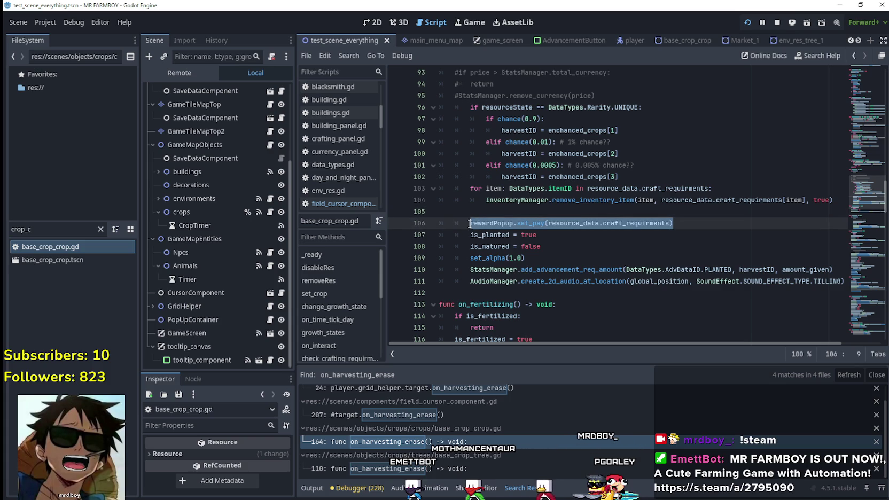
double_click(502, 223)
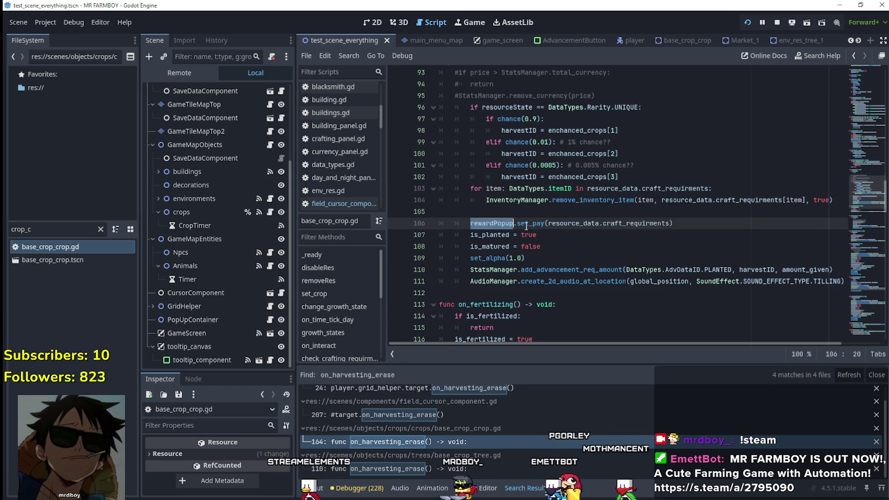
drag(483, 224, 737, 229)
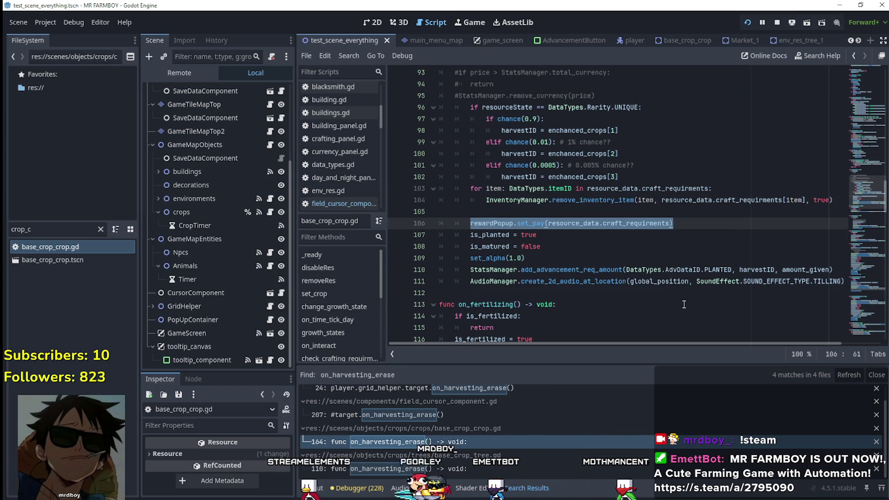
scroll(682, 302, up, 2)
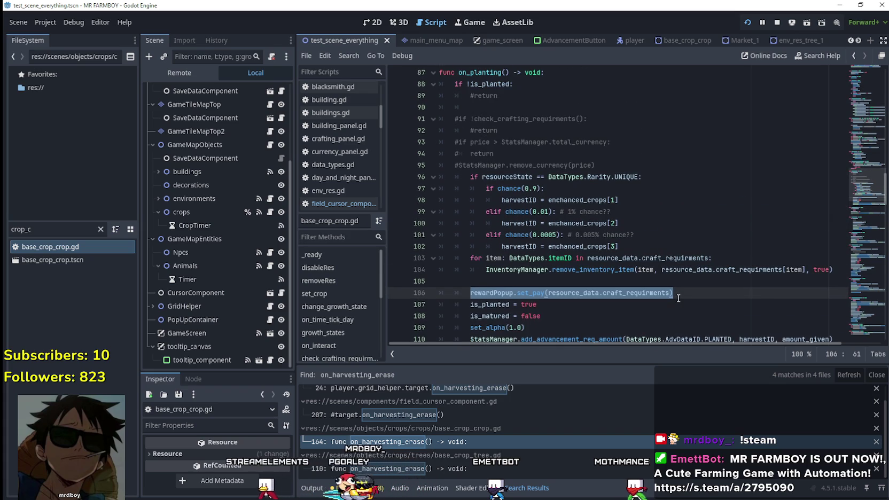
scroll(678, 298, down, 9)
scroll(678, 298, down, 7)
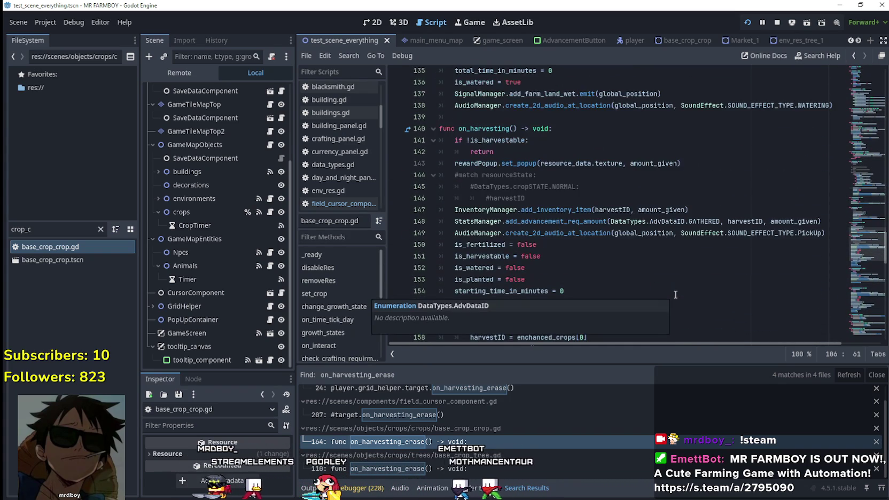
click(569, 209)
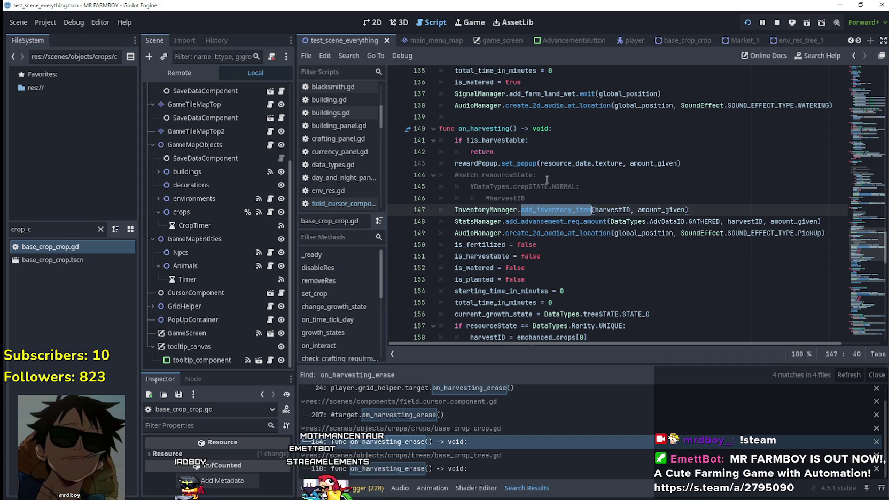
double_click(523, 163)
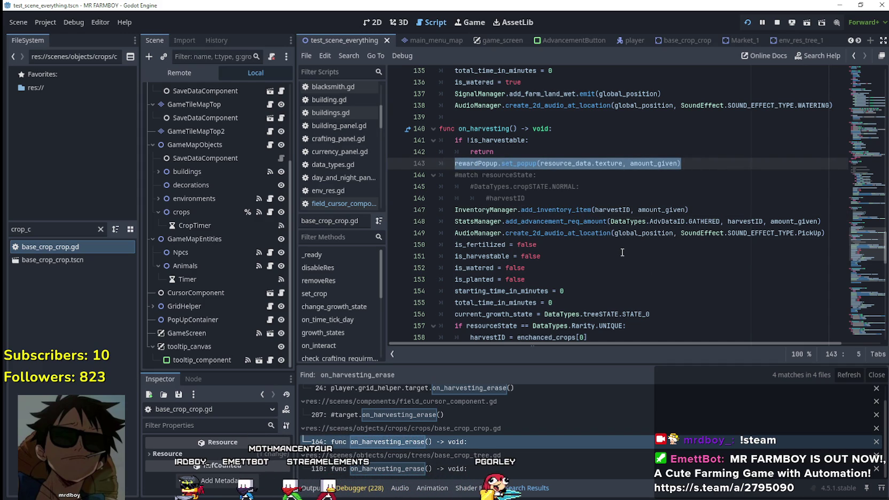
scroll(623, 251, up, 5)
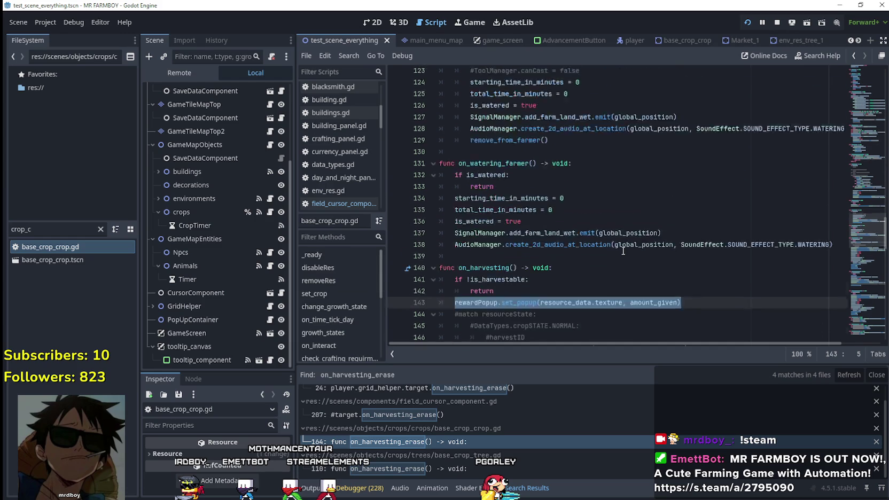
scroll(623, 249, down, 3)
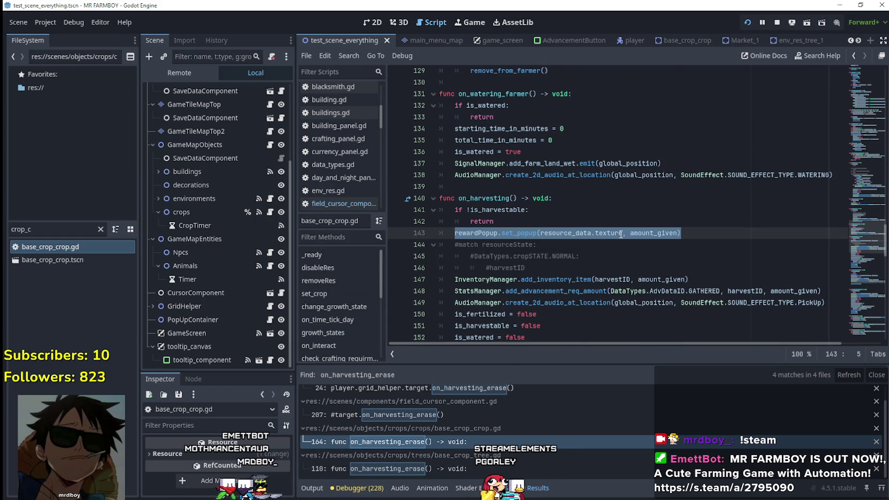
scroll(739, 219, up, 14)
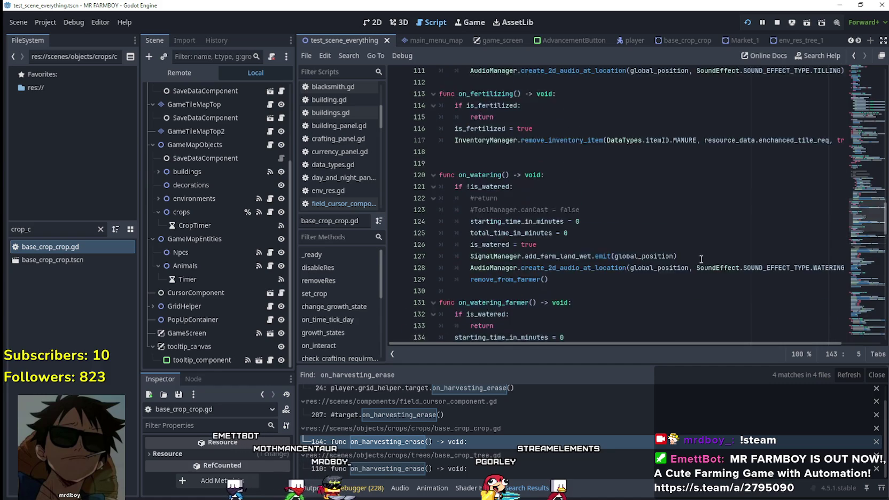
scroll(701, 259, down, 3)
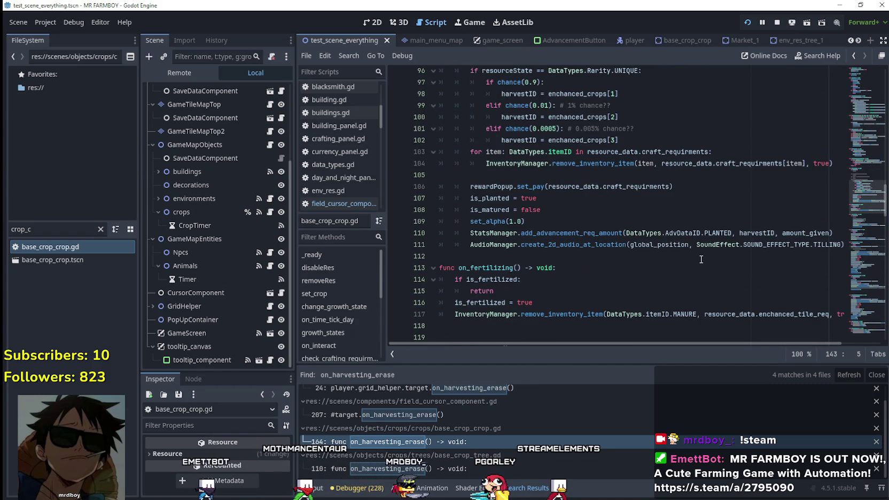
key(alt+Tab)
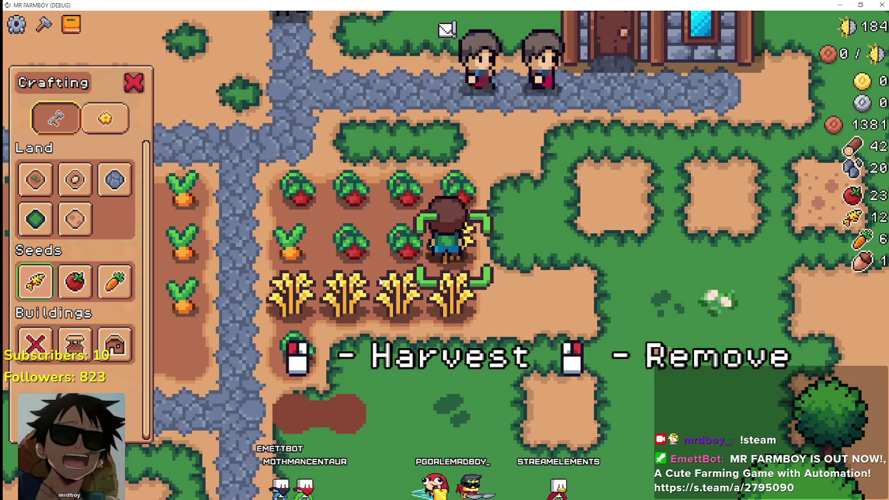
Step: Harvest the ripe wheat along the wheat row
key(a)
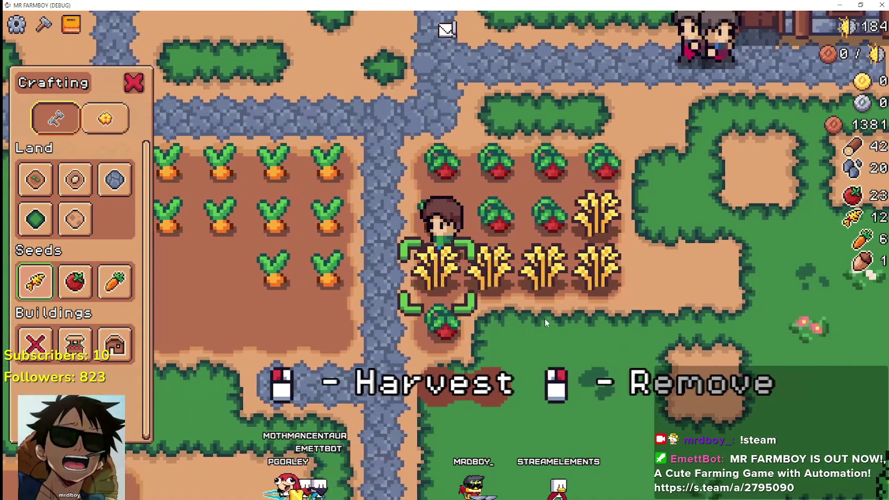
click(596, 321)
key(d)
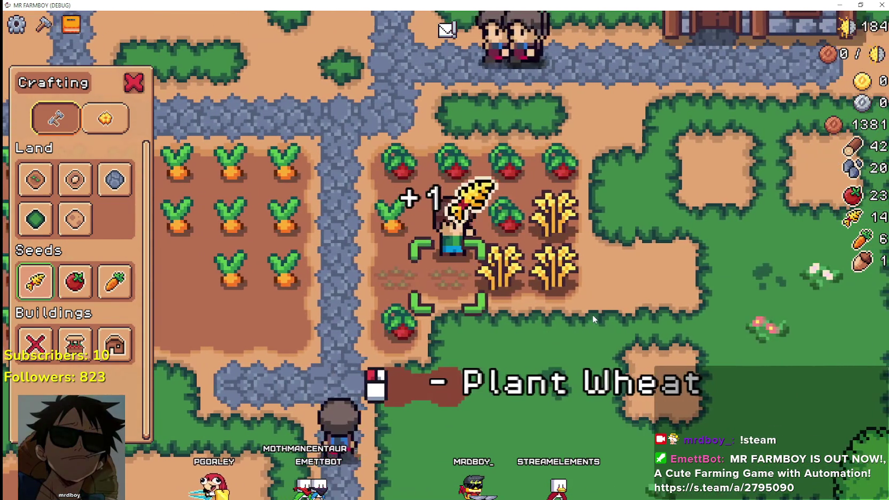
click(593, 314)
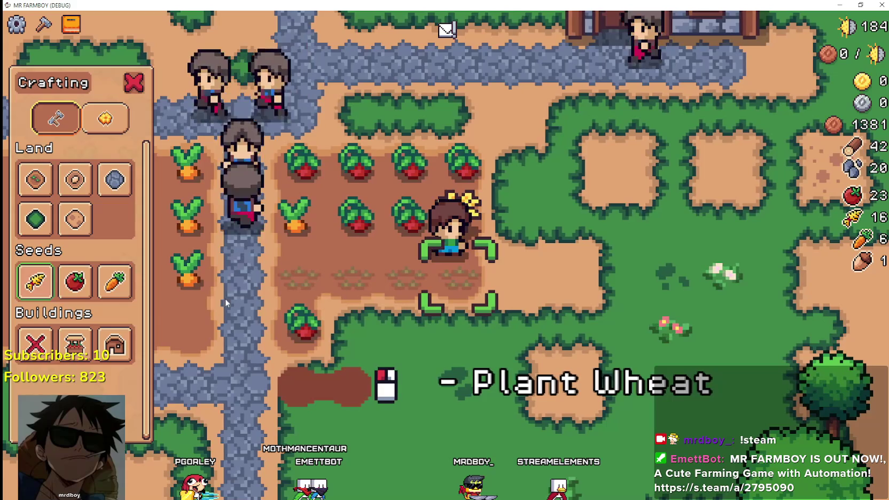
Step: Select tomato seeds and plant and water tomatoes on the emptied soil, moving left
click(71, 286)
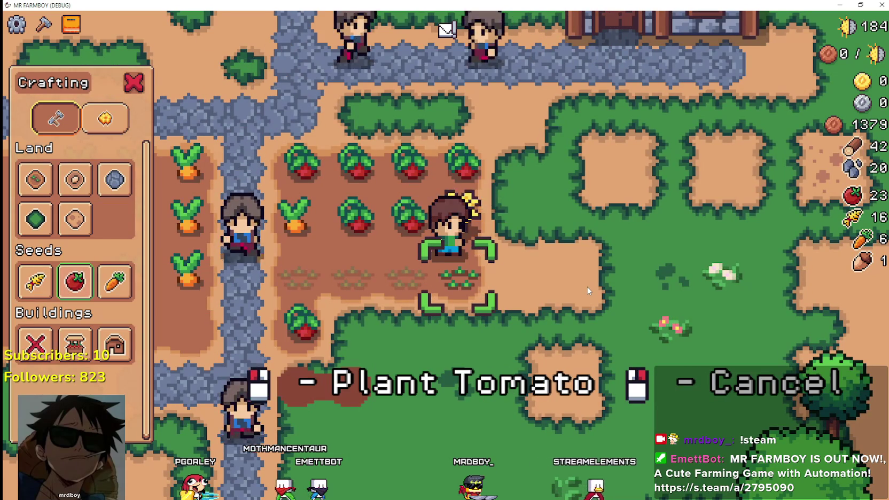
click(588, 290)
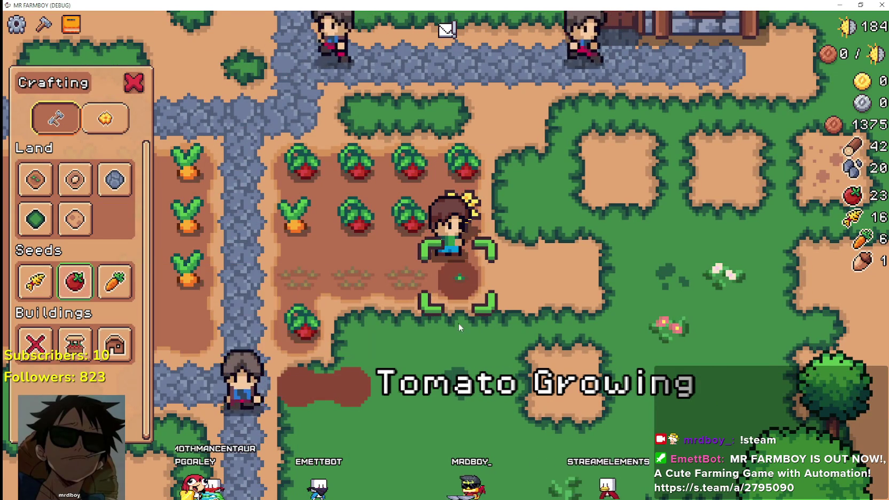
key(a)
click(632, 292)
click(629, 292)
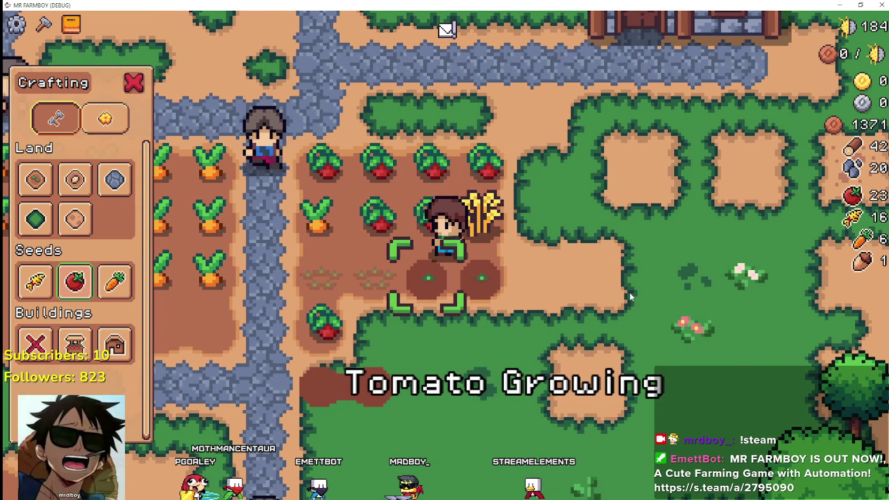
key(a)
click(628, 293)
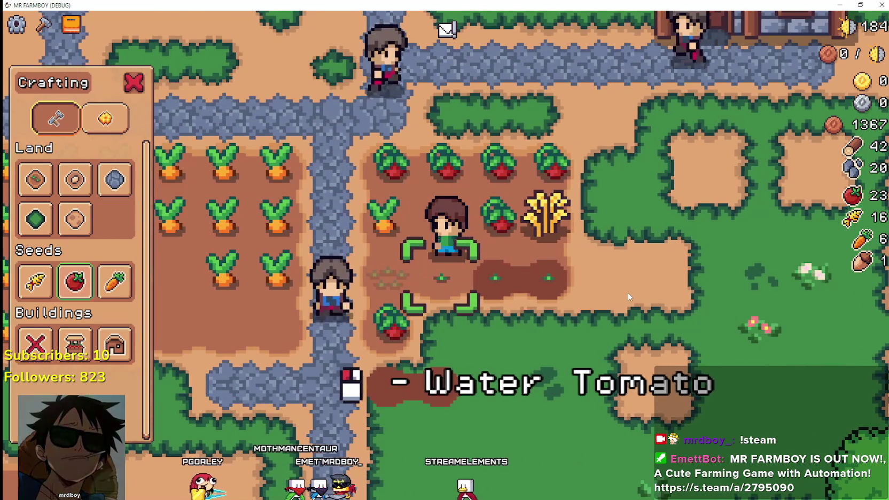
click(627, 293)
key(a)
click(628, 292)
click(627, 292)
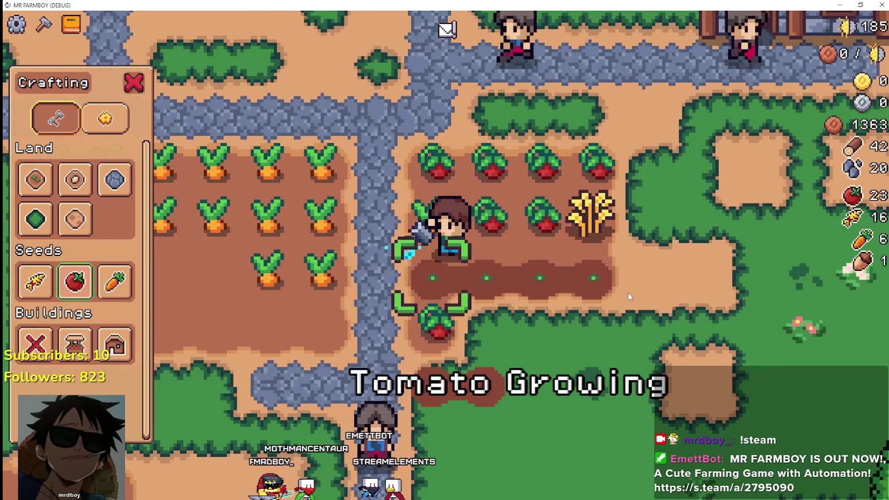
Step: One row down, harvest a ripe tomato and plant and water tomatoes on three tiles
key(s)
click(542, 281)
click(542, 281)
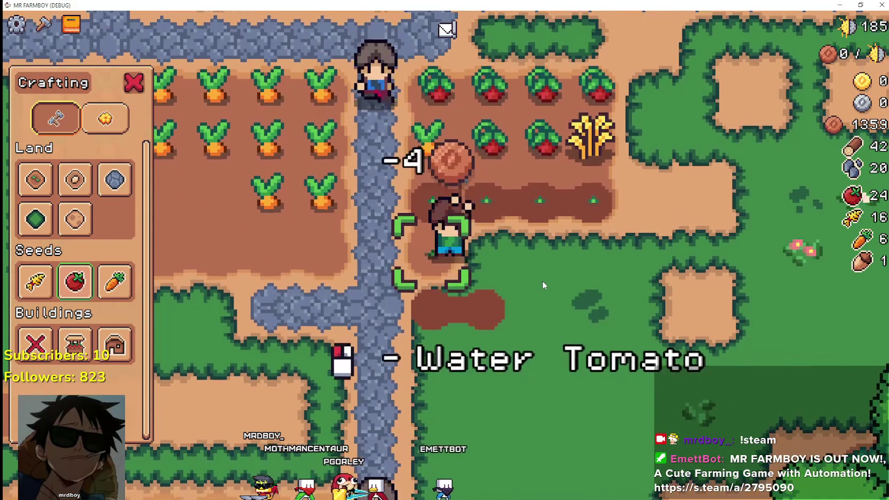
click(542, 280)
key(a)
key(a)
key(a)
click(542, 280)
click(542, 280)
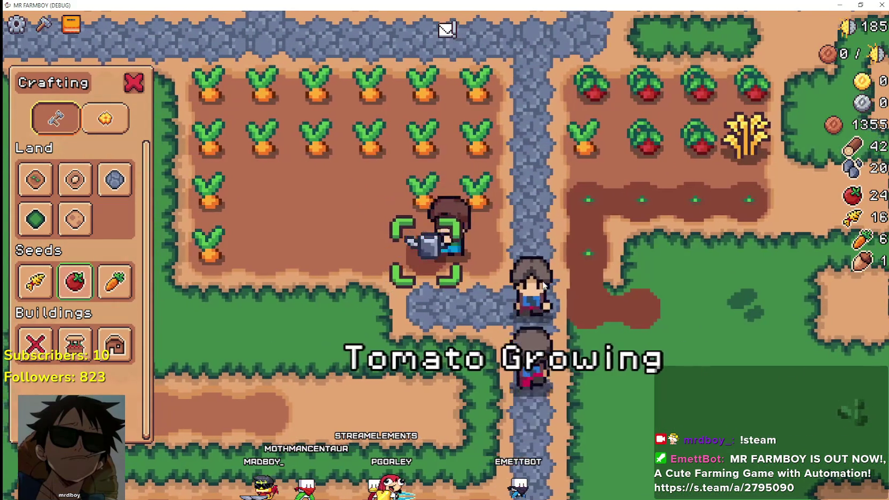
key(a)
click(542, 282)
click(542, 282)
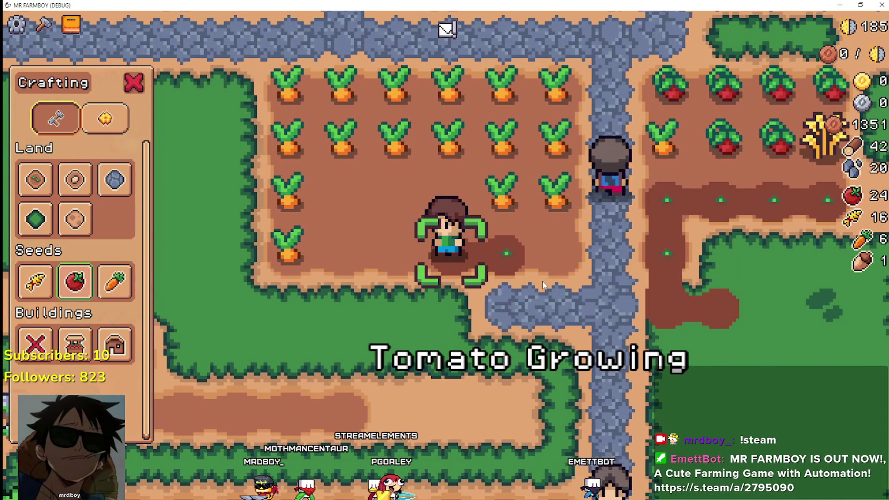
Step: Plant and water a carrot, harvest a ripe carrot, then sow wheat on the next tile
click(114, 282)
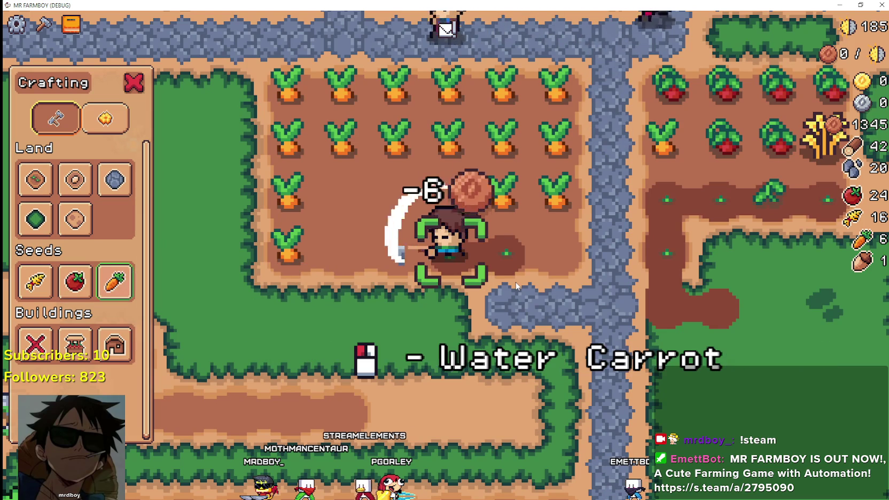
key(a)
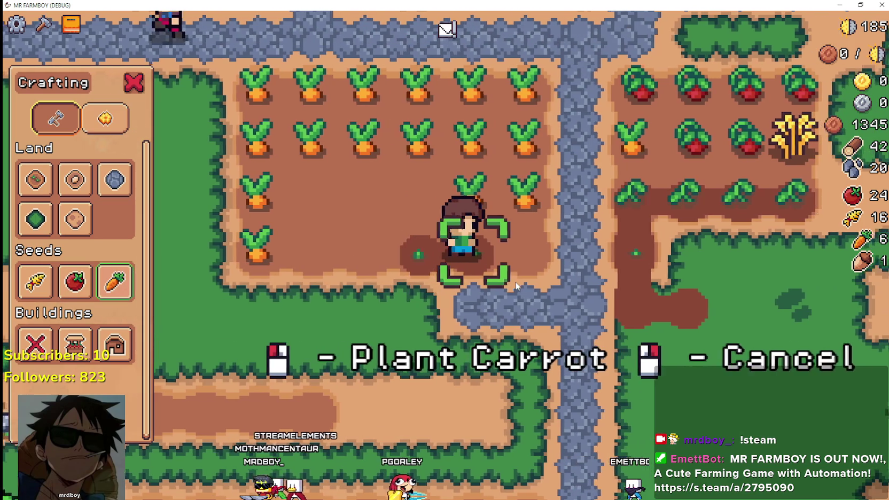
click(515, 285)
click(515, 286)
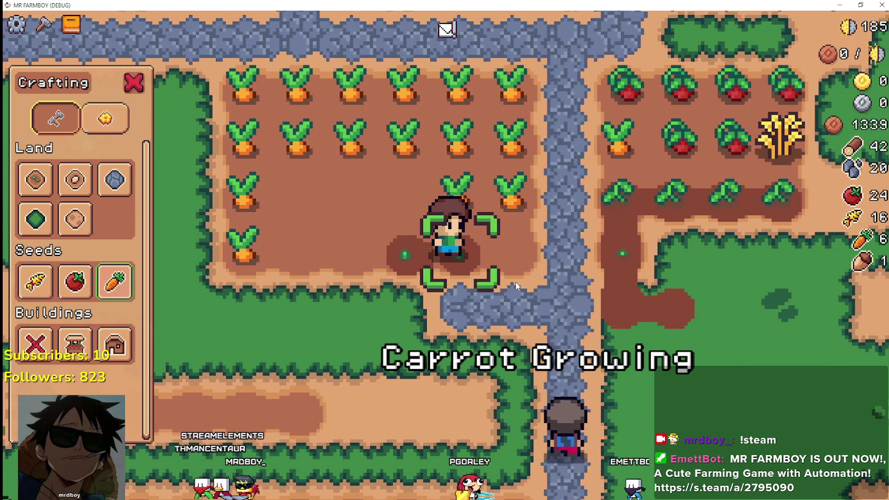
key(a)
key(a)
key(a)
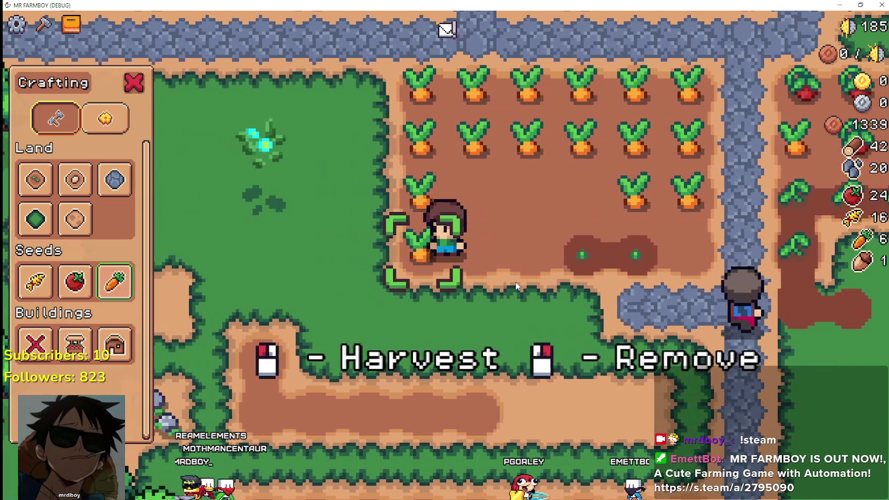
click(515, 286)
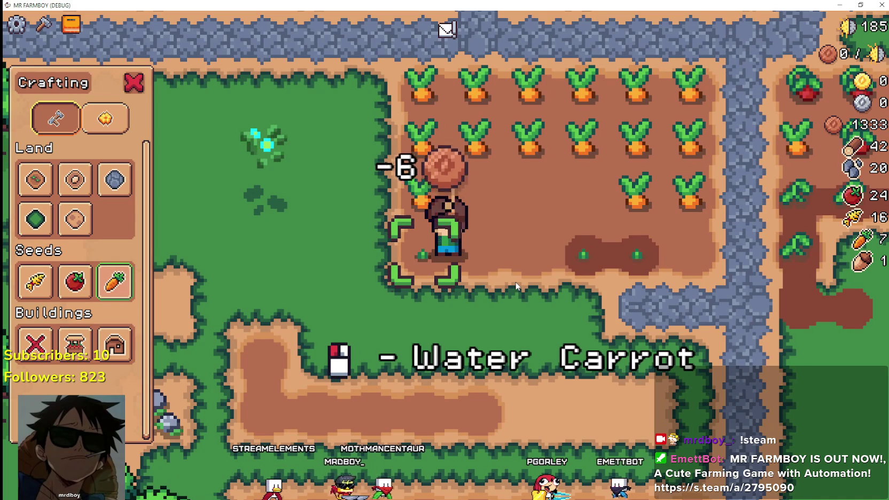
click(516, 286)
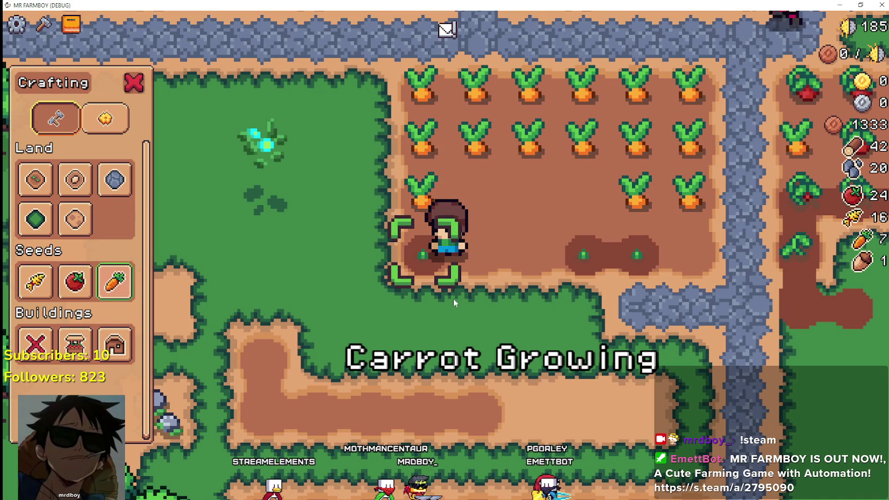
click(35, 281)
click(527, 283)
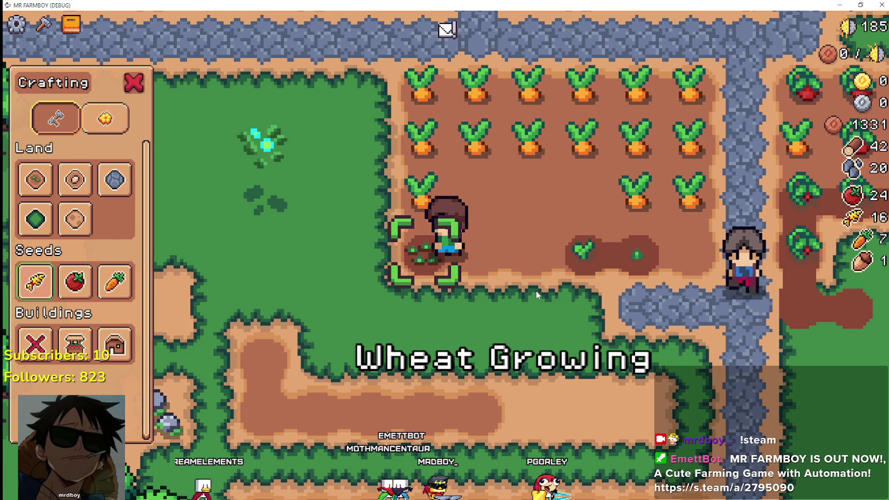
Step: Sow and water wheat on the tile to the north, then harvest the carrots along the row
key(w)
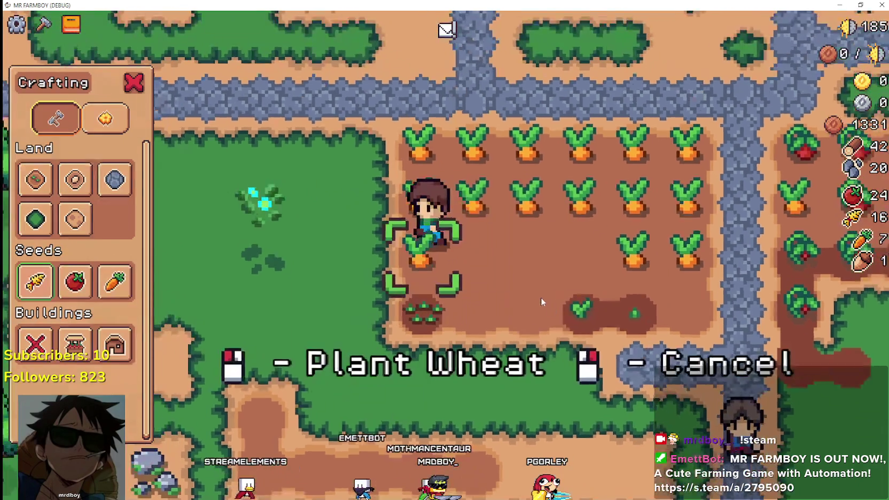
click(567, 309)
click(567, 309)
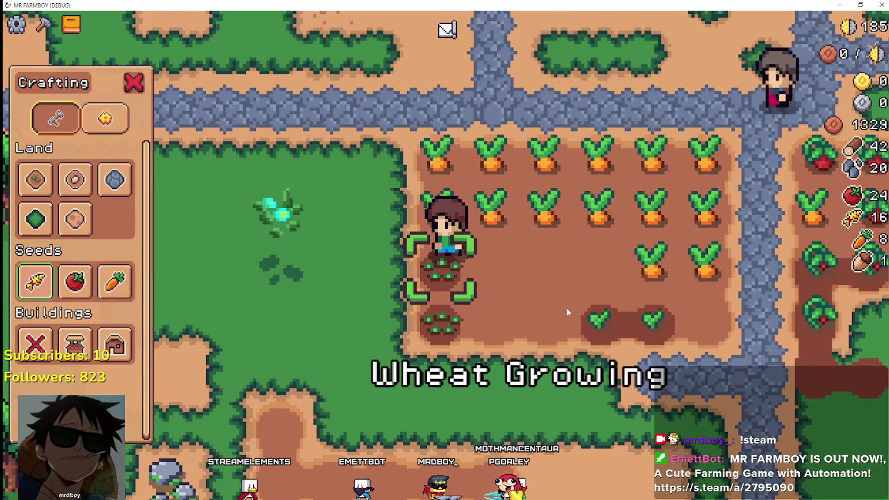
key(w)
click(565, 307)
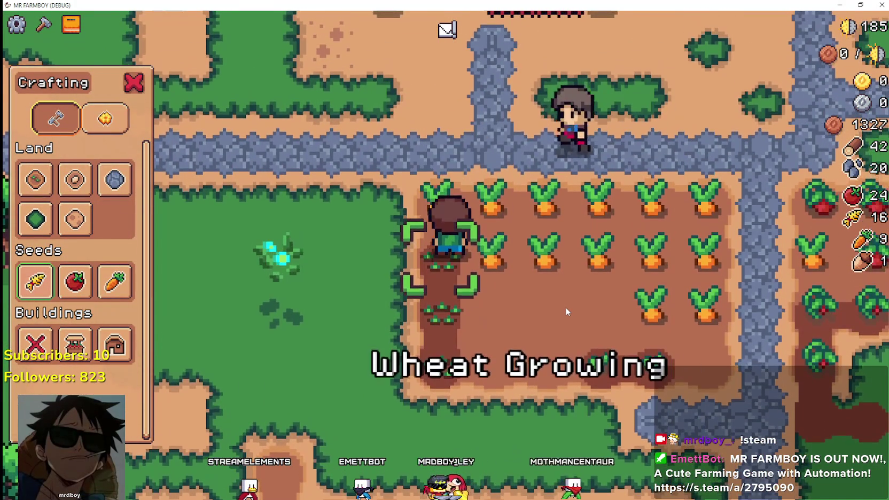
click(566, 311)
key(d)
click(566, 311)
click(566, 311)
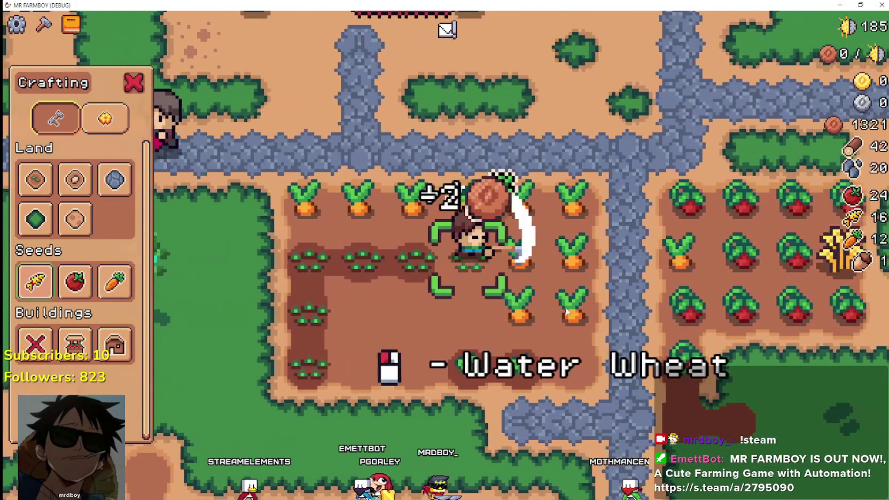
Step: Replant the cleared carrot tiles with wheat and water them while harvesting the remaining carrots
click(565, 309)
key(d)
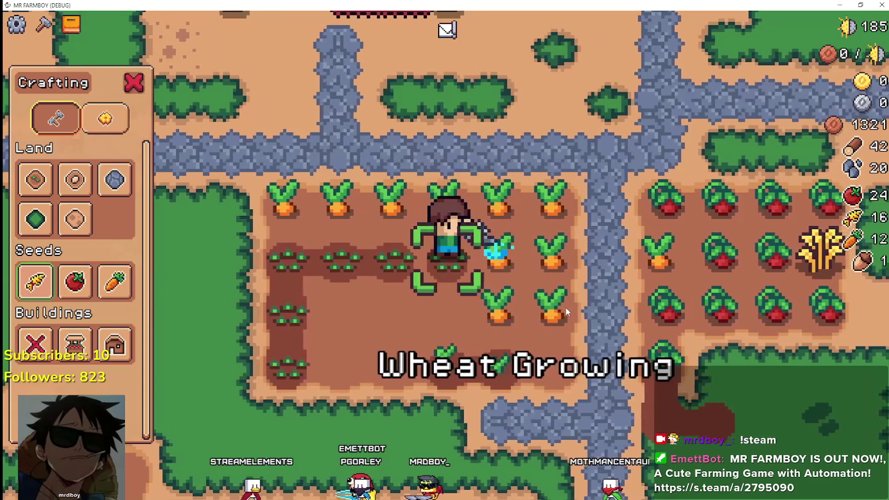
click(565, 310)
click(566, 310)
click(565, 310)
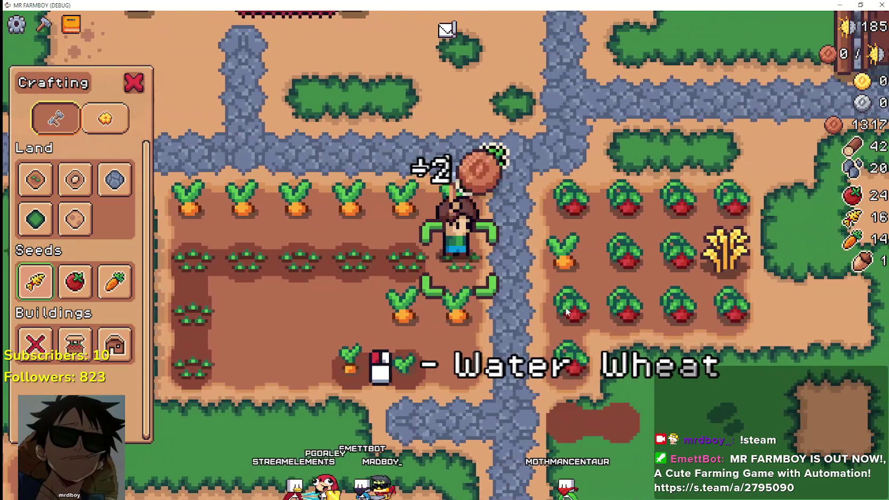
click(565, 307)
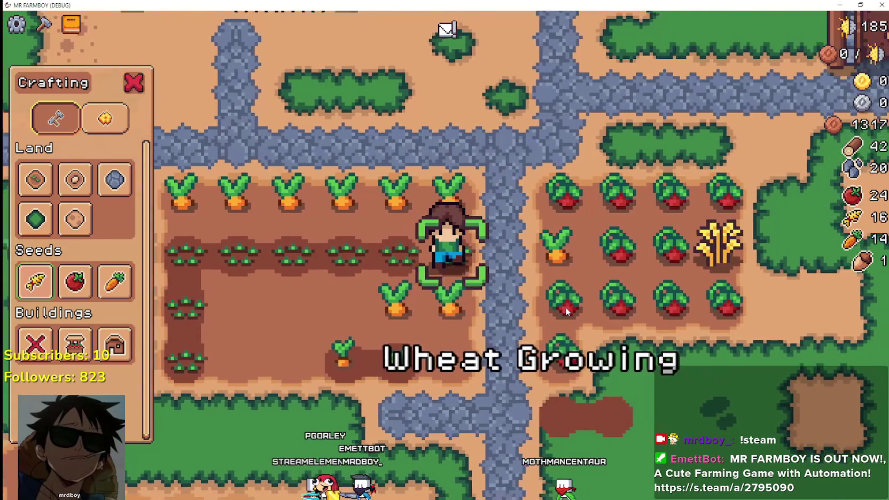
key(s)
click(565, 307)
click(566, 307)
key(a)
click(565, 307)
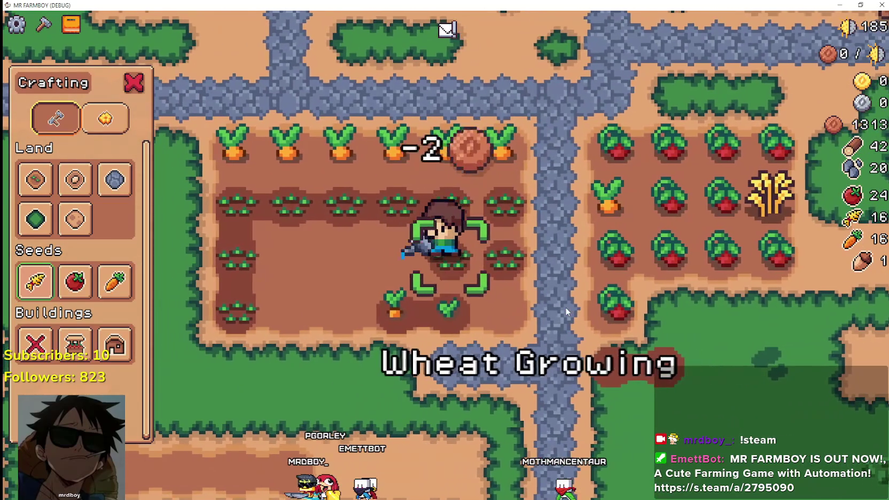
click(565, 307)
Step: Water the wheat seedlings to the left, then sow and water wheat one row up
key(a)
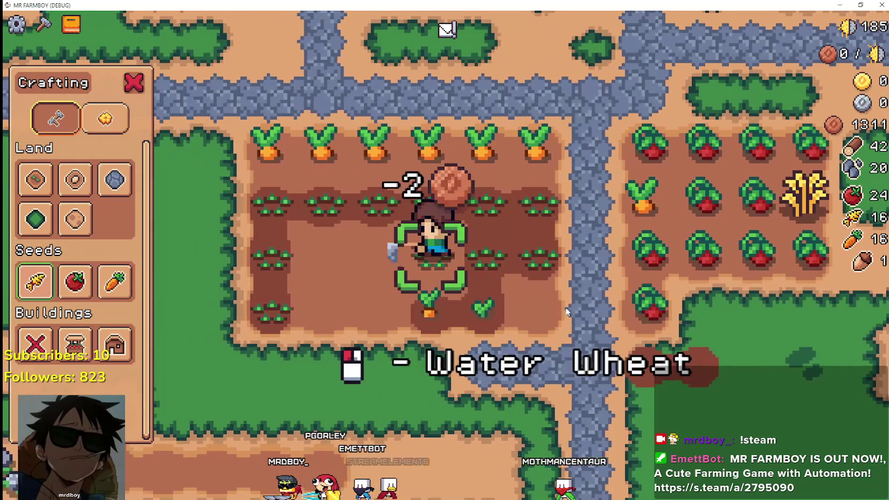
click(565, 307)
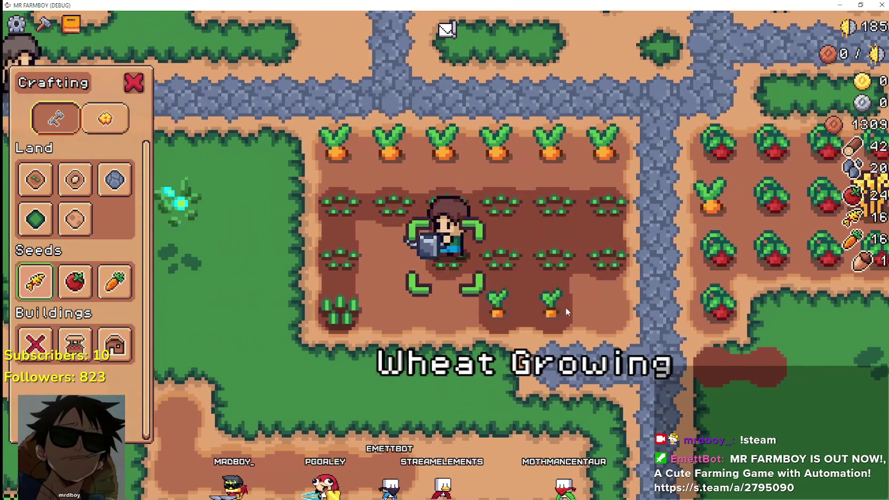
key(a)
click(565, 307)
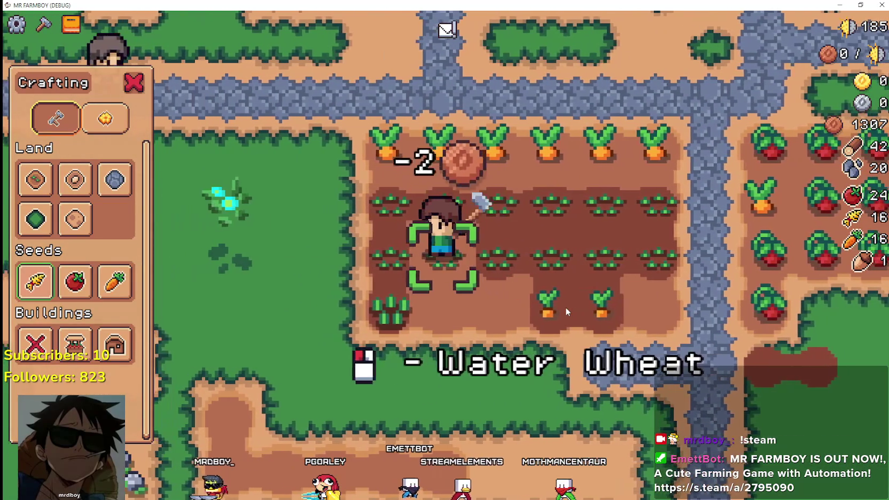
key(a)
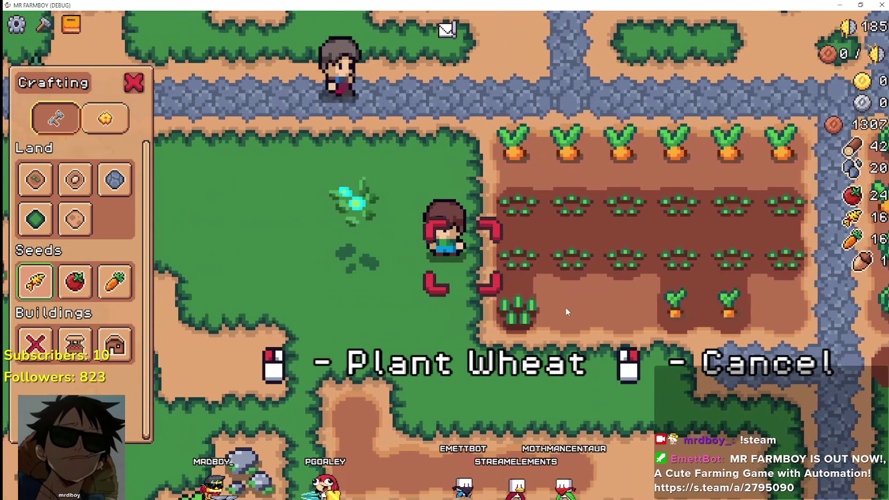
key(w)
click(565, 307)
click(565, 307)
Step: Harvest carrots along the upper row and plant wheat on each emptied tile
key(d)
click(564, 308)
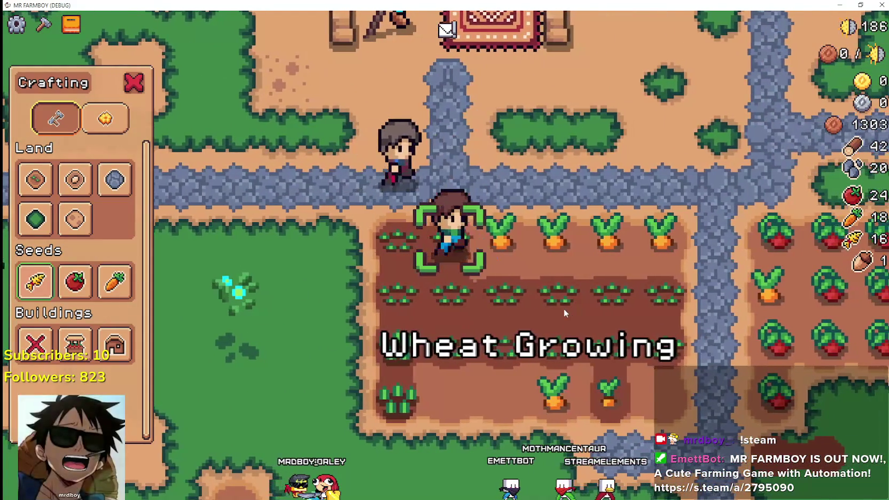
key(d)
click(564, 308)
click(564, 308)
key(d)
click(564, 309)
click(564, 308)
key(d)
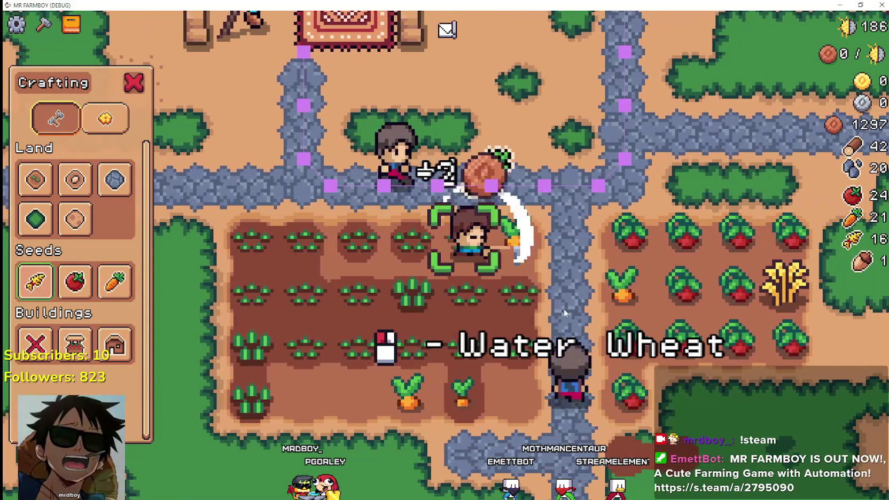
click(564, 309)
key(d)
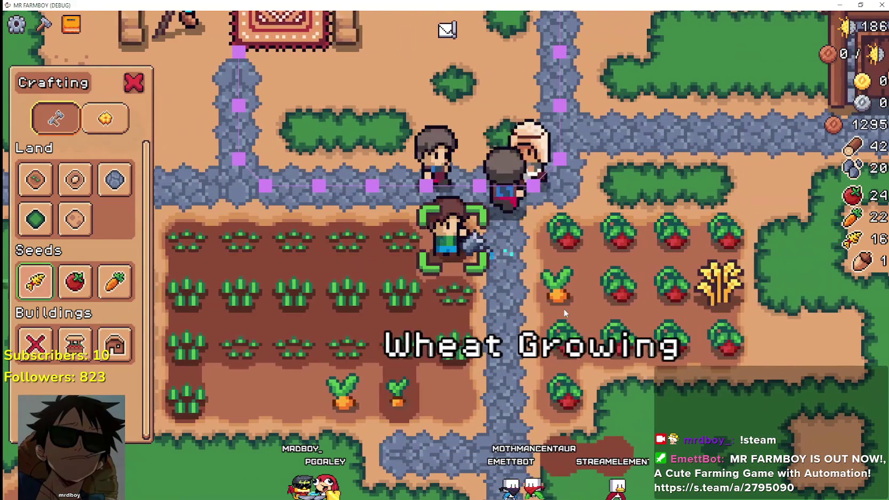
Step: Harvest the ripe tomatoes on the right, plant wheat in their place, and replant ripe wheat
key(d)
click(629, 303)
click(627, 303)
key(d)
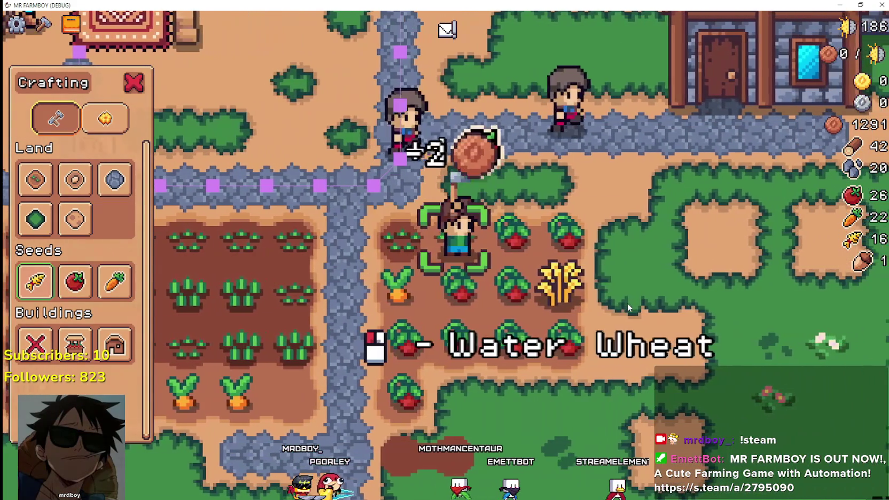
click(627, 303)
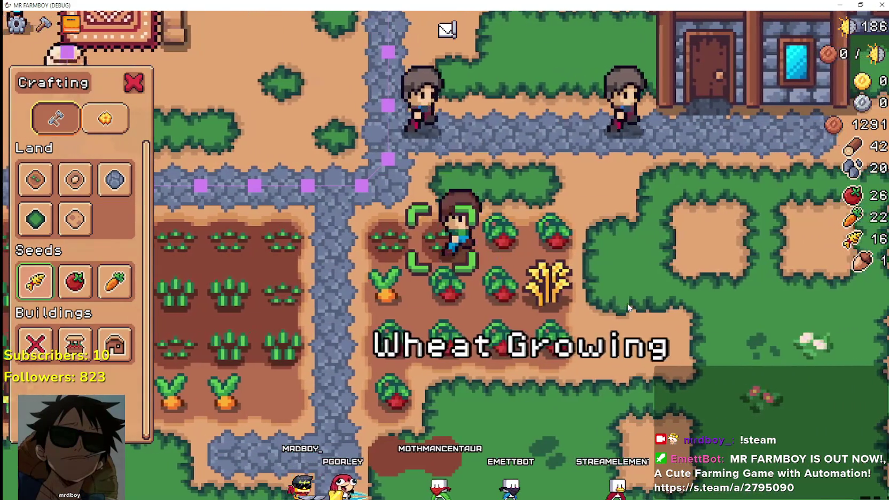
key(d)
click(627, 303)
key(d)
click(627, 303)
click(627, 303)
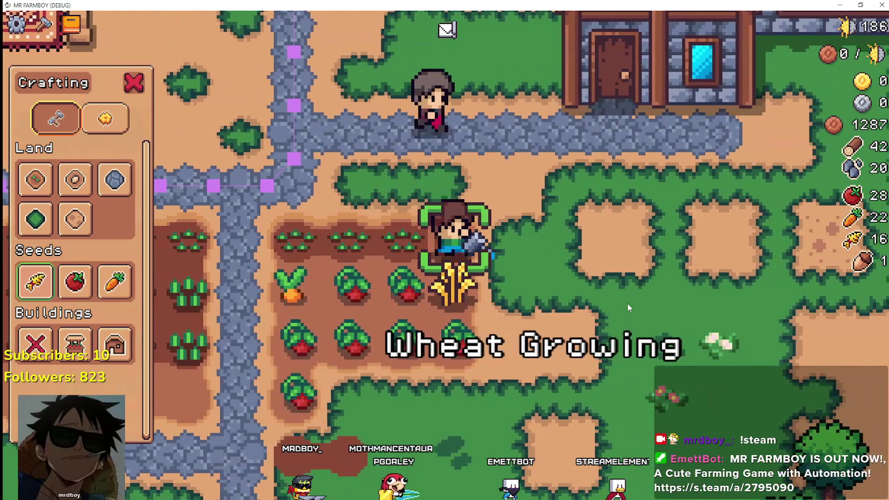
click(627, 303)
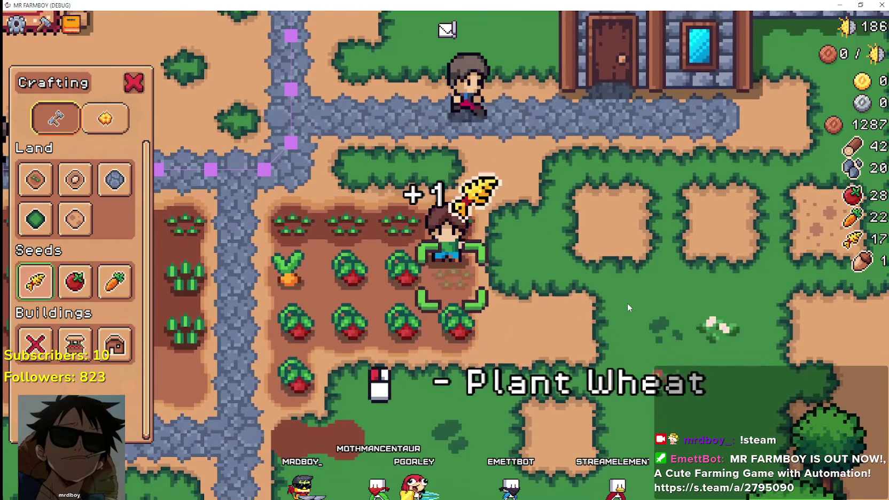
click(627, 302)
click(627, 302)
Step: Work left along the field harvesting tomatoes and replanting and watering wheat on freed tiles
key(a)
click(627, 303)
click(628, 303)
key(a)
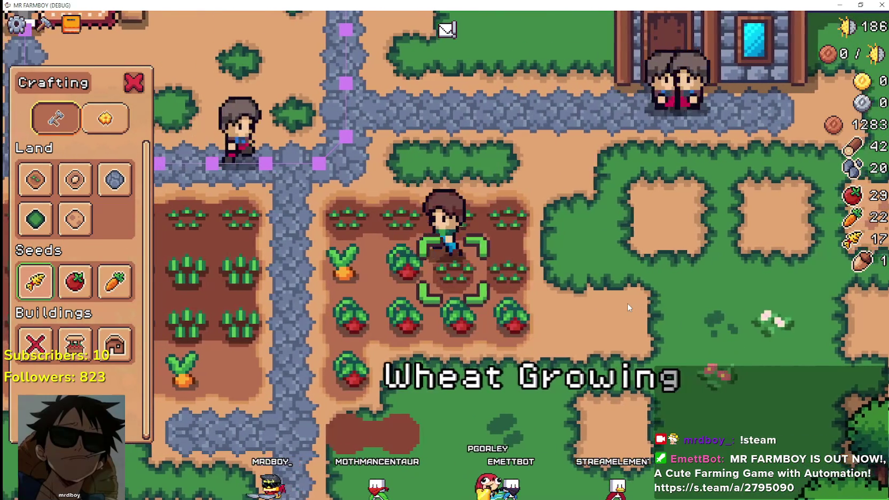
click(627, 302)
key(a)
click(627, 303)
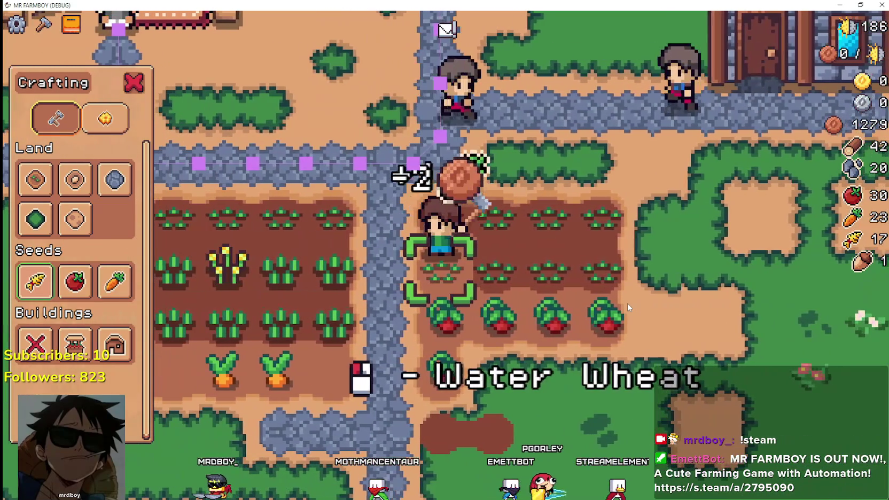
click(627, 304)
key(s)
click(627, 304)
key(d)
click(627, 303)
click(627, 304)
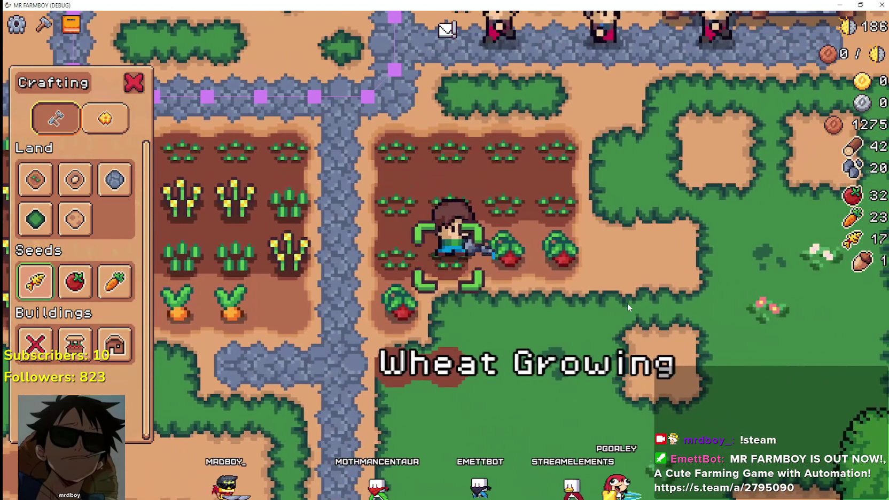
Step: Harvest two more ripe tomatoes, then plant and water wheat on the empty tile
click(627, 303)
key(a)
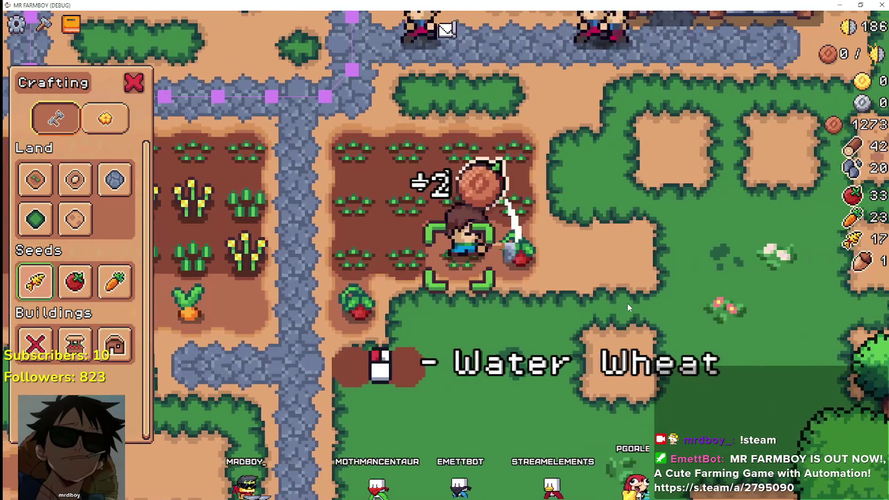
click(627, 303)
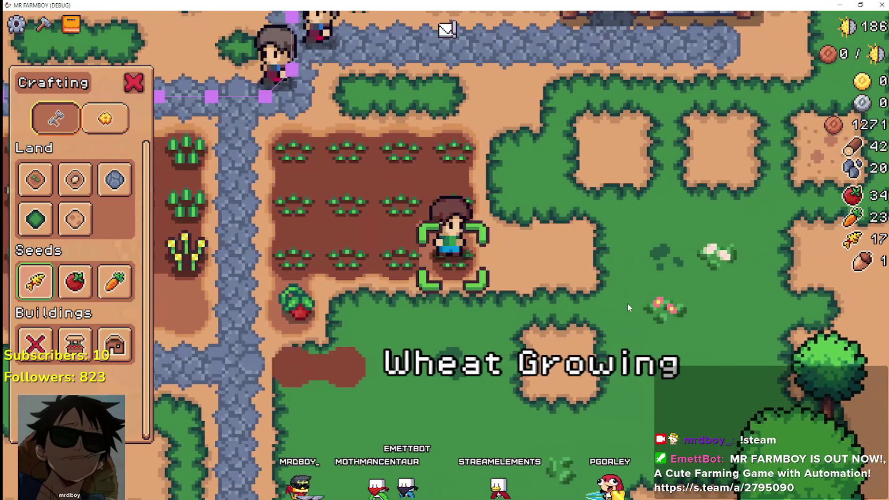
key(a)
click(627, 303)
key(s)
click(627, 303)
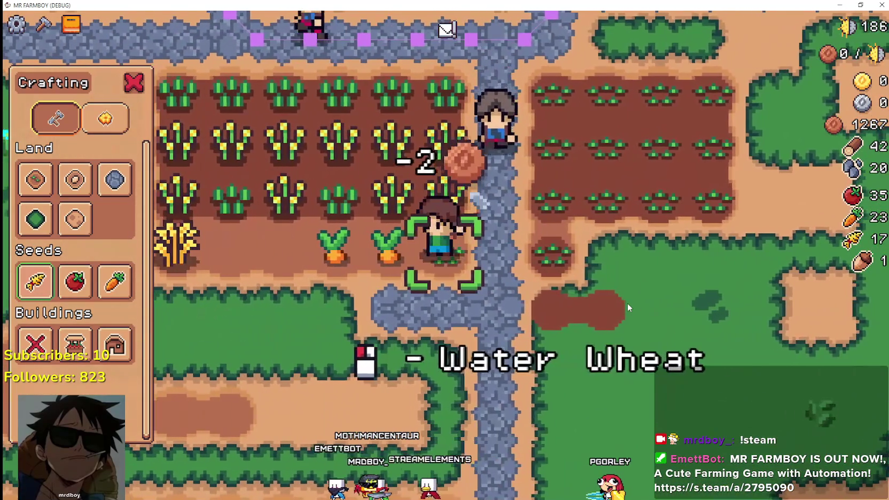
key(a)
Step: Harvest the ripe carrots and sow and water wheat on the cleared tiles
click(627, 303)
click(627, 303)
click(628, 303)
key(a)
click(627, 303)
click(627, 303)
click(627, 303)
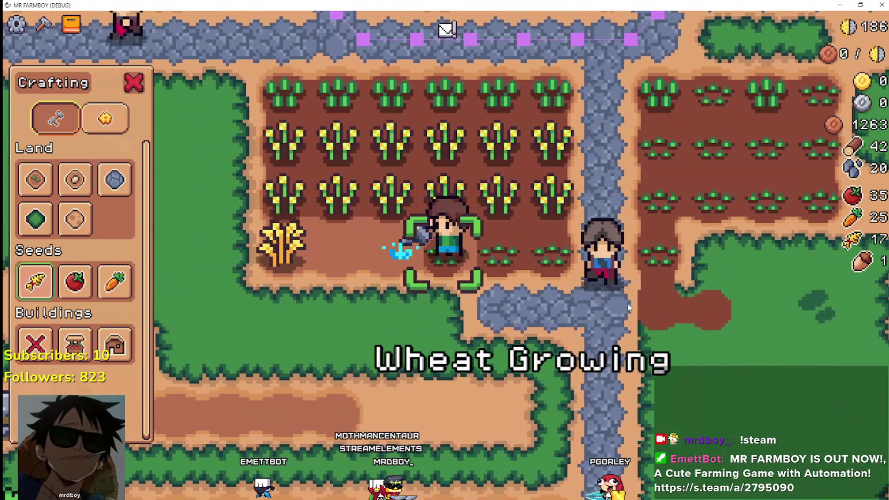
key(a)
click(627, 303)
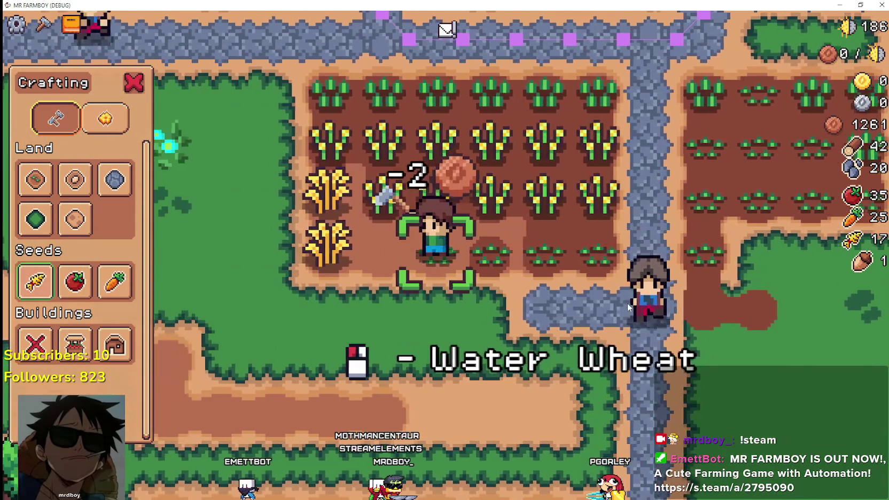
click(627, 303)
Step: Harvest and replant the ripe wheat, raising the stock to 21, then pick tomato seeds
click(627, 303)
click(627, 303)
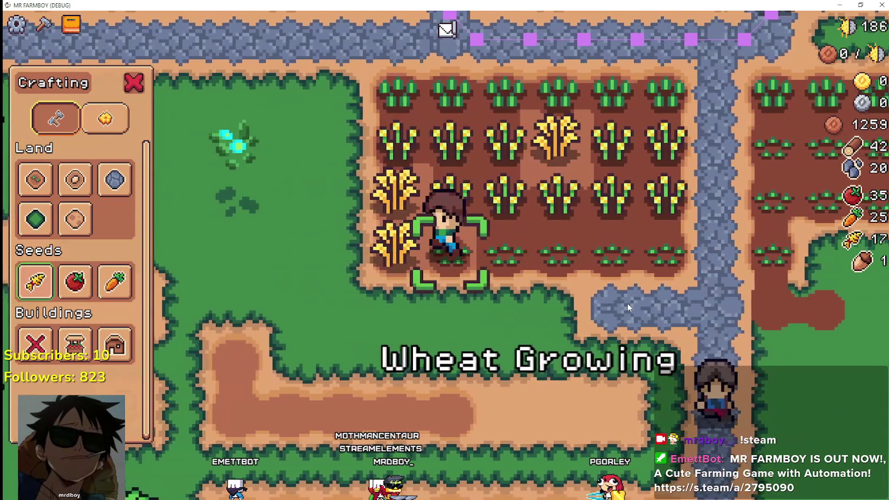
key(a)
click(627, 303)
click(627, 303)
click(627, 303)
key(w)
click(627, 303)
click(627, 303)
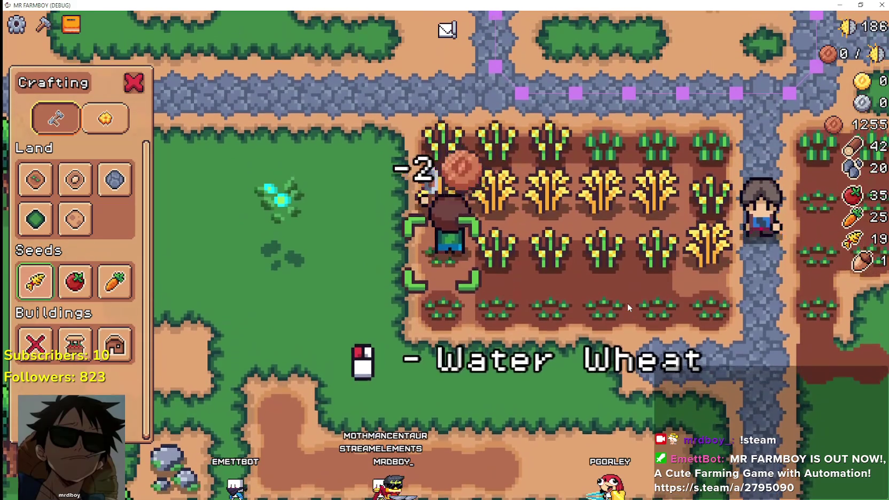
click(627, 303)
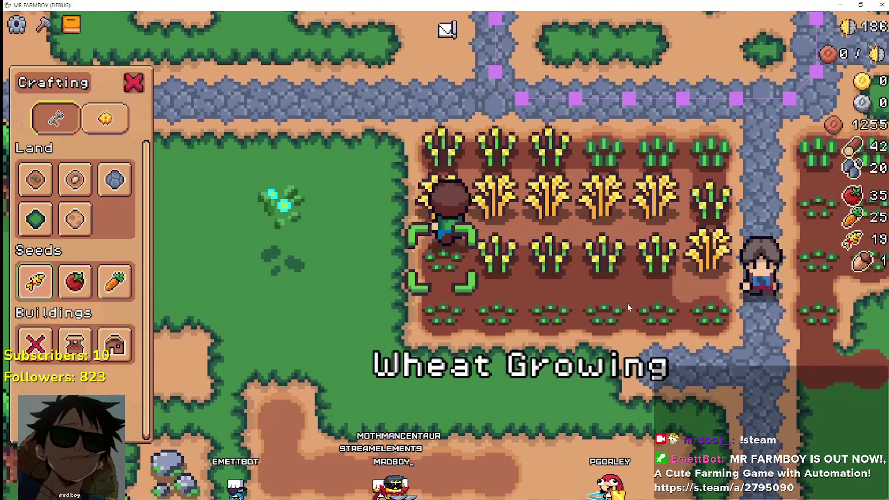
key(w)
click(627, 303)
click(627, 303)
click(627, 303)
click(627, 303)
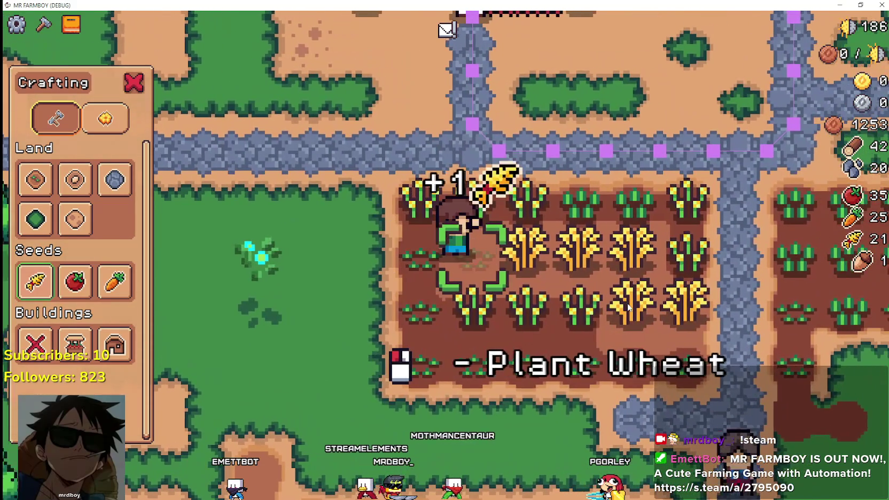
click(627, 303)
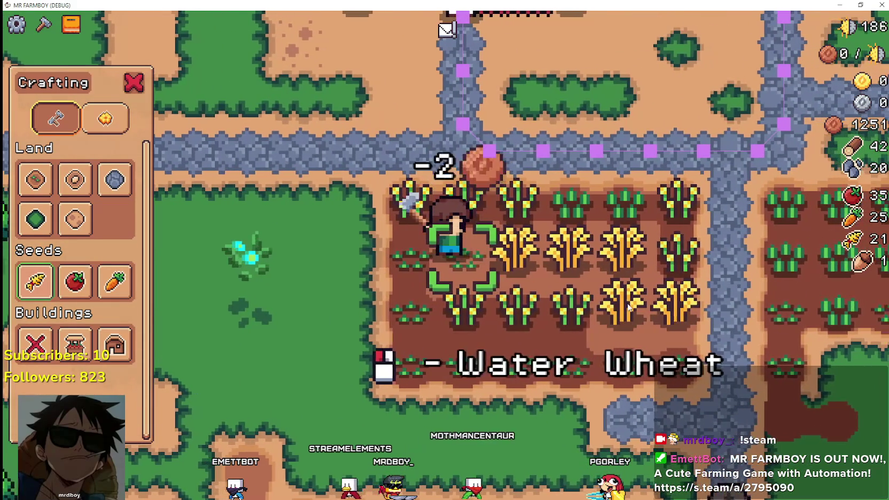
click(75, 283)
Step: Plant and water tomatoes along the empty upper row of the field
key(d)
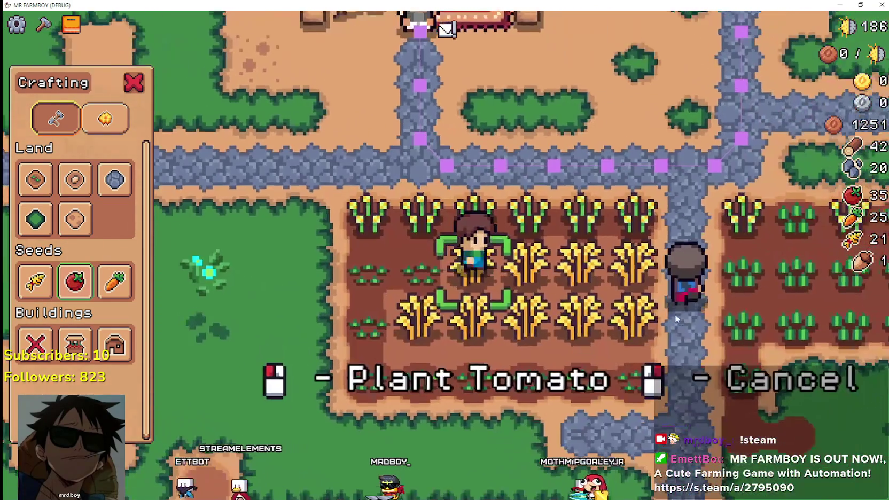
key(w)
key(a)
click(662, 308)
click(662, 309)
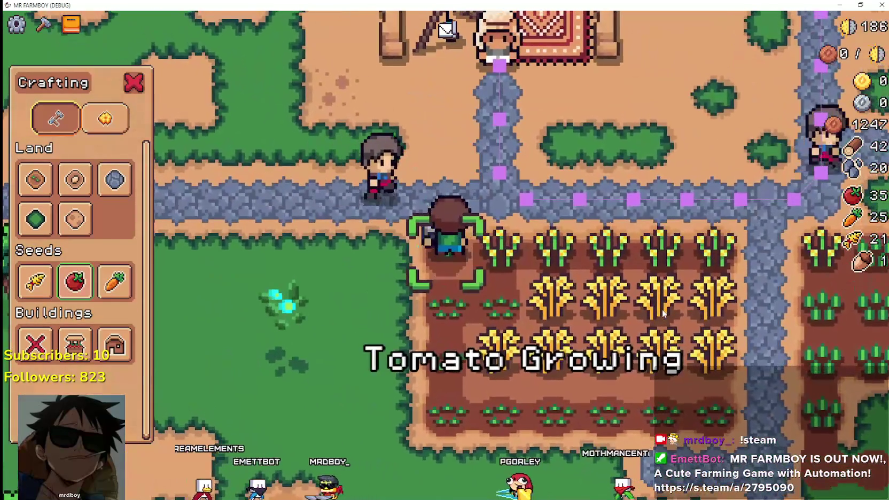
key(a)
click(662, 314)
click(662, 314)
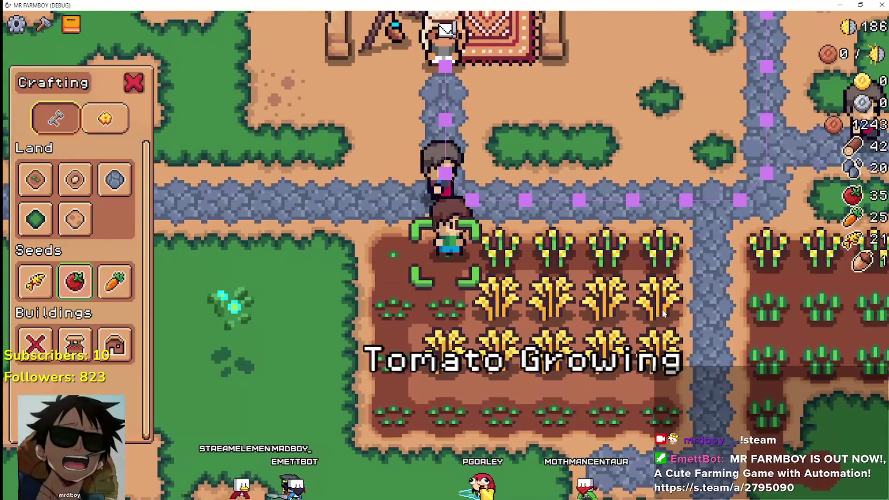
key(a)
click(662, 314)
click(662, 313)
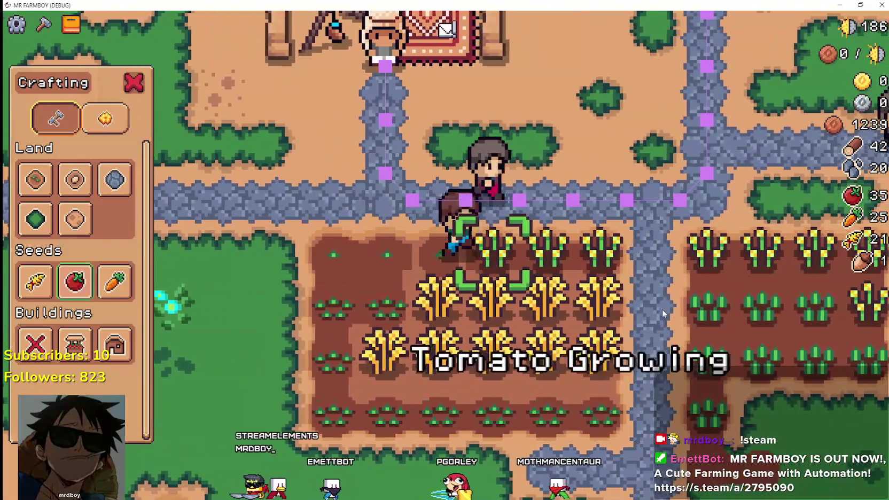
key(d)
click(663, 314)
click(662, 313)
key(d)
click(662, 314)
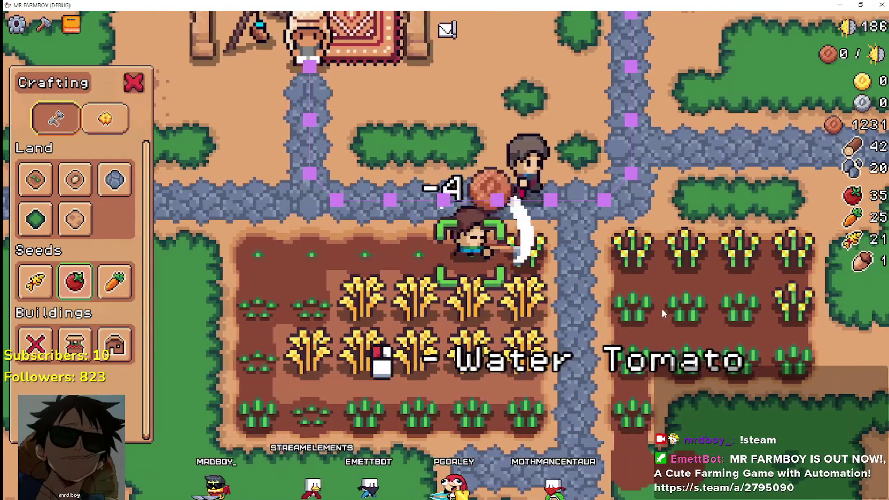
Step: Continue planting and watering tomatoes down the rows on the remaining empty tiles
click(662, 314)
key(d)
click(663, 314)
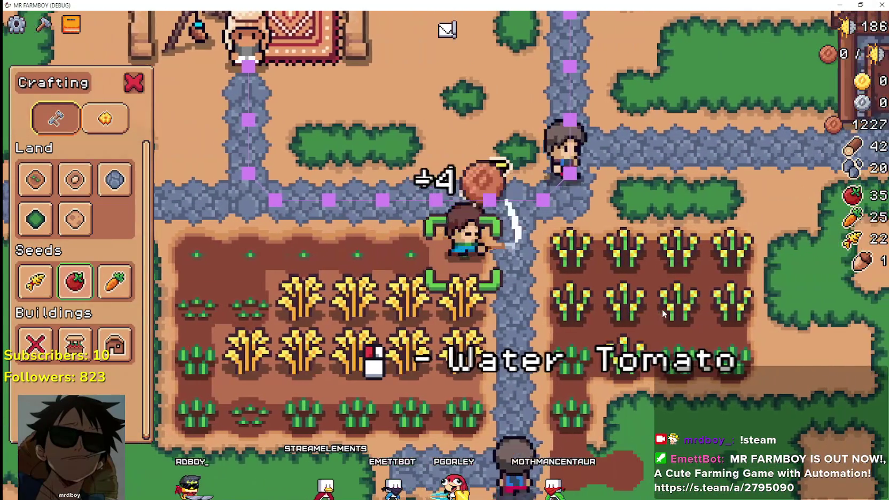
click(663, 313)
key(s)
click(662, 314)
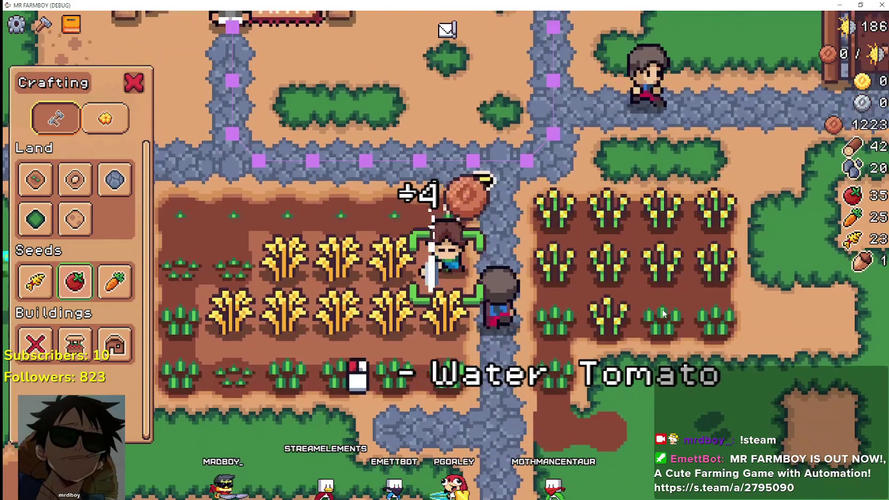
click(662, 313)
key(s)
click(663, 313)
click(663, 313)
key(s)
click(662, 314)
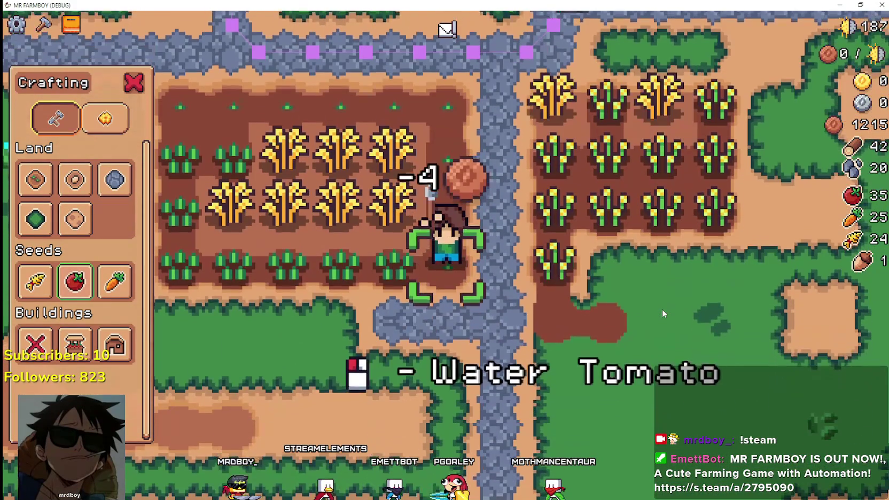
click(662, 313)
key(a)
click(662, 313)
click(662, 310)
key(a)
click(663, 310)
Step: Harvest the ripe wheat and replace each plant with a watered tomato
click(663, 310)
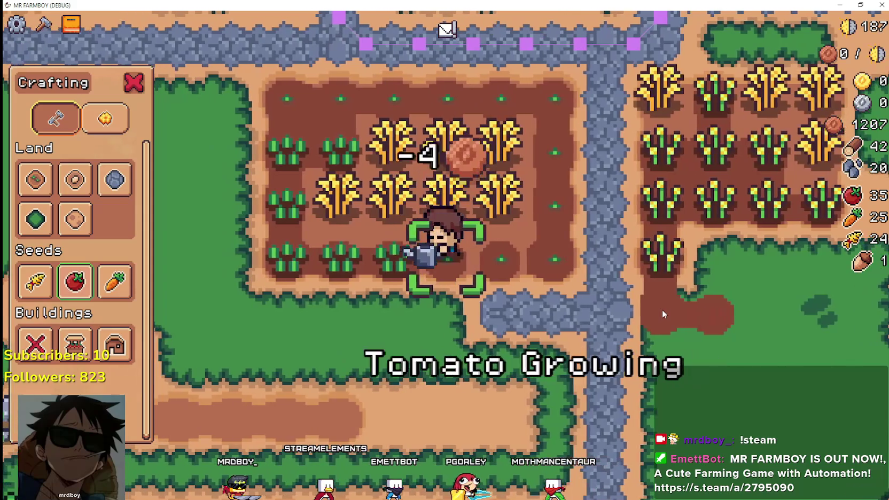
key(w)
click(663, 310)
click(662, 309)
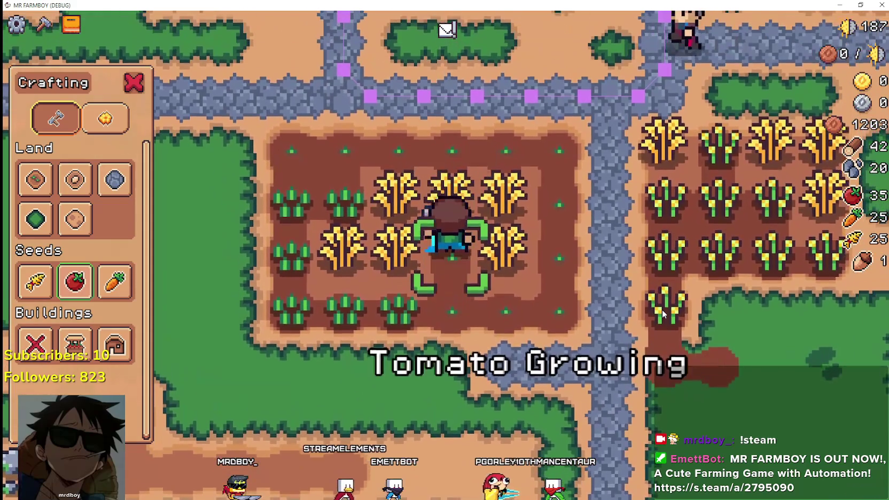
key(a)
click(663, 314)
click(663, 314)
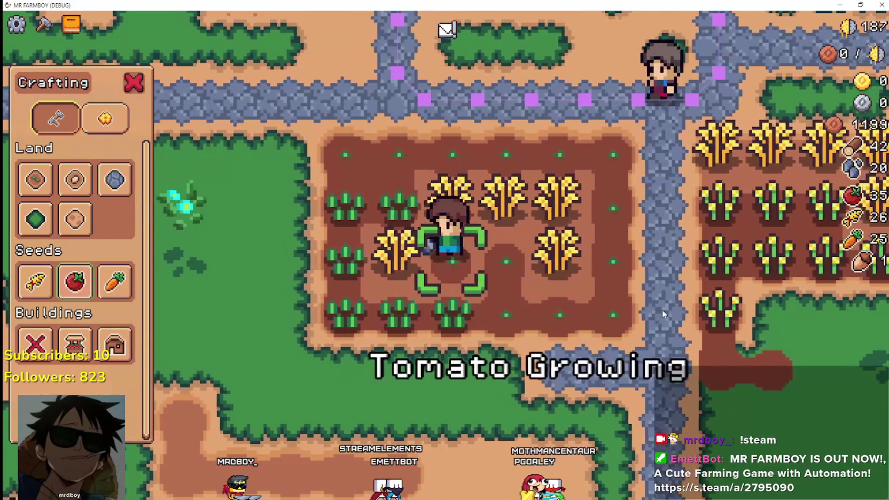
key(a)
click(662, 313)
click(663, 313)
key(w)
click(663, 313)
key(d)
click(663, 313)
click(662, 314)
key(d)
click(663, 314)
click(663, 313)
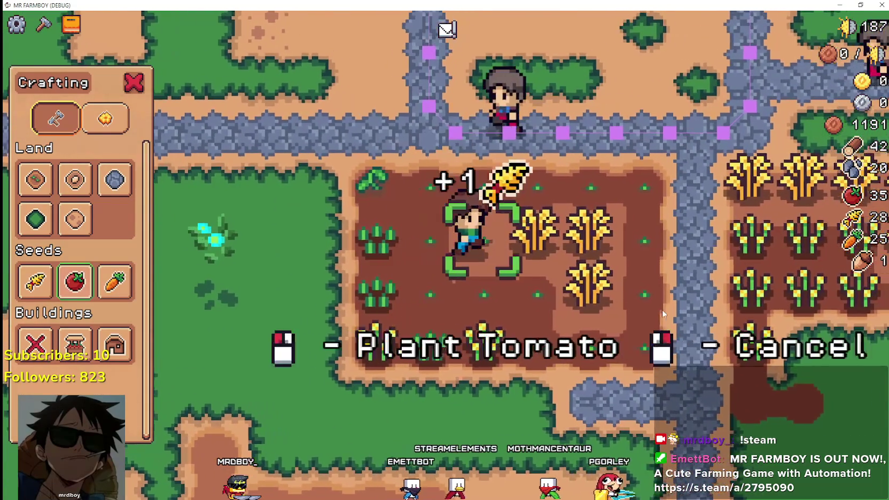
key(d)
click(662, 311)
click(662, 311)
key(s)
click(661, 311)
click(662, 311)
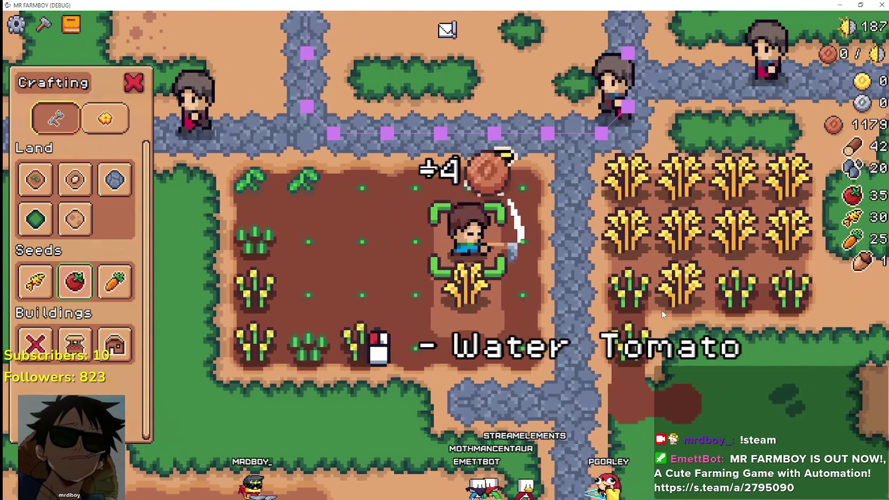
Step: Harvest the rest of the wheat field into tomatoes, raising the wheat stock to 34
click(661, 312)
key(s)
key(a)
key(a)
click(661, 311)
click(661, 312)
key(a)
click(661, 311)
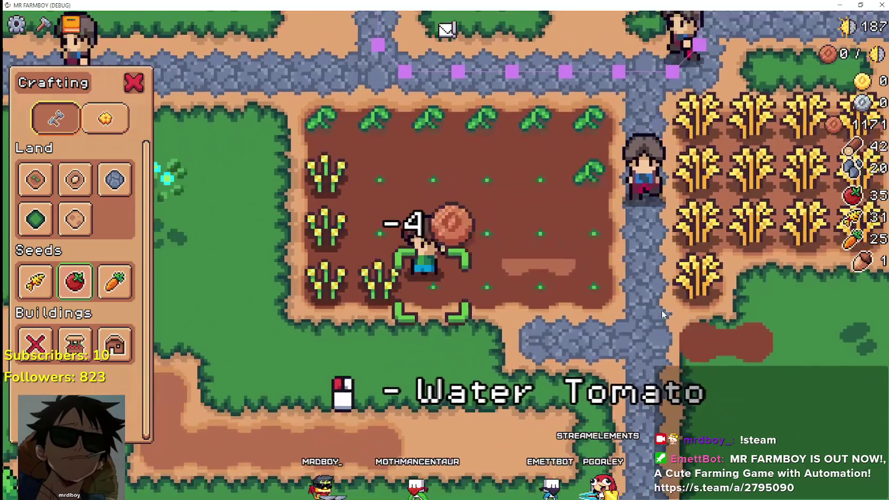
key(a)
click(661, 310)
click(661, 310)
key(w)
click(661, 310)
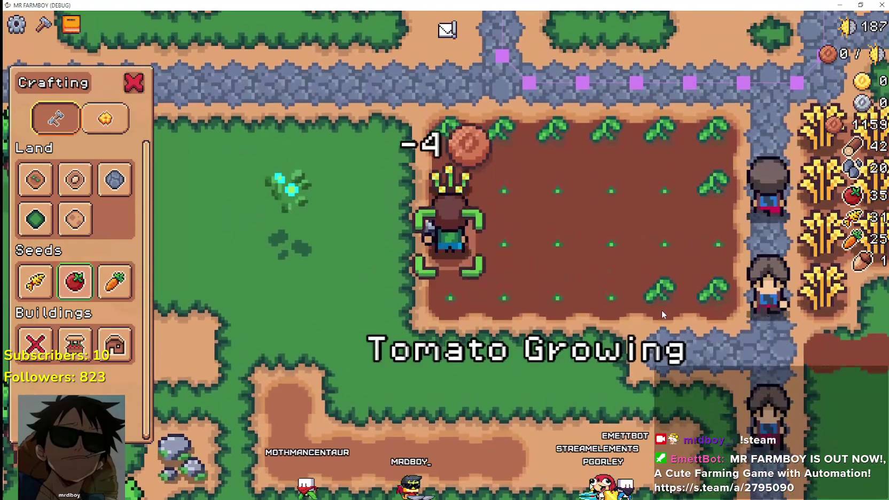
key(w)
click(661, 310)
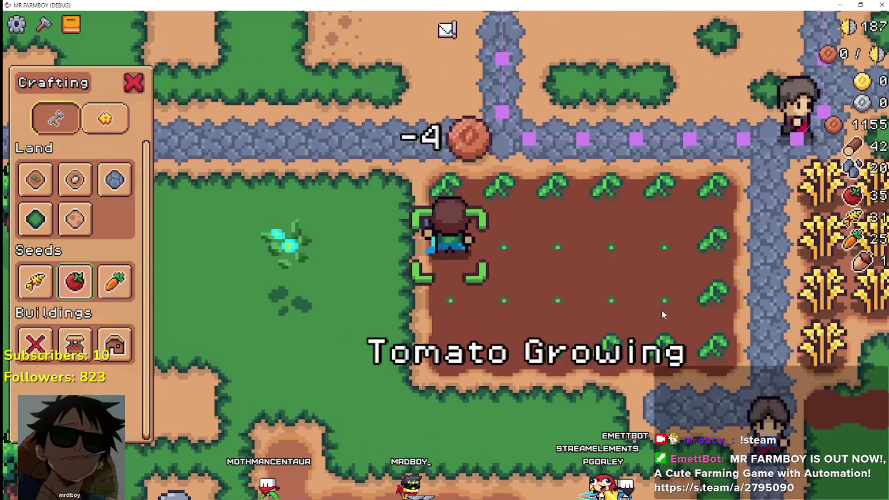
key(d)
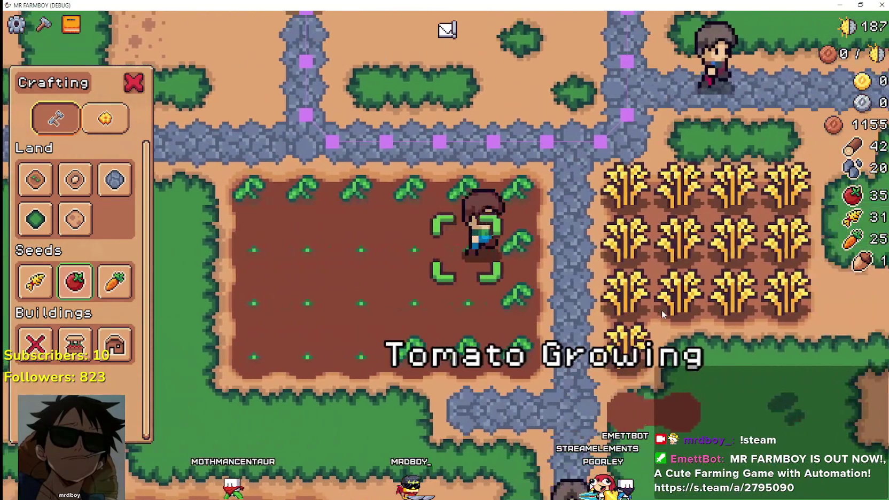
click(661, 310)
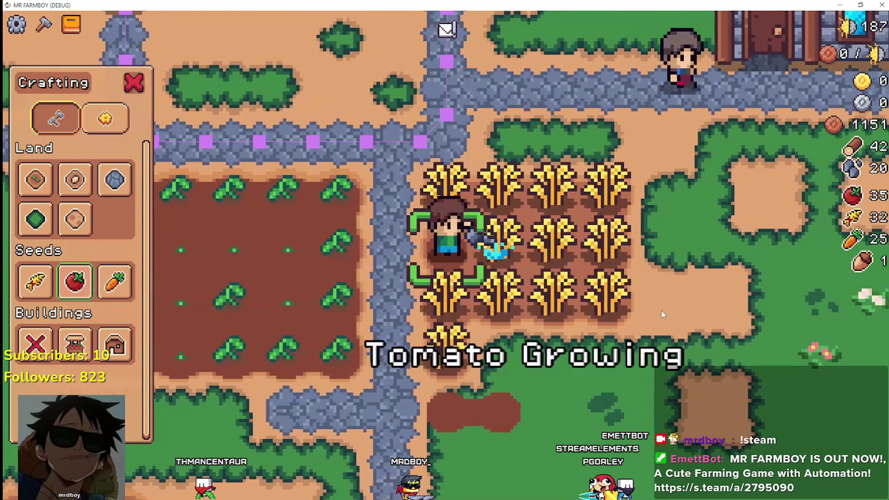
key(d)
click(661, 310)
click(661, 310)
key(d)
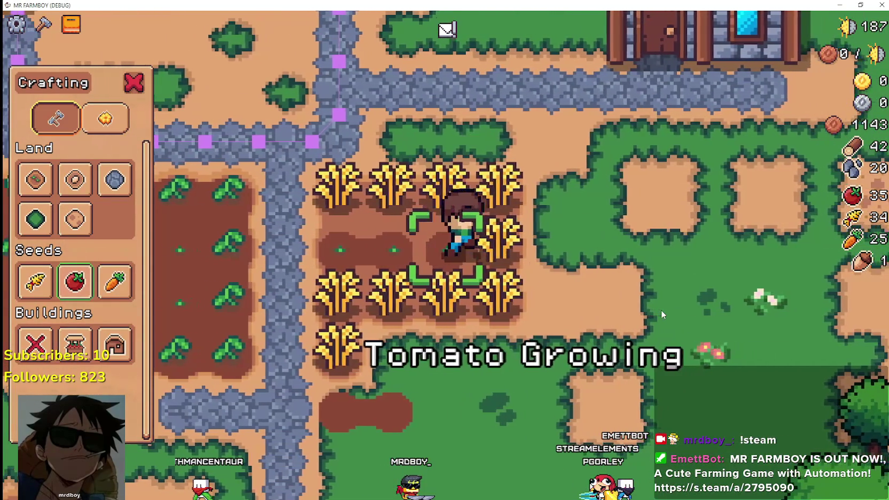
click(662, 310)
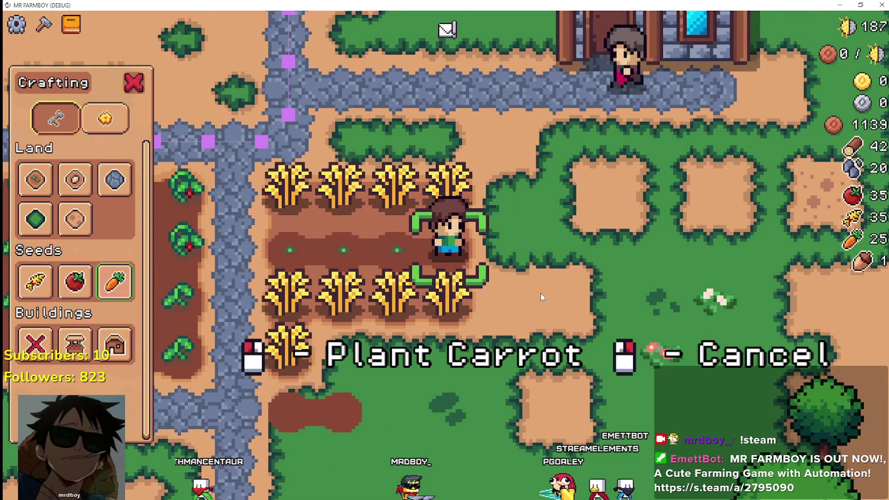
Step: Plant carrots on the bare tiles and wheat spot, and water them
click(540, 297)
key(s)
click(544, 291)
key(w)
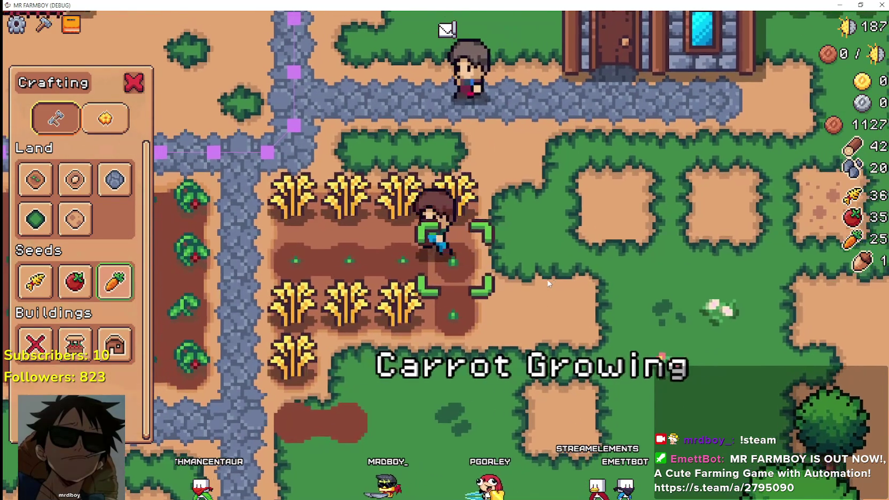
click(547, 283)
key(a)
click(547, 284)
click(548, 283)
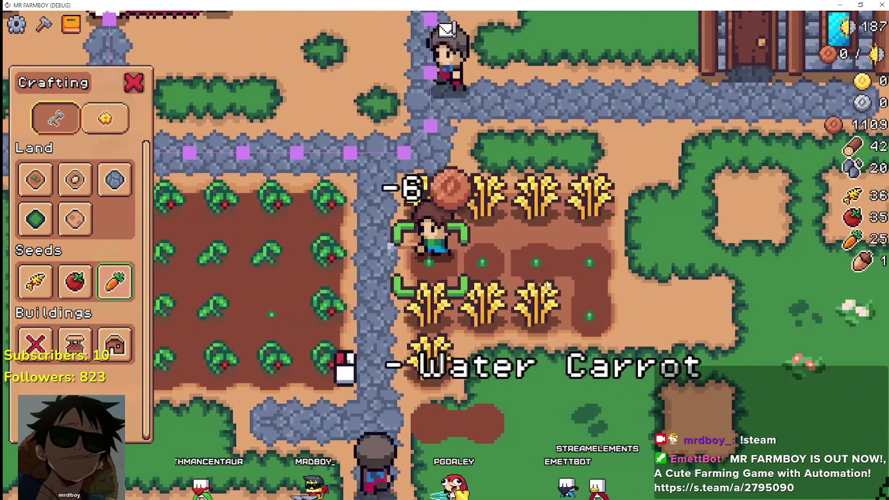
click(546, 280)
key(d)
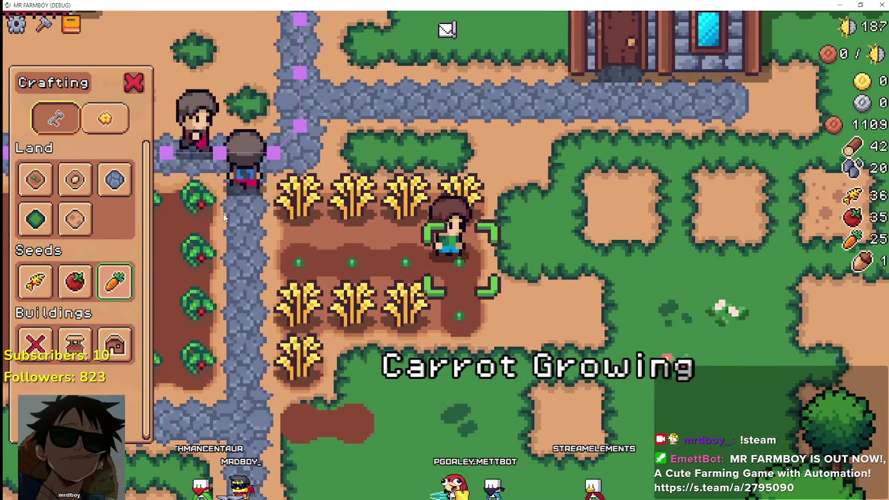
Step: Select the Road Tile from Crafting > Land and lay a stone road tile on the grass
click(114, 179)
key(d)
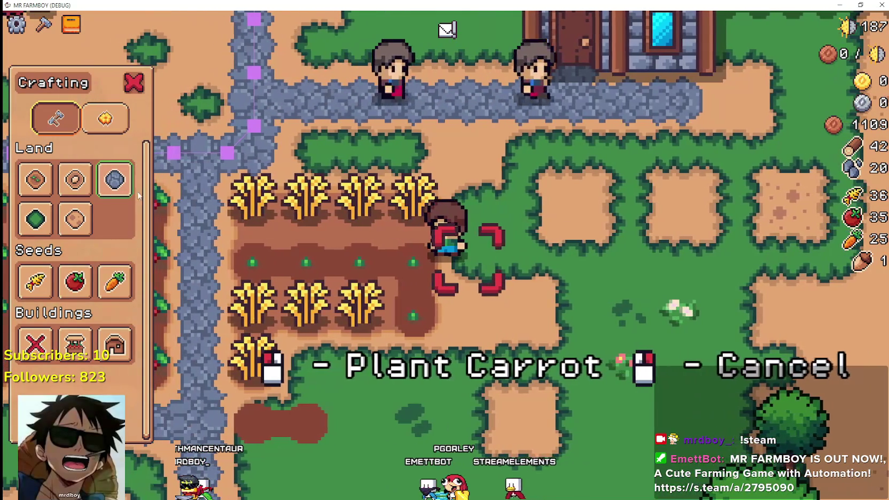
click(107, 183)
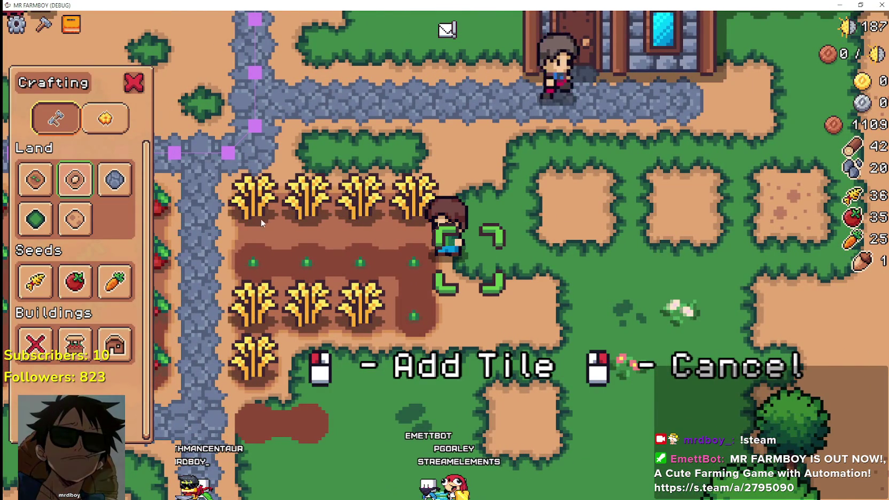
key(d)
click(623, 273)
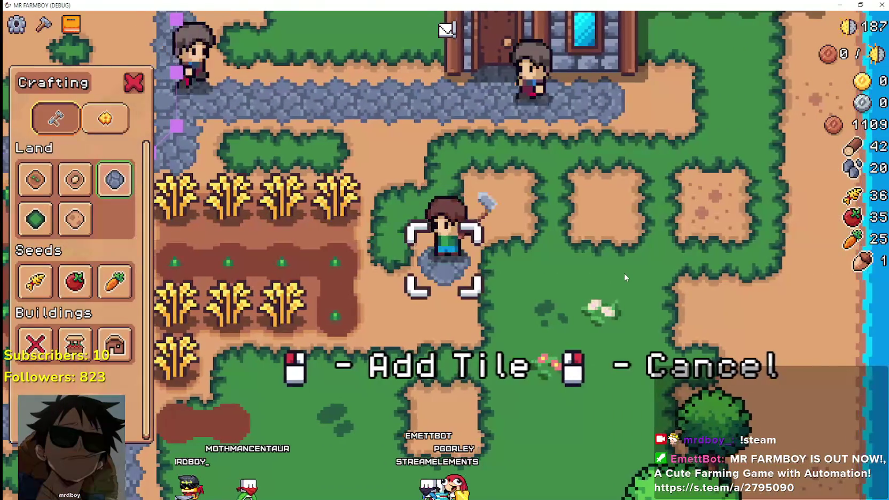
Step: Replace a wheat plant with a carrot and water it
key(a)
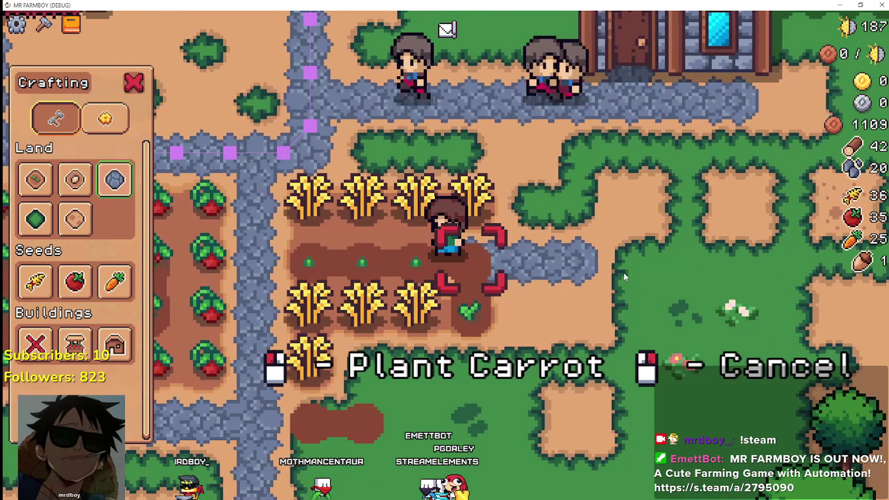
key(w)
click(623, 272)
click(623, 273)
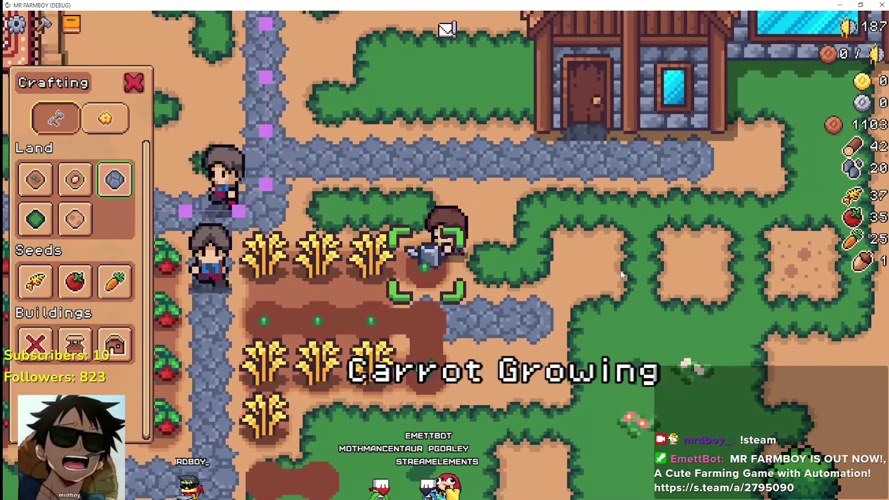
key(d)
Step: Harvest three ripe wheat, raising the stock to 40, then head to the tomatoes
key(a)
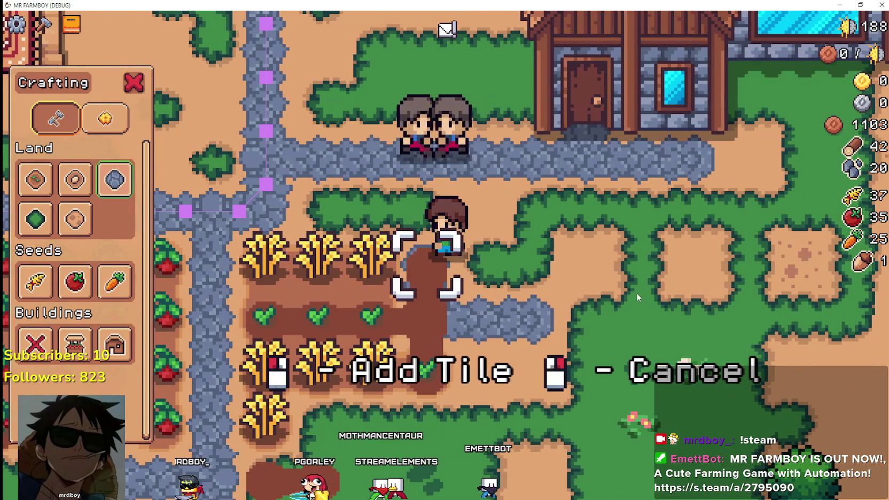
key(a)
key(a)
click(636, 296)
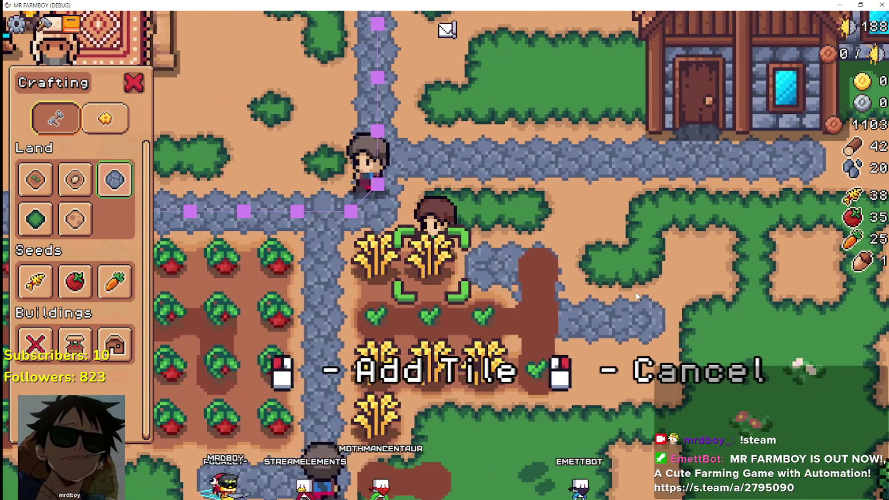
key(a)
click(636, 295)
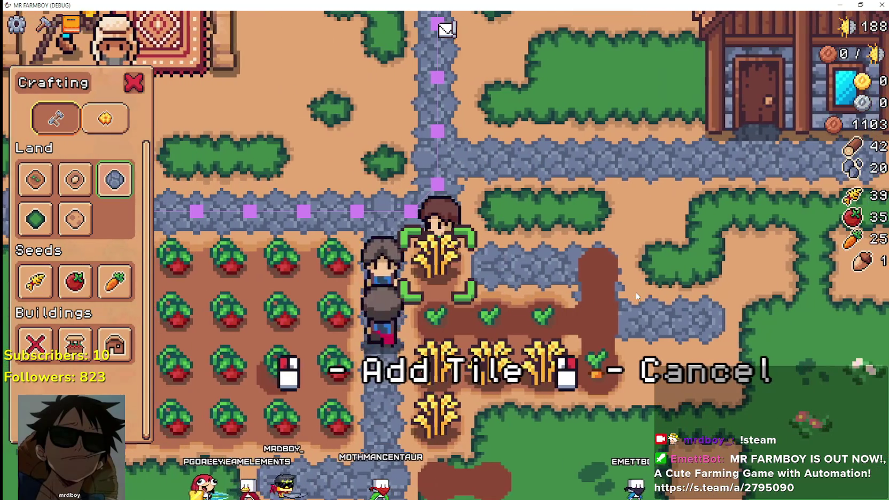
click(635, 295)
key(s)
key(d)
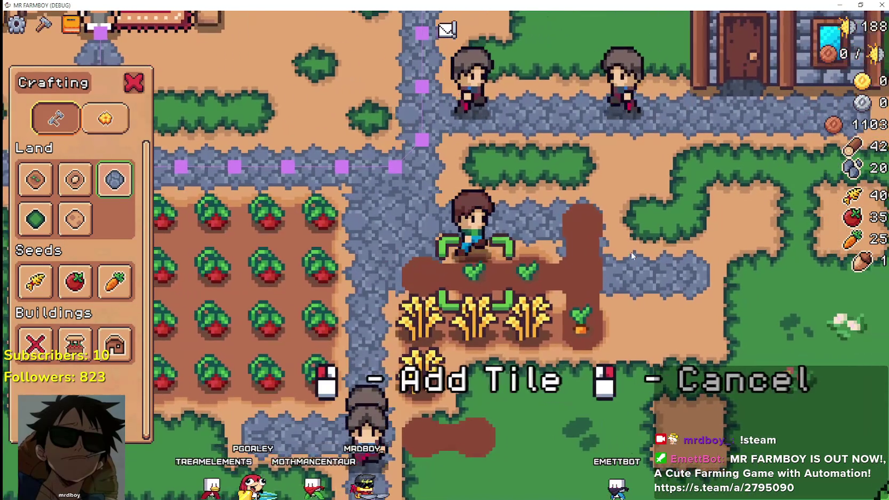
key(d)
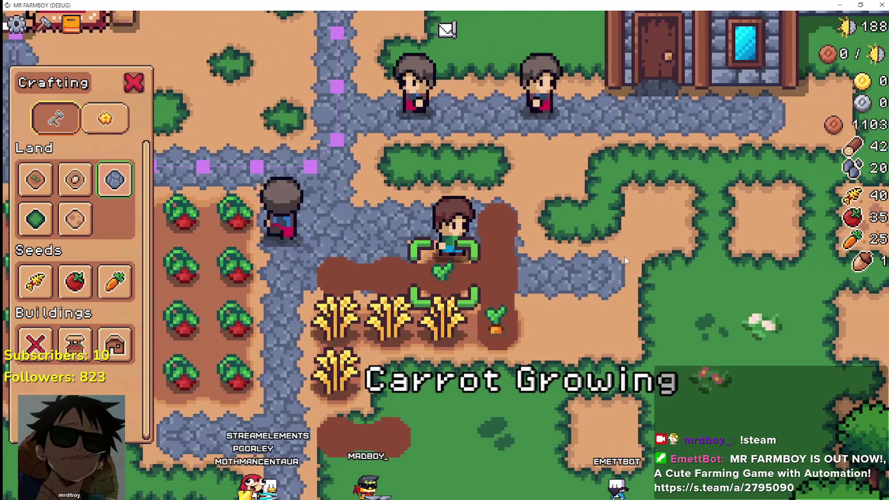
key(a)
key(s)
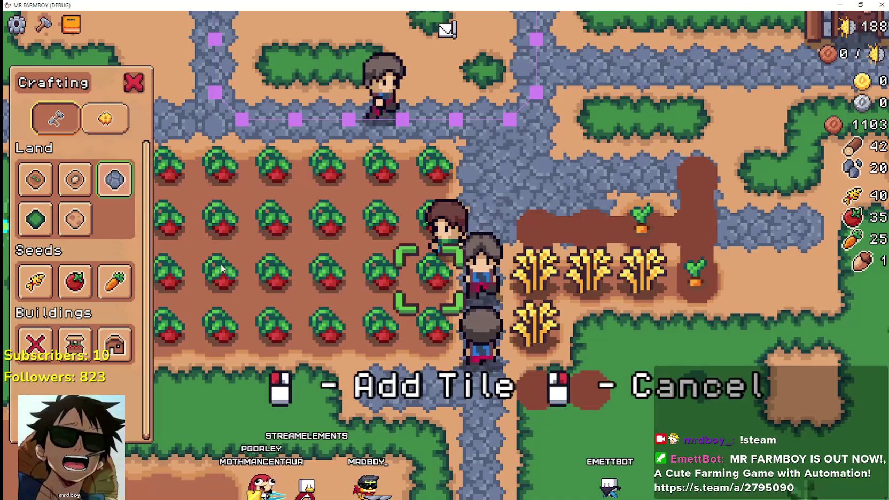
Step: Harvest ripe tomatoes across the rows, then cancel the grass tile placement
click(35, 219)
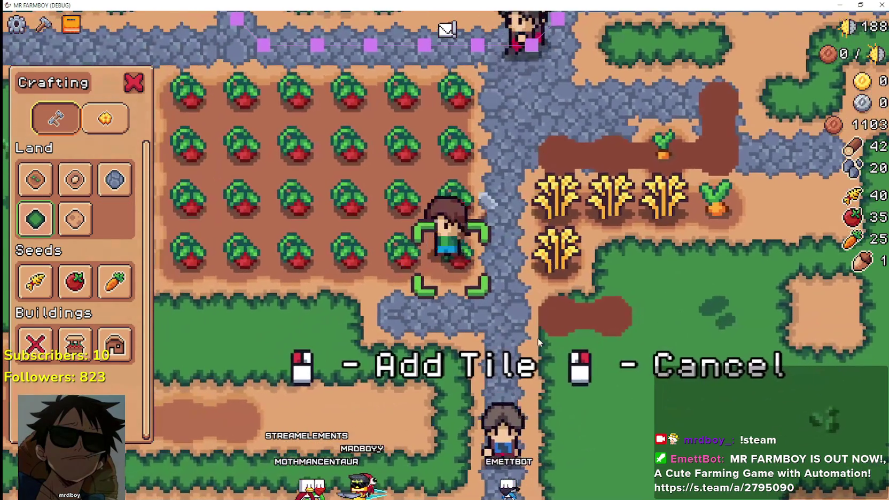
click(537, 337)
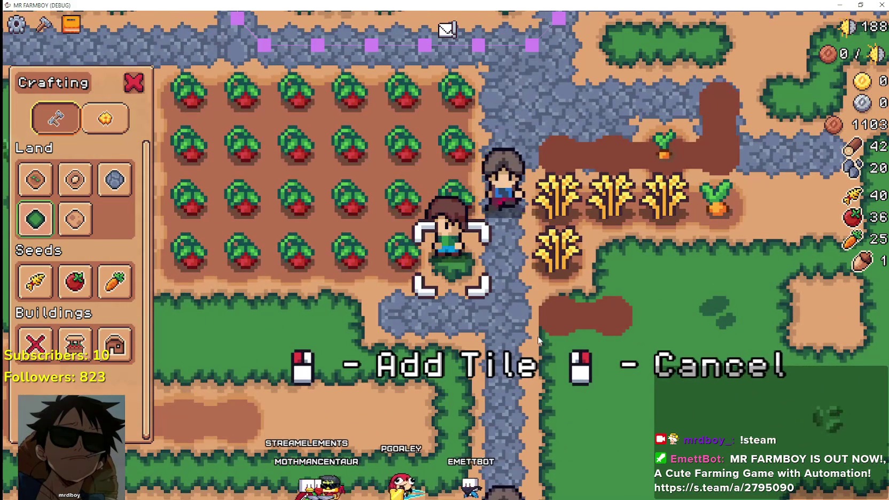
key(a)
key(a)
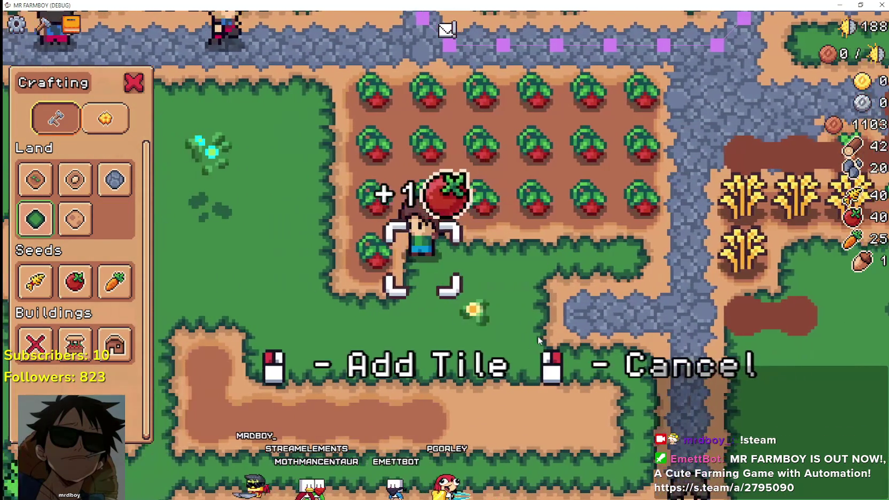
key(w)
key(d)
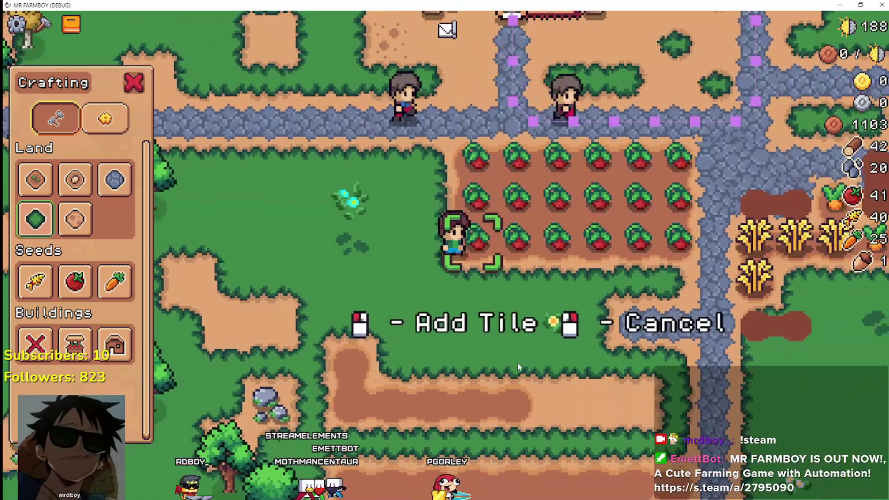
key(d)
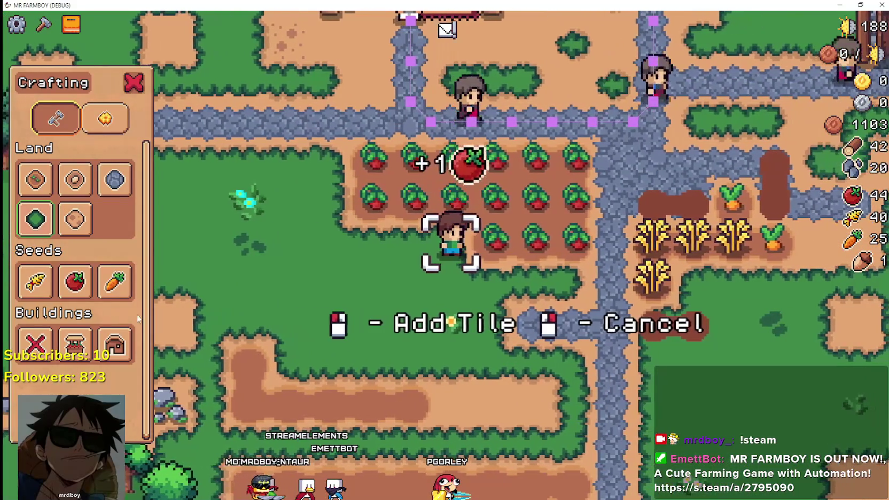
right_click(308, 328)
Step: Plant and water tomato seeds on the empty tilled soil
key(d)
click(308, 328)
click(309, 328)
key(d)
click(309, 328)
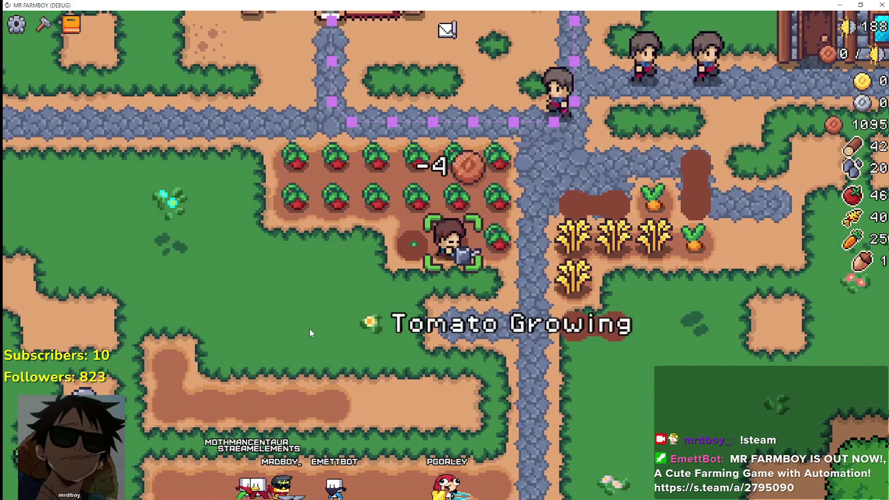
key(d)
click(309, 329)
click(309, 328)
Step: Walk back through the tomato field harvesting the rest, raising the stock to 53
key(a)
key(c)
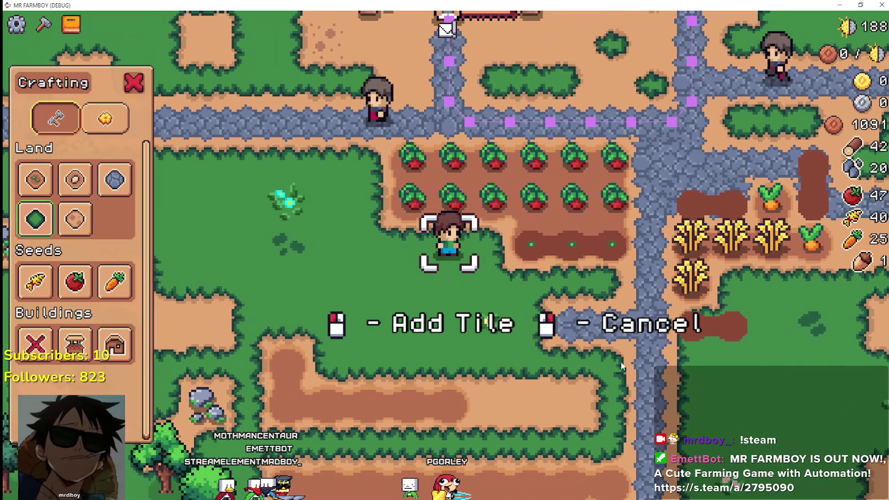
key(d)
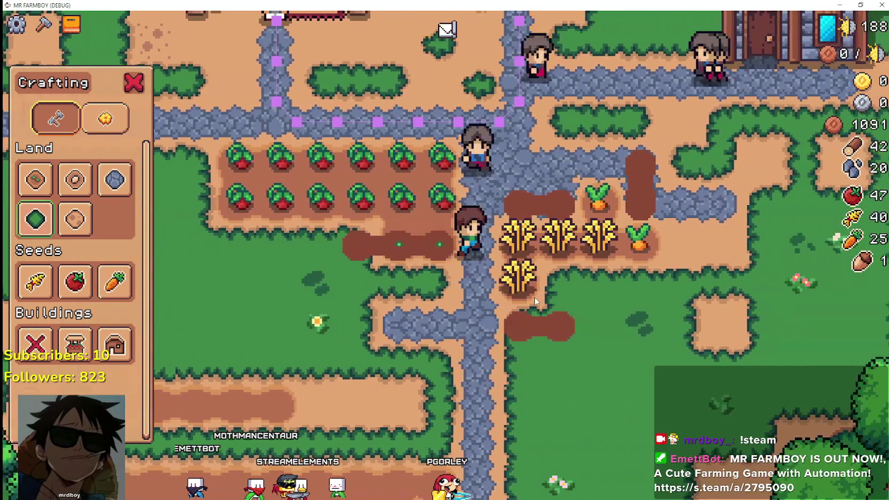
key(a)
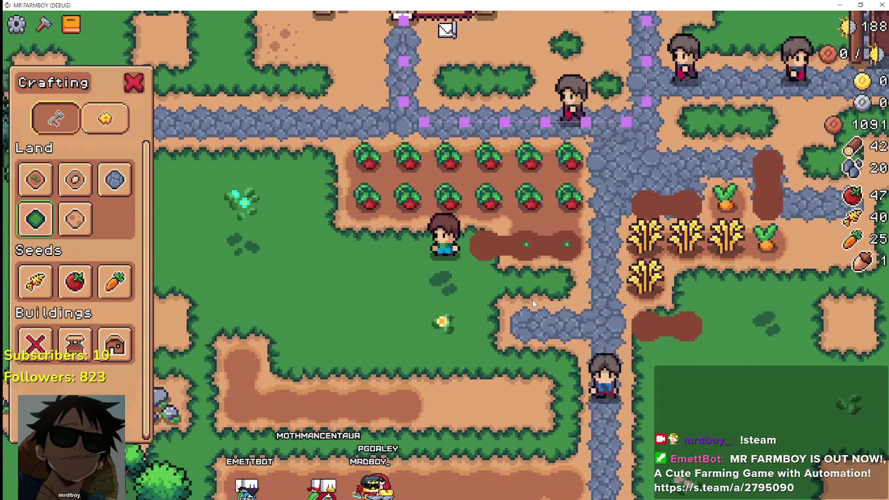
key(w)
key(a)
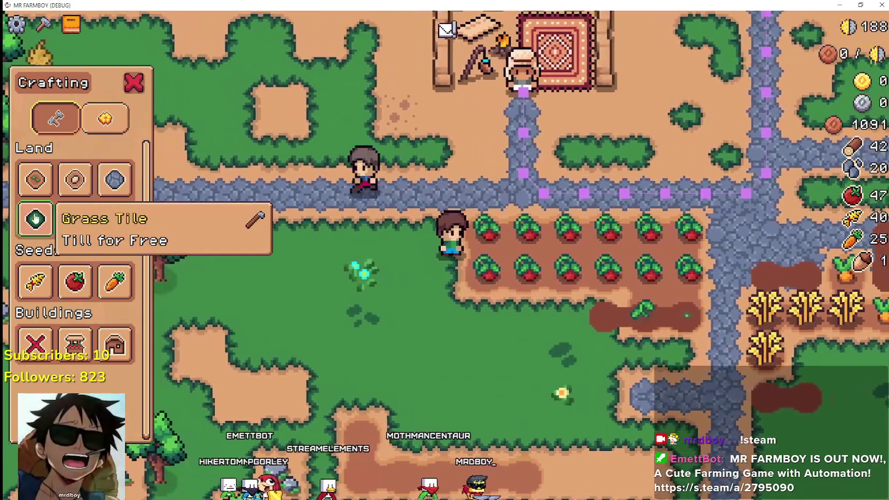
click(35, 219)
key(d)
key(s)
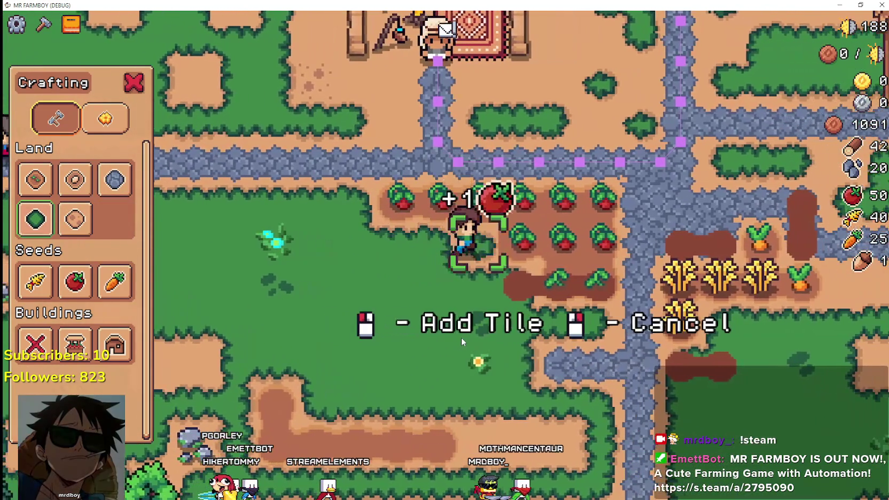
key(d)
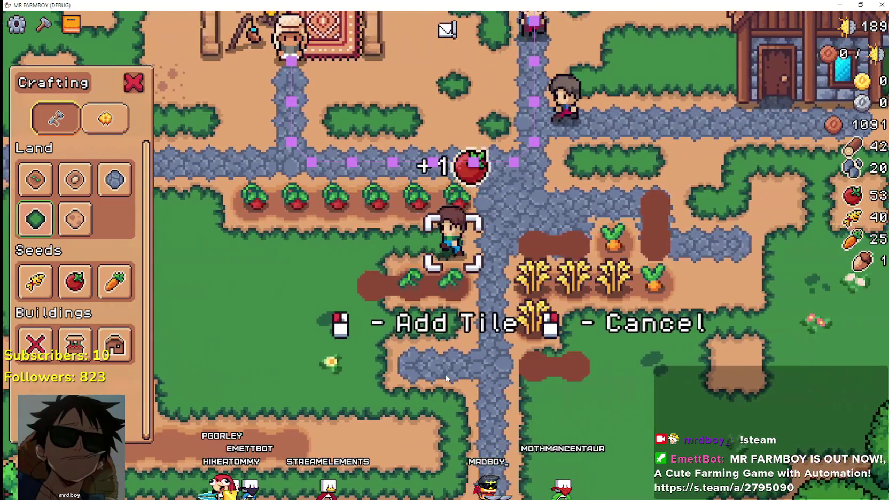
key(a)
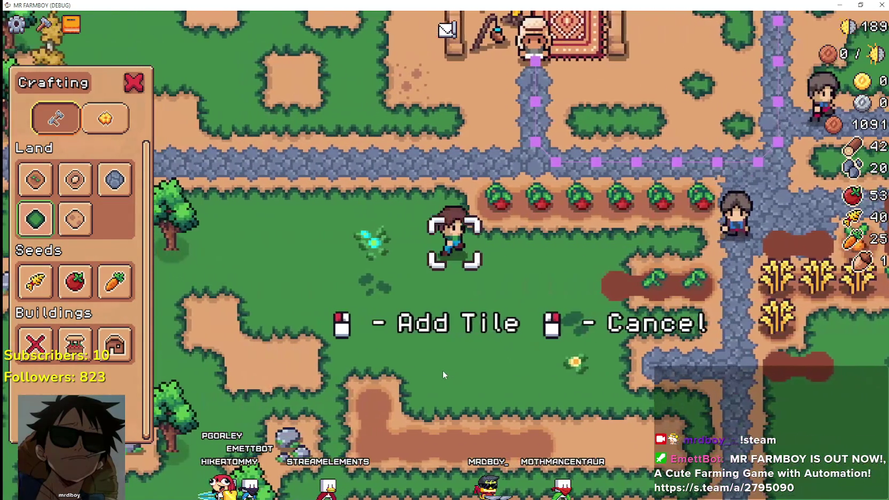
Step: Check the new tomato seedlings, then return to the Godot editor
key(d)
key(s)
key(d)
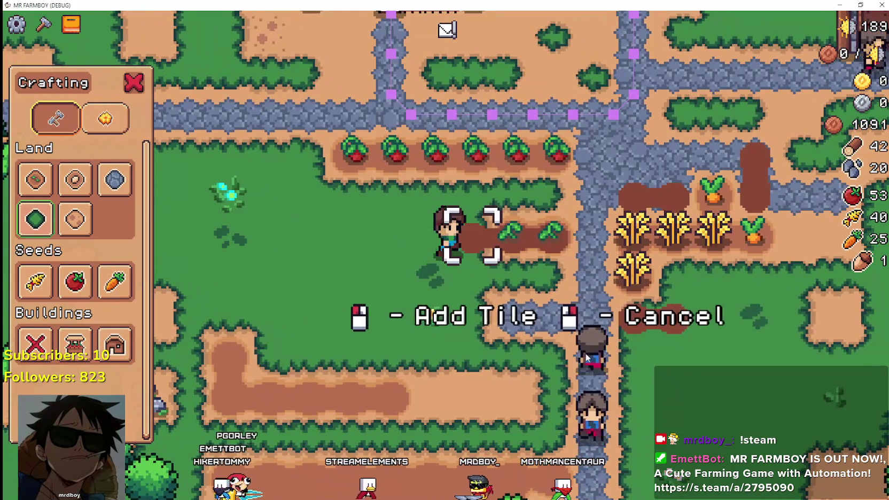
key(d)
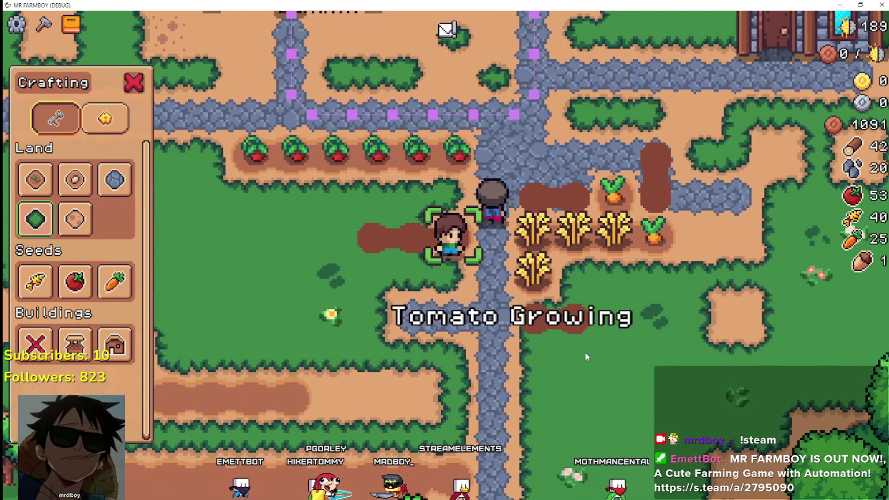
key(a)
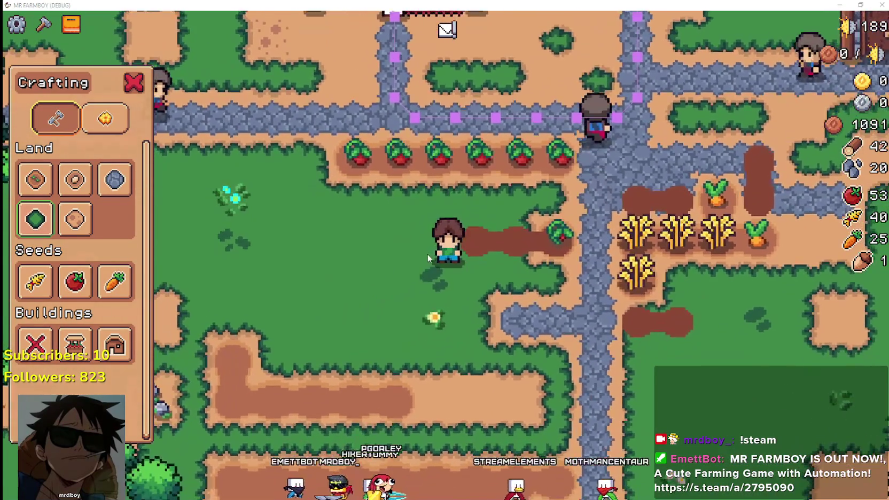
key(alt+Tab)
key(alt+Tab)
key(alt+Tab)
key(alt+Tab)
key(alt+Tab)
Step: Review the audio call on line 111 of base_crop_crop.gd
click(603, 267)
click(607, 244)
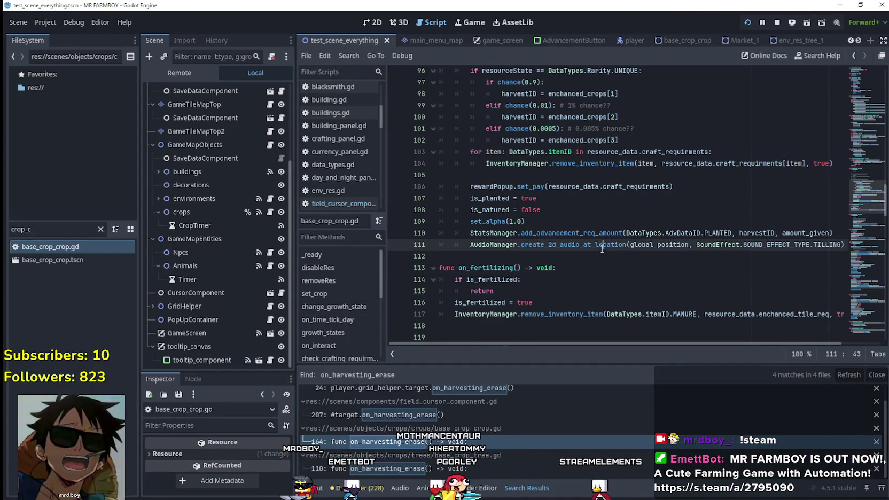
drag(855, 203, 841, 80)
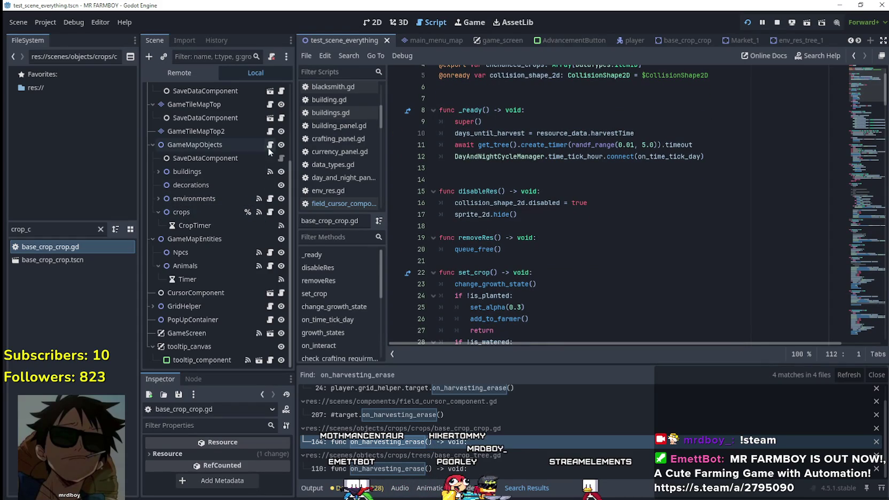
Step: Open field_cursor_component.gd and examine the terrain check and the remove_resource call on line 96
click(281, 294)
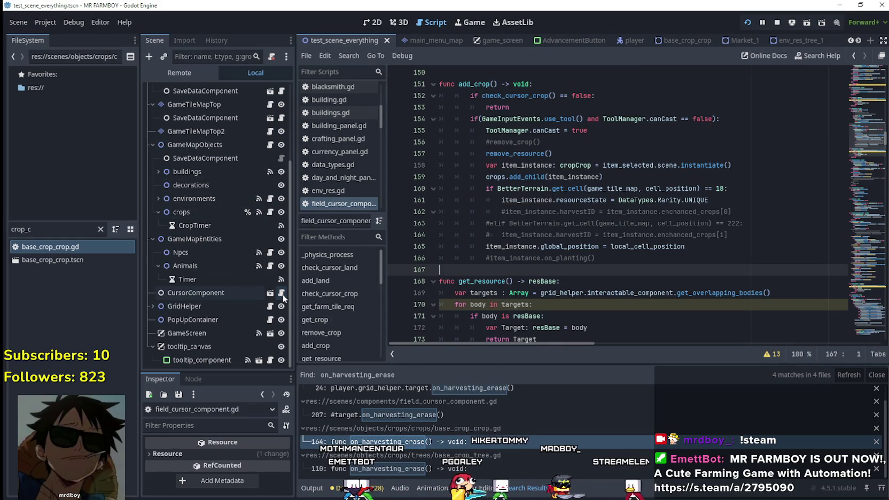
click(742, 191)
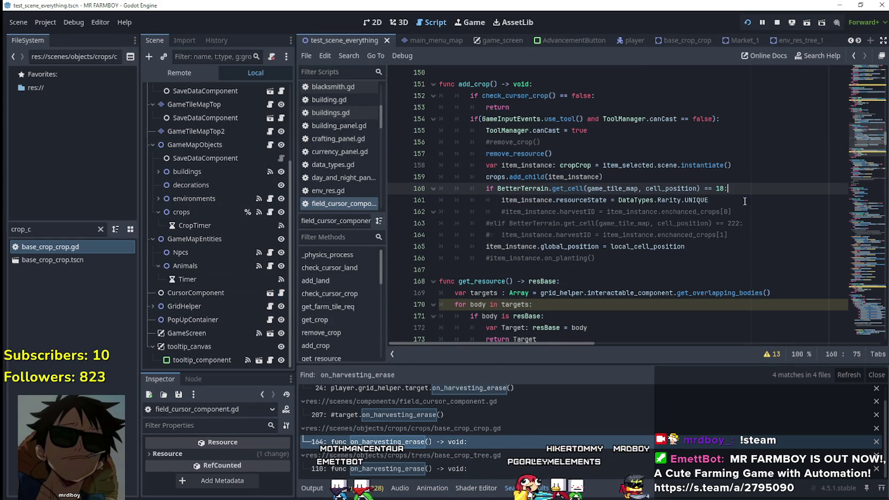
mouse_move(865, 137)
mouse_down()
mouse_move(874, 86)
mouse_move(868, 105)
mouse_up()
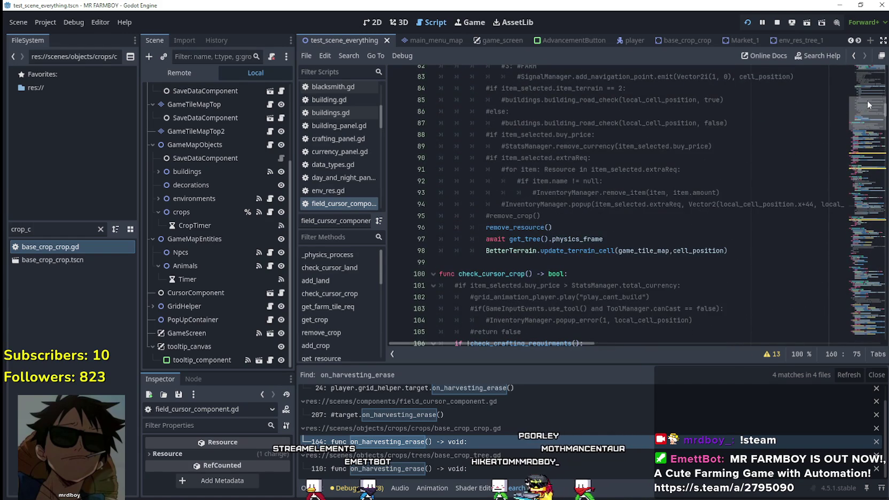
mouse_move(490, 227)
mouse_down()
mouse_move(567, 217)
mouse_move(410, 231)
mouse_up()
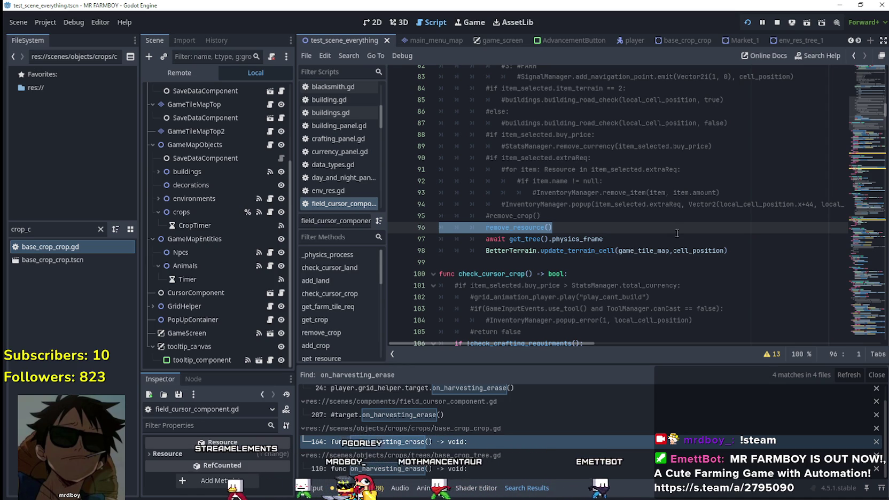
scroll(663, 231, down, 5)
scroll(645, 236, up, 7)
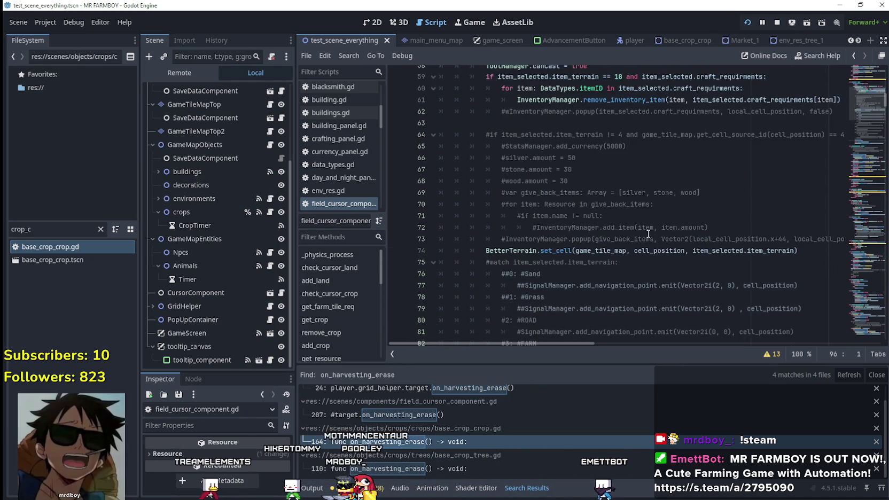
scroll(571, 260, down, 1)
right_click(527, 264)
Step: In remove_resource, add an 'if target.is_watered:' check under the else branch
click(539, 263)
scroll(505, 259, down, 1)
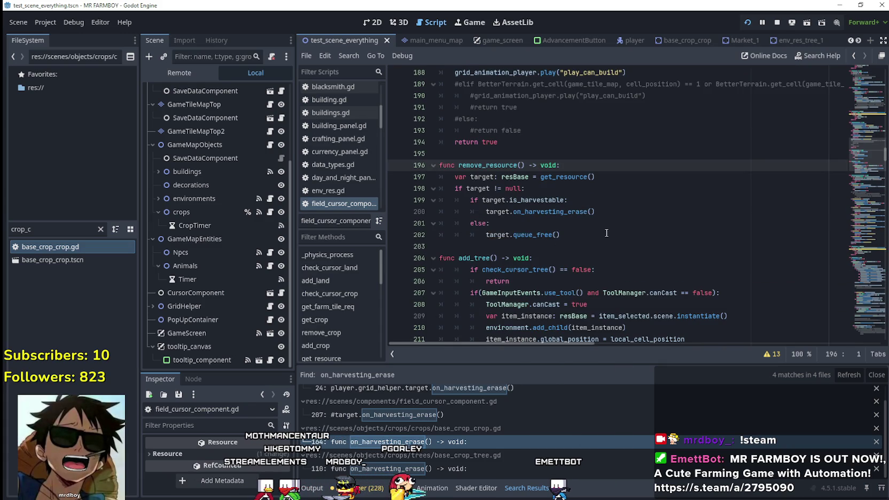
click(535, 234)
double_click(547, 200)
click(629, 215)
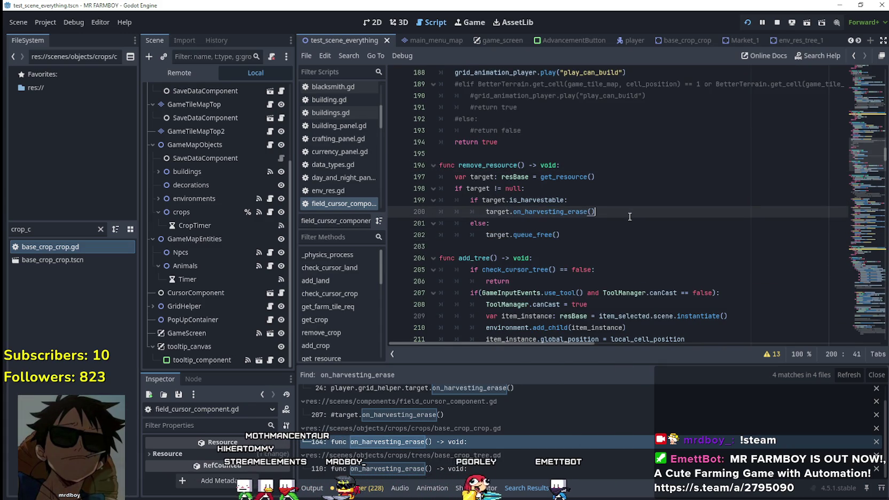
drag(417, 212, 418, 201)
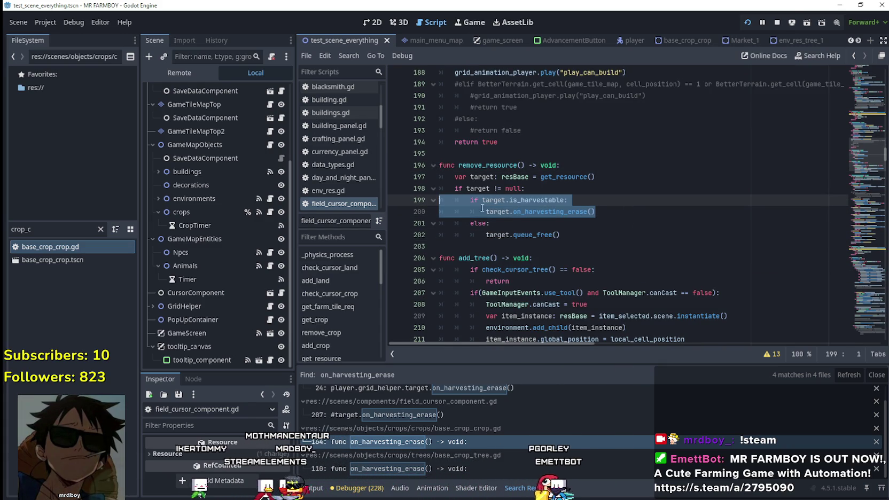
click(540, 226)
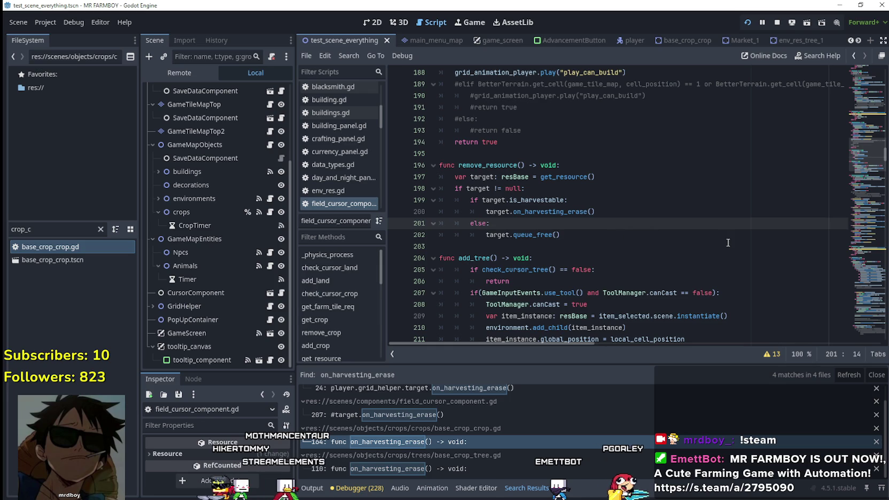
key(Return)
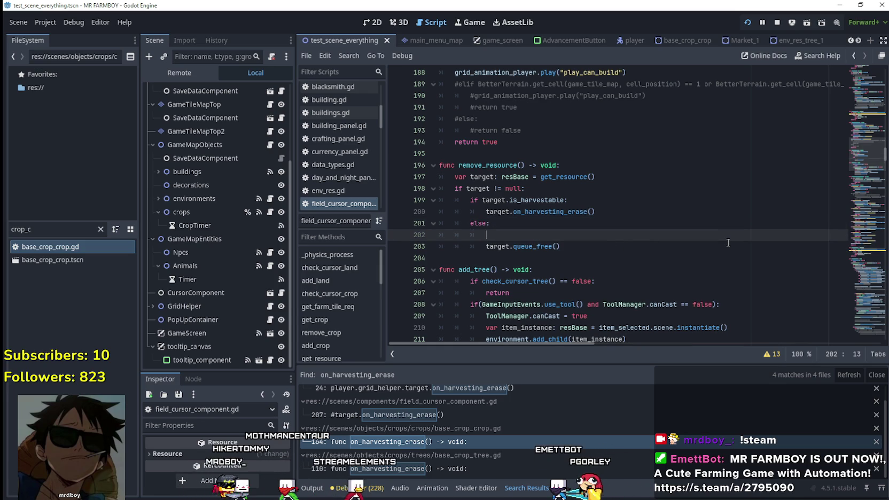
text(if target)
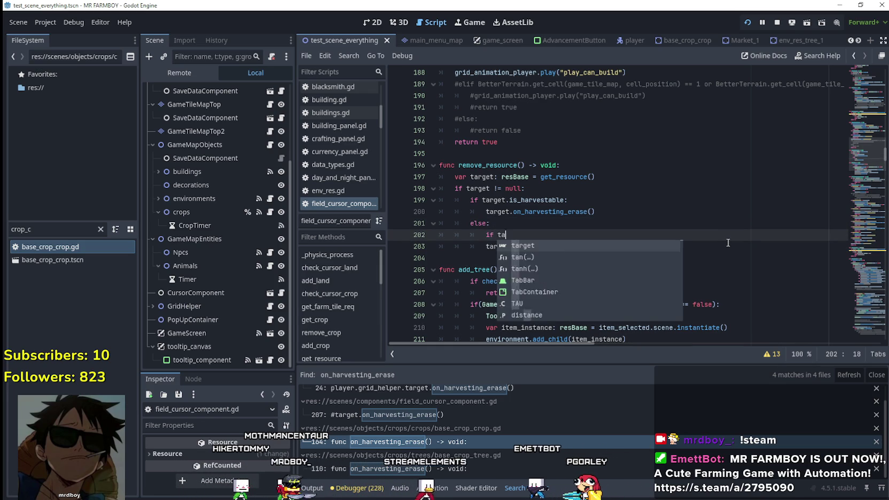
text(.is_wet)
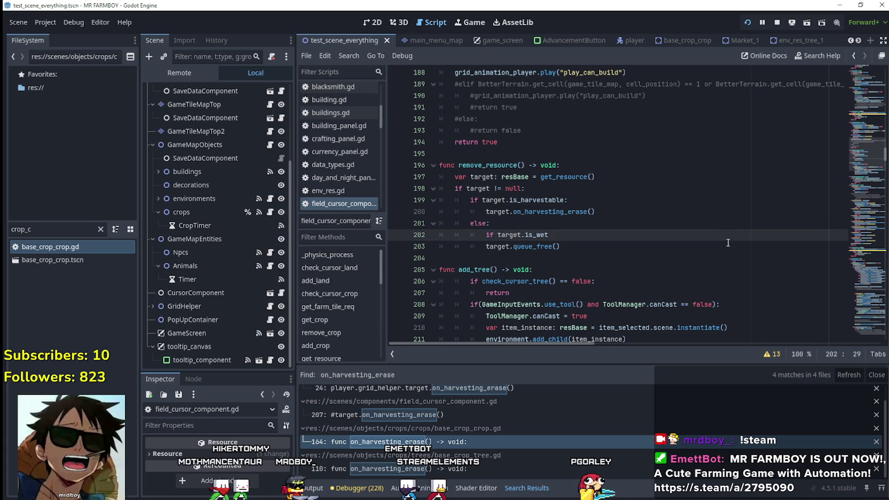
key(BackSpace)
key(BackSpace)
text(watered:)
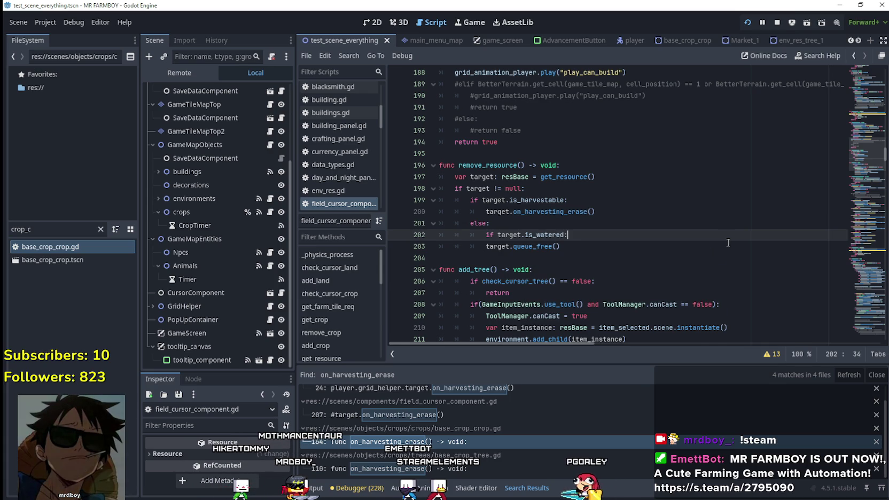
key(Return)
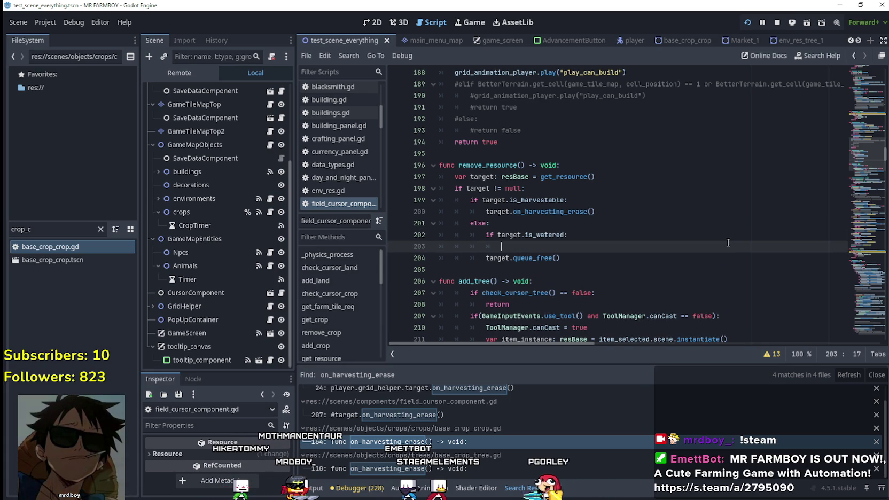
Step: Begin typing the body under the is_watered check, then bring up the Tilling state's script
scroll(534, 251, down, 1)
click(599, 201)
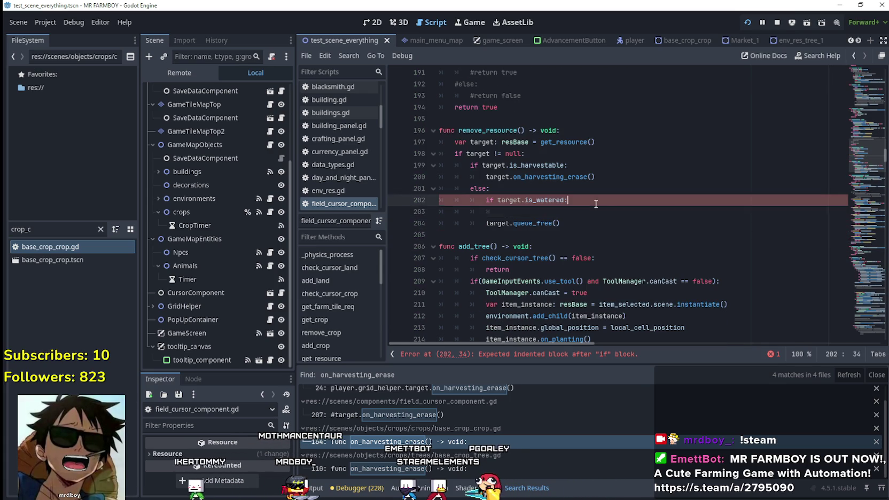
click(549, 216)
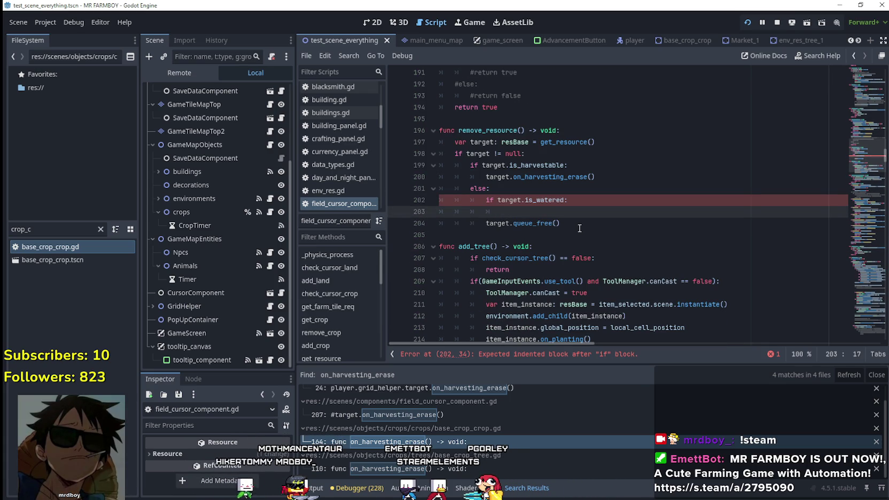
text(Sign)
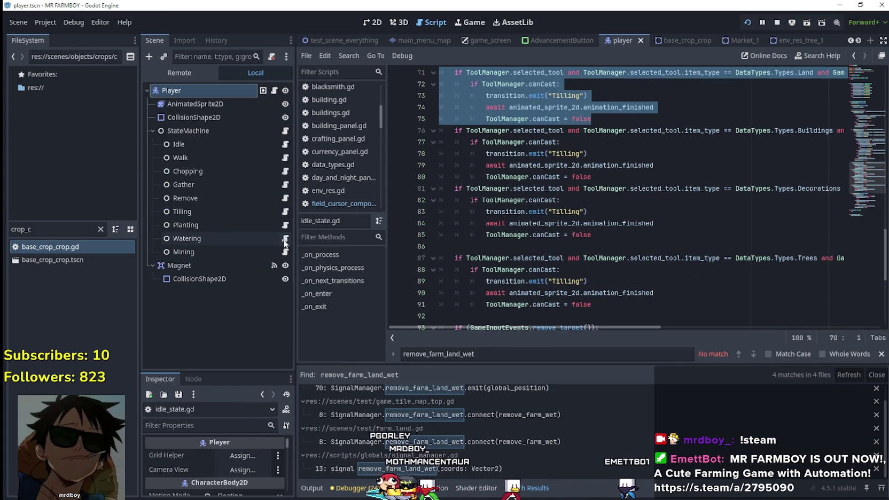
click(285, 212)
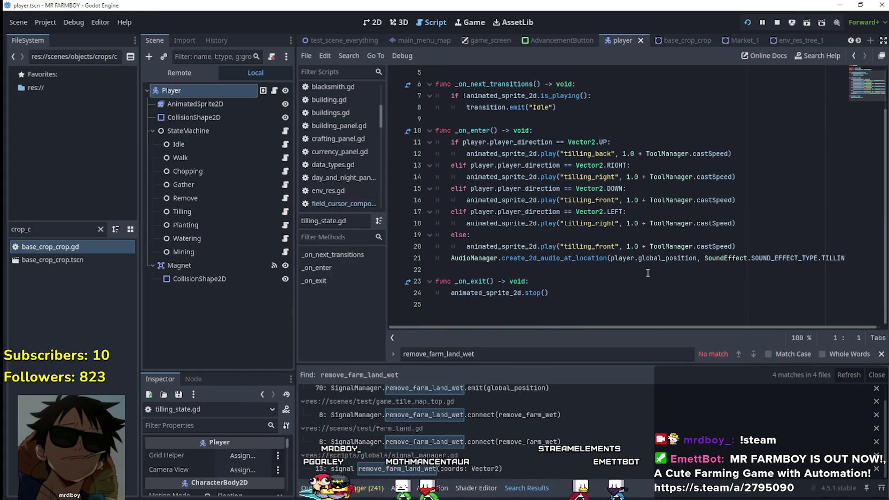
Step: Open idle_state.gd and review its tool-based _on_next_transitions code around line 46
click(604, 266)
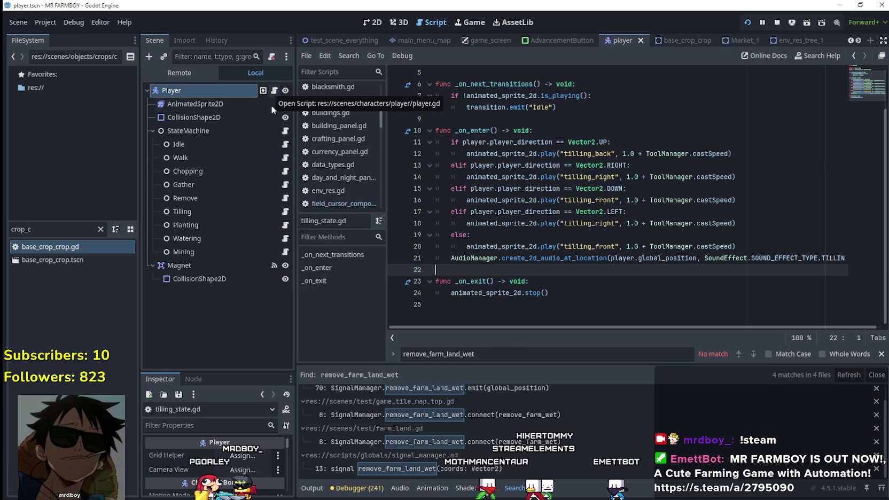
click(285, 145)
scroll(671, 193, up, 2)
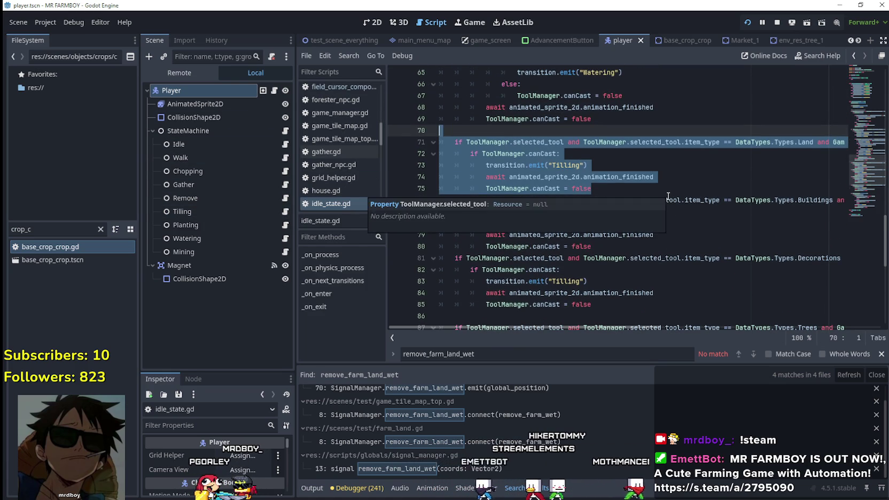
scroll(534, 234, up, 3)
mouse_move(656, 330)
mouse_down()
mouse_move(778, 331)
mouse_move(524, 254)
mouse_up()
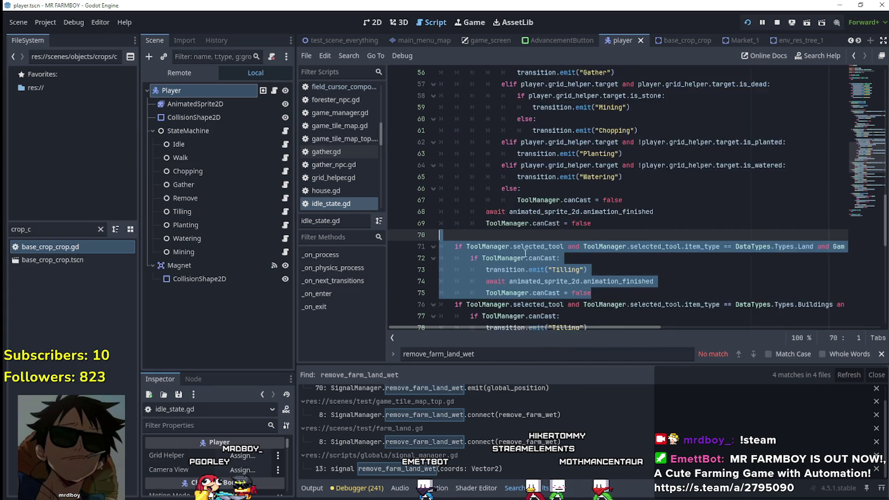
key(Page_Up)
scroll(630, 287, up, 4)
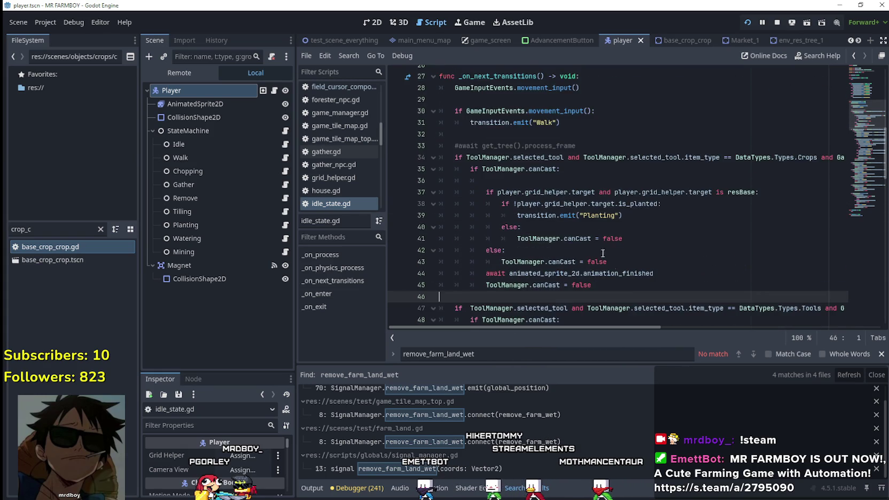
Step: Inspect the live ToolManager in the Remote tree (Selected Tool <null>), then switch to the game
click(179, 74)
click(191, 158)
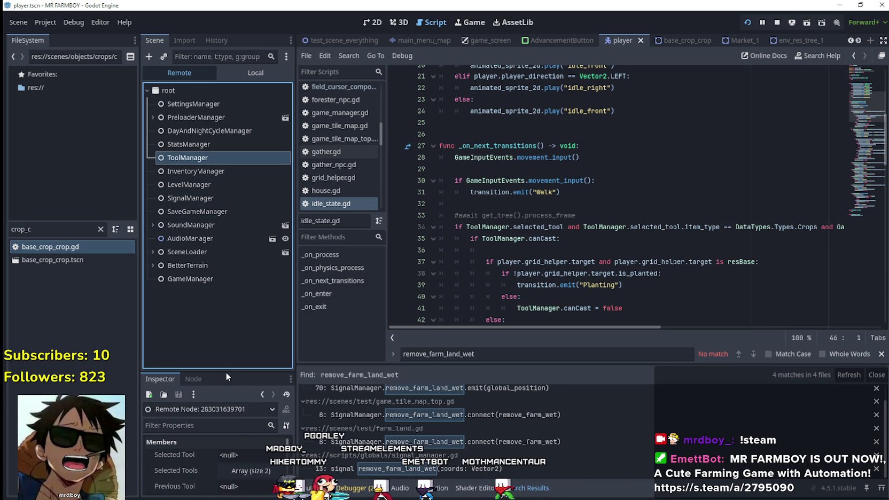
drag(227, 372, 218, 300)
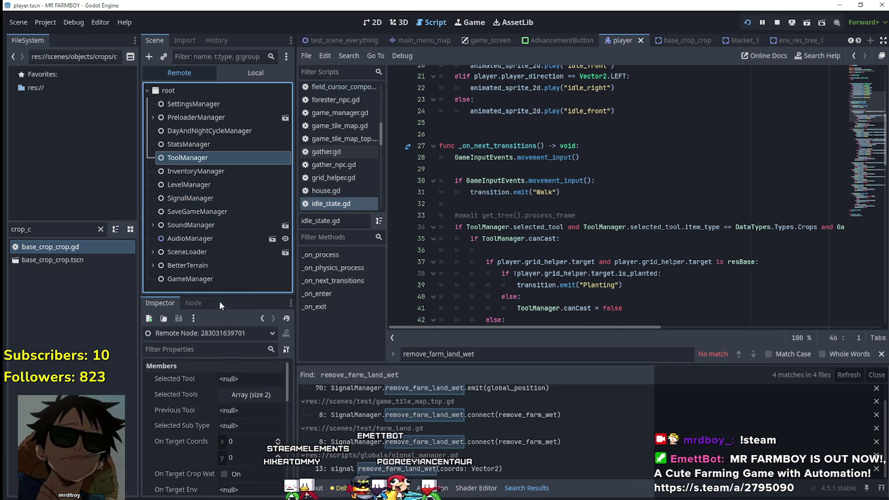
key(alt+Tab)
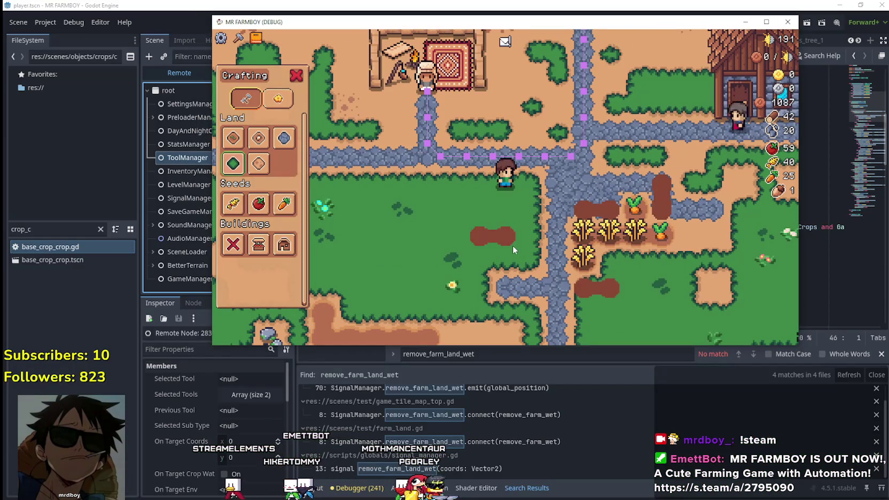
Step: Walk the farmer along the path and check the live ToolManager values in the editor
key(s)
key(d)
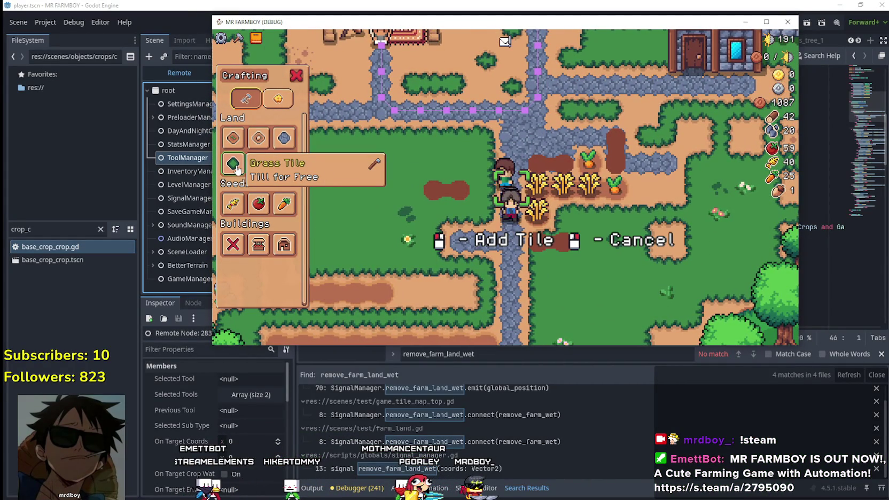
click(198, 170)
click(200, 145)
click(199, 158)
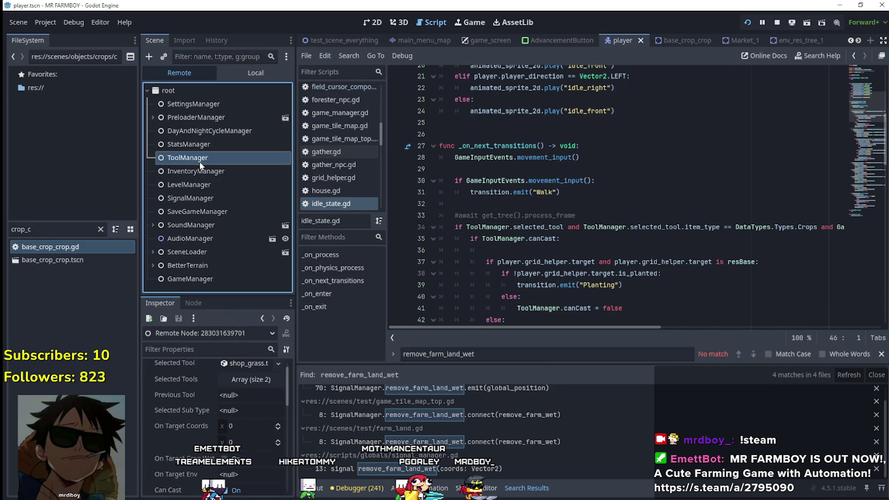
key(alt+Tab)
Step: Harvest the ripe wheat and carrots, then replant and water a carrot on that tile
key(d)
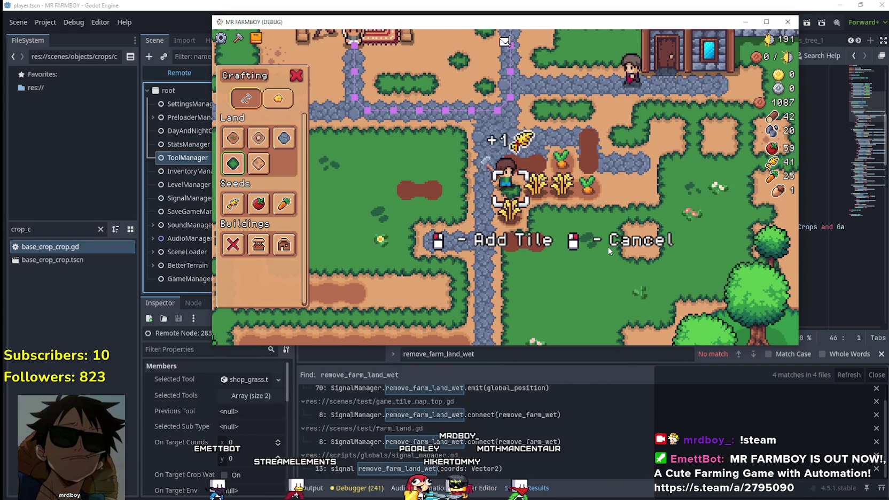
key(d)
key(d)
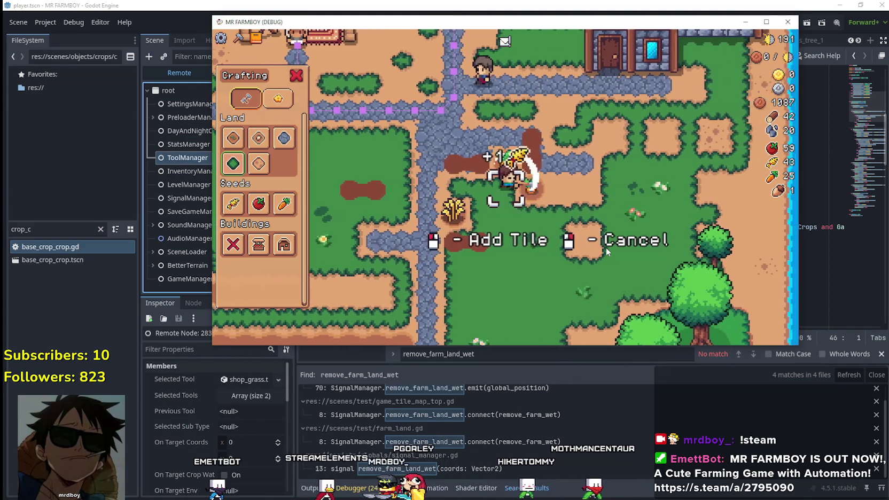
key(e)
key(d)
key(e)
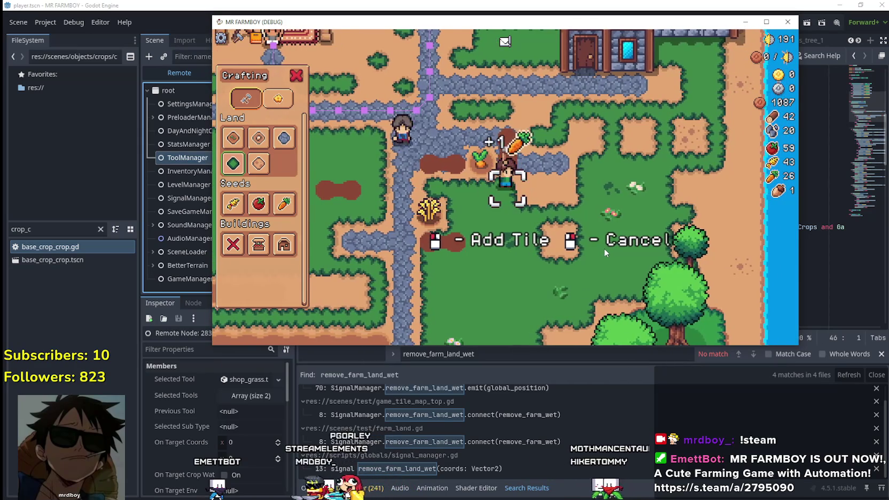
key(d)
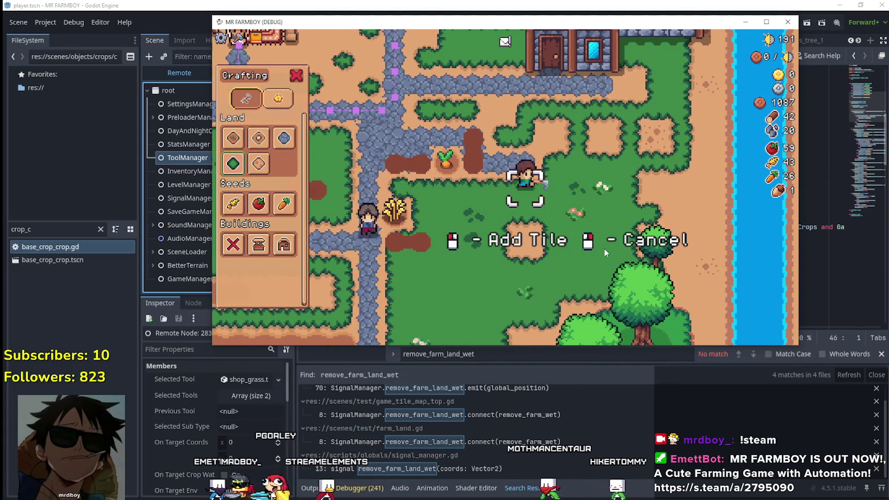
key(s)
key(w)
key(a)
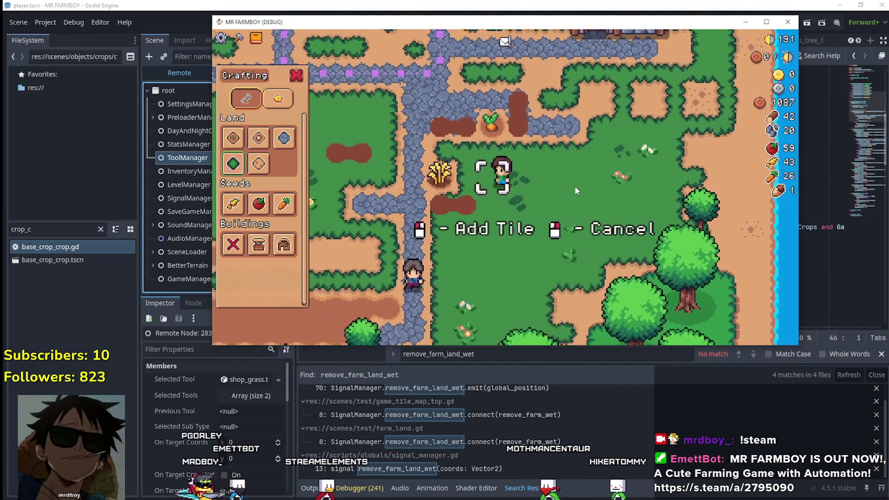
key(e)
click(571, 237)
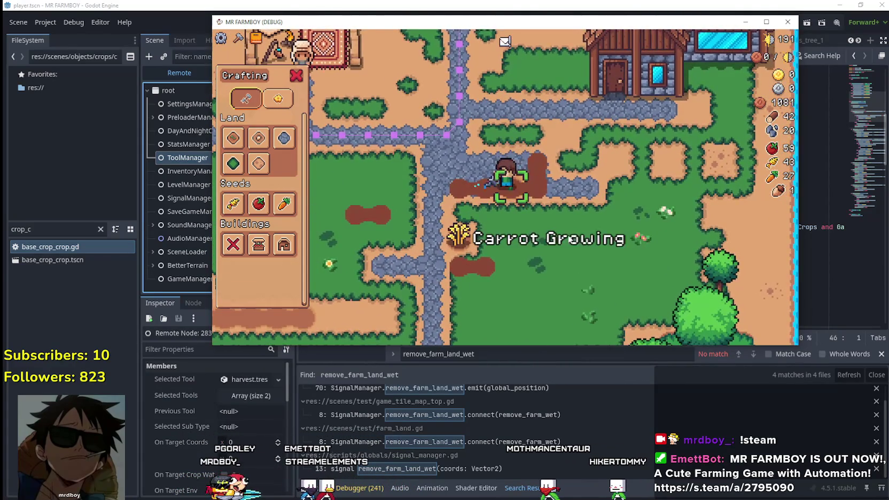
Step: Select the grass tile, check ToolManager's selected tool in the editor, then cancel the placement
key(s)
key(d)
click(233, 164)
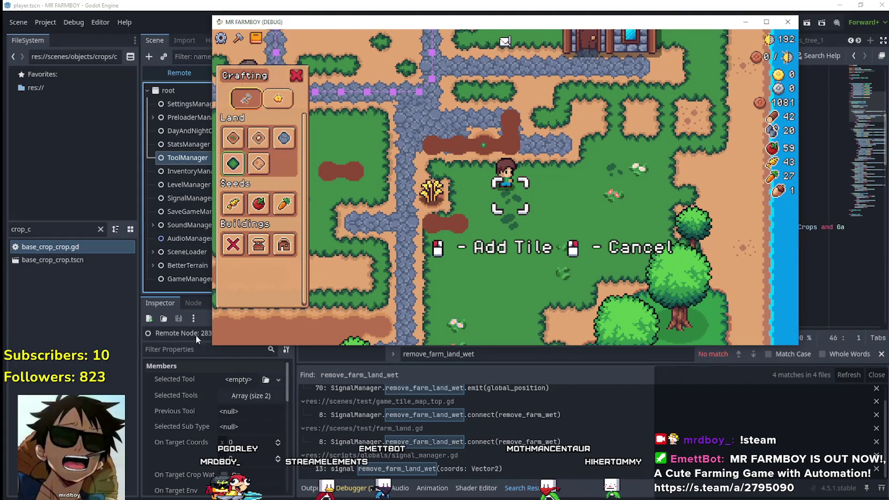
click(186, 157)
key(alt+Tab)
key(w)
key(a)
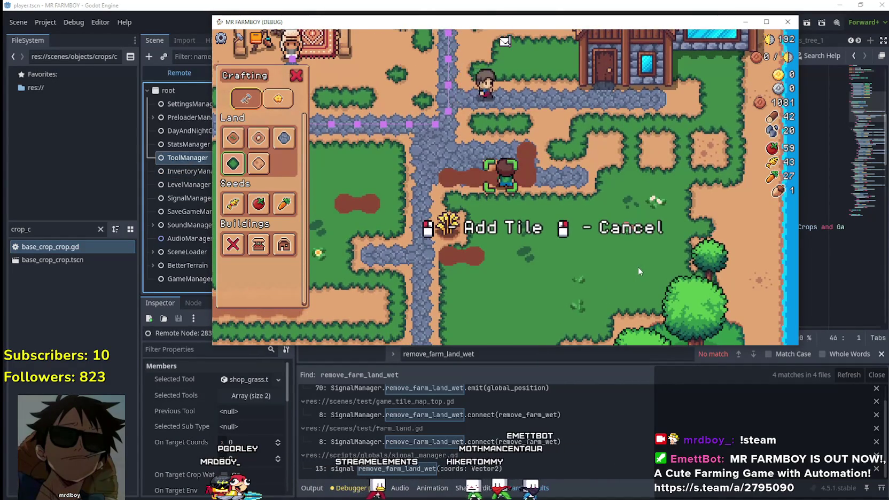
right_click(638, 270)
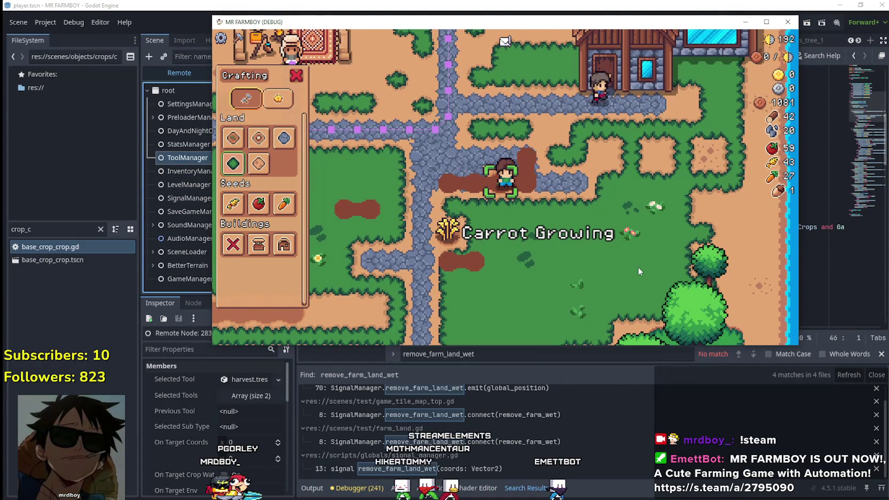
Step: Pick the grass tile again, cancel it, and walk down-right to the open grass
key(a)
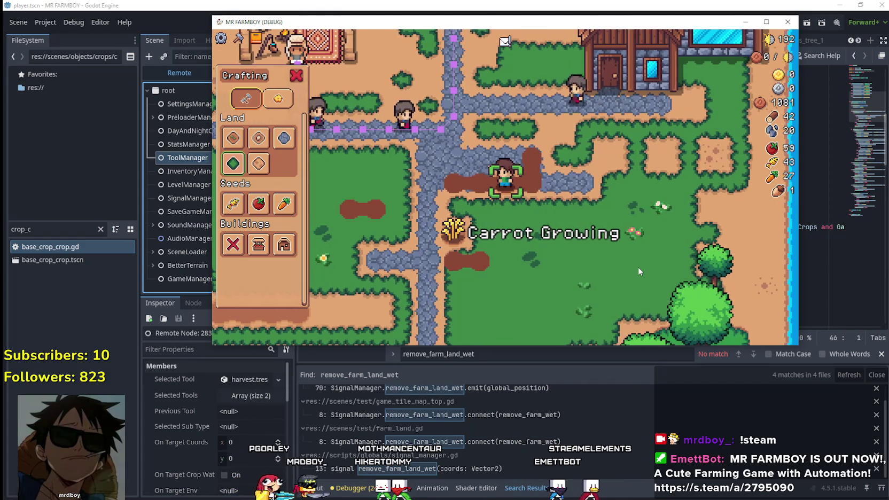
key(s)
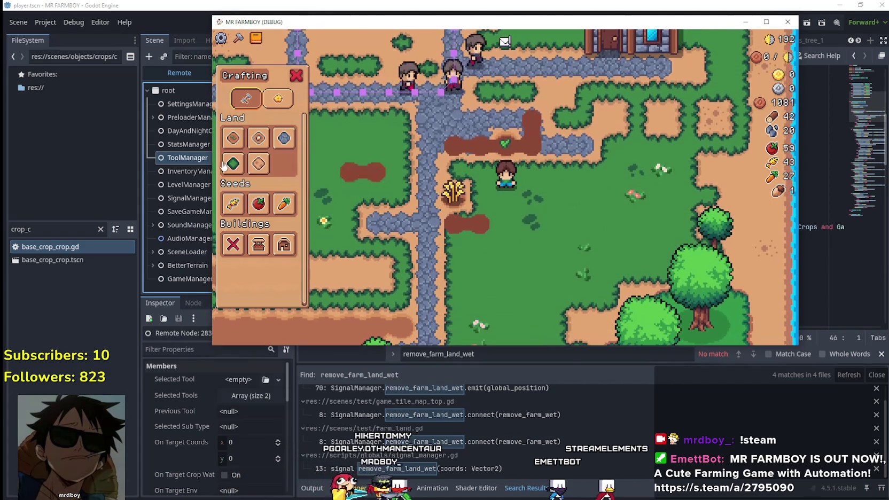
click(233, 163)
key(w)
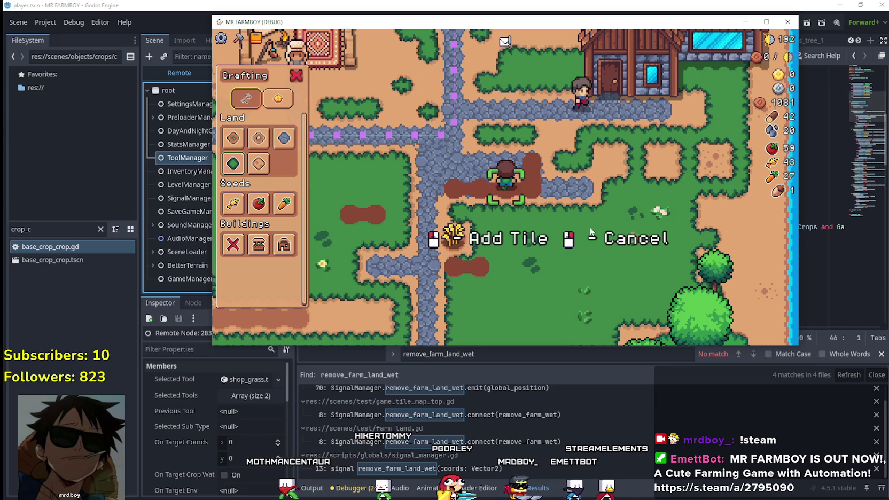
right_click(590, 232)
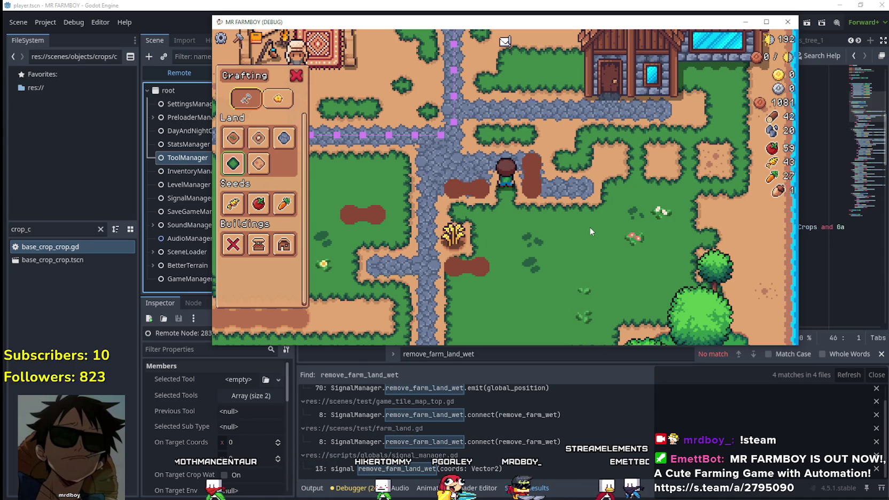
key(s)
key(d)
Step: Lay a two-row farmland plot with the farmland tile
click(233, 138)
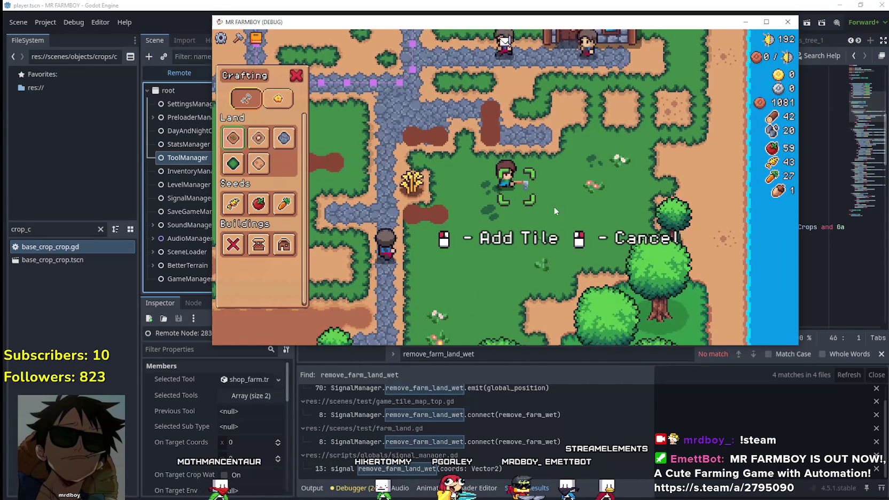
click(554, 206)
key(d)
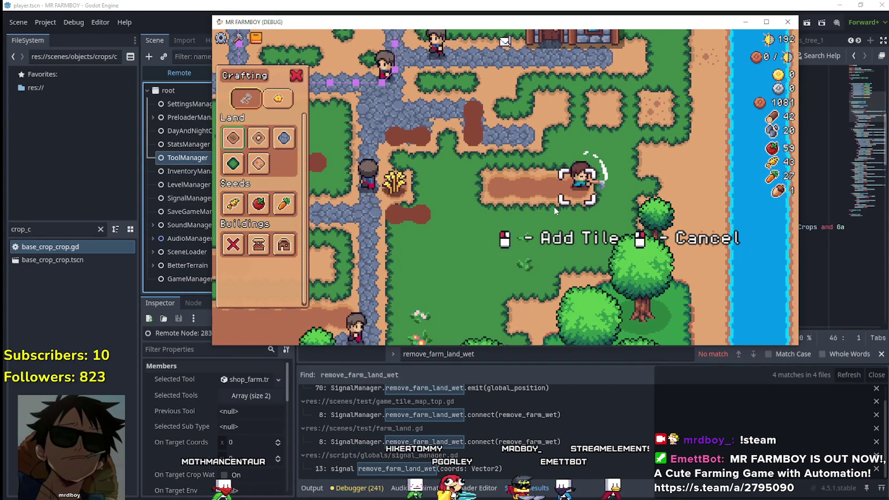
key(s)
key(a)
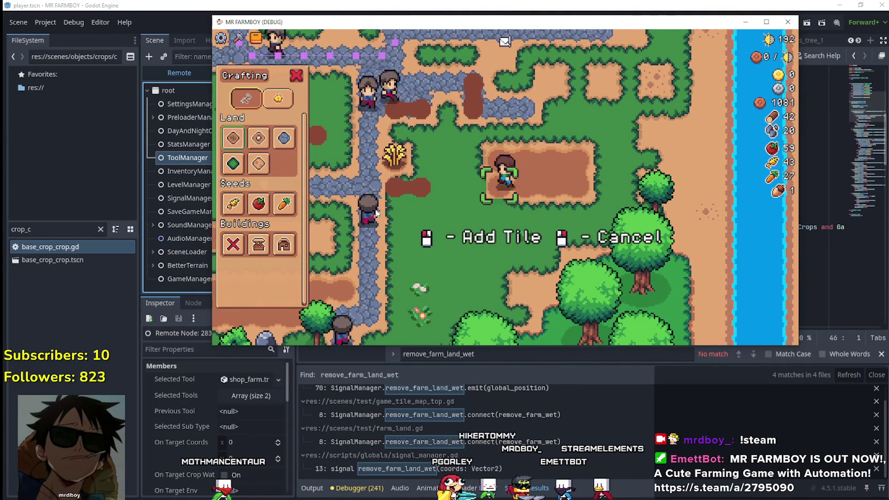
Step: Plant wheat seeds across both rows of the new farmland plot
click(233, 203)
click(450, 218)
click(449, 213)
key(d)
click(449, 214)
key(w)
click(449, 213)
key(a)
click(631, 162)
key(a)
click(630, 158)
key(a)
click(551, 183)
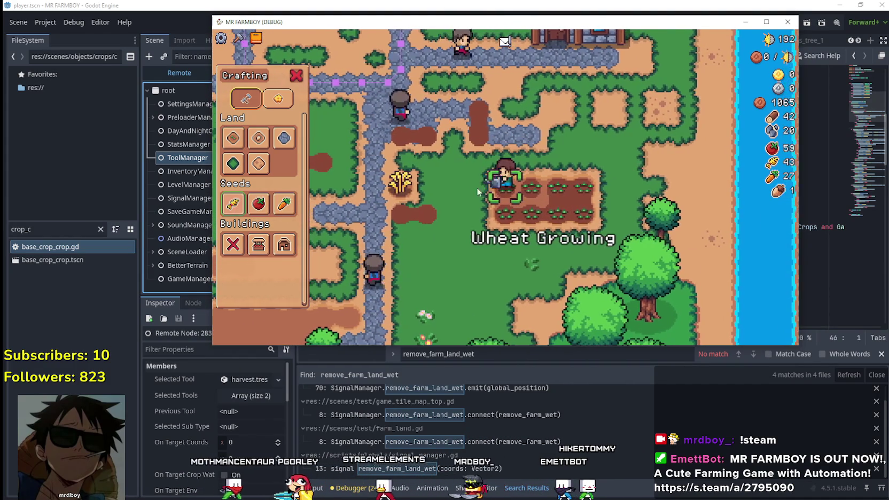
Step: Step off the plot, pick the grass tile, and return to the editor's local Player scene tree
key(a)
click(233, 163)
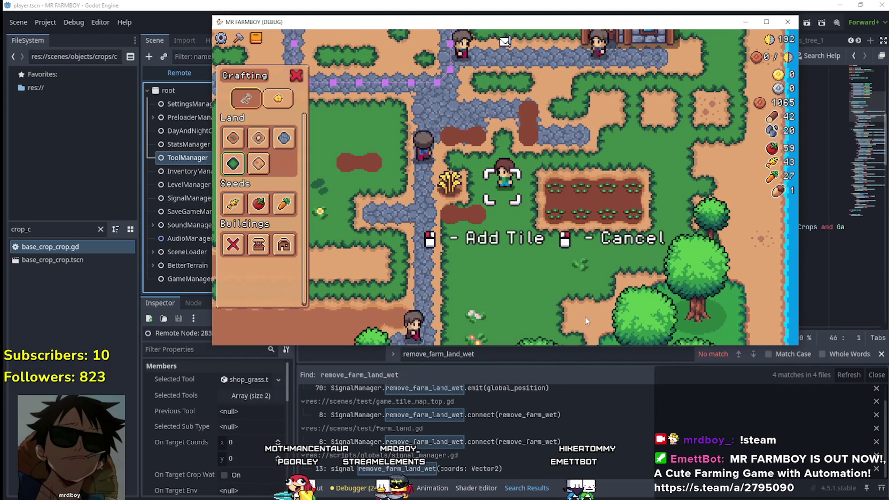
key(d)
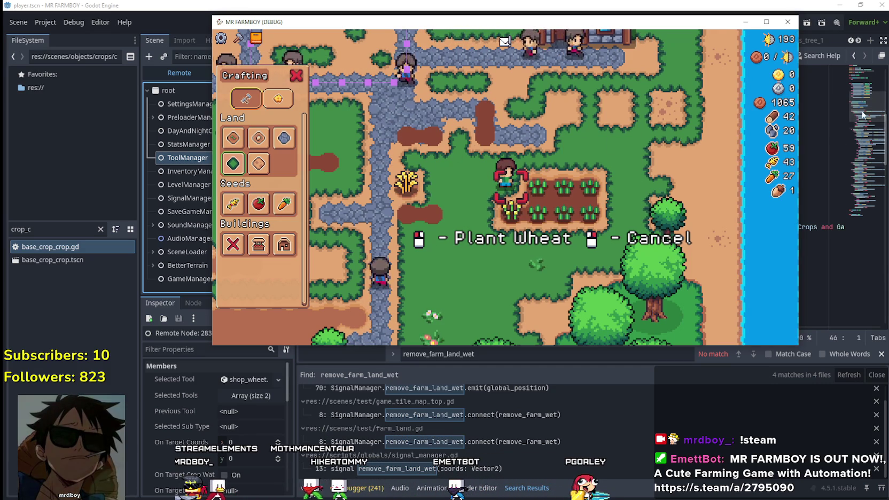
click(208, 80)
click(221, 77)
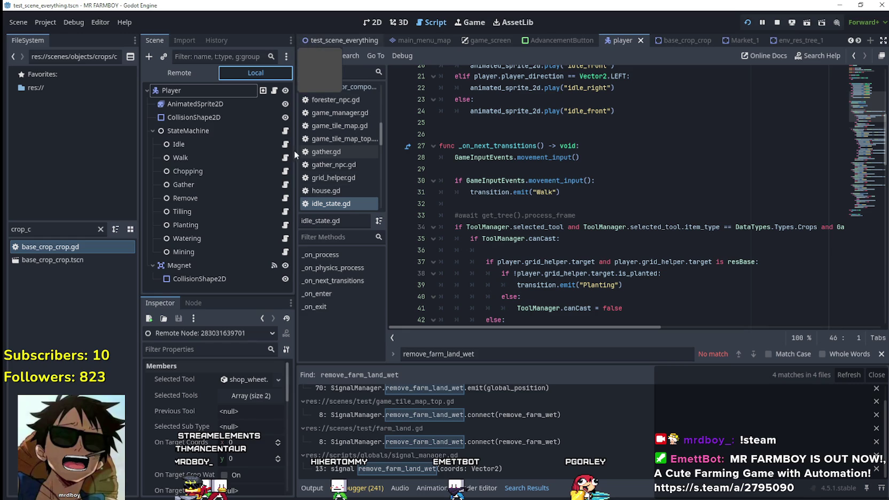
click(339, 40)
scroll(248, 220, down, 5)
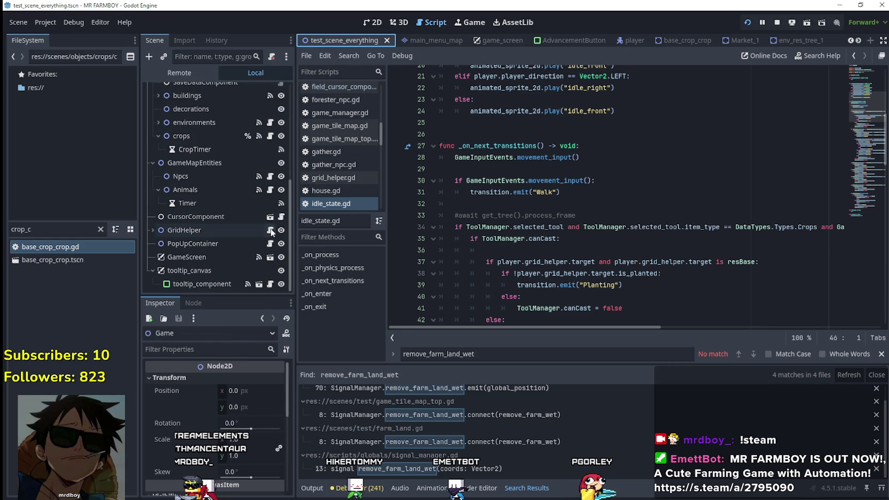
click(271, 230)
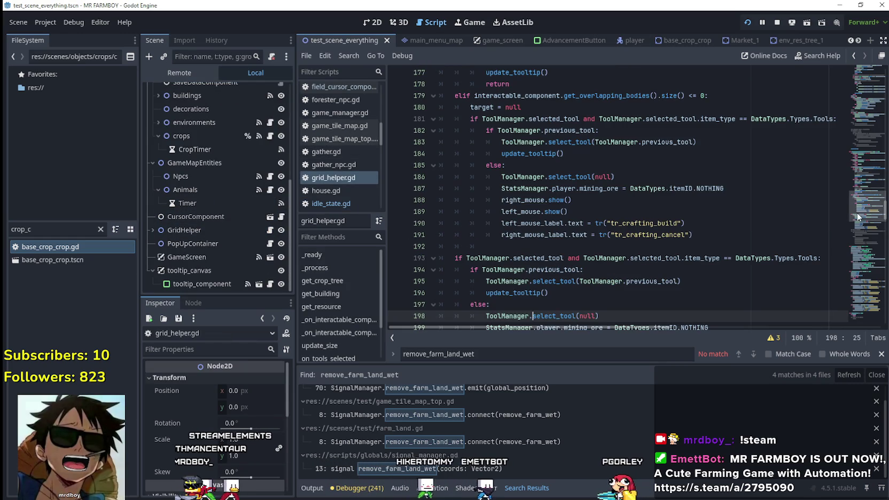
drag(860, 197, 864, 120)
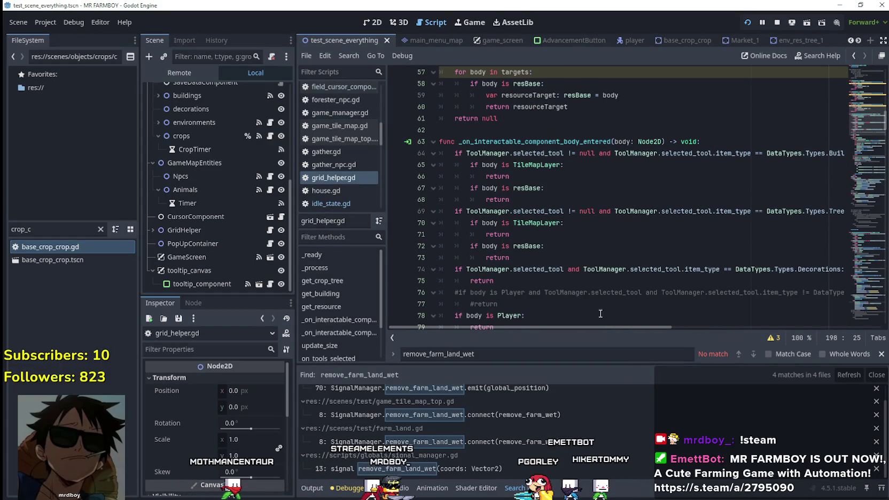
mouse_move(601, 327)
mouse_down()
mouse_move(655, 326)
mouse_move(602, 327)
mouse_up()
scroll(543, 271, down, 4)
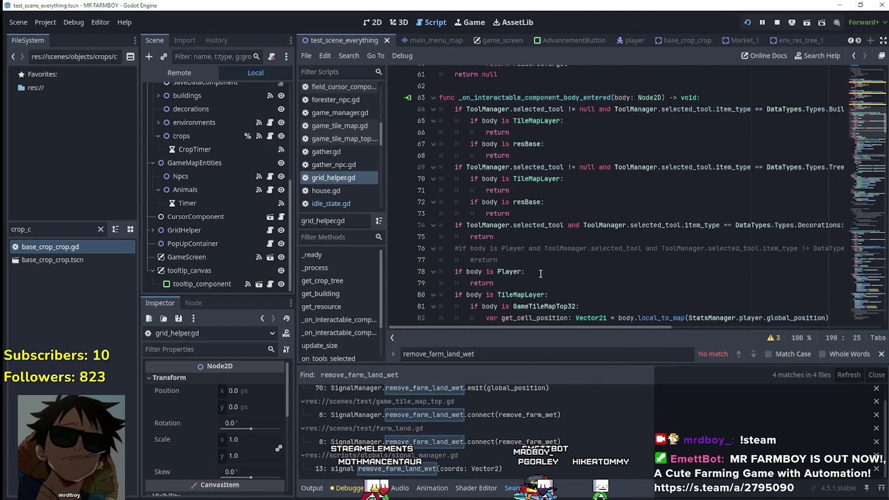
scroll(543, 271, down, 6)
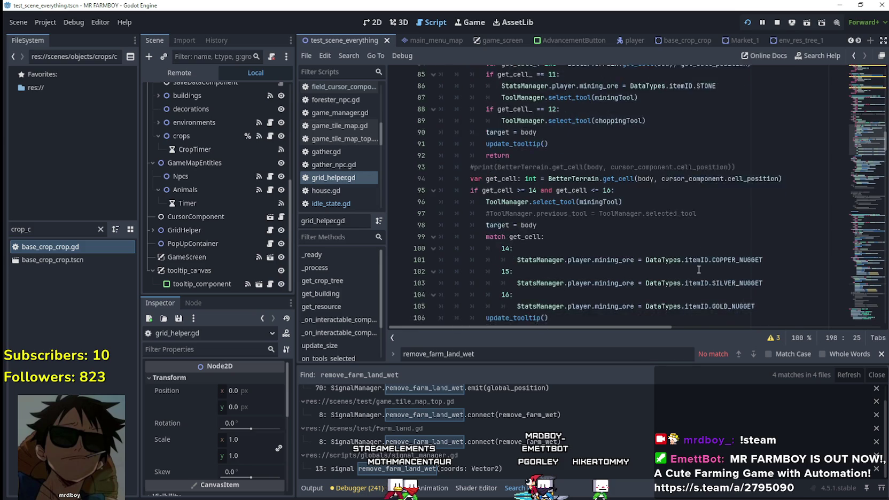
scroll(695, 273, down, 3)
scroll(688, 277, down, 3)
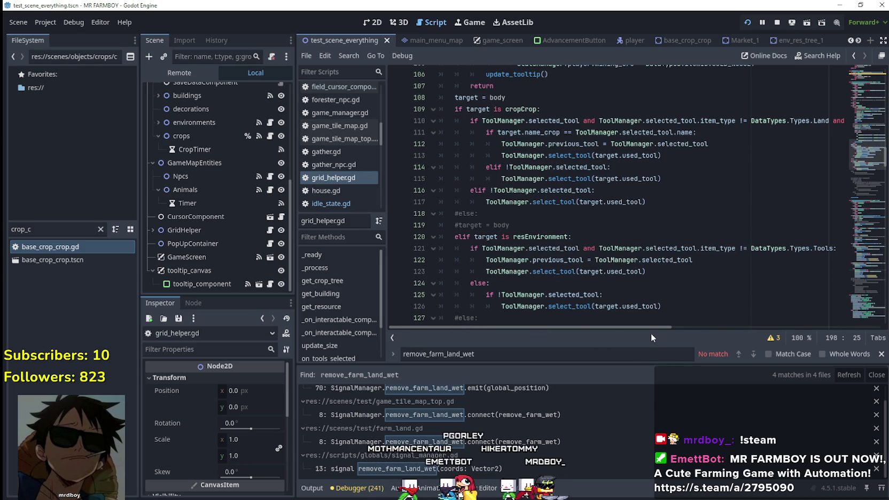
drag(648, 331, 470, 334)
scroll(496, 134, up, 2)
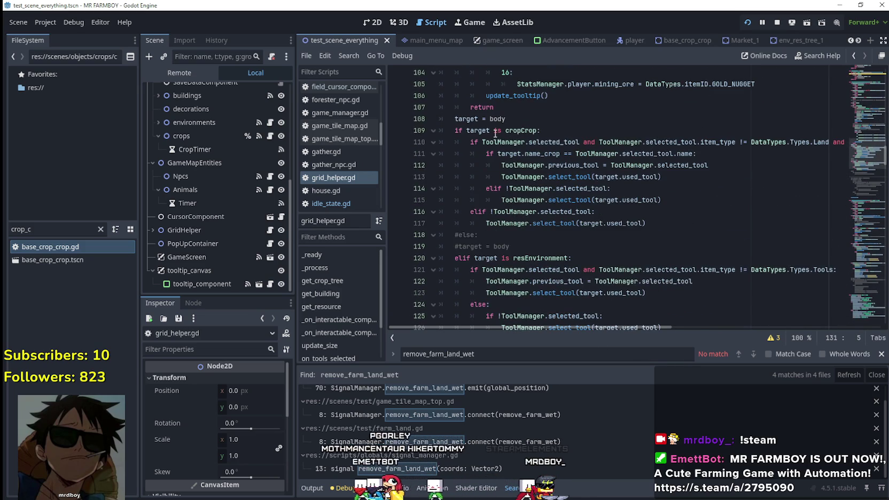
click(463, 111)
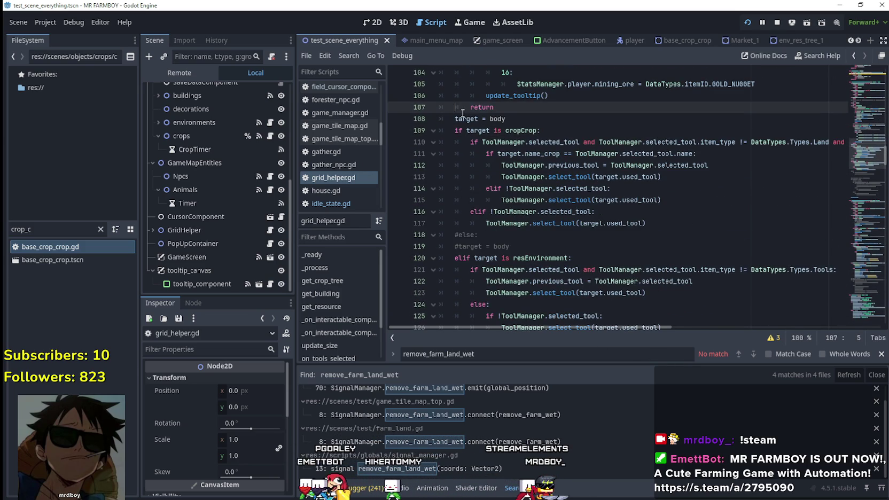
Step: Change the cropCrop and resEnvironment checks in grid_helper.gd to test body instead of target
click(520, 120)
drag(495, 107, 449, 111)
drag(536, 115, 476, 120)
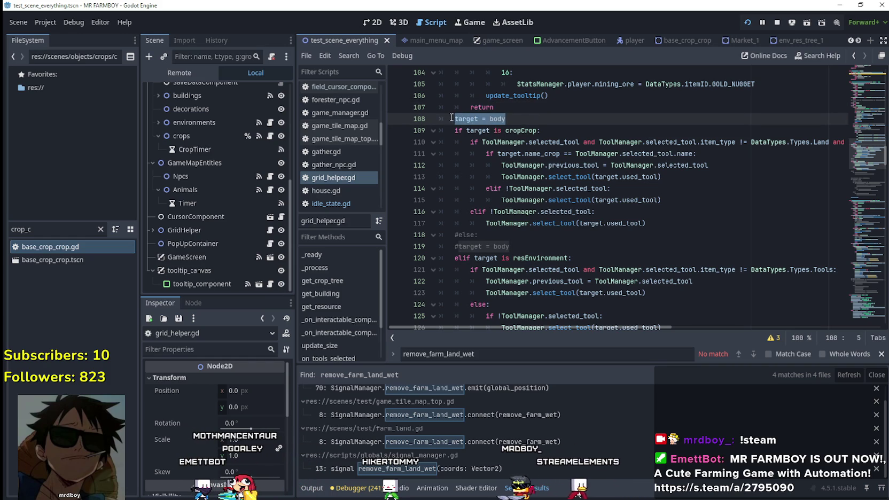
double_click(458, 116)
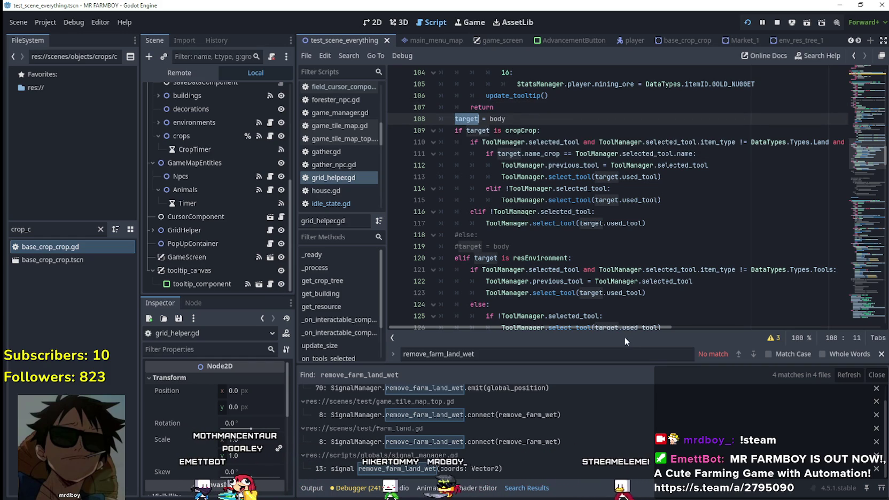
mouse_move(623, 328)
mouse_down()
mouse_move(685, 327)
mouse_move(530, 281)
mouse_up()
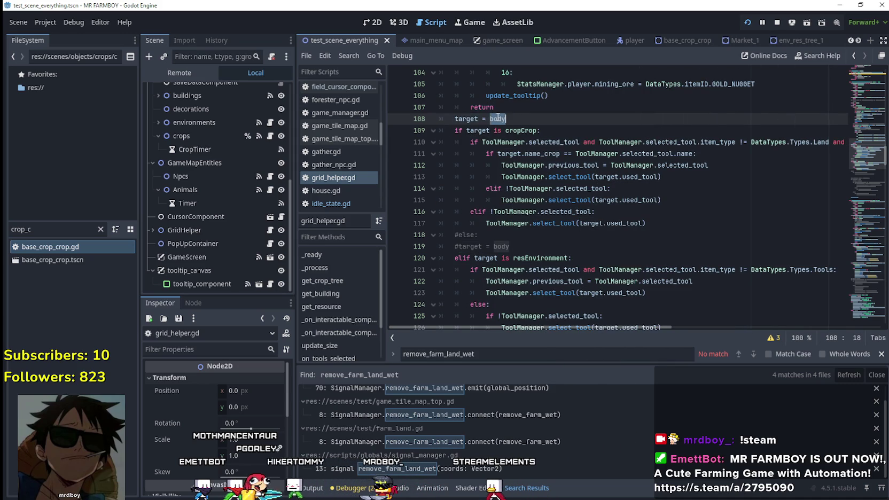
double_click(480, 131)
text(body)
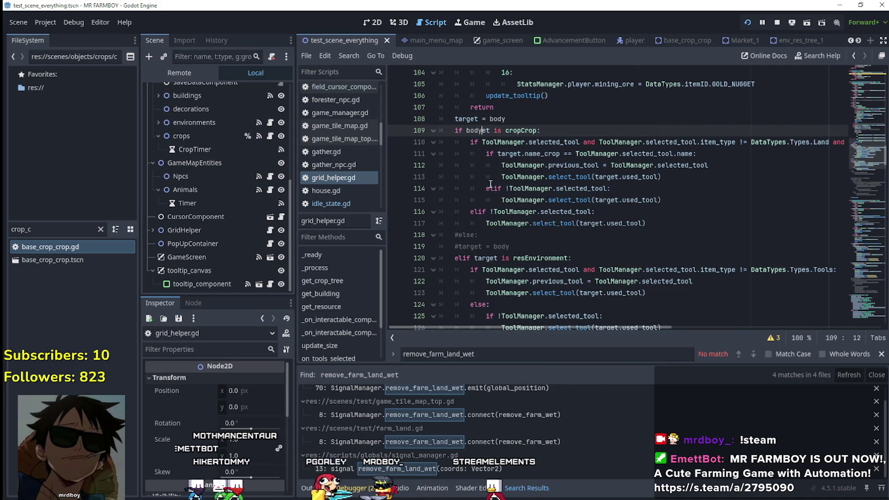
key(Delete)
key(Delete)
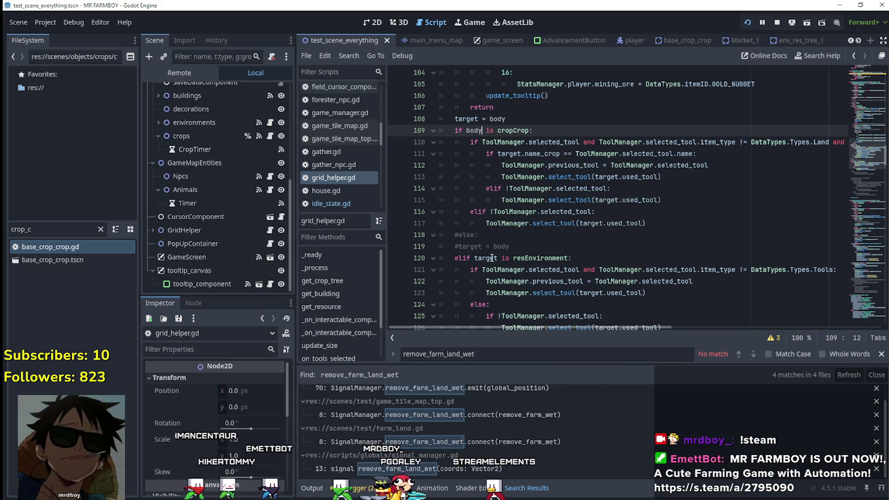
double_click(509, 154)
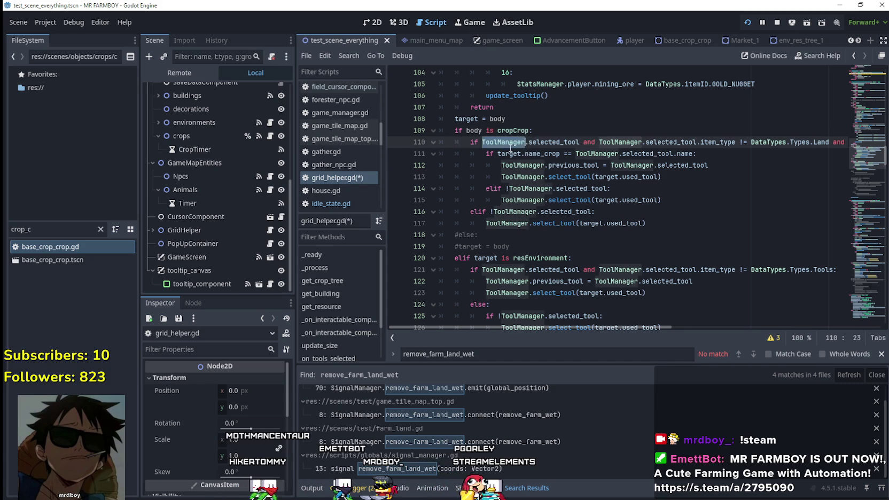
double_click(468, 117)
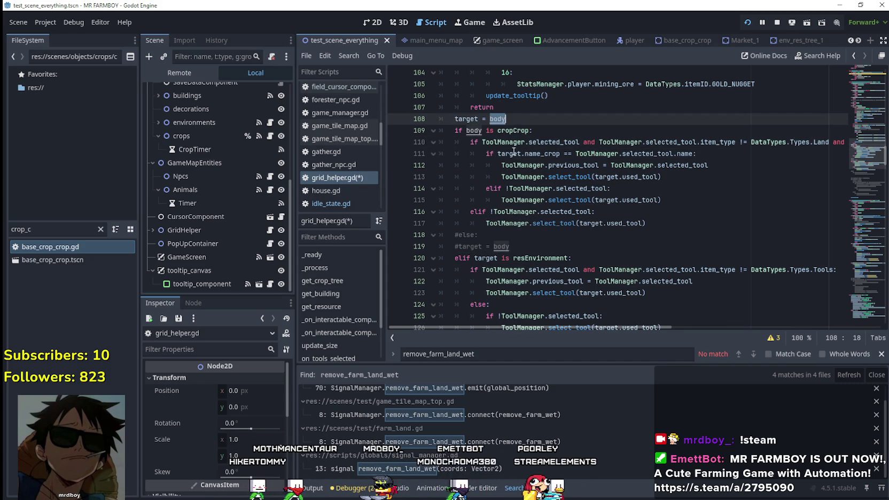
double_click(497, 258)
scroll(597, 258, down, 2)
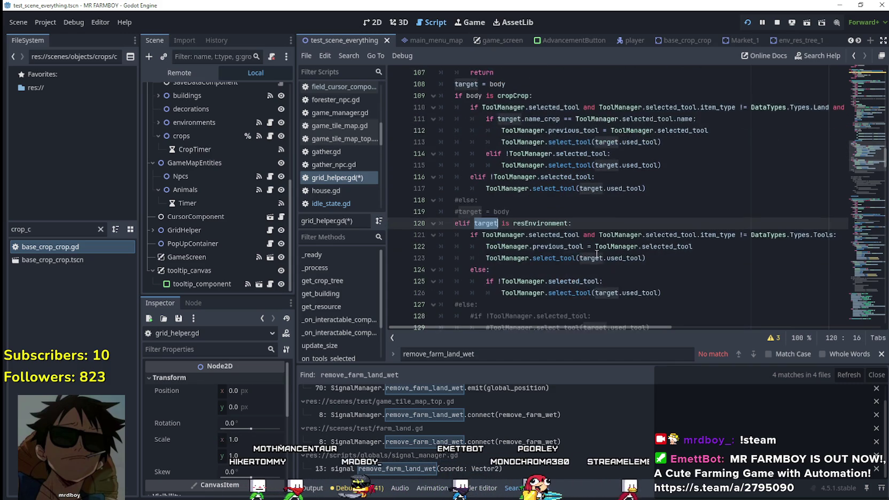
text(body)
scroll(598, 257, up, 1)
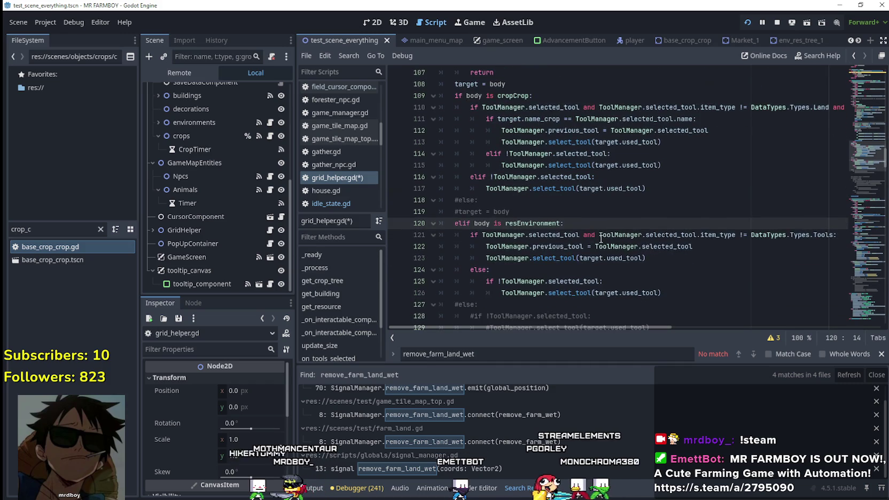
Step: Add a target = body line inside the crop tool branch after line 110
drag(505, 84, 490, 84)
mouse_move(657, 106)
mouse_down()
mouse_move(866, 109)
mouse_move(866, 160)
mouse_up()
click(848, 113)
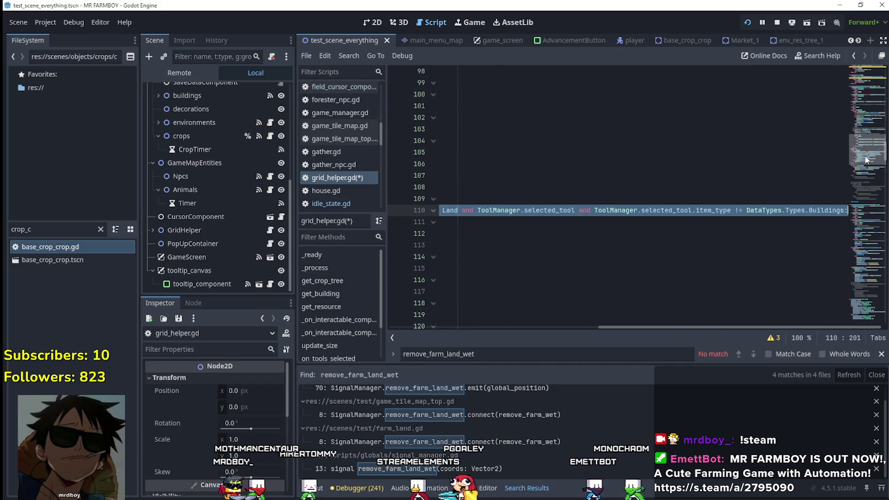
click(817, 210)
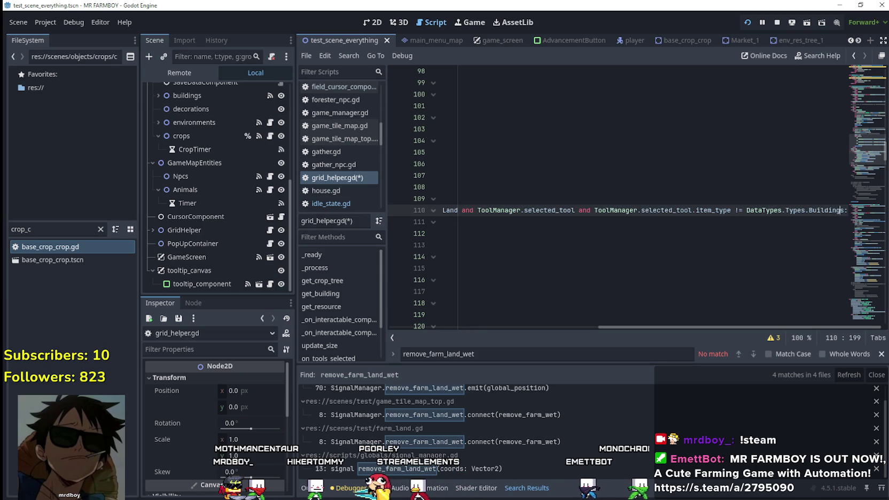
key(Return)
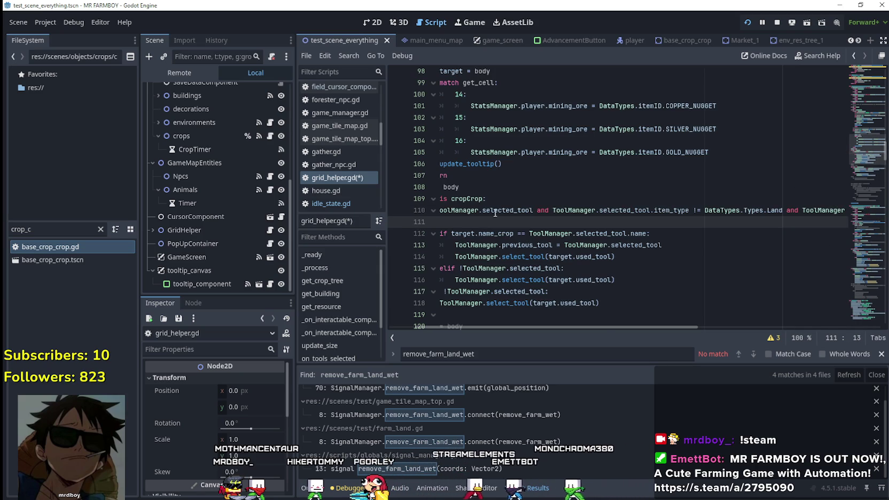
key(Home)
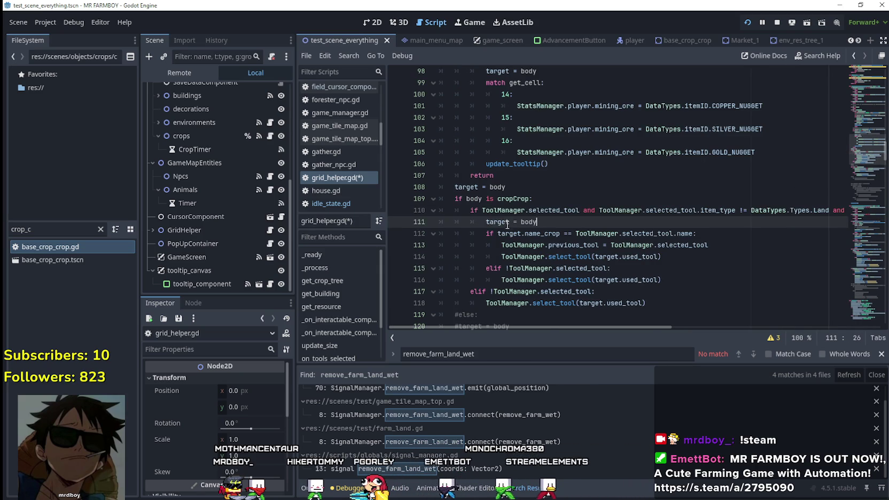
click(455, 187)
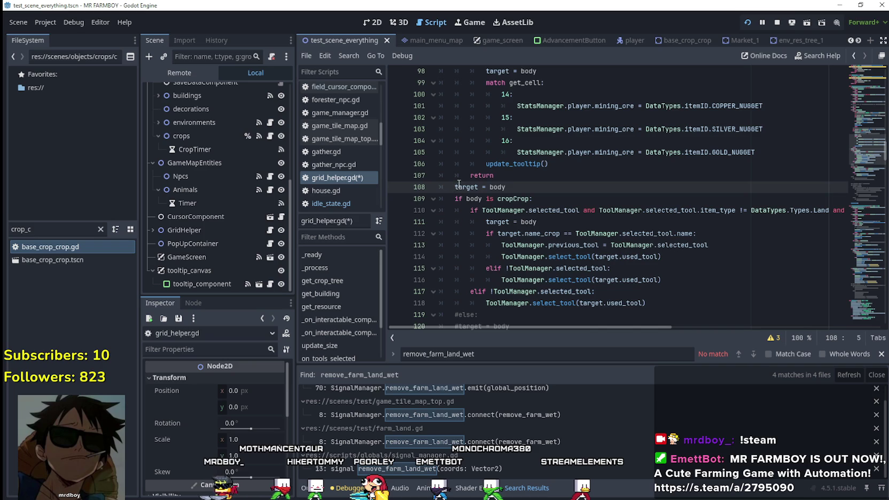
text(#)
scroll(462, 183, down, 4)
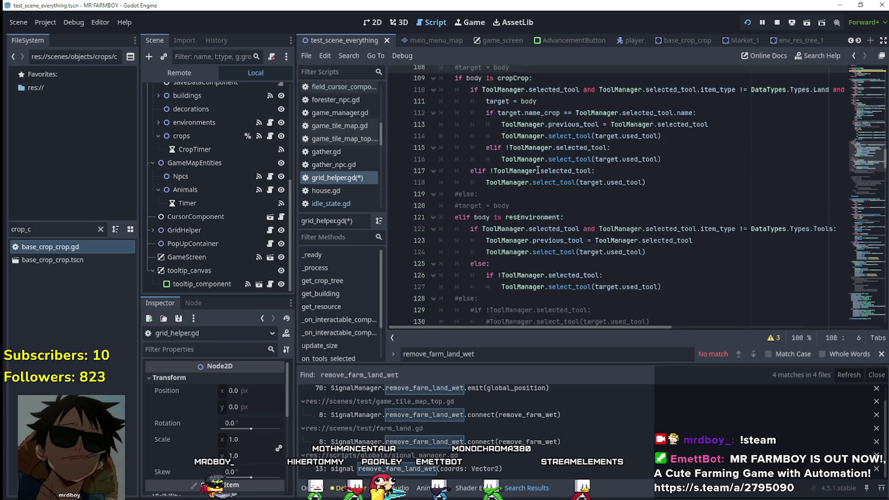
scroll(547, 128, up, 2)
click(547, 128)
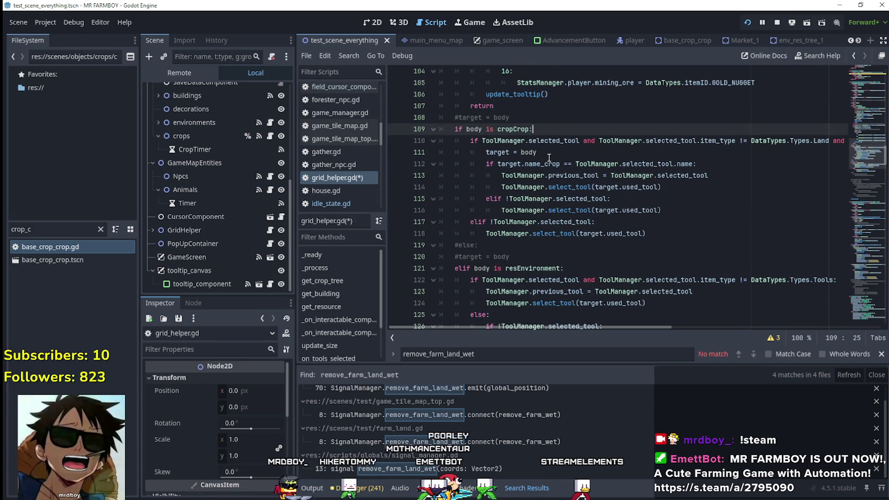
drag(537, 152, 465, 158)
key(ctrl+c)
Step: Paste target = body into the resource tool branch and save the script
scroll(632, 227, down, 2)
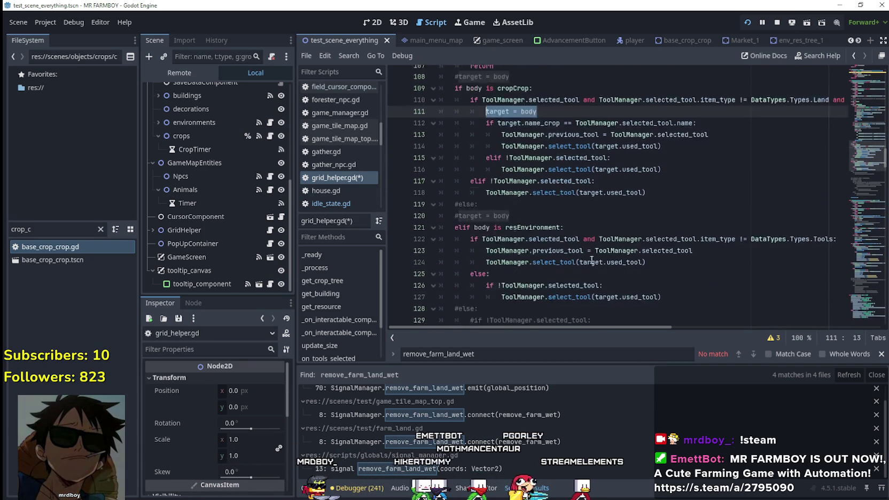
drag(665, 210, 869, 216)
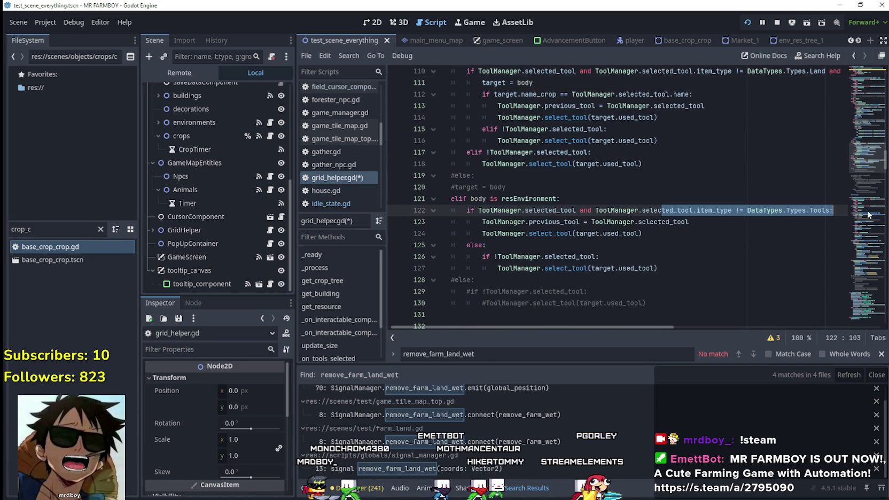
key(Return)
key(ctrl+v)
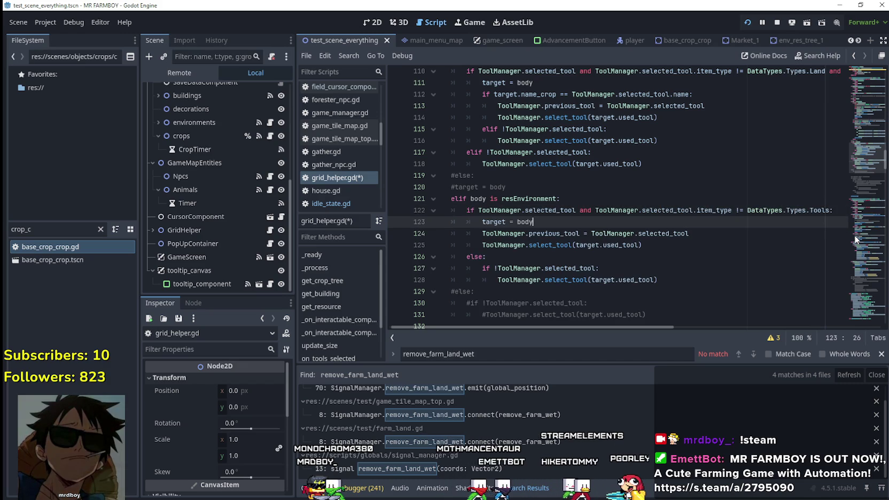
scroll(634, 238, down, 3)
click(598, 188)
key(ctrl+s)
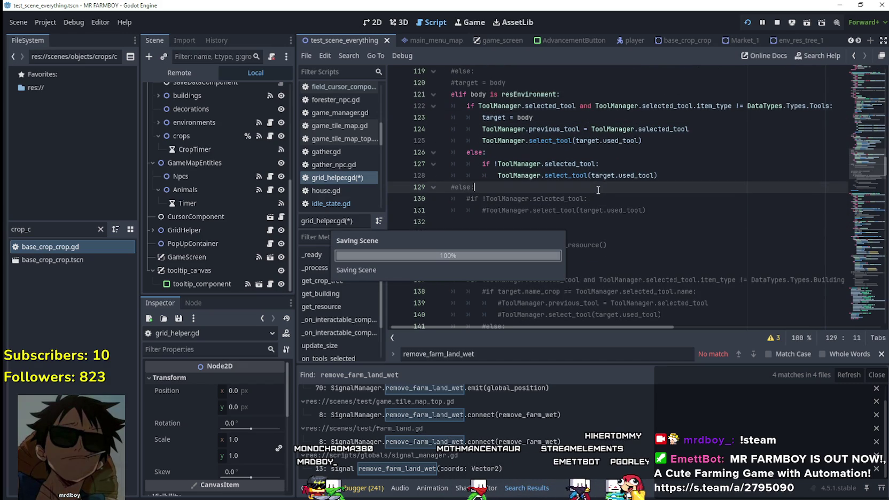
Step: Rewrite line 118 as select_tool(body.used_tool), then save and relaunch the game
scroll(500, 192, up, 1)
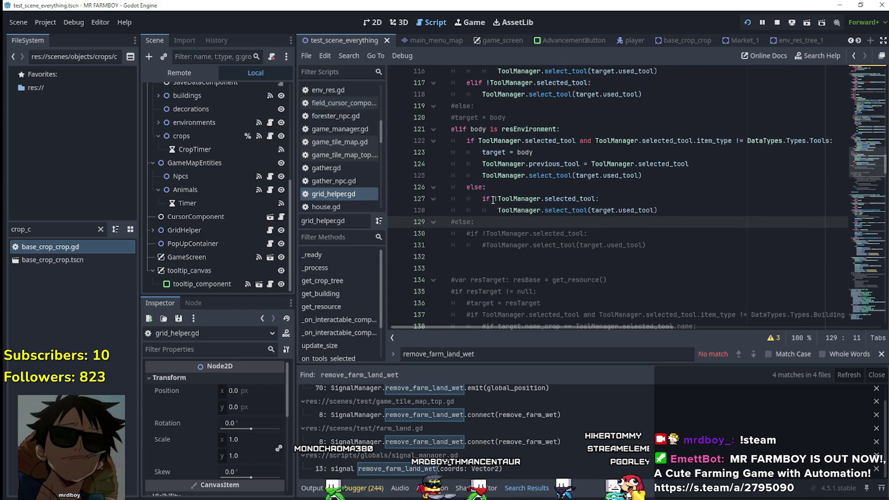
double_click(608, 211)
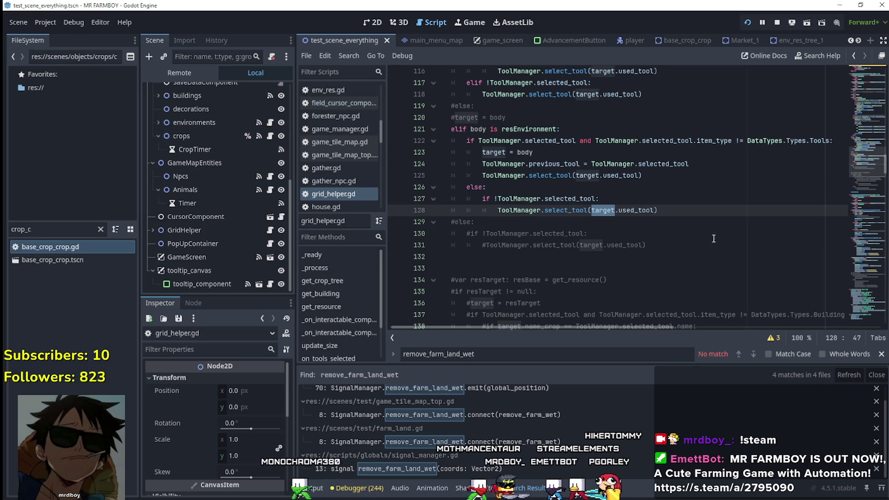
text(body)
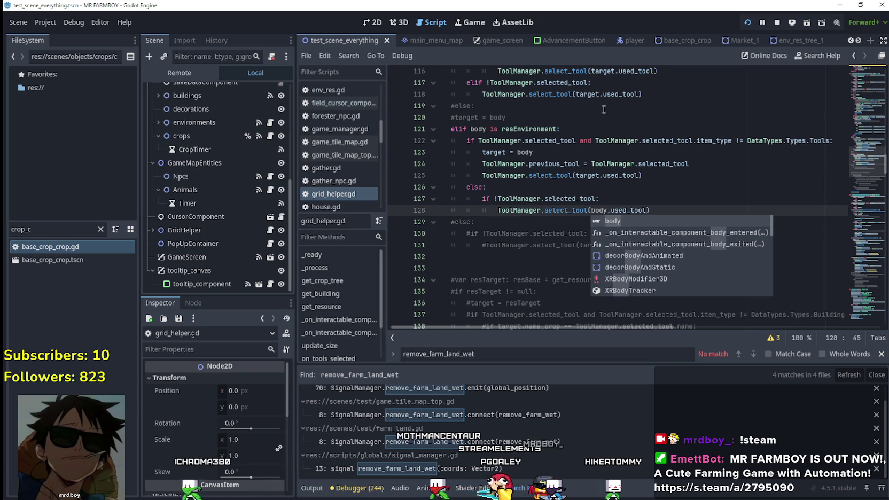
click(603, 110)
scroll(596, 141, up, 3)
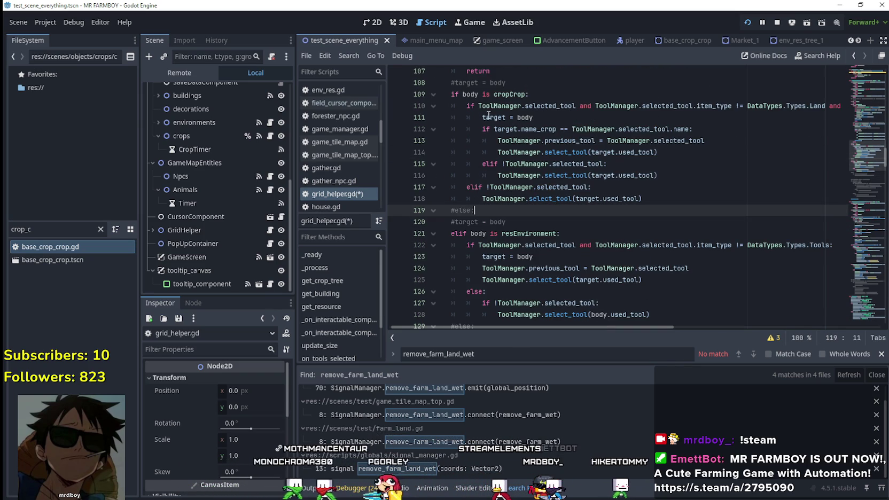
scroll(485, 202, down, 2)
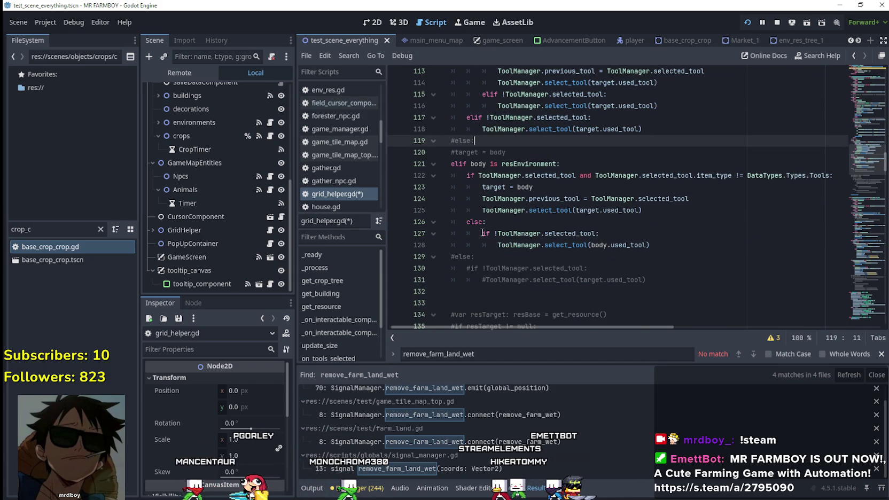
scroll(487, 210, up, 3)
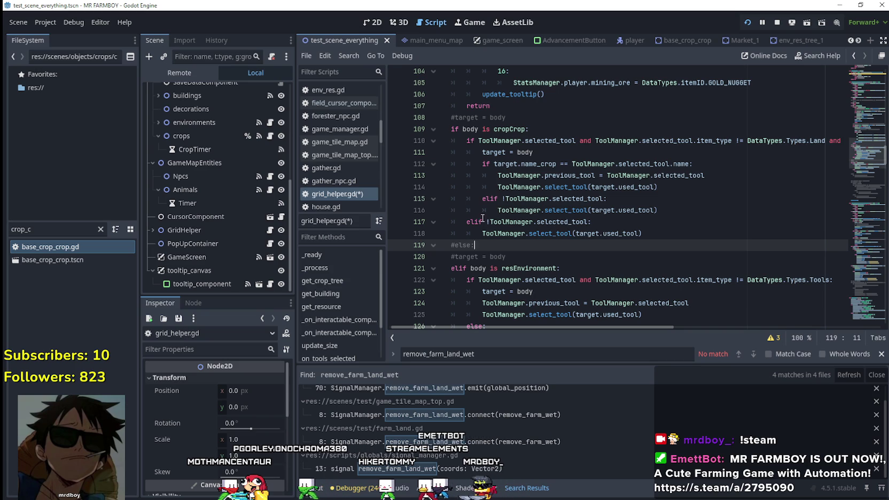
click(579, 237)
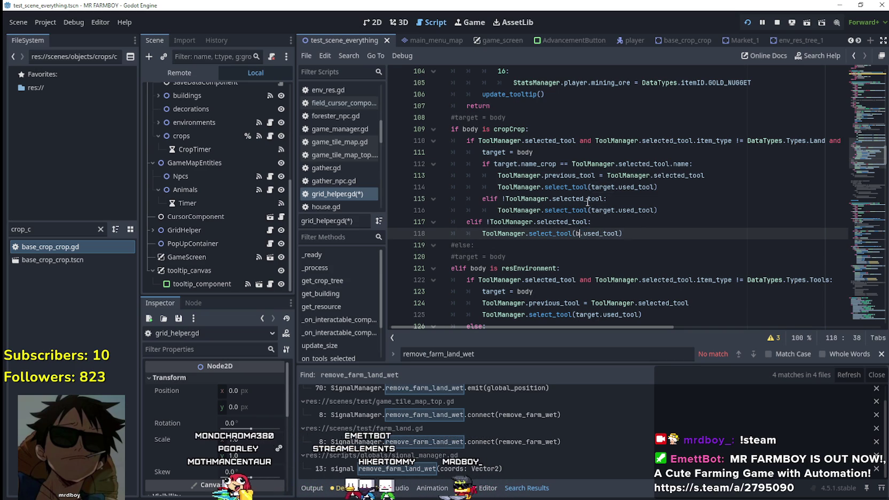
key(shift+End)
text(body.used_tool))
click(572, 233)
key(ctrl+s)
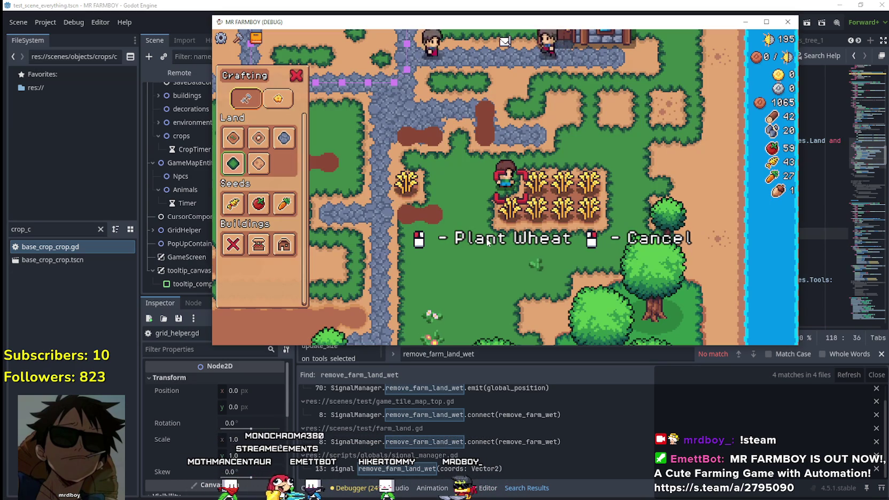
Step: Walk the farmer back and forth across the ripe wheat patch to harvest all of it
key(a)
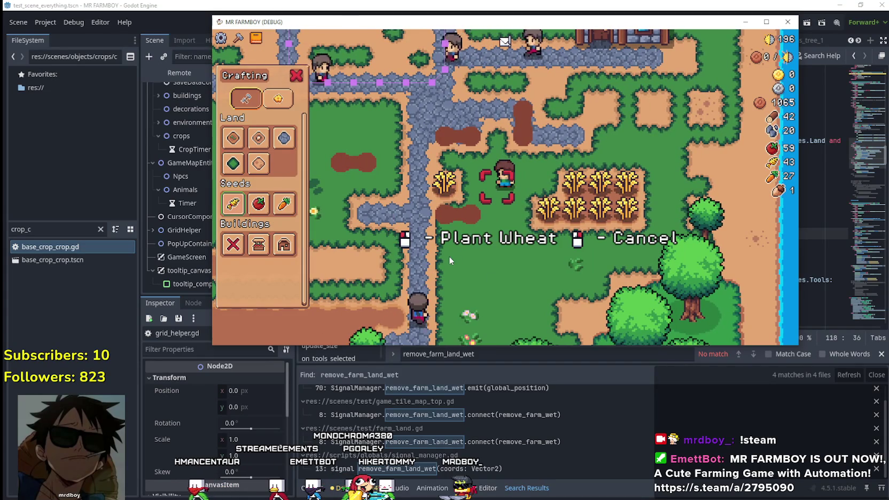
click(233, 164)
key(d)
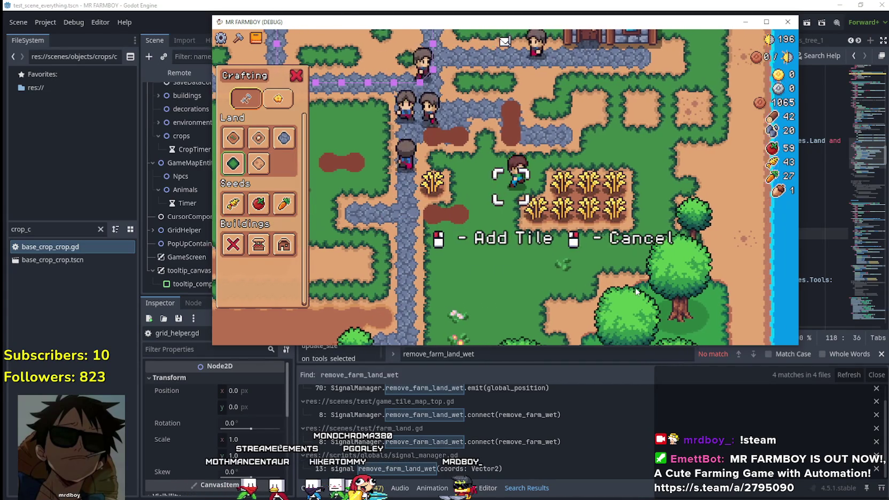
key(d)
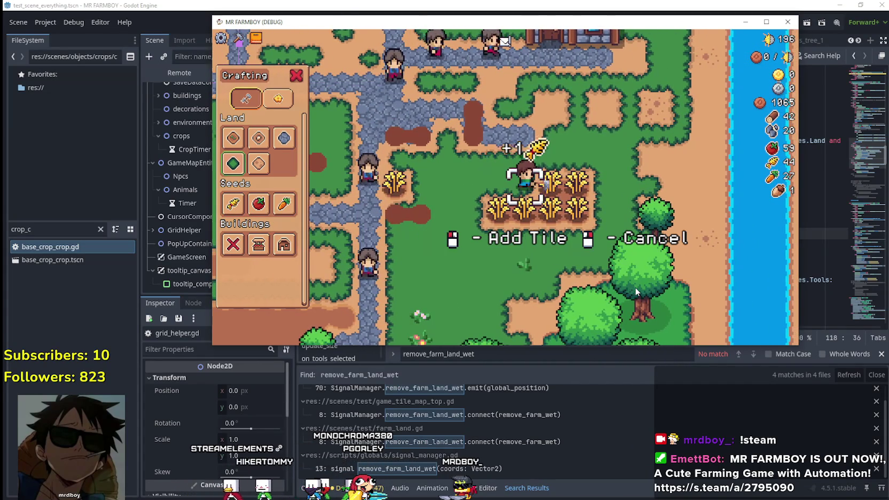
key(d)
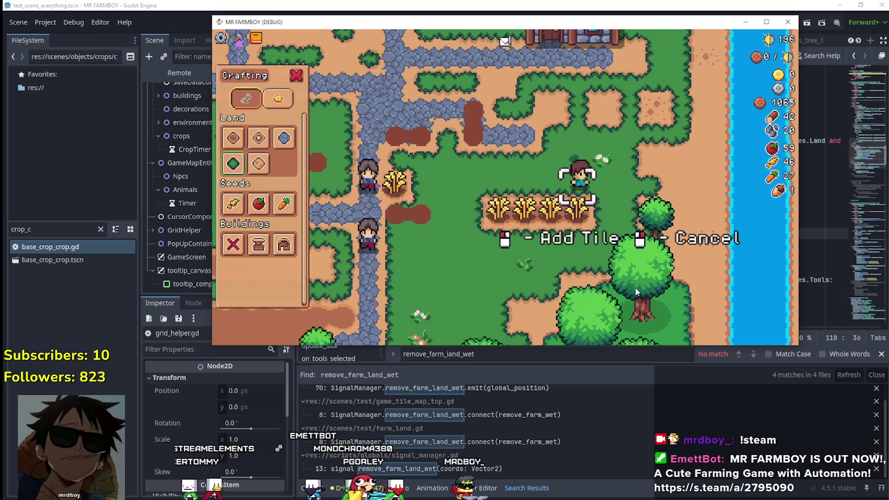
key(a)
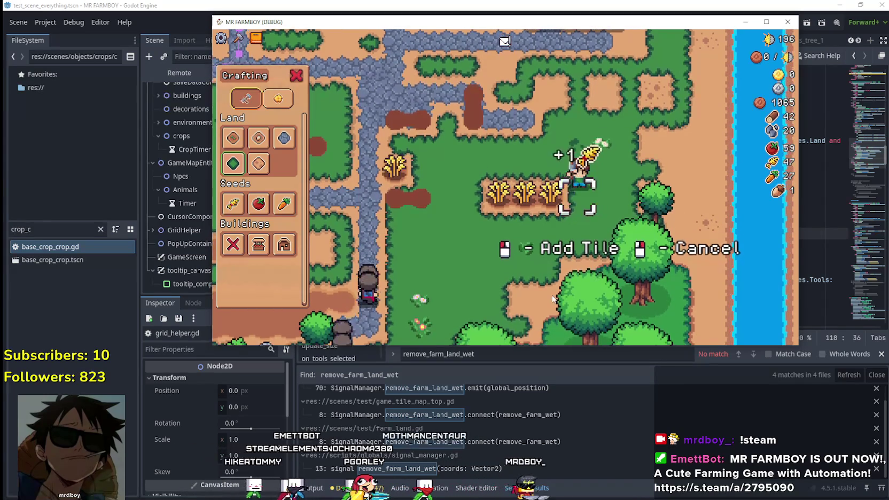
key(a)
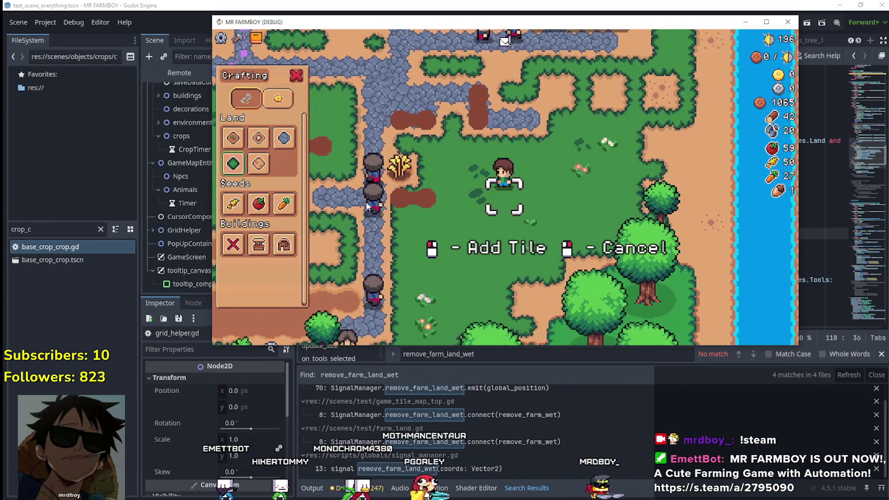
Step: Select the farmland tile and till fresh soil on the grass where the wheat stood
click(239, 143)
key(d)
click(582, 183)
key(a)
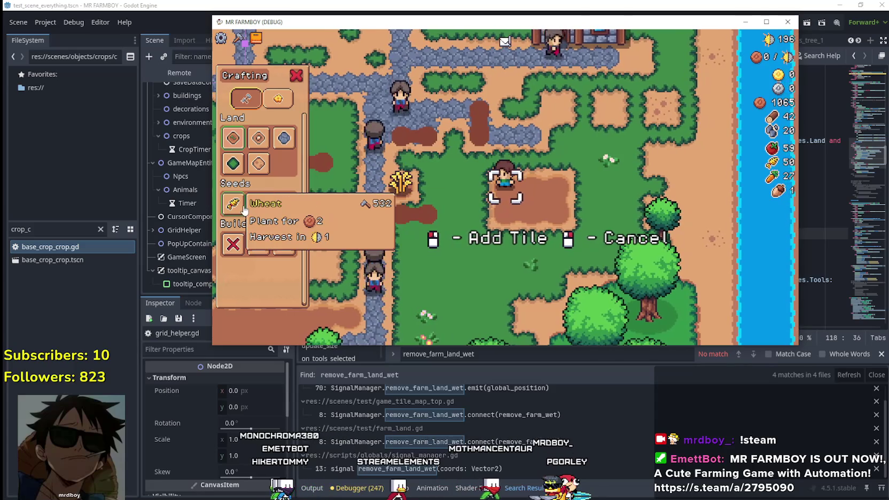
Step: Plant and water wheat seeds on four tiles of the tilled patch
click(233, 204)
click(589, 198)
click(589, 198)
key(d)
click(589, 200)
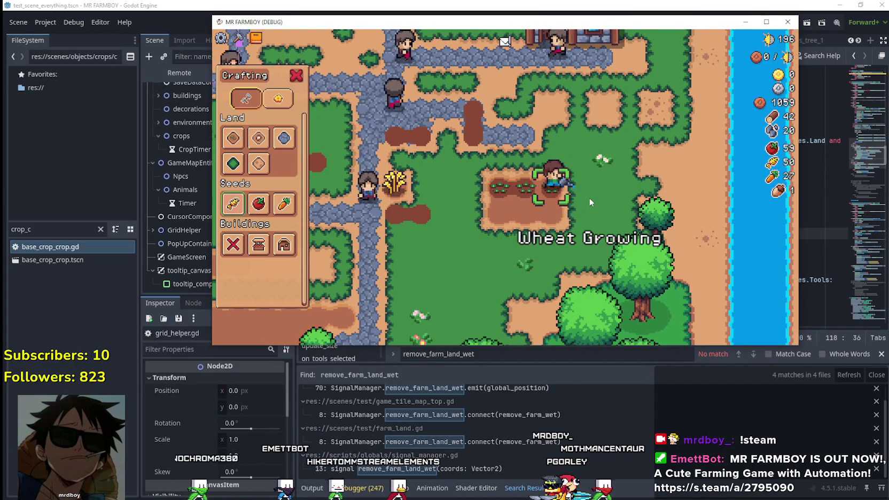
key(d)
click(589, 199)
click(590, 202)
key(a)
click(591, 202)
click(590, 202)
key(a)
click(590, 201)
click(590, 202)
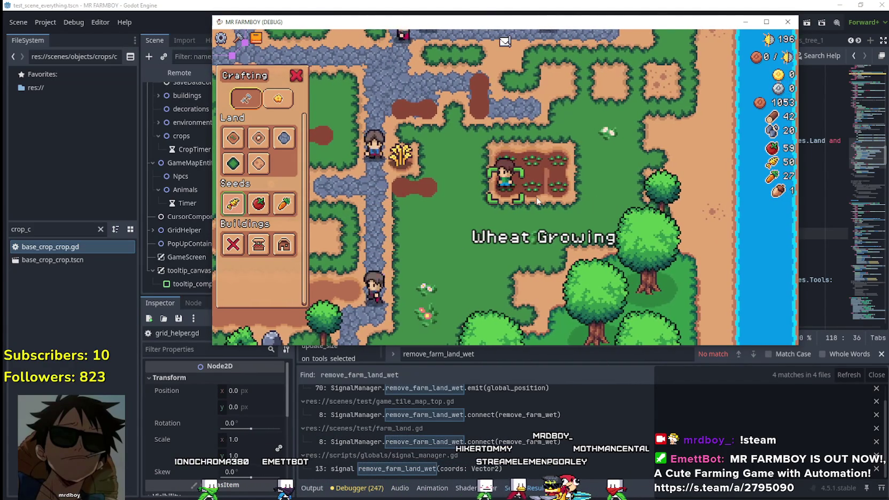
Step: Switch to tomato seeds and walk the farmer past the wheat to the empty plot tiles
click(258, 203)
key(a)
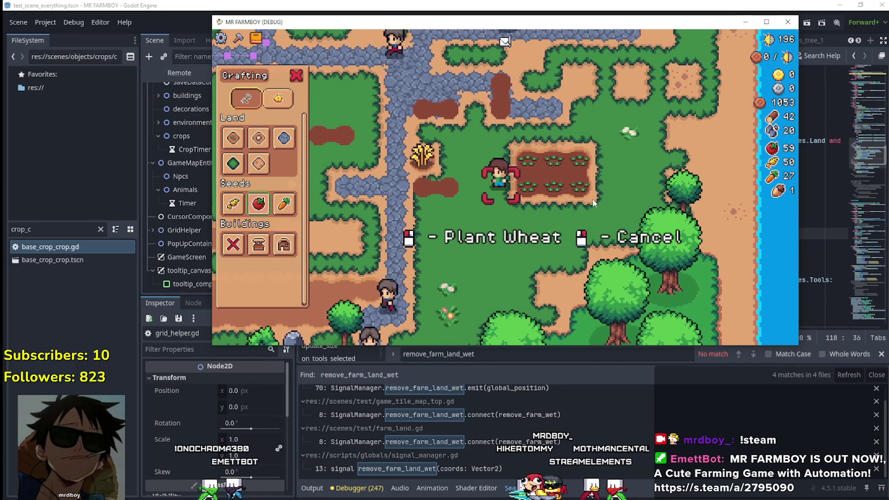
key(w)
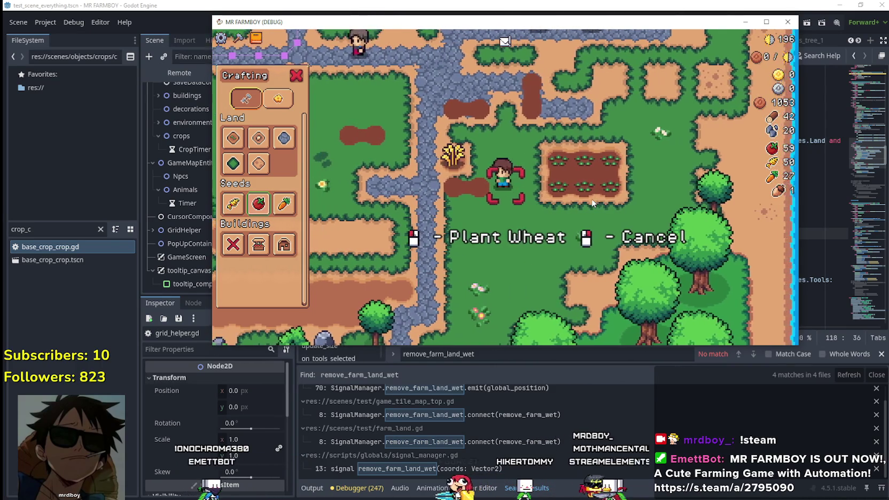
key(d)
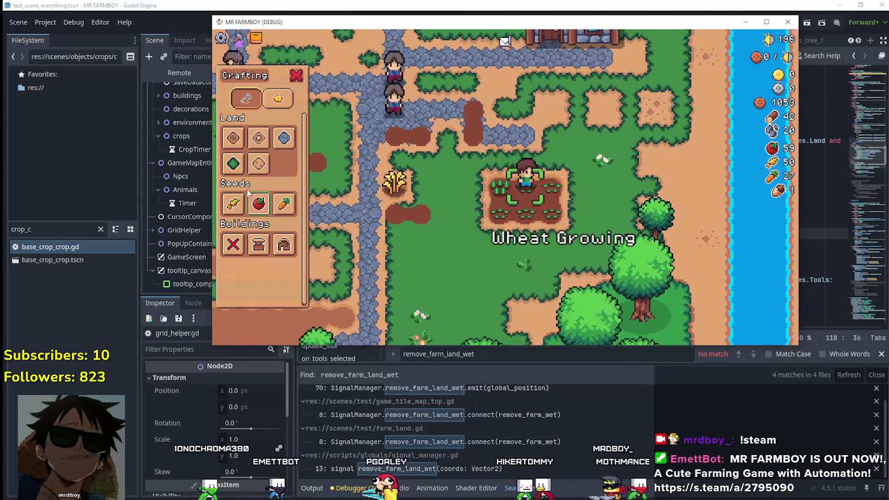
key(w)
key(d)
key(s)
Step: Plant and water a tomato on the empty plot tile, then walk left across the crops
click(258, 203)
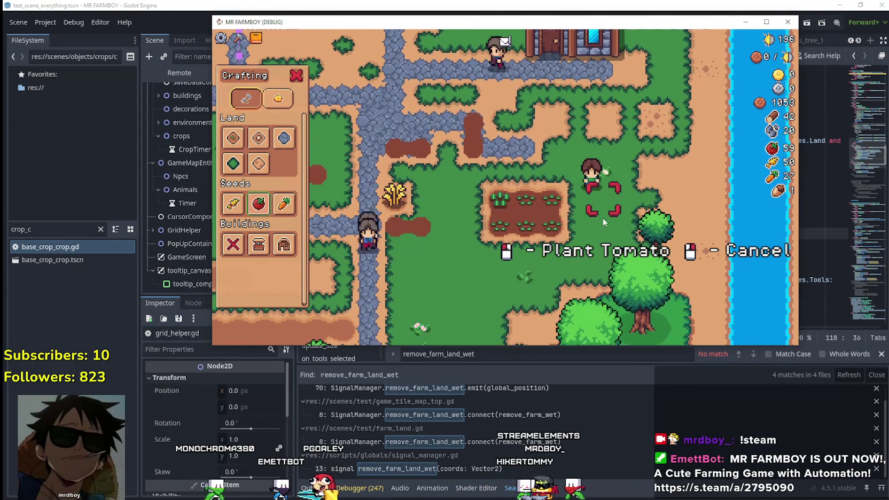
key(a)
click(597, 183)
click(597, 182)
key(a)
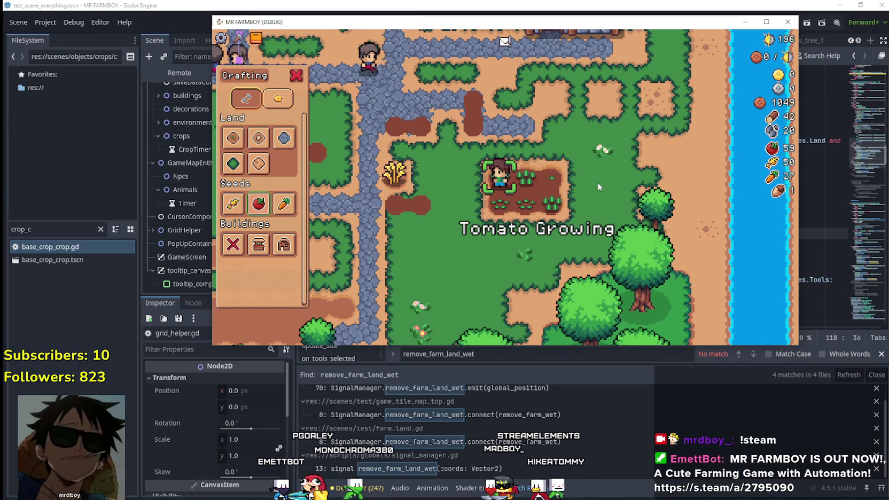
scroll(581, 187, up, 2)
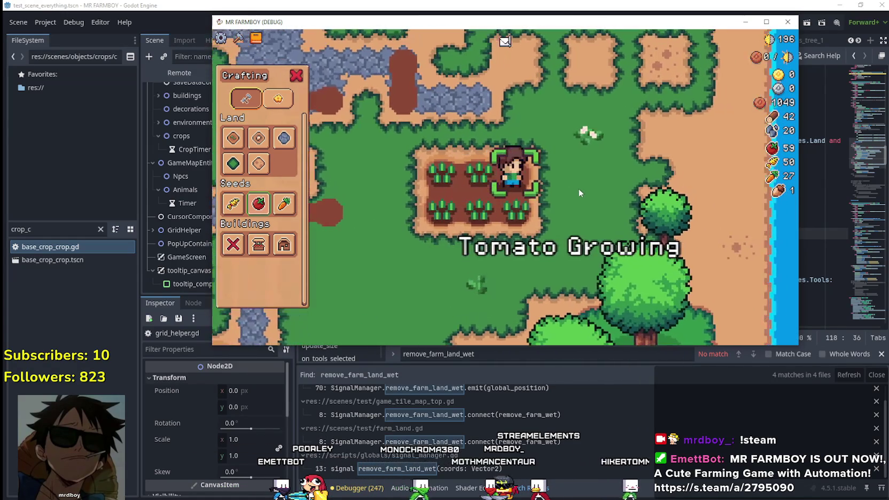
key(a)
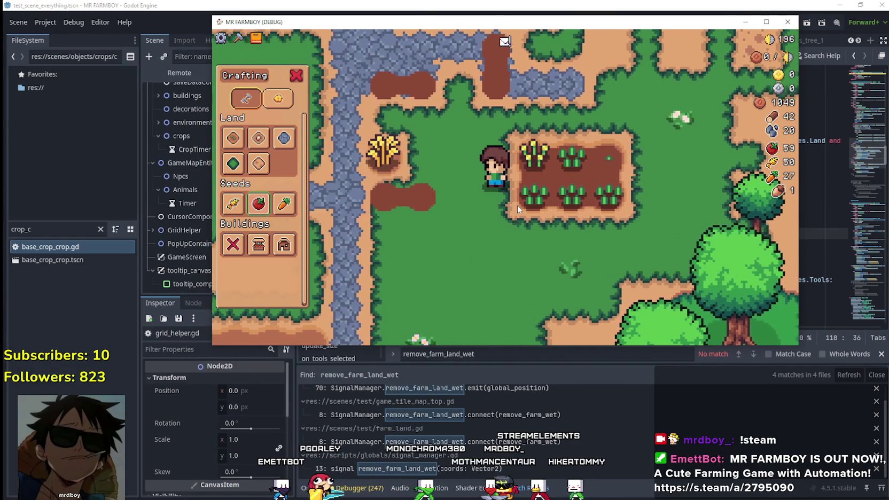
scroll(462, 277, down, 3)
Step: Move to the crop plot and revert two farmland tiles to grass with the grass Land tile
key(a)
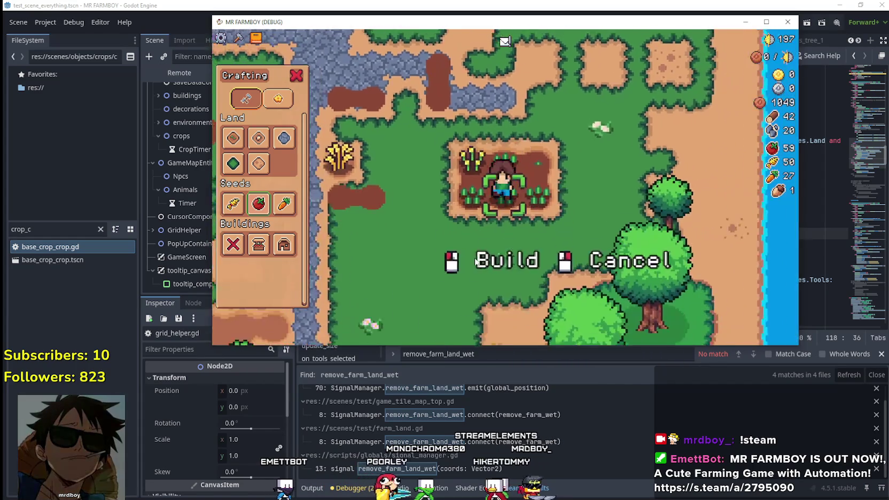
scroll(479, 233, up, 2)
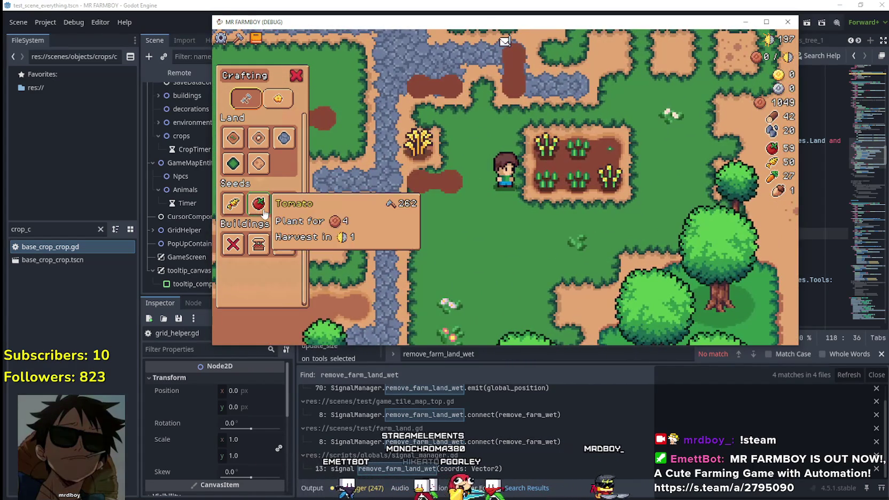
scroll(380, 186, up, 1)
key(d)
key(w)
click(233, 164)
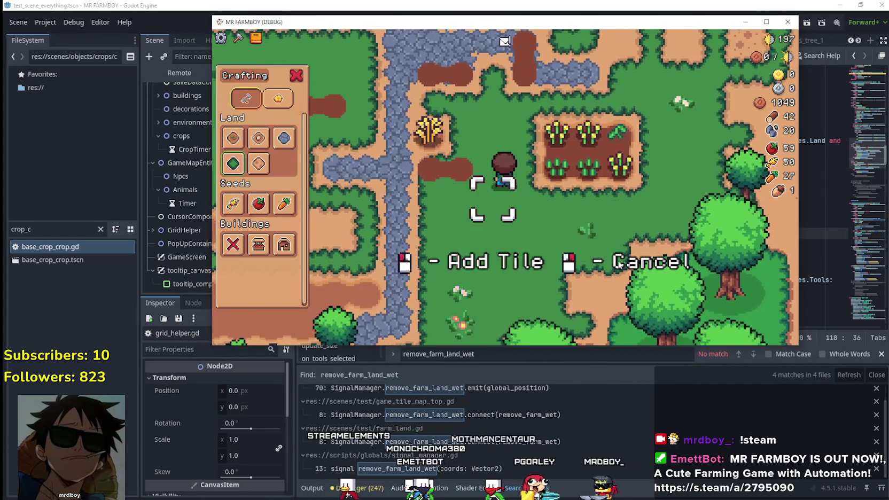
click(614, 216)
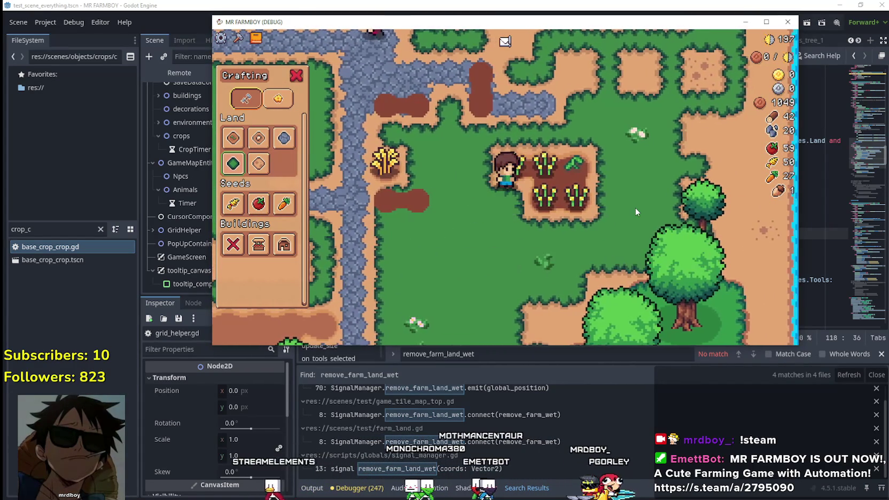
click(233, 163)
click(321, 193)
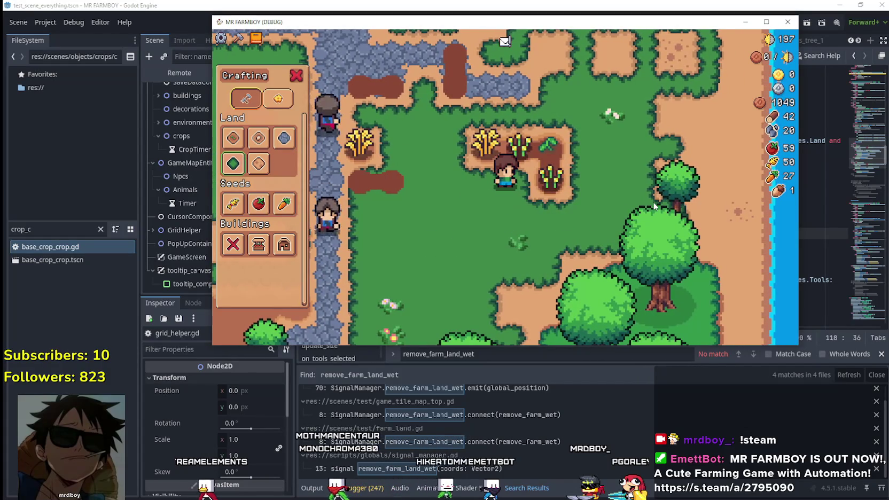
Step: Collect the remaining wheat, turn the last farmland patch into grass, and pause the game
click(233, 164)
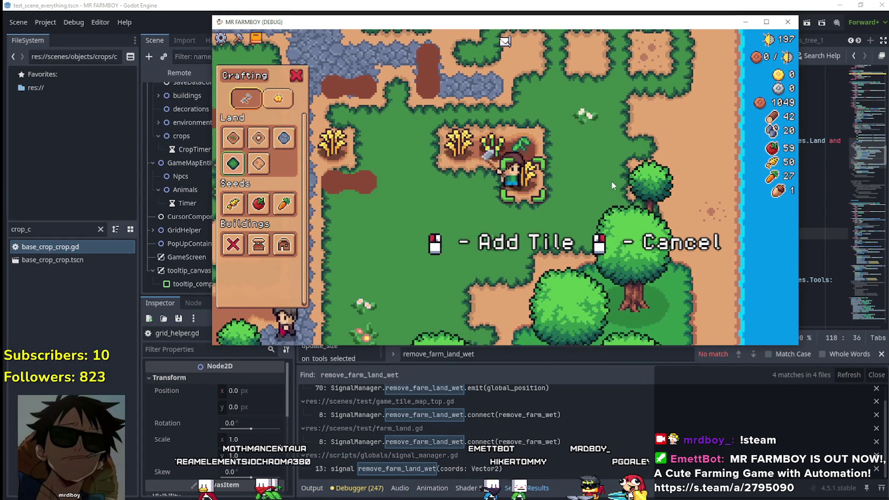
key(a)
key(w)
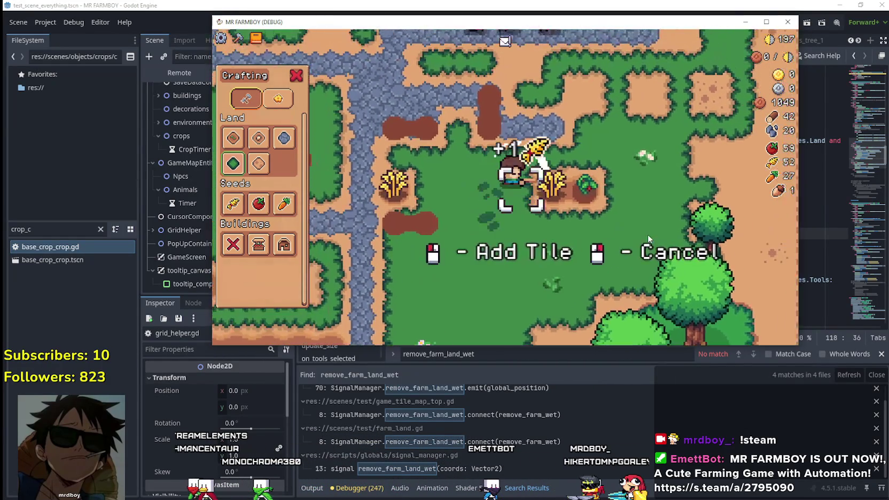
click(636, 232)
key(d)
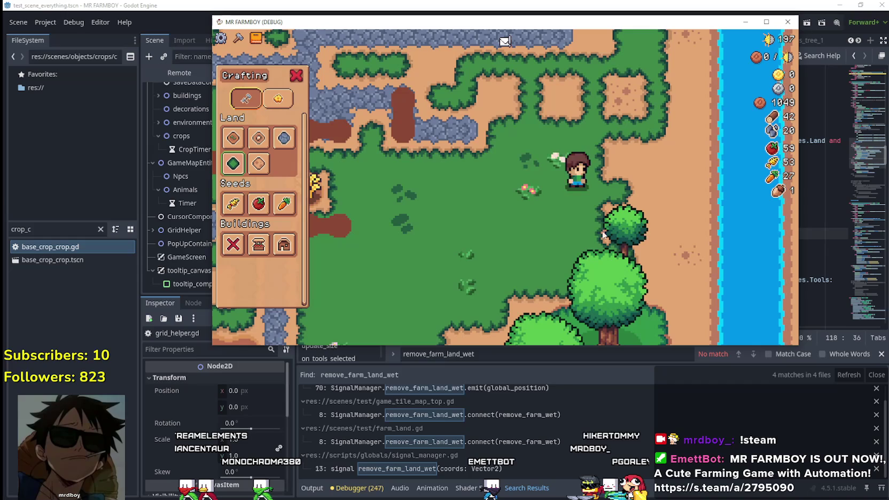
key(Escape)
key(Escape)
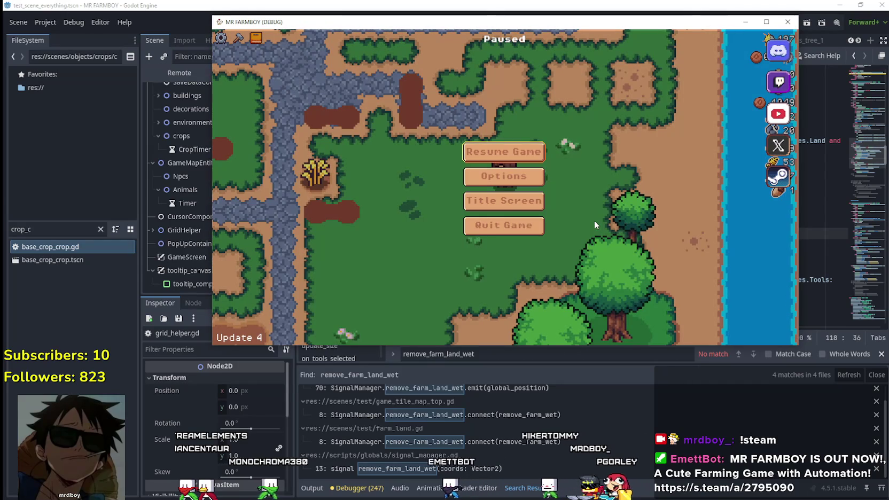
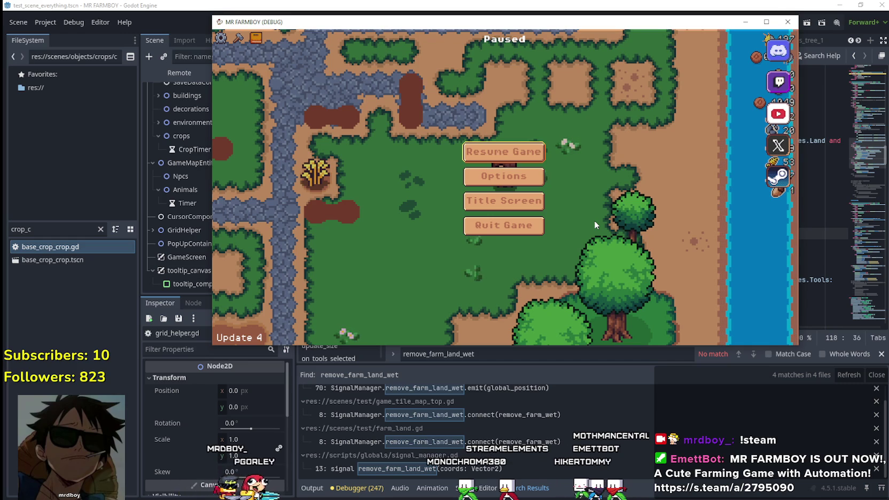
Step: Resume the farm game, pick Wheat seeds and then a Land tile from the crafting menu, and return to the editor
click(491, 154)
key(c)
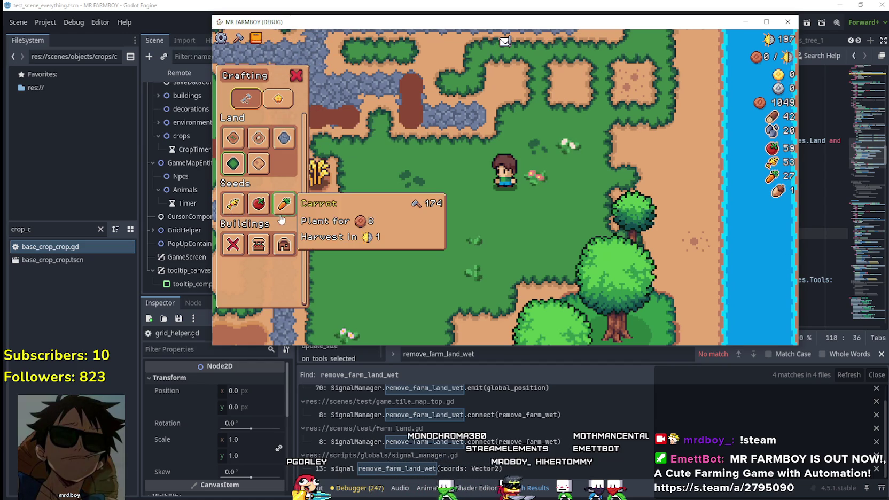
click(232, 204)
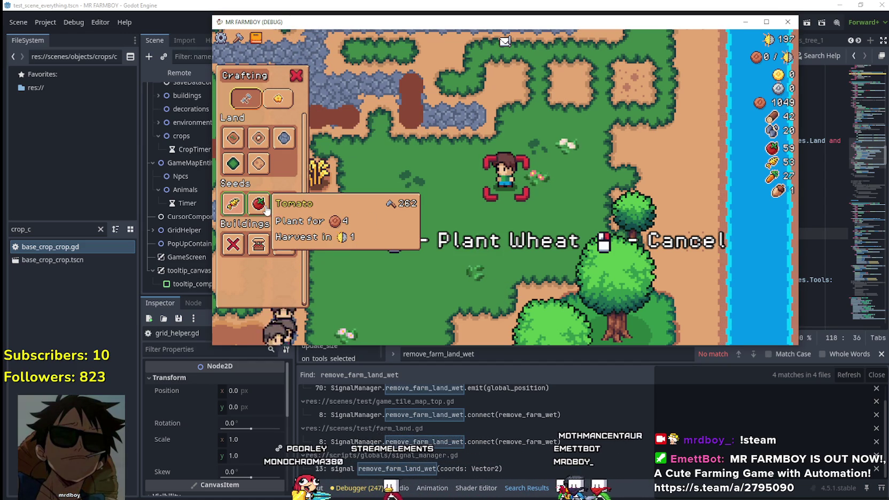
click(233, 138)
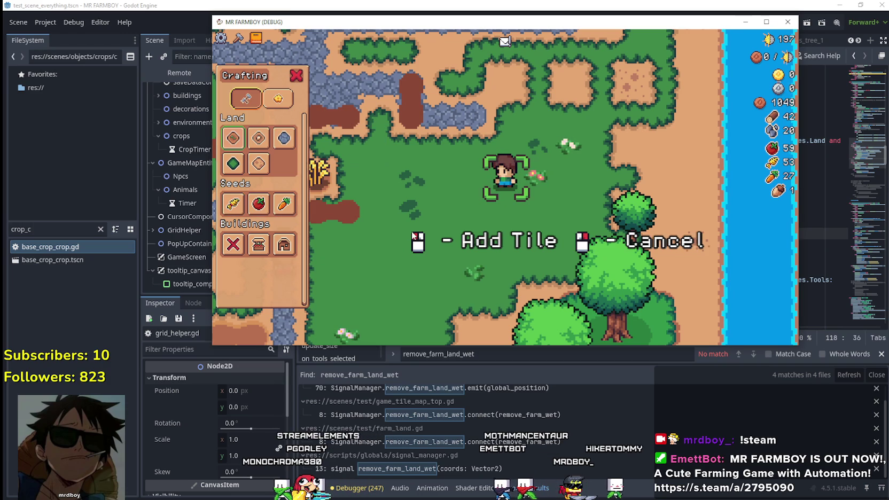
click(848, 225)
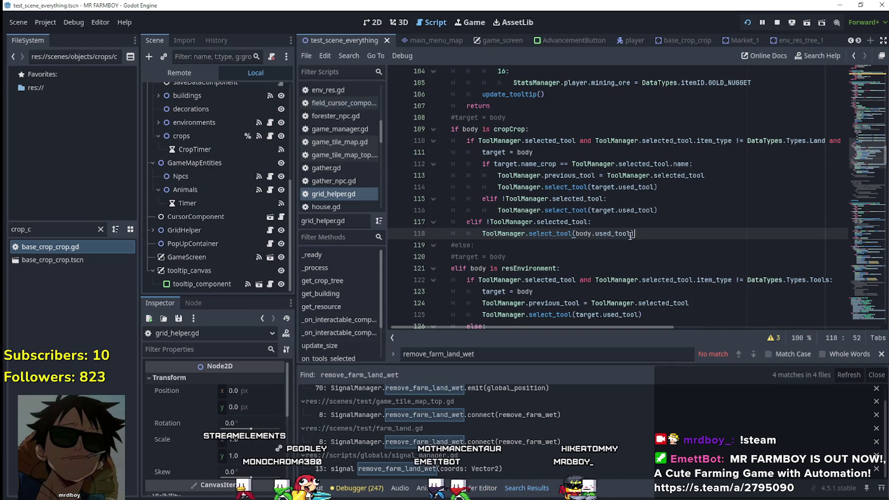
scroll(627, 237, down, 2)
scroll(627, 237, up, 7)
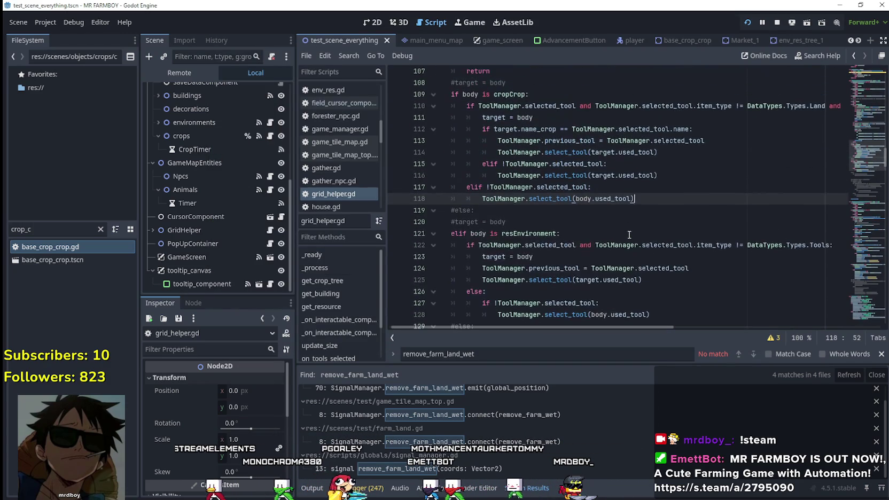
click(615, 225)
scroll(598, 224, up, 6)
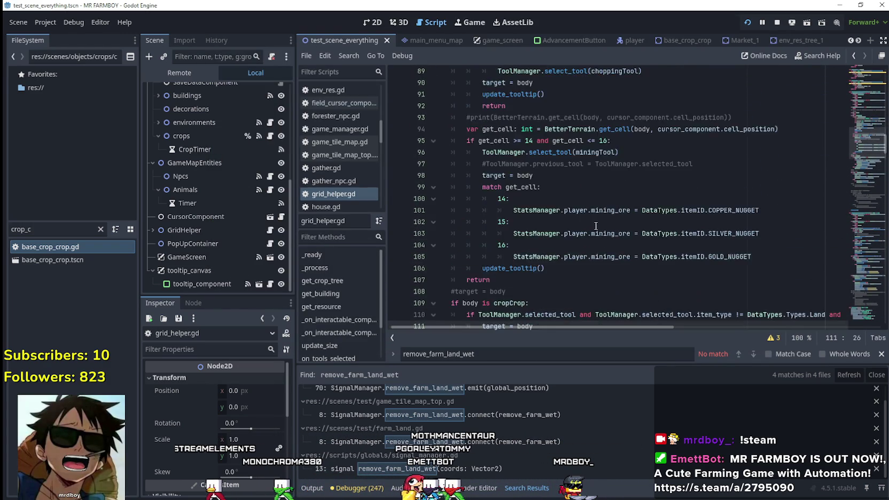
click(573, 221)
scroll(573, 223, up, 8)
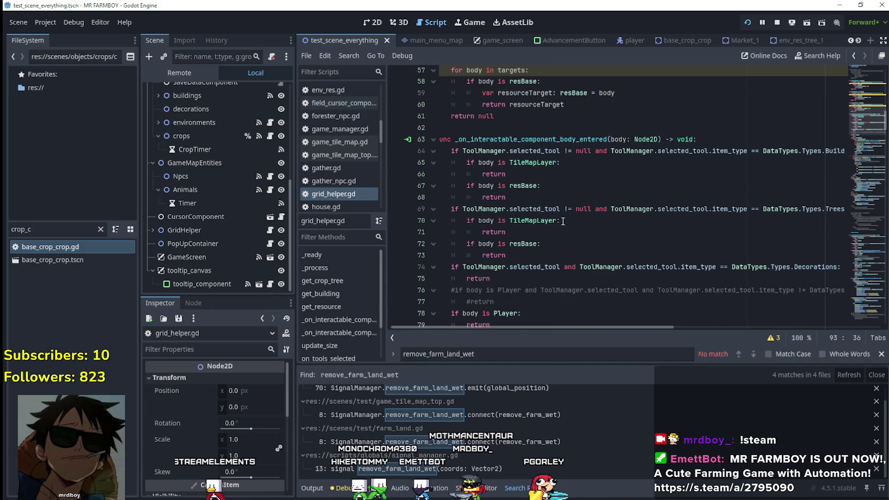
scroll(563, 220, down, 20)
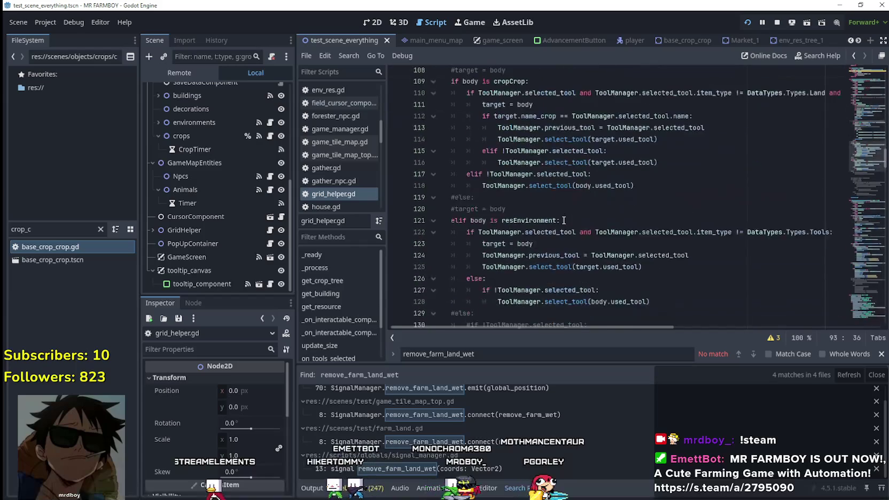
scroll(563, 220, down, 10)
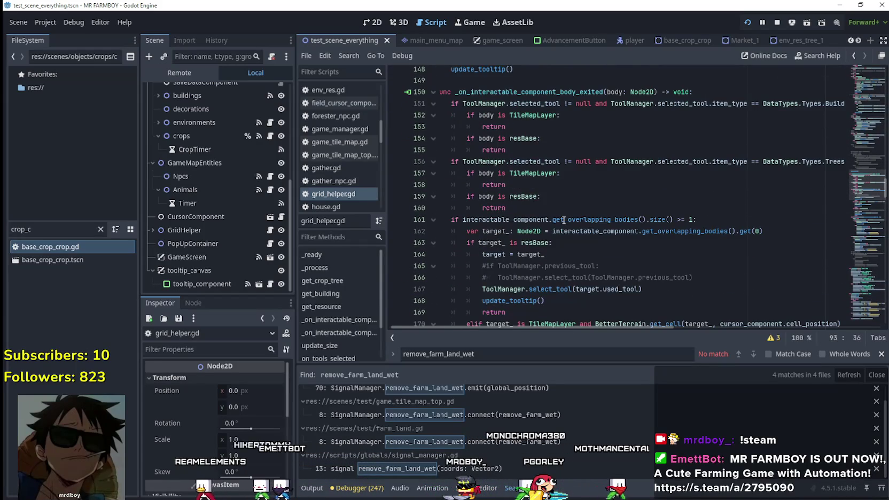
scroll(562, 216, down, 14)
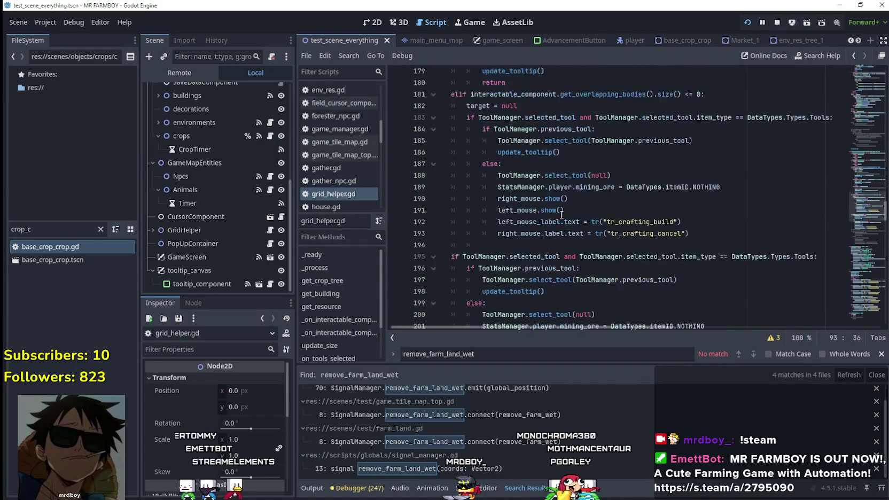
scroll(561, 215, down, 8)
click(869, 218)
drag(868, 218, 881, 129)
click(612, 186)
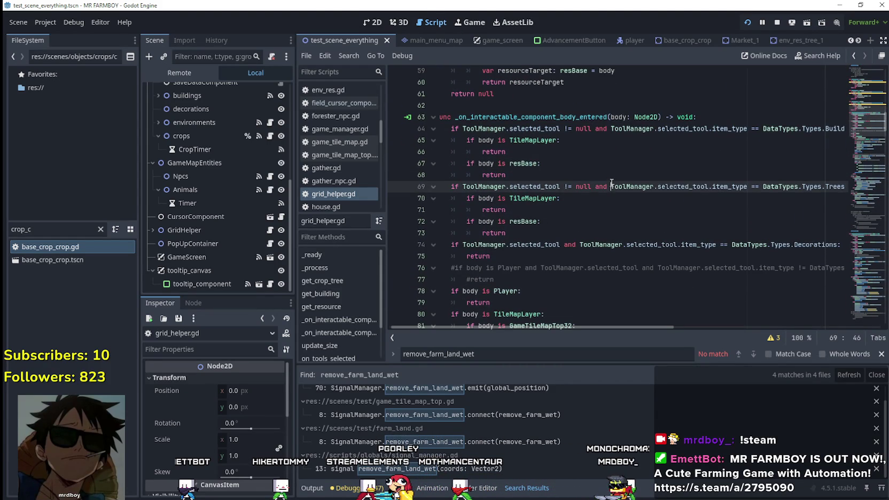
scroll(542, 324, down, 5)
scroll(526, 292, down, 10)
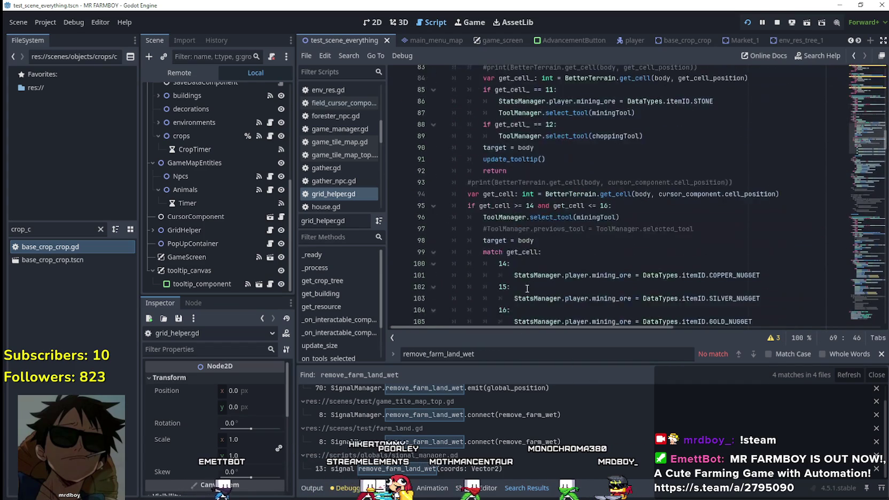
click(541, 245)
key(Up)
key(Up)
key(Up)
scroll(541, 247, up, 8)
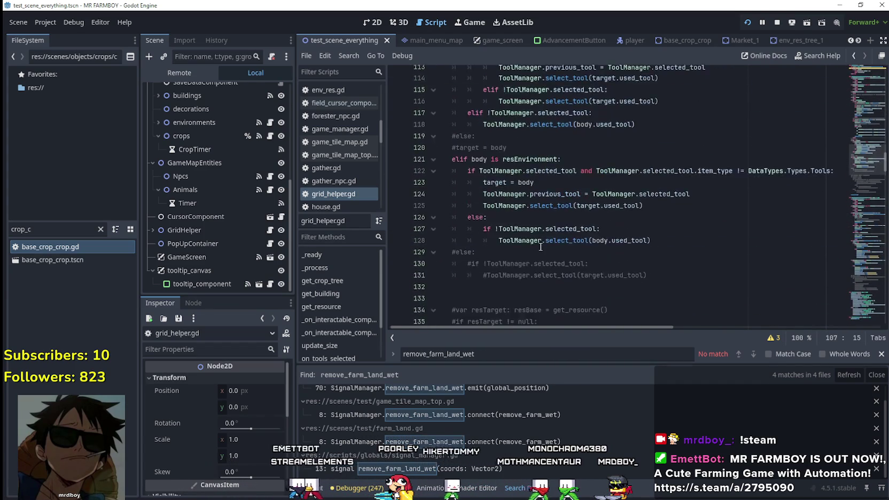
scroll(535, 246, up, 9)
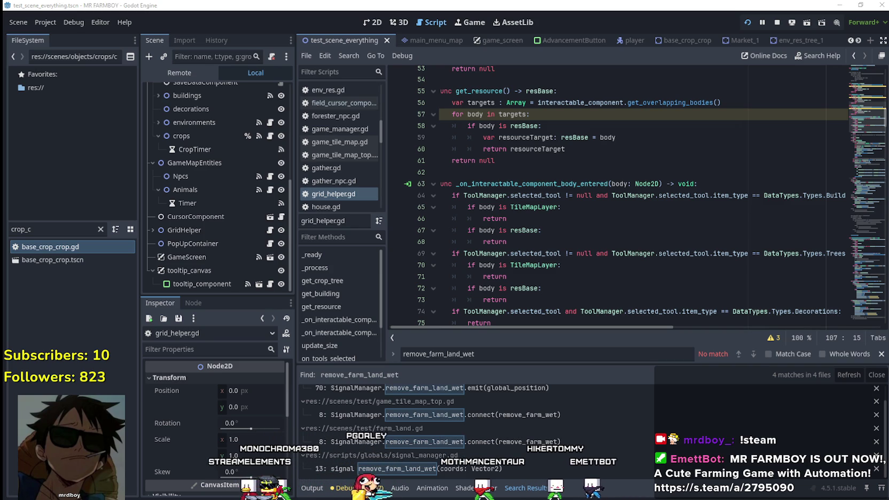
Step: Scroll through grid_helper.gd to review the handler code around lines 62–73
click(646, 172)
scroll(646, 184, up, 2)
scroll(647, 185, up, 2)
scroll(626, 239, up, 1)
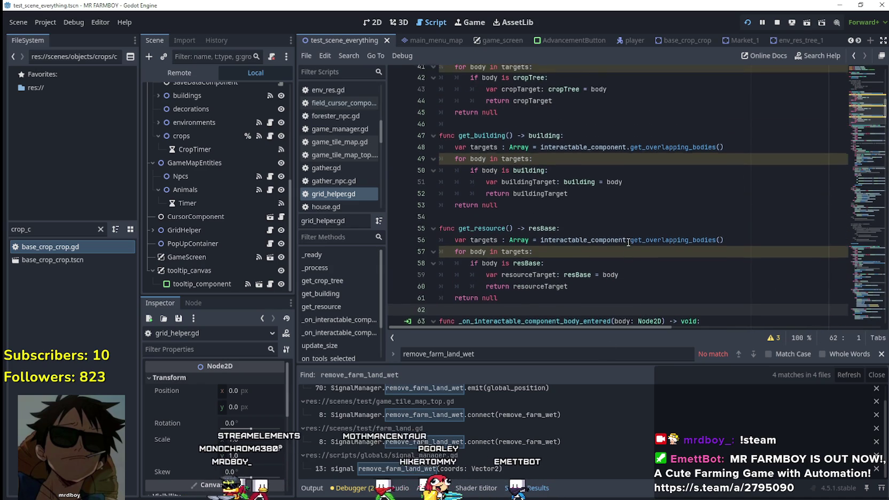
scroll(626, 239, up, 2)
scroll(626, 239, down, 7)
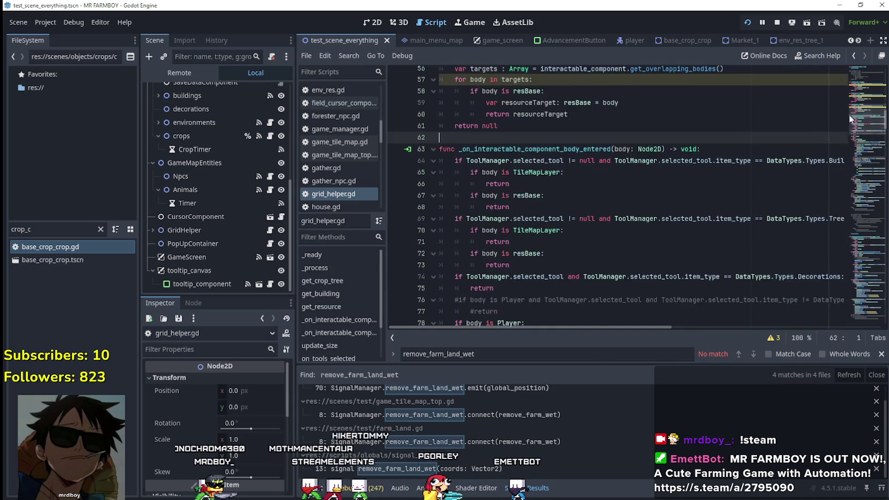
scroll(856, 111, up, 2)
scroll(855, 111, up, 8)
scroll(856, 111, down, 20)
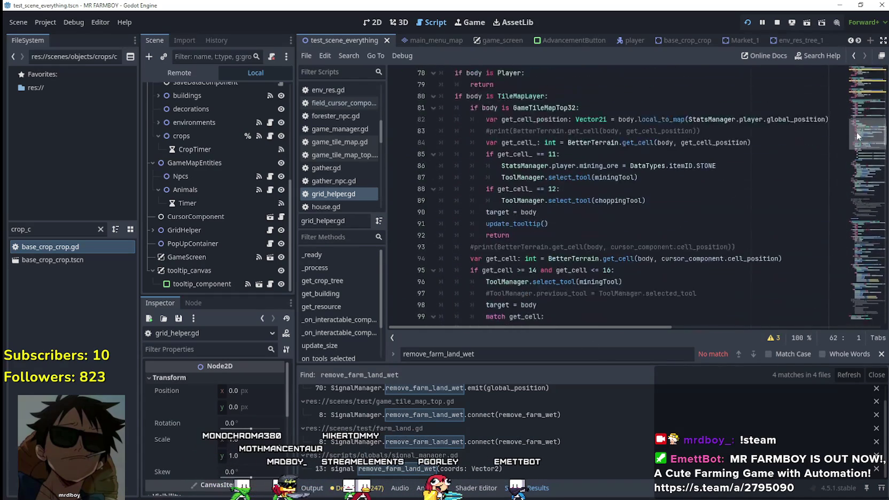
drag(853, 151, 852, 182)
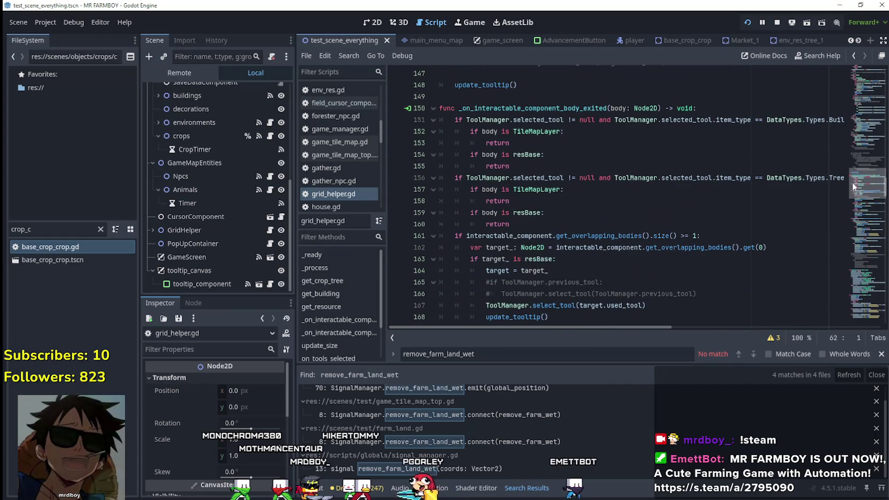
click(577, 163)
scroll(587, 278, down, 8)
scroll(588, 278, down, 9)
scroll(705, 278, up, 10)
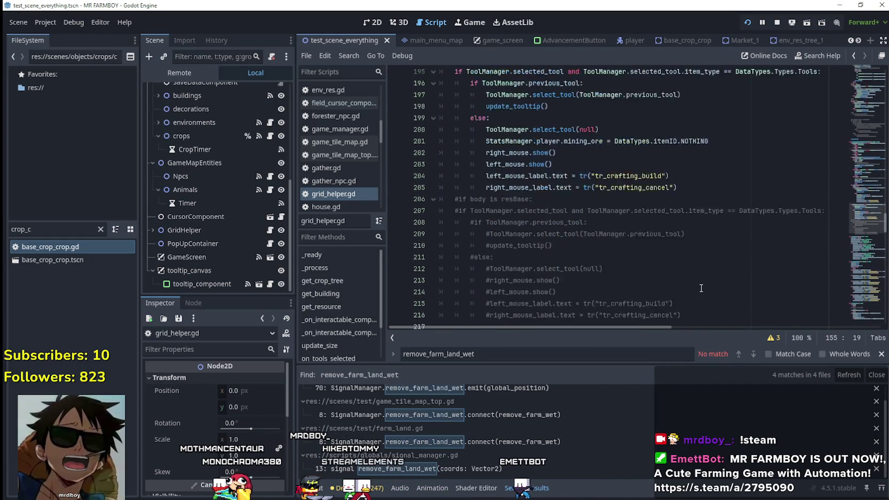
mouse_move(855, 206)
mouse_down()
mouse_move(855, 109)
mouse_move(856, 156)
mouse_up()
scroll(595, 303, down, 2)
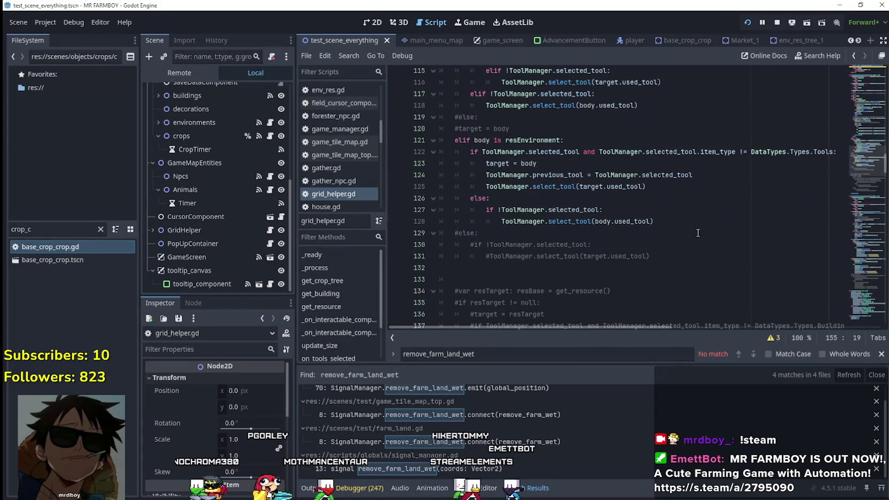
Step: Select the body-entered handler's Build and Trees tool checks and comment them out with Ctrl+K
drag(645, 232, 598, 186)
drag(679, 221, 630, 187)
scroll(649, 285, down, 5)
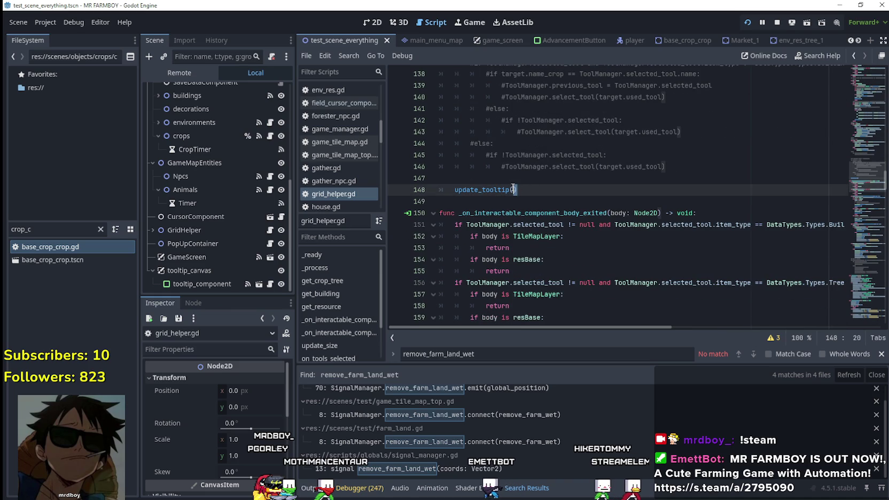
mouse_move(668, 178)
mouse_down()
mouse_move(641, 70)
mouse_move(566, 151)
mouse_up()
scroll(649, 182, up, 10)
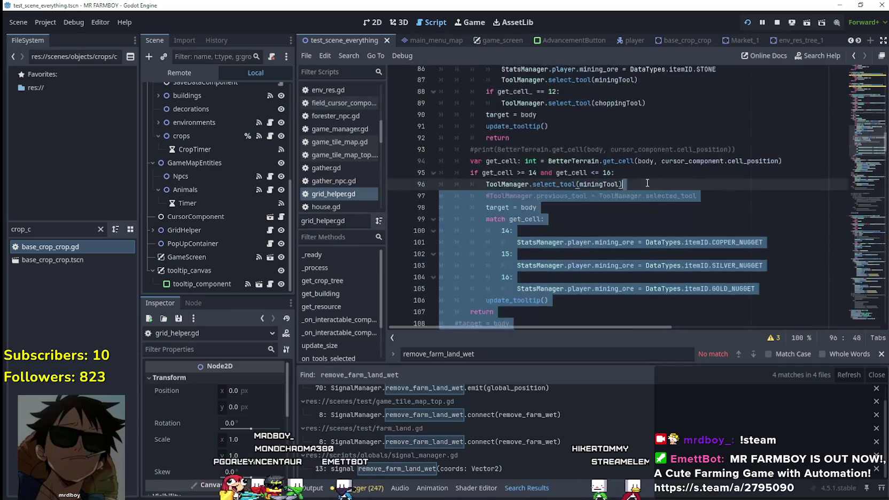
mouse_move(648, 185)
mouse_down()
mouse_move(654, 135)
mouse_move(593, 224)
mouse_move(405, 236)
mouse_move(410, 225)
mouse_up()
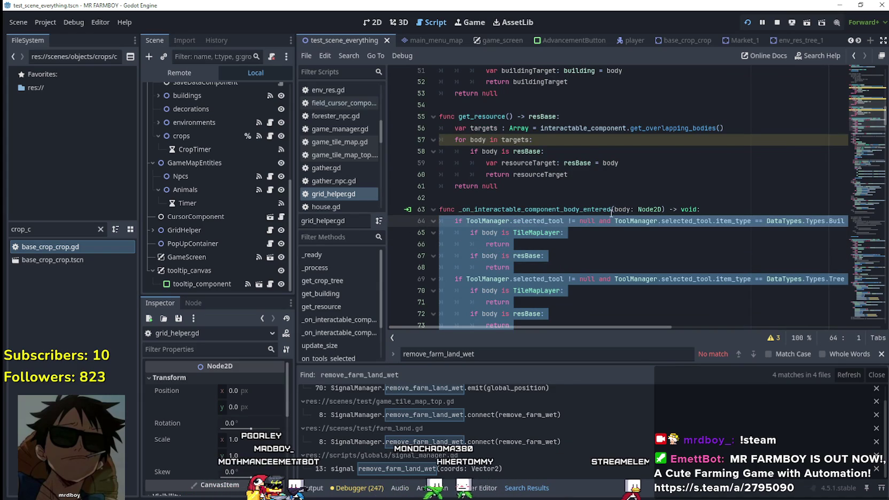
key(ctrl+k)
Step: Select the body-exited handler's code and comment it out with Ctrl+K
mouse_move(873, 118)
mouse_down()
mouse_move(869, 248)
mouse_move(870, 231)
mouse_up()
mouse_move(656, 310)
mouse_down()
mouse_move(656, 240)
mouse_move(443, 211)
mouse_up()
scroll(656, 241, up, 1)
scroll(652, 238, up, 15)
scroll(481, 213, up, 3)
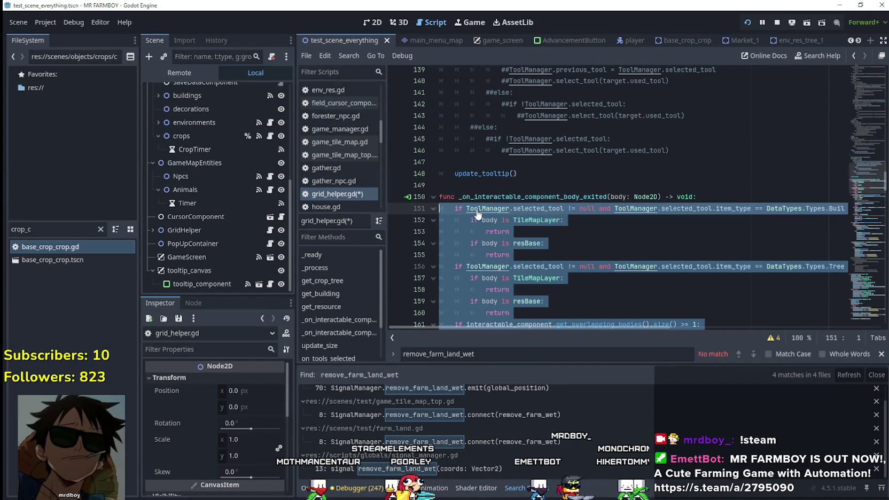
key(ctrl+k)
Step: Label the commented-out body-entered checks with an #OLD comment line
click(727, 195)
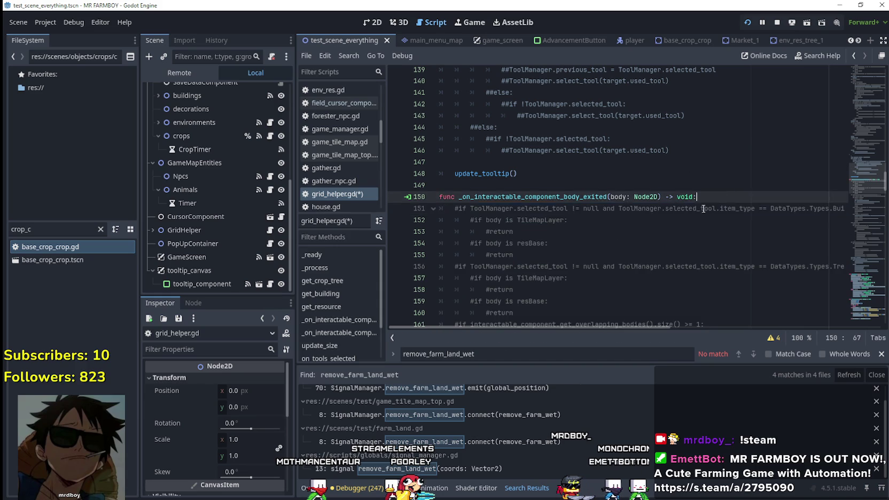
key(Return)
text(#OLD)
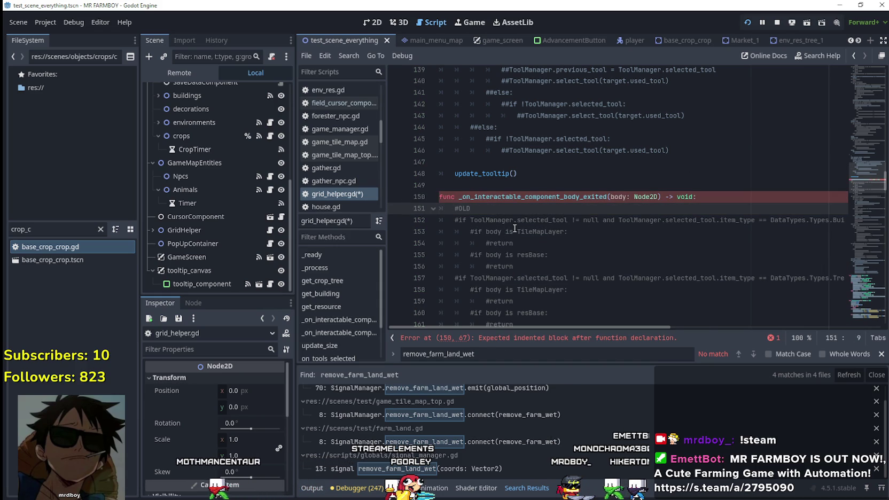
key(ctrl+z)
drag(860, 187, 863, 93)
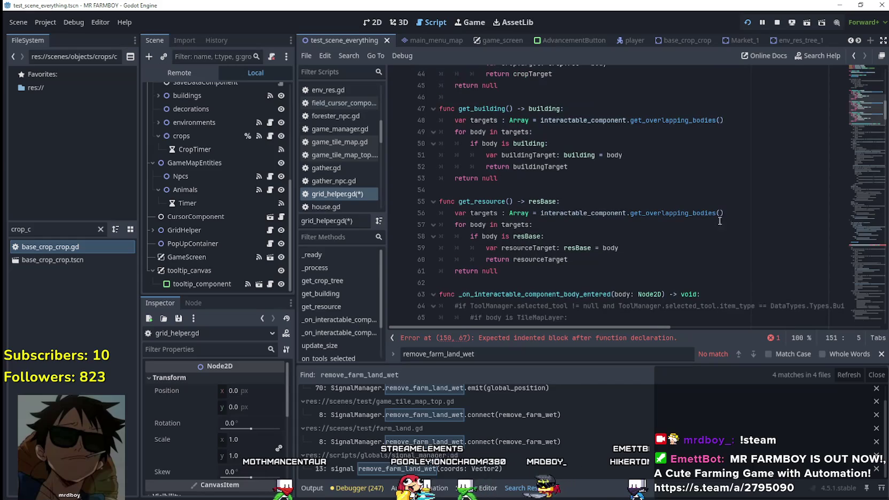
click(714, 297)
key(Return)
text(#OLD)
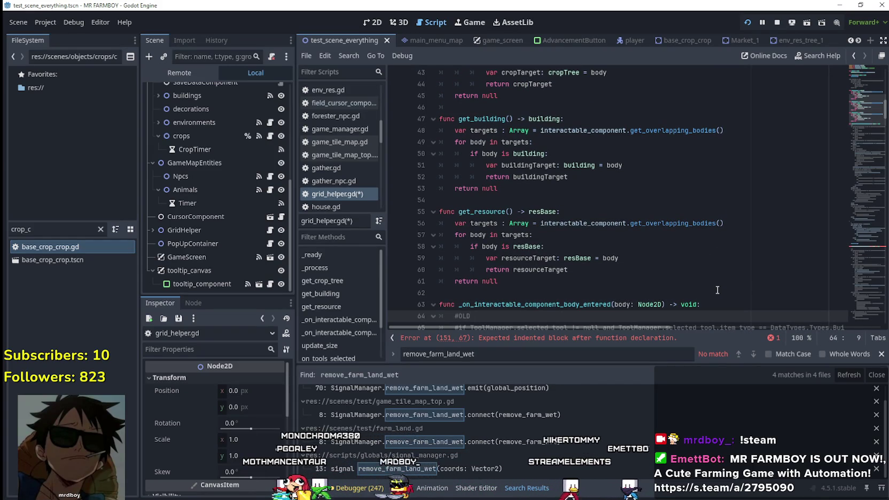
key(ctrl+shift+Return)
Step: Place the cursor on the empty line inside the body-entered handler
scroll(720, 301, down, 2)
scroll(720, 301, down, 20)
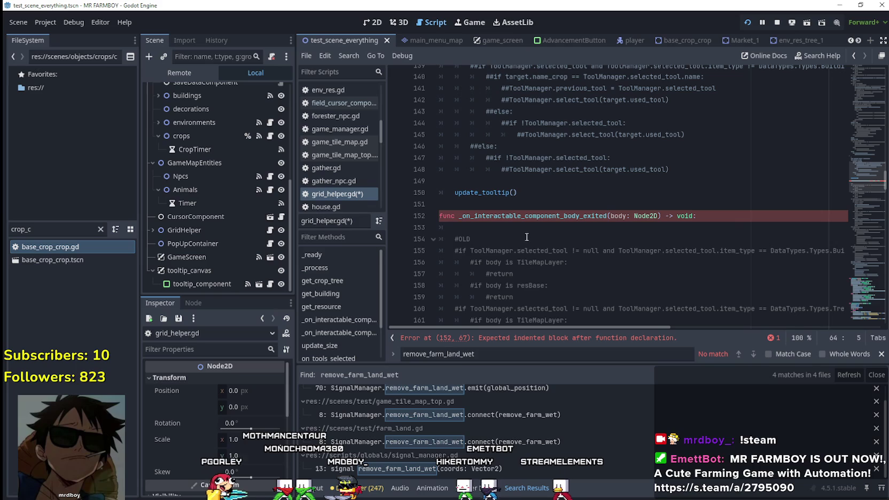
click(529, 229)
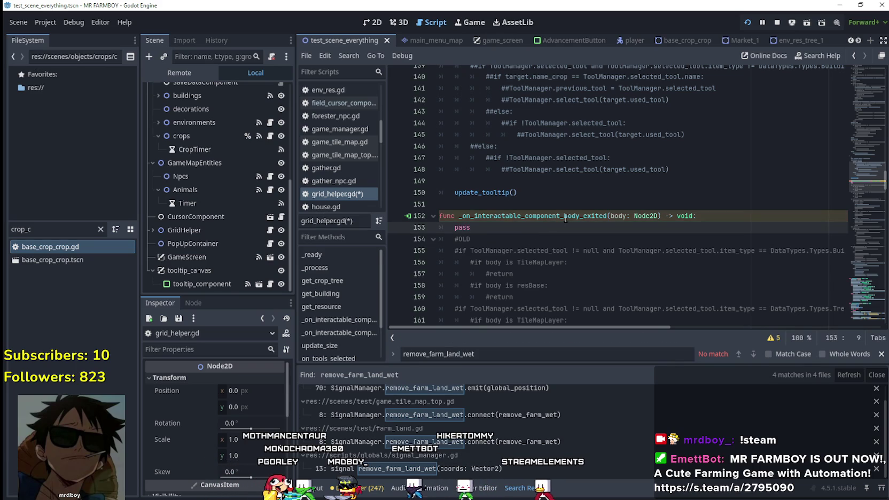
scroll(566, 218, up, 14)
scroll(585, 207, up, 12)
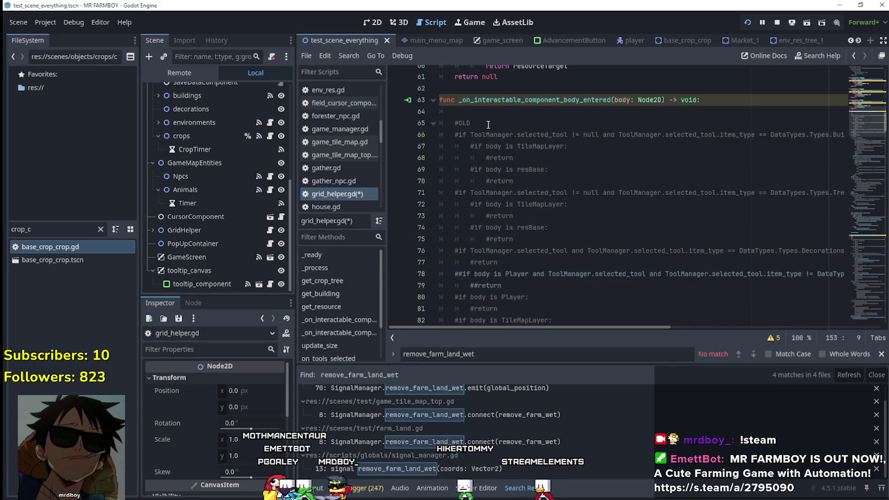
click(511, 110)
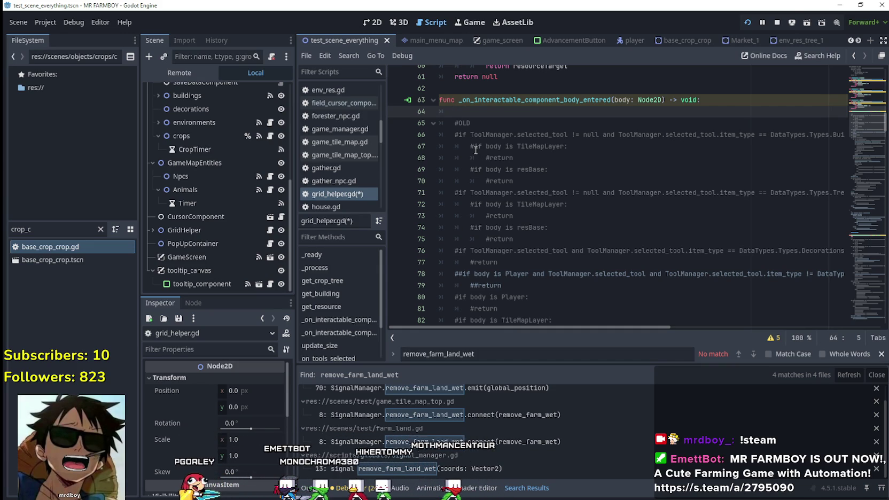
Step: Test-run and stop the game, then write 'if ToolManager.selected_tool' at the handler's start
key(F6)
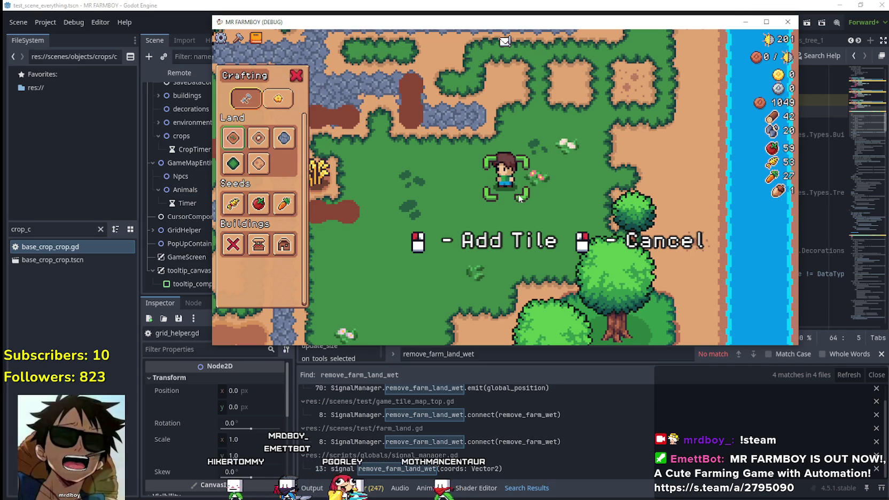
key(F8)
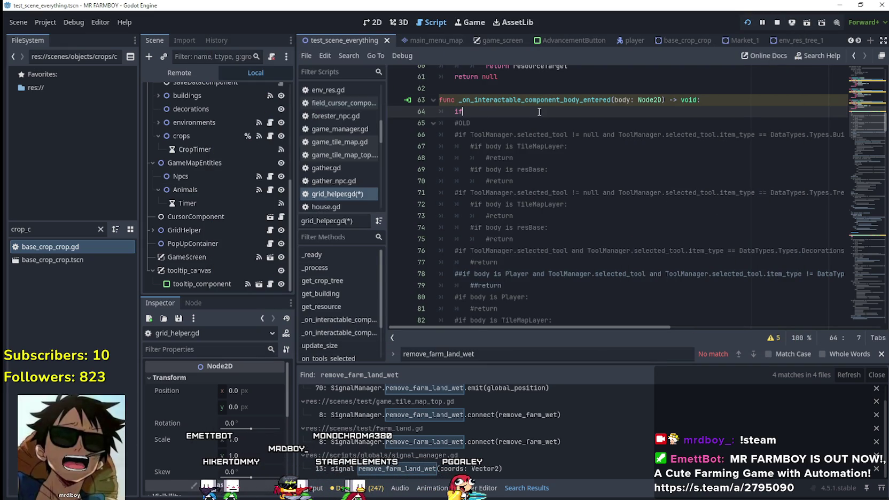
text(if)
key(Return)
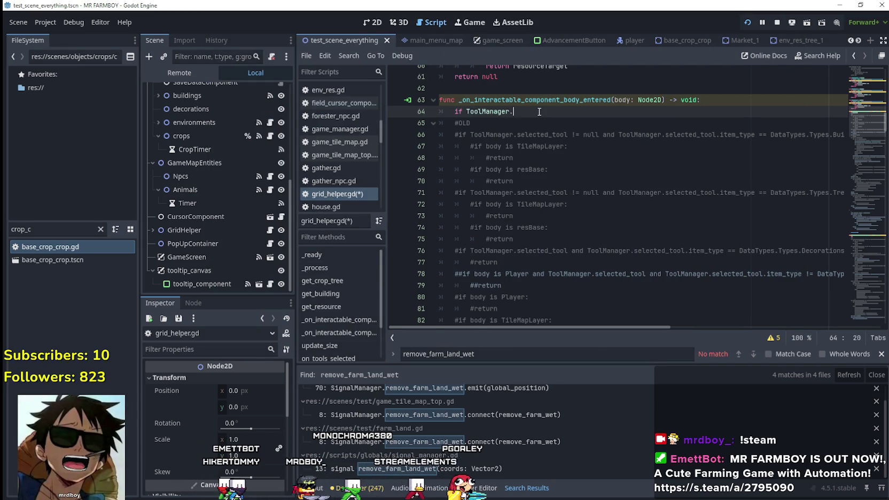
text(.selected_t)
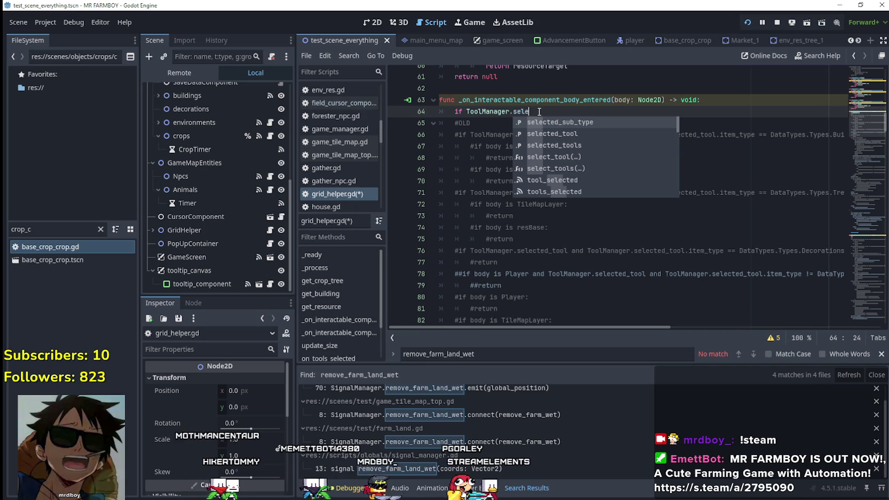
key(Return)
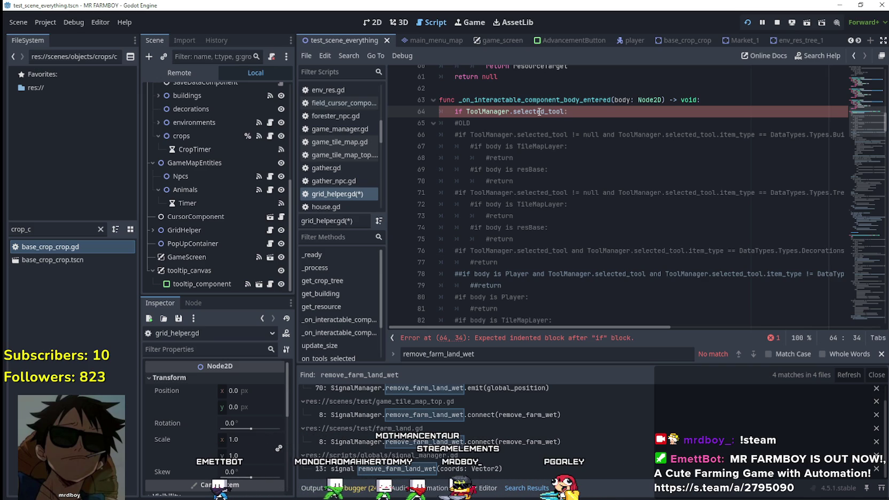
scroll(566, 324, right, 3)
scroll(553, 322, left, 3)
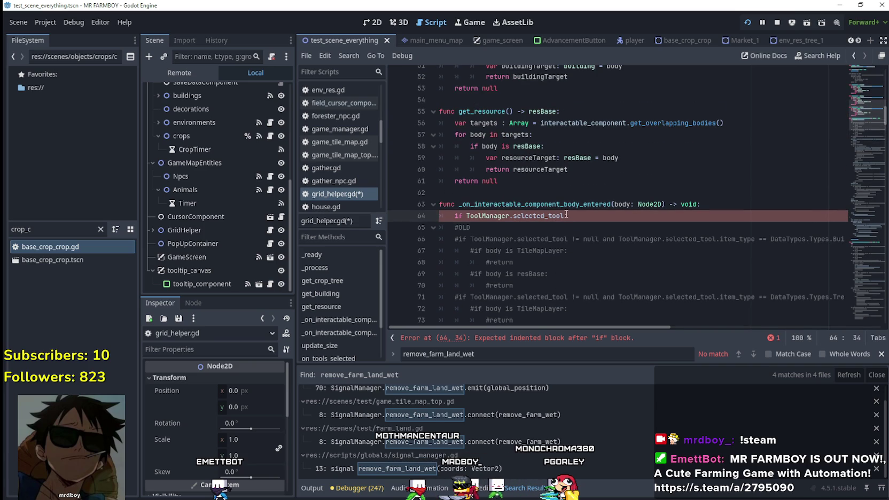
drag(563, 216, 467, 216)
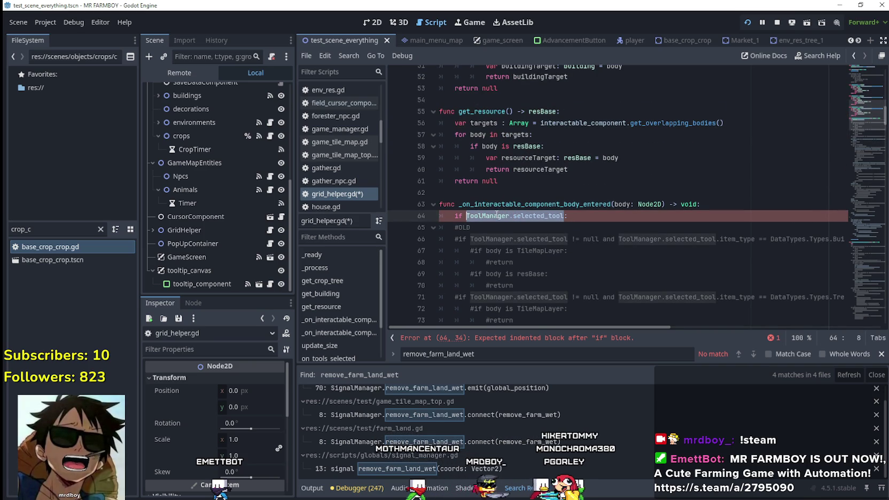
click(582, 214)
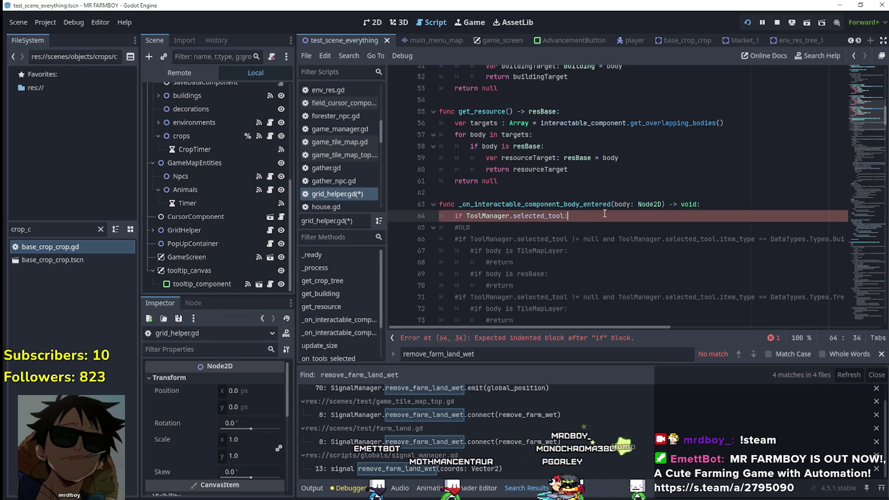
Step: Close the find bar and open an indented line under the if check
click(881, 354)
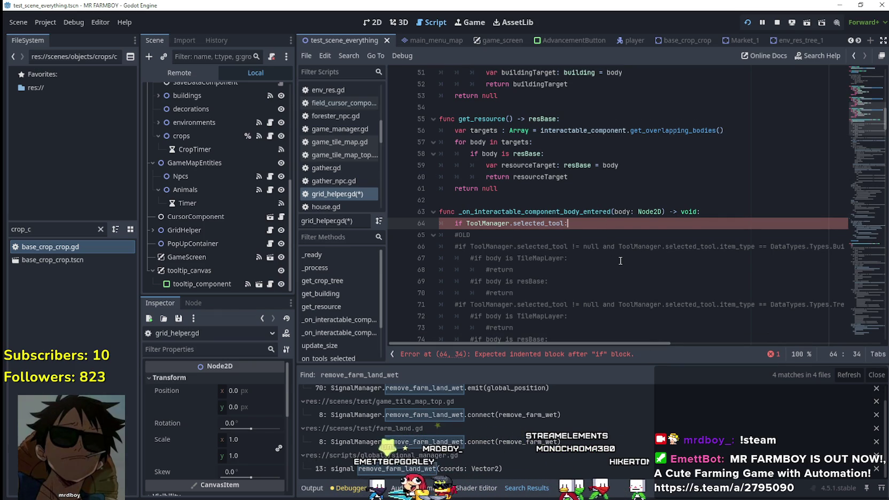
key(Return)
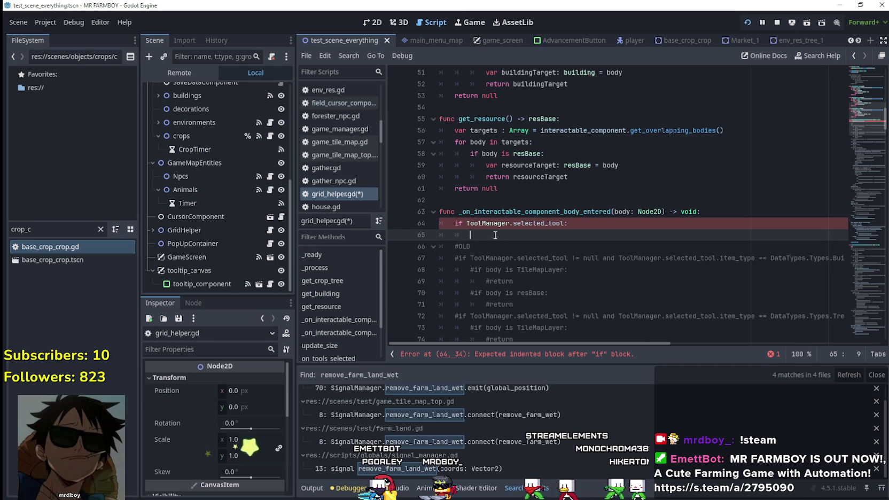
mouse_move(668, 343)
mouse_down()
mouse_move(723, 334)
mouse_move(586, 320)
mouse_move(690, 331)
mouse_move(604, 331)
mouse_move(522, 260)
mouse_up()
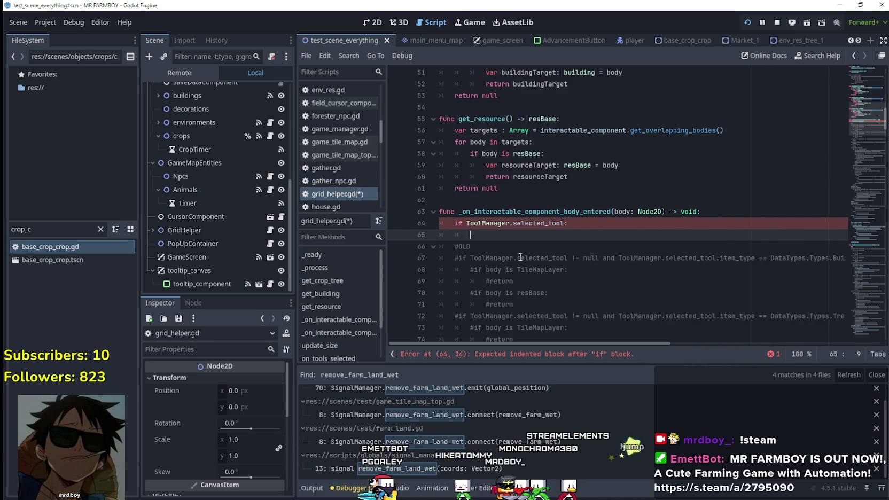
scroll(598, 312, down, 1)
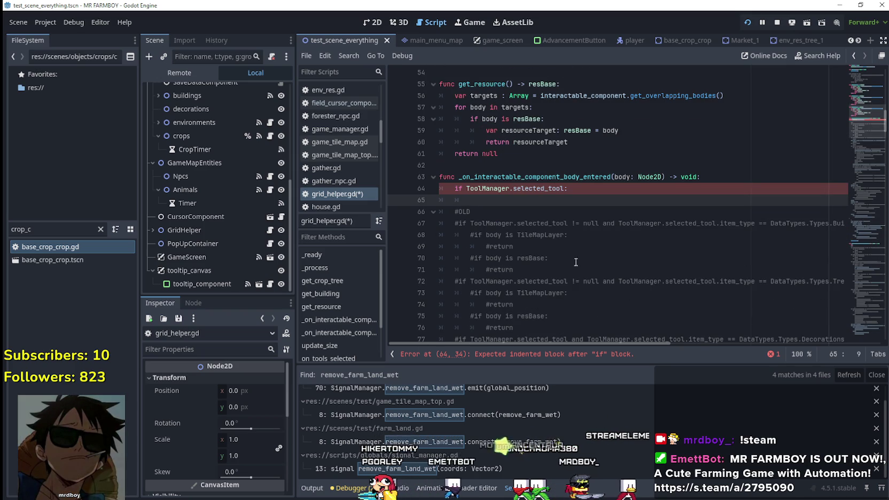
scroll(629, 271, down, 1)
scroll(629, 271, up, 2)
mouse_move(653, 344)
mouse_down()
mouse_move(672, 343)
mouse_move(652, 343)
mouse_up()
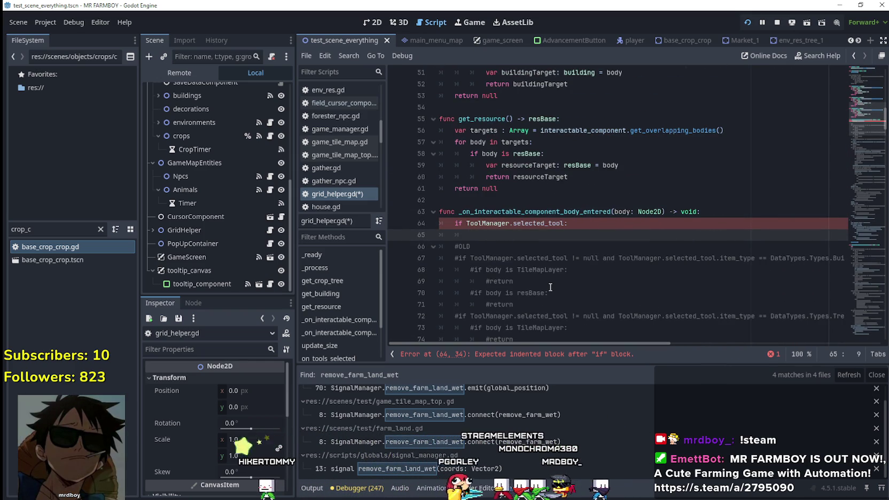
Step: Add 'match ToolManager.selected_tool.item_type:' under the if check
text(match)
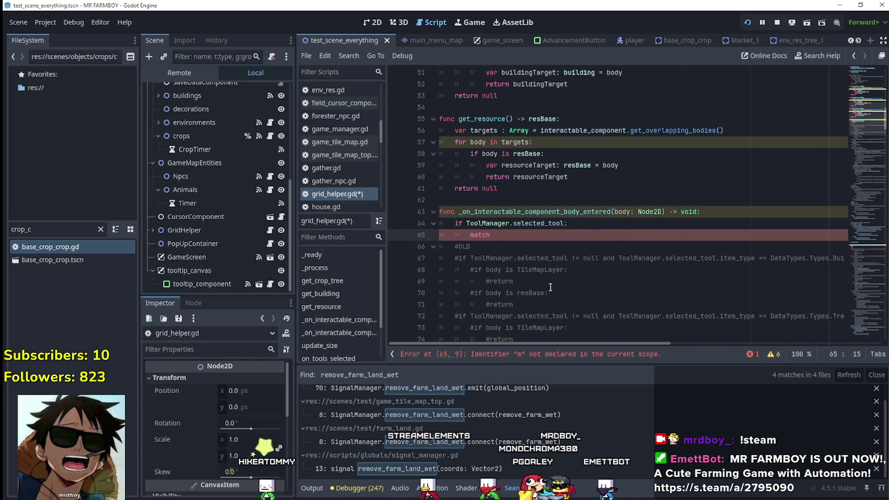
key(Return)
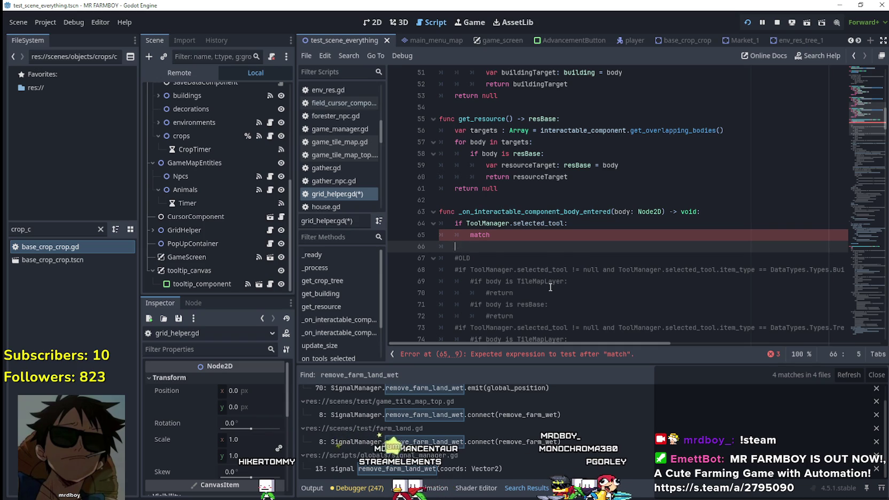
key(BackSpace)
key(BackSpace)
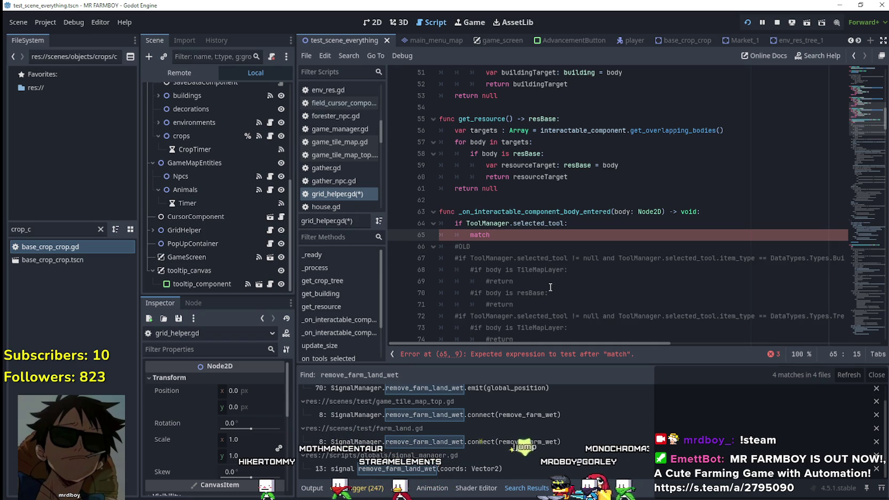
mouse_move(597, 345)
mouse_down()
mouse_move(675, 349)
mouse_move(641, 340)
mouse_up()
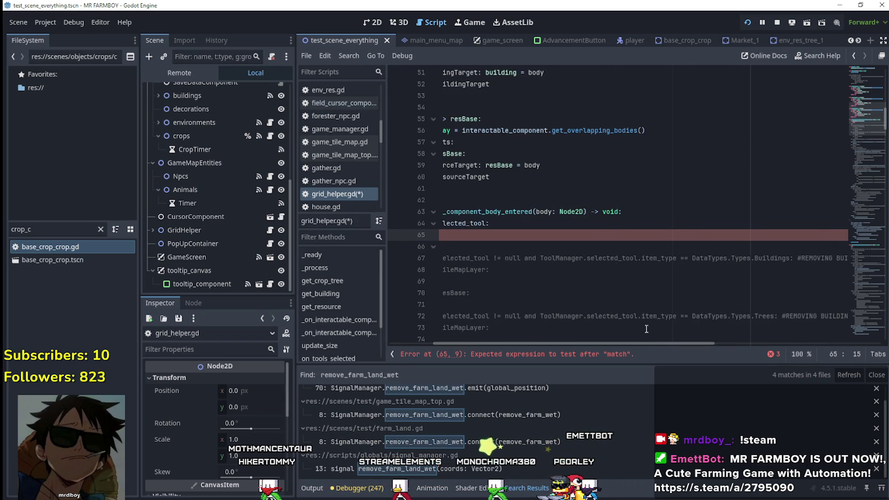
double_click(645, 259)
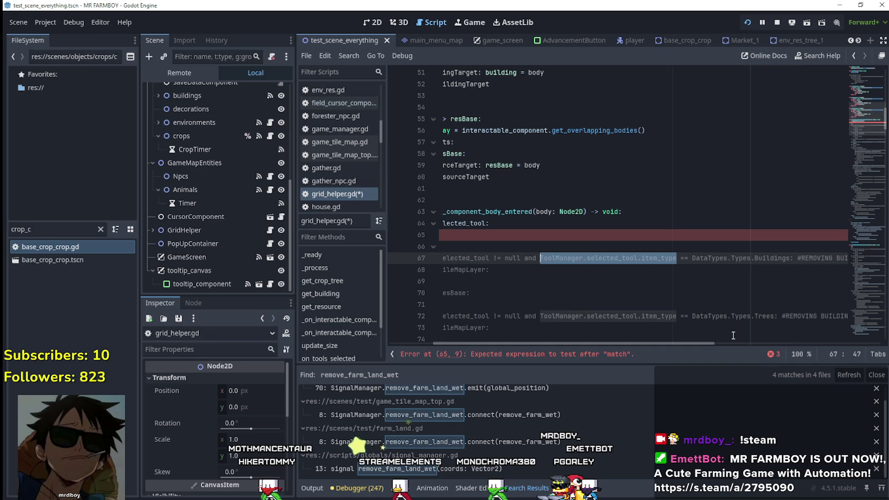
mouse_move(711, 343)
mouse_down()
mouse_move(752, 345)
mouse_move(662, 337)
mouse_move(725, 333)
mouse_move(664, 335)
mouse_up()
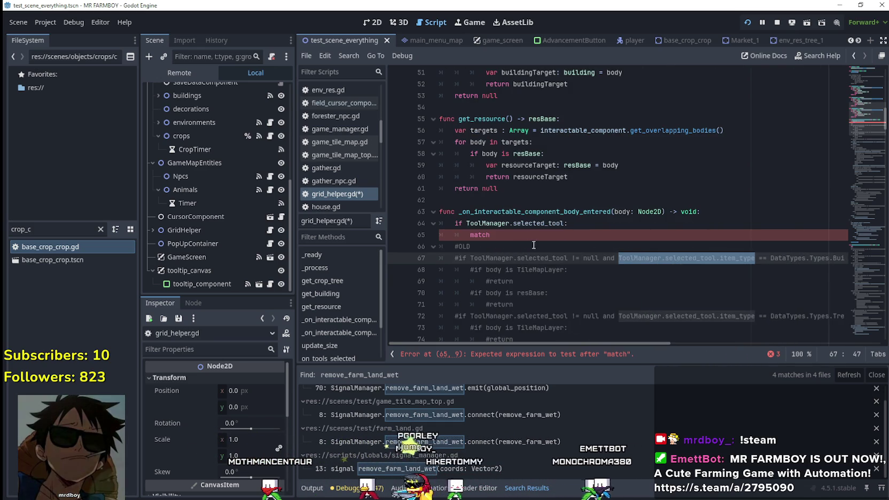
click(520, 236)
text(ToolManager.selected_tool.item_type:)
key(Return)
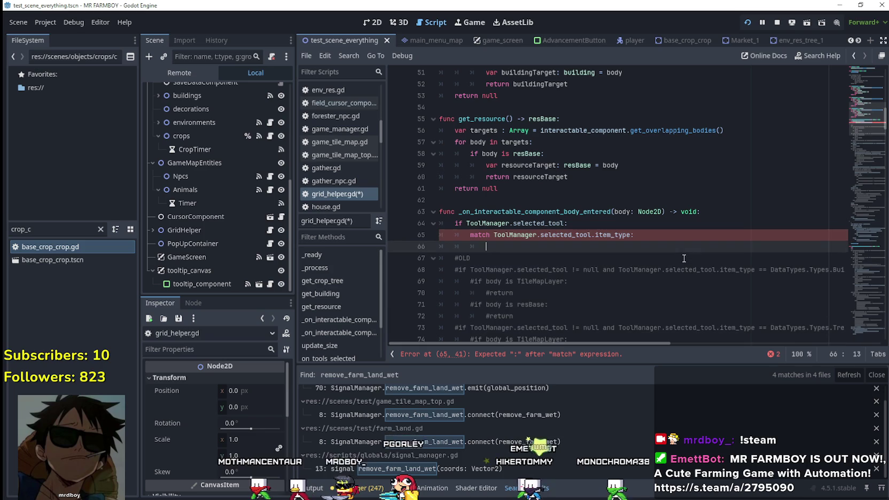
Step: Add a 'DataTypes.Types.Land:' match case whose body is 'pass'
click(632, 236)
click(531, 248)
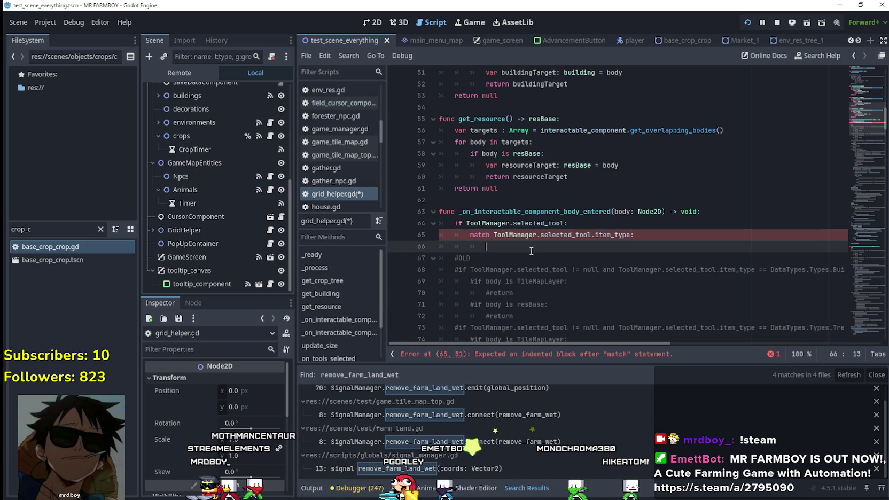
text(Data)
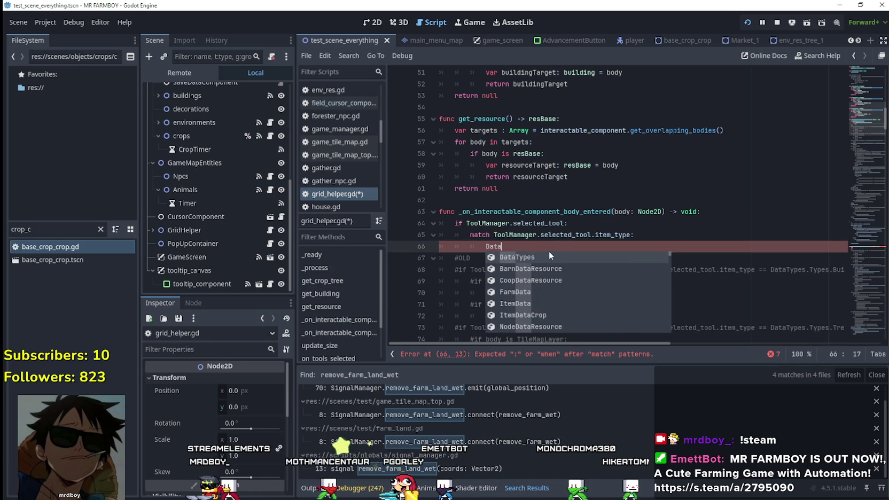
key(Return)
text(.typ)
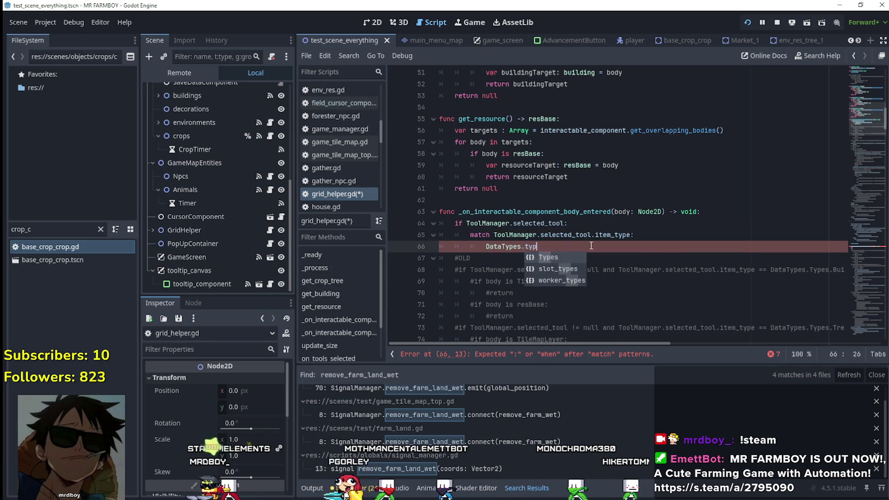
text(.)
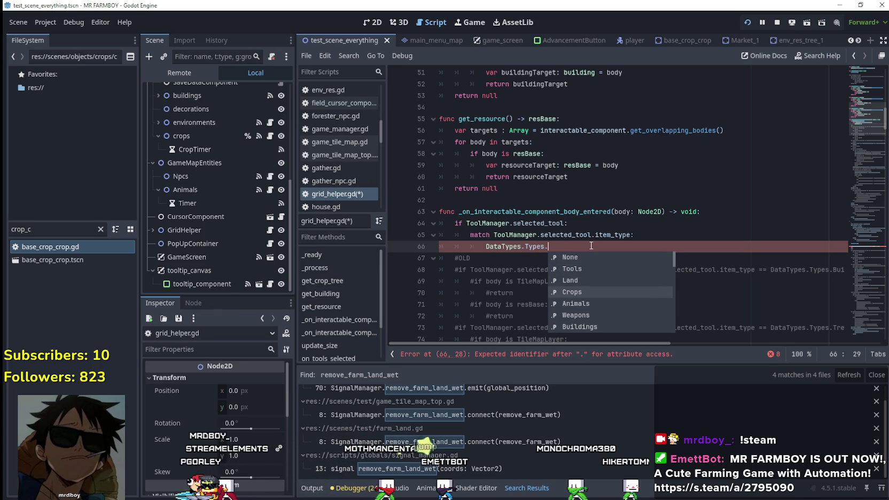
key(Up)
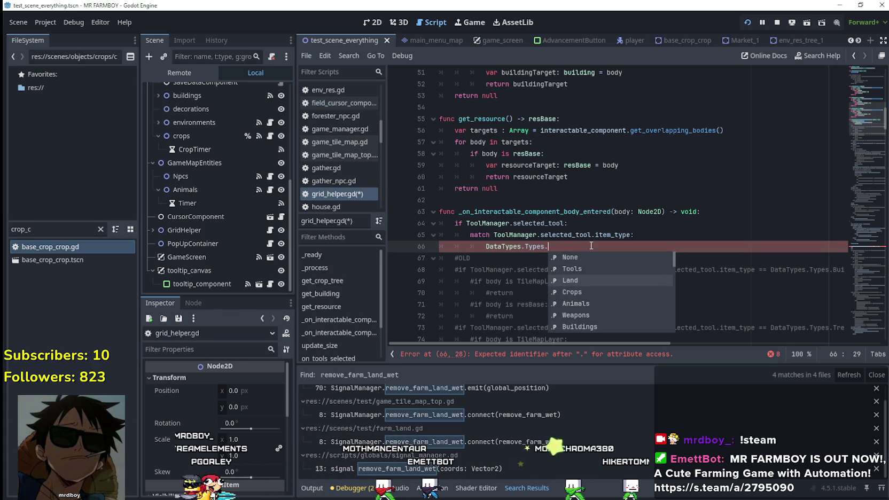
key(Return)
text(:)
key(Return)
text(pass)
click(626, 234)
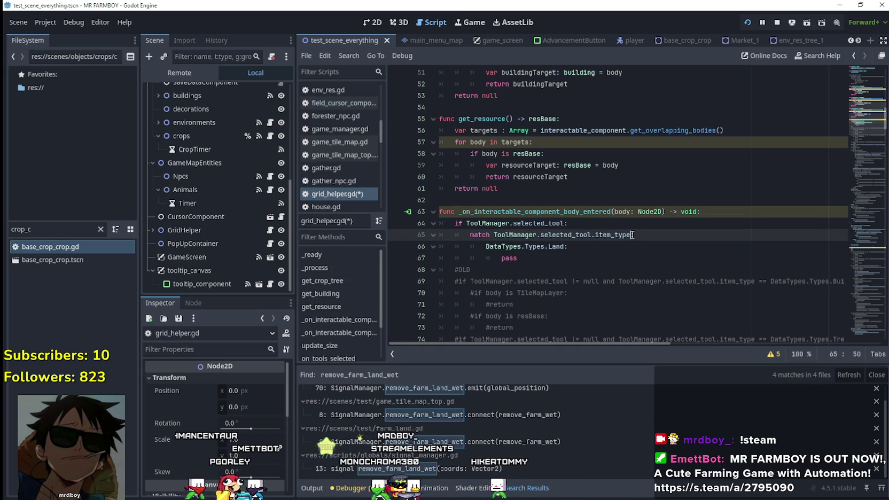
Step: Cast the match expression with 'as DataTypes.Types'
text(as )
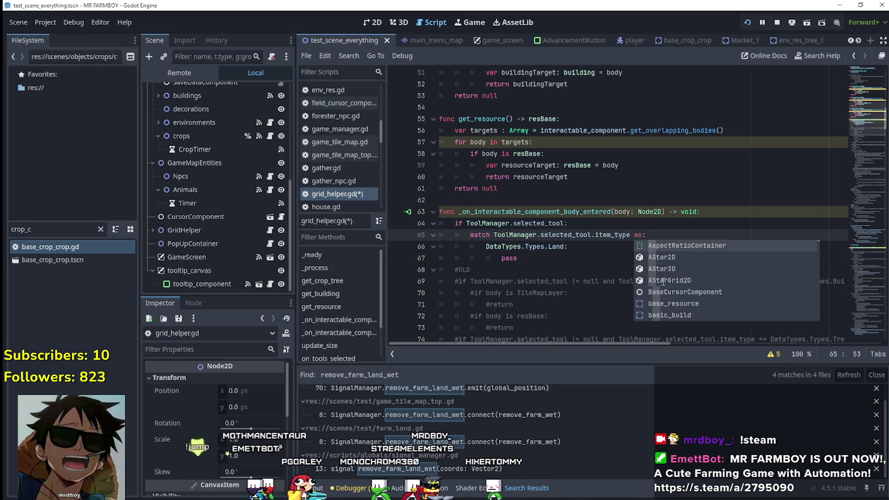
text(DataTypes.T)
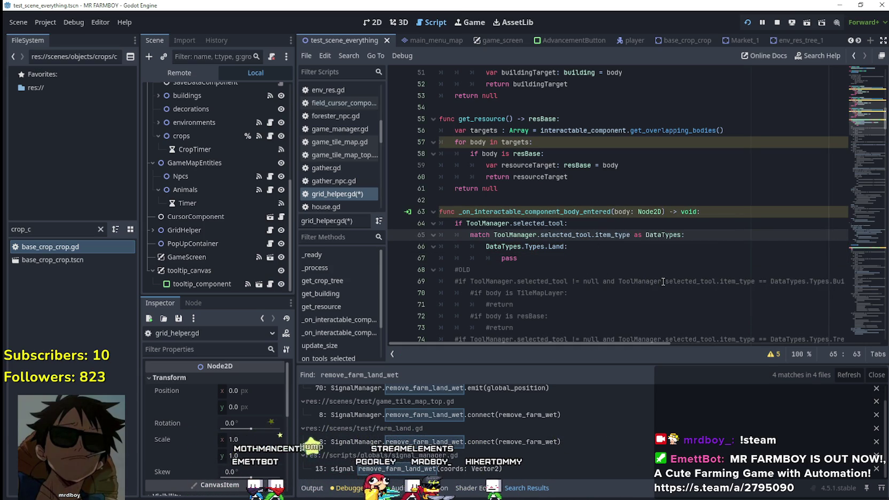
text(ypes)
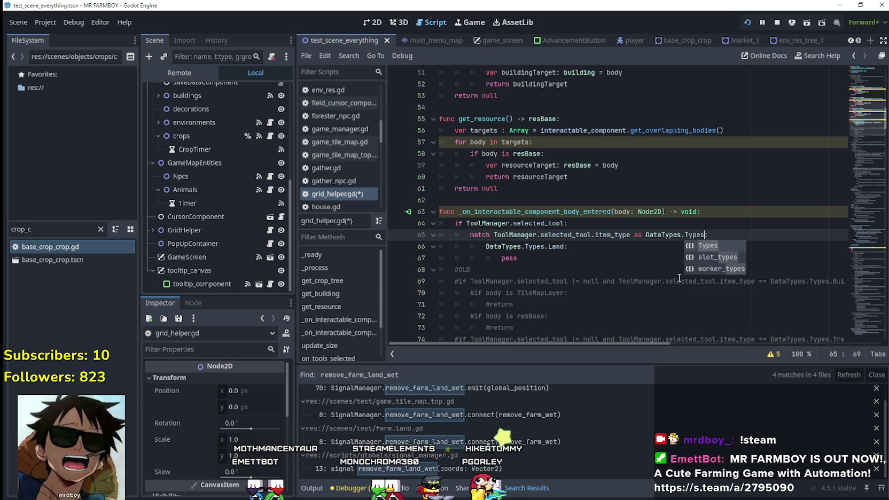
key(Return)
click(649, 251)
click(651, 276)
scroll(614, 224, down, 2)
click(574, 163)
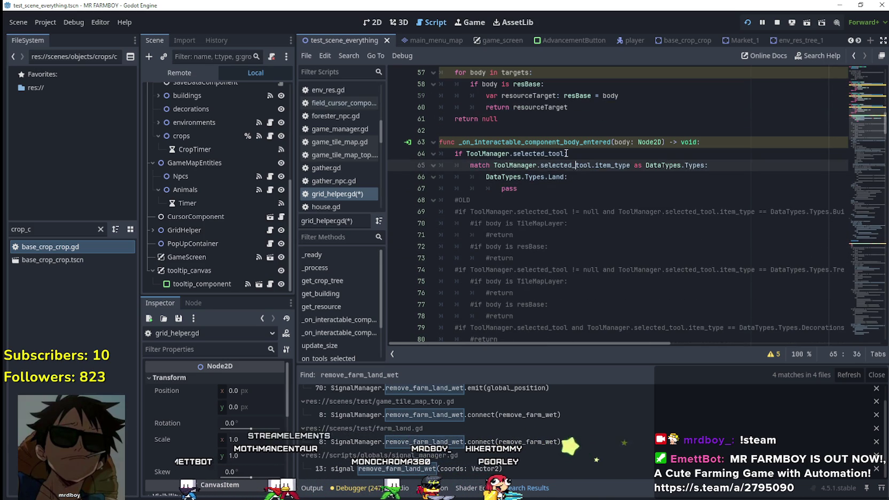
double_click(565, 153)
Step: Duplicate the Land case into a Crops case that also passes
double_click(550, 177)
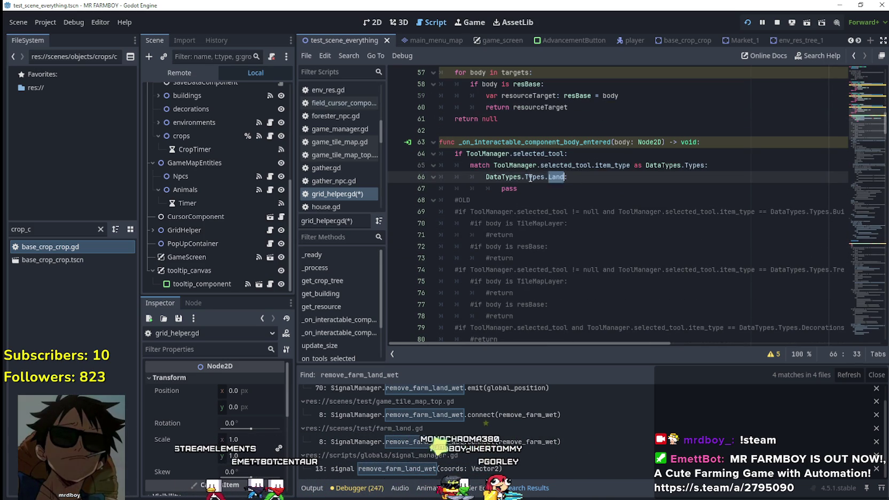
drag(517, 189, 439, 176)
key(ctrl+c)
click(517, 188)
key(Return)
key(ctrl+v)
click(555, 200)
text(rops)
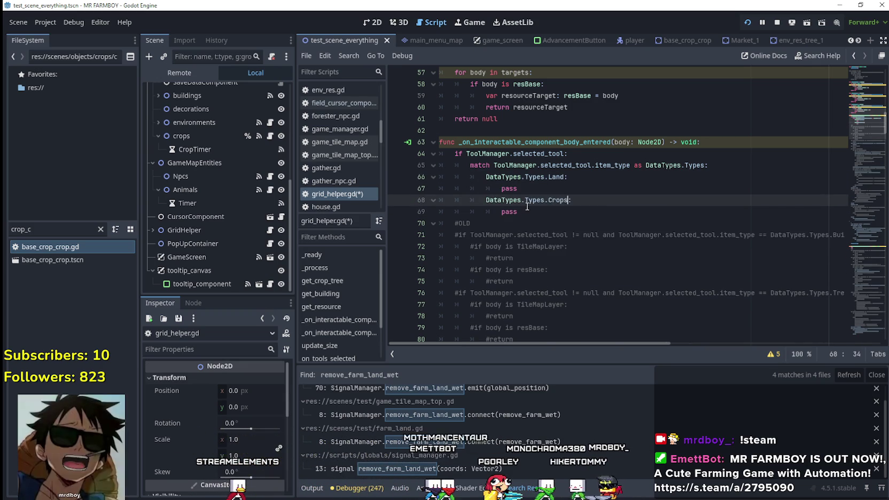
Step: Duplicate the Crops case into a Buildings case that also passes
click(528, 211)
key(Return)
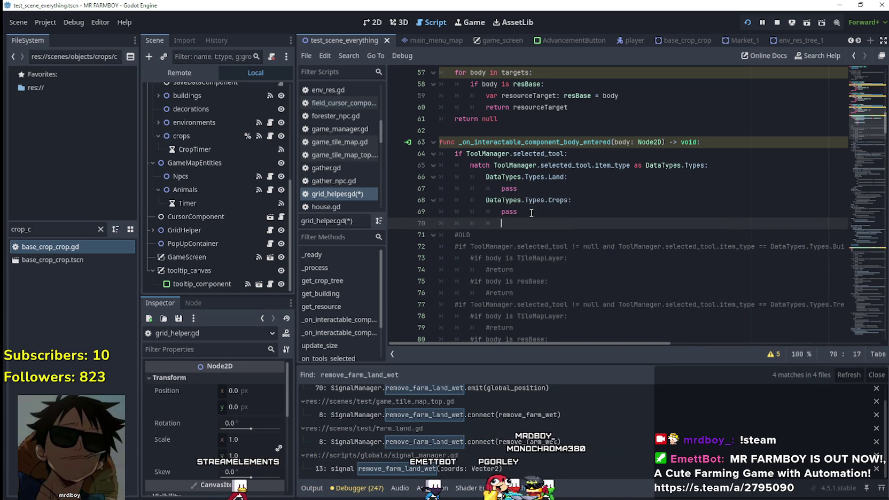
drag(531, 213, 432, 202)
key(ctrl+c)
click(507, 225)
key(ctrl+v)
click(564, 224)
text(uildings)
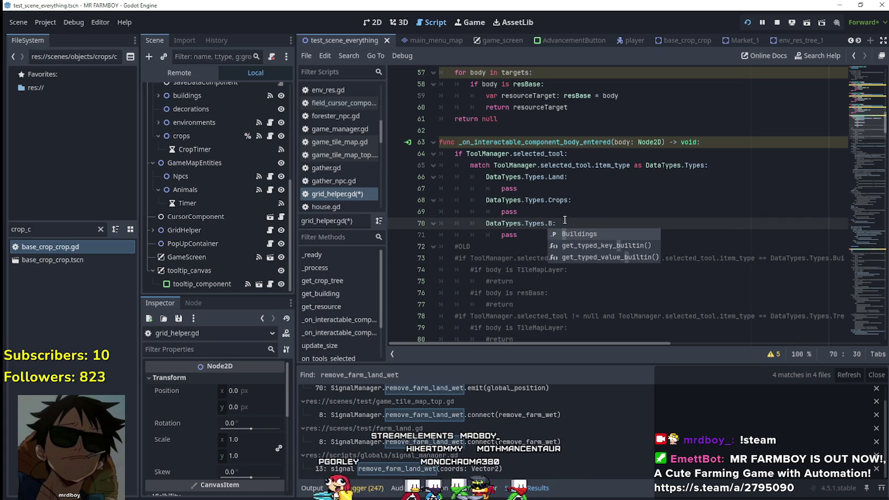
drag(660, 344, 712, 346)
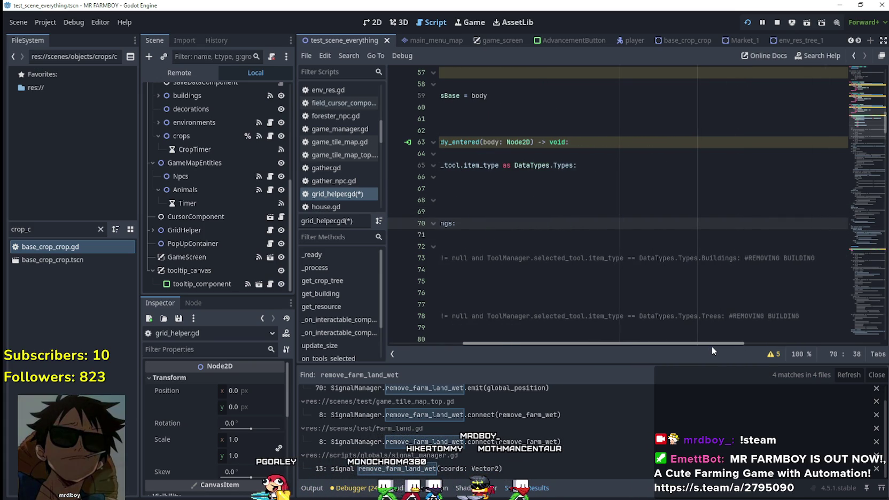
scroll(707, 324, down, 3)
scroll(707, 324, down, 5)
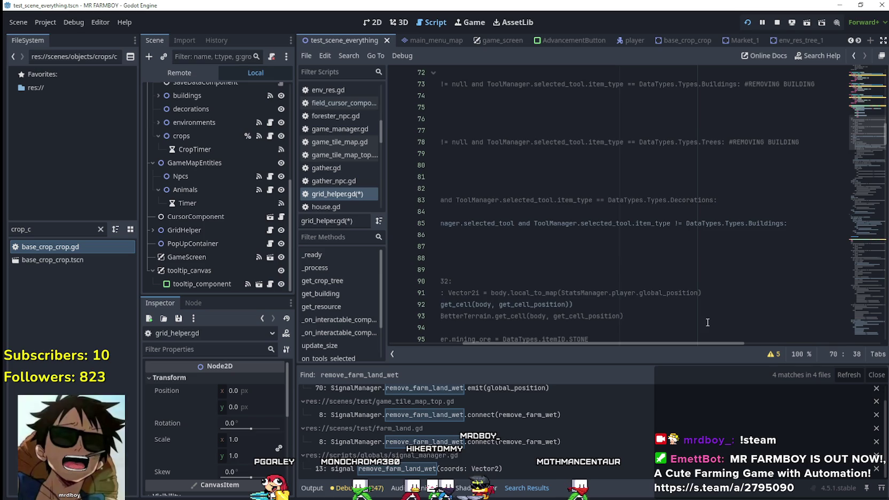
scroll(697, 326, up, 3)
scroll(696, 325, up, 5)
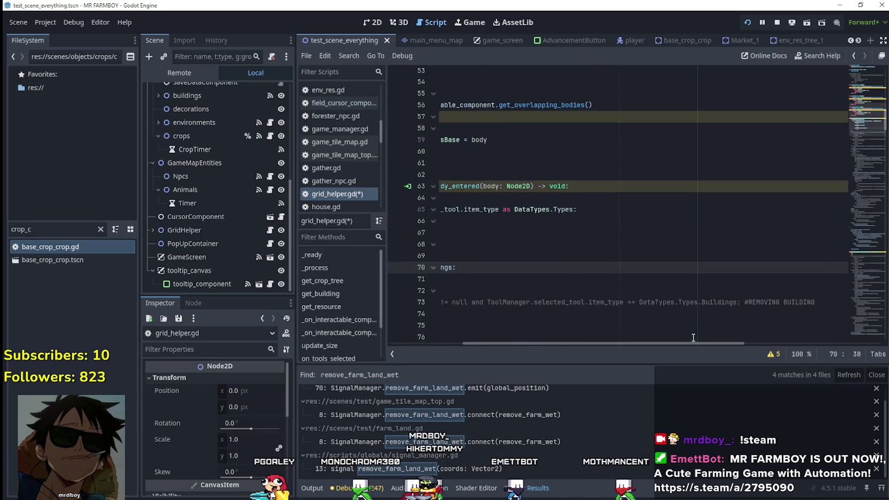
drag(696, 345, 622, 345)
Step: Add an 'else: pass' branch under the if, then select the new if-match block
key(Down)
key(Down)
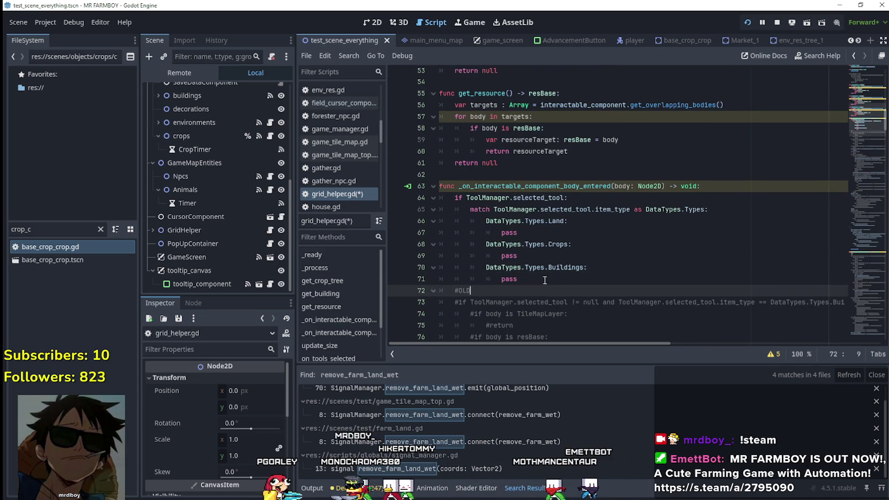
double_click(509, 233)
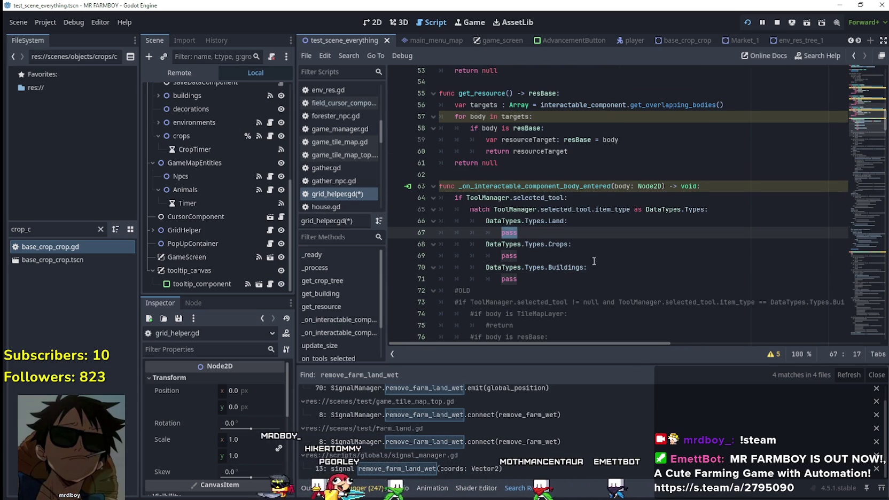
click(529, 279)
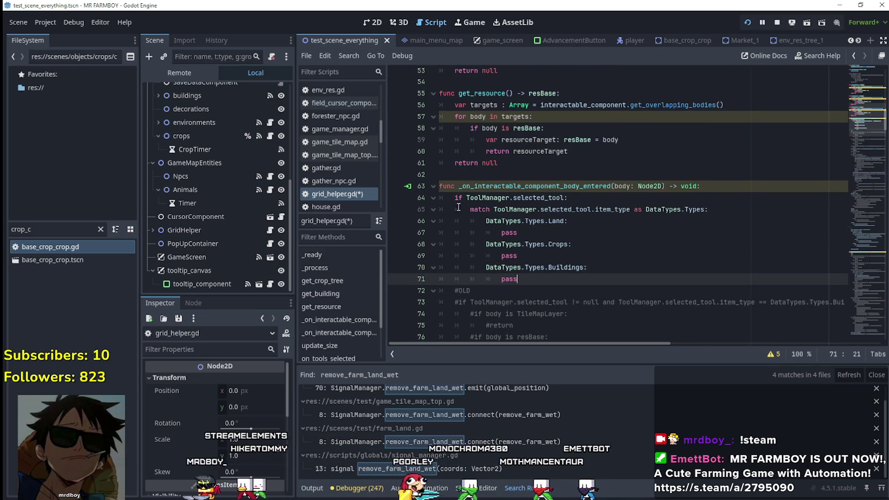
key(Return)
key(BackSpace)
key(BackSpace)
key(BackSpace)
text(el)
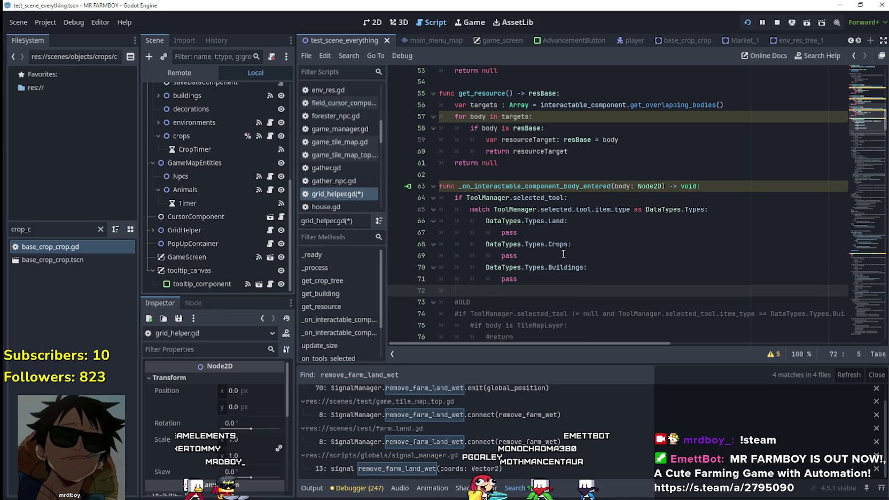
text(if)
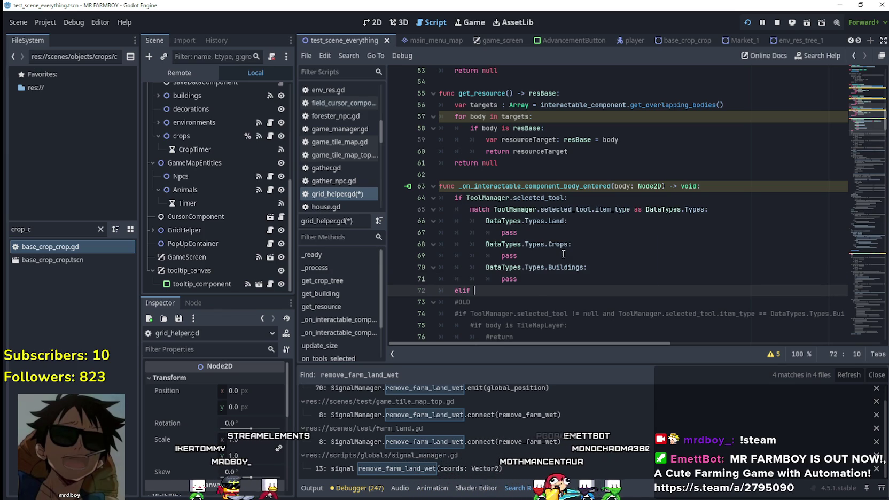
key(BackSpace)
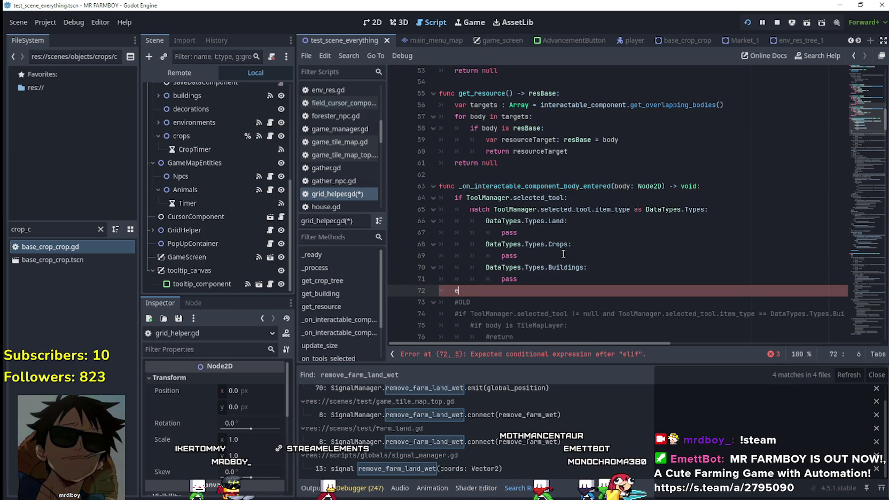
text(:)
key(Return)
key(BackSpace)
key(BackSpace)
text(pass)
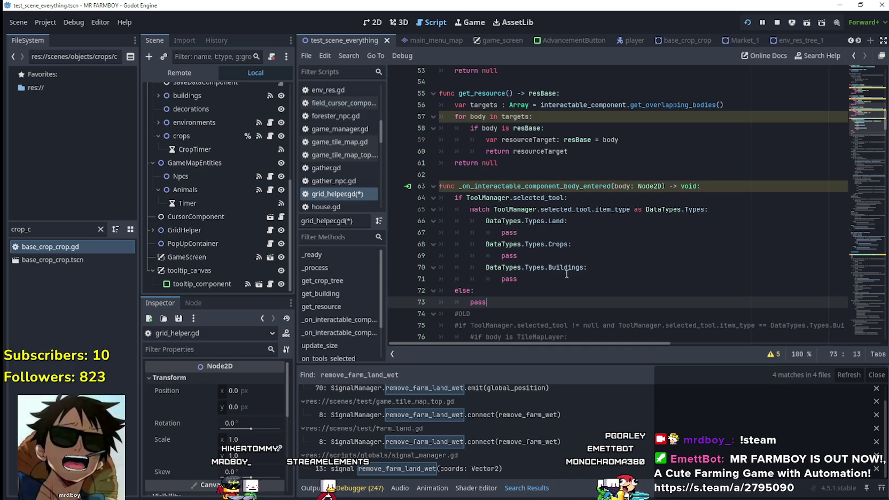
key(shift+Up)
key(shift+Up)
key(shift+Up)
key(shift+Home)
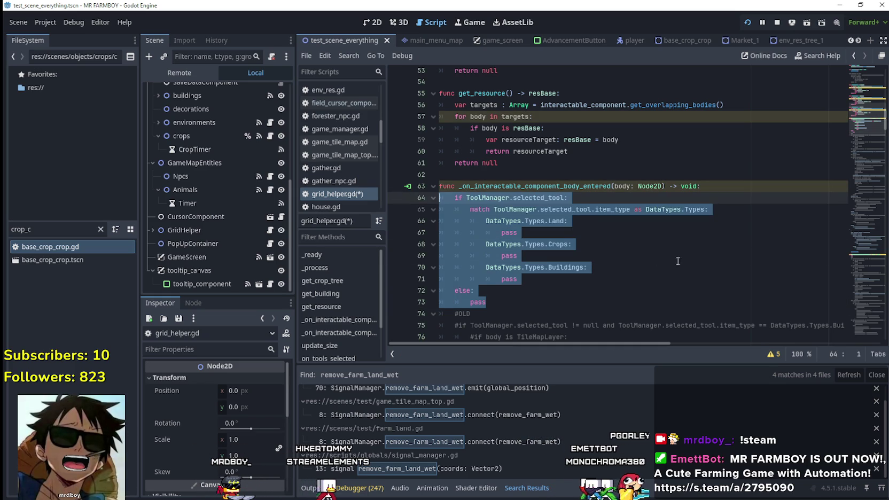
Step: Scroll grid_helper.gd to the body-entered handler's Land, Crops and Buildings match cases
click(681, 244)
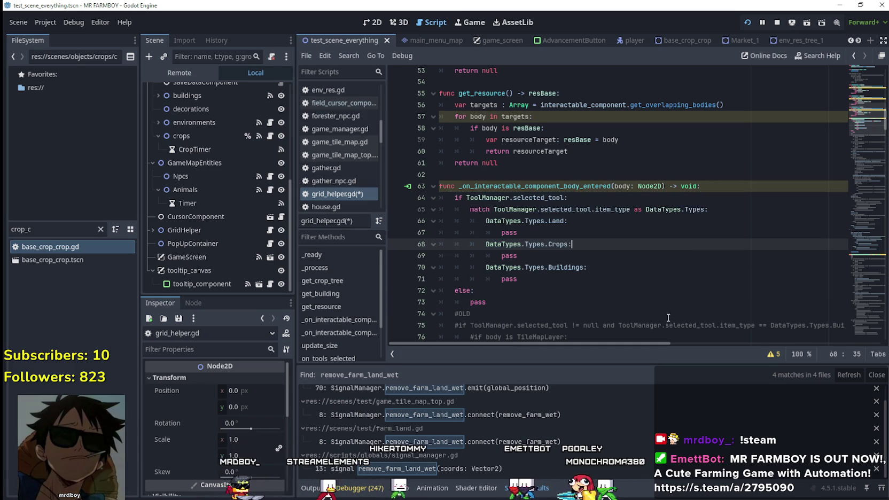
scroll(663, 241, down, 1)
key(Up)
key(Up)
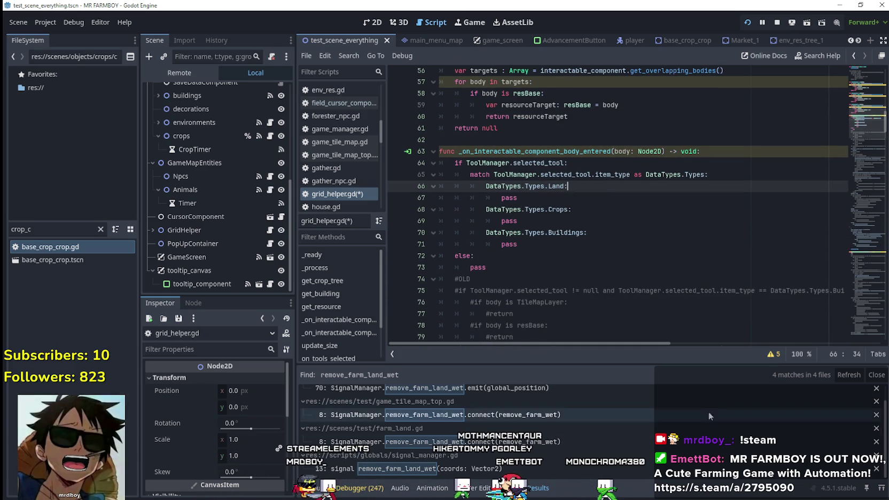
scroll(611, 328, down, 1)
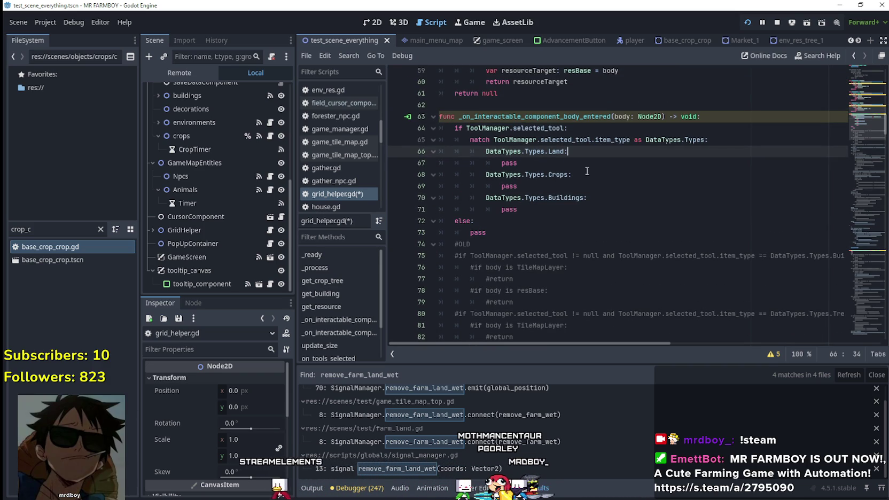
scroll(634, 315, down, 5)
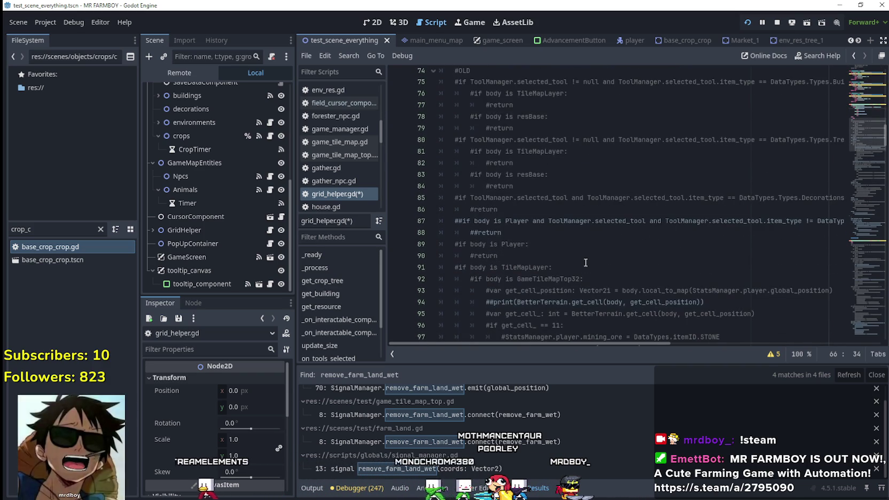
scroll(586, 262, down, 2)
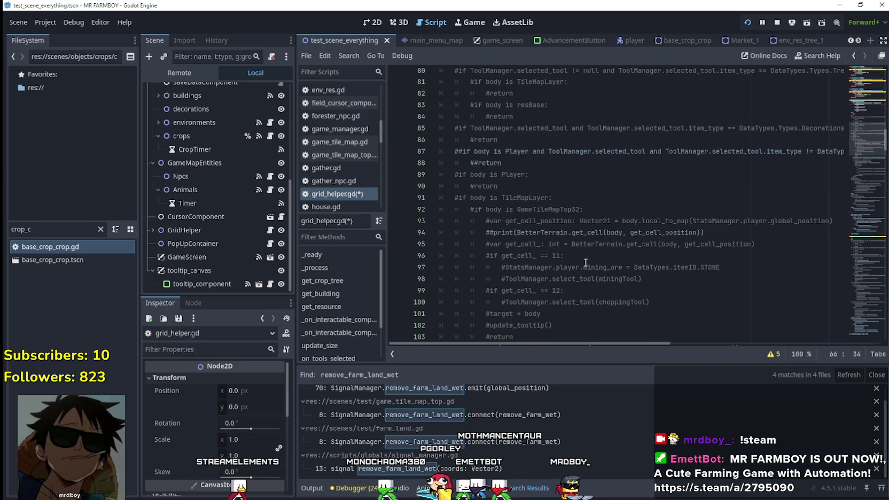
scroll(585, 262, up, 2)
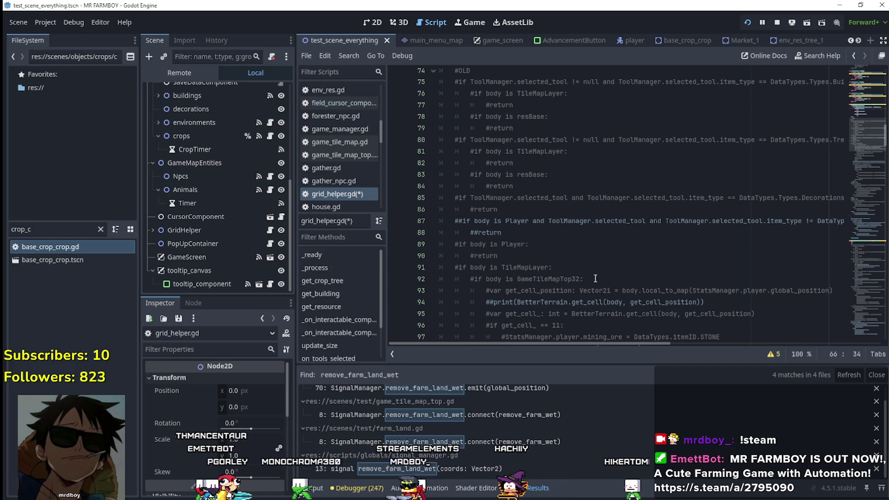
scroll(595, 278, up, 4)
scroll(586, 267, down, 2)
scroll(499, 166, down, 5)
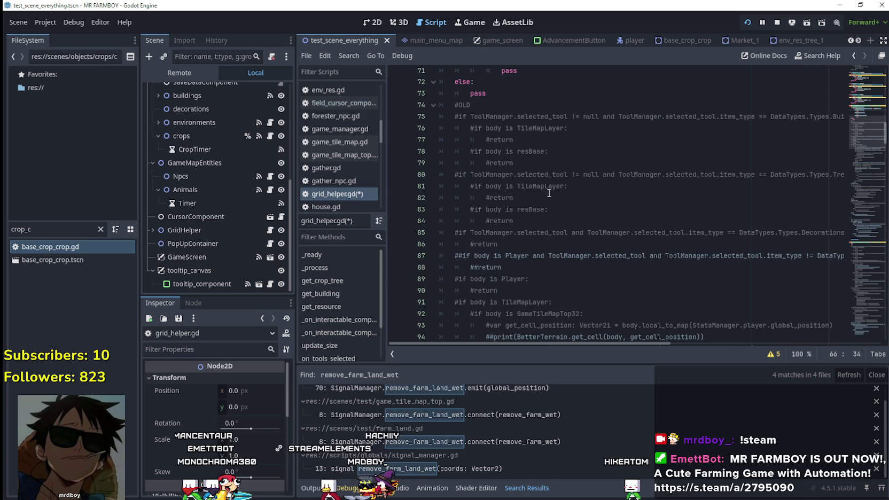
scroll(595, 219, down, 7)
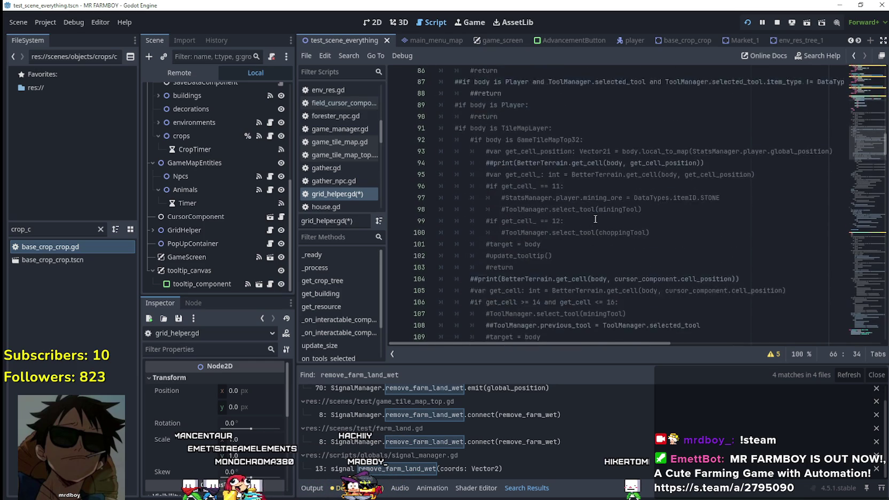
scroll(594, 214, down, 6)
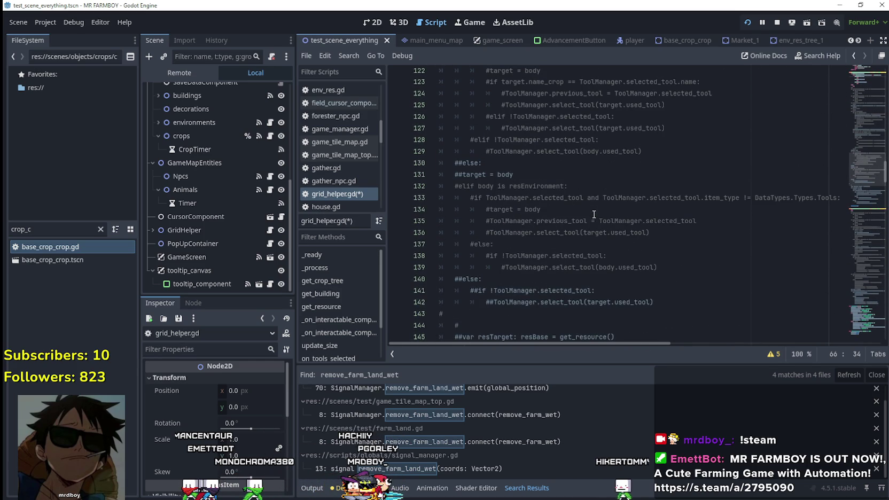
Step: Select the commented previous_tool and select_tool lines and review the surrounding handler code
drag(673, 233, 491, 223)
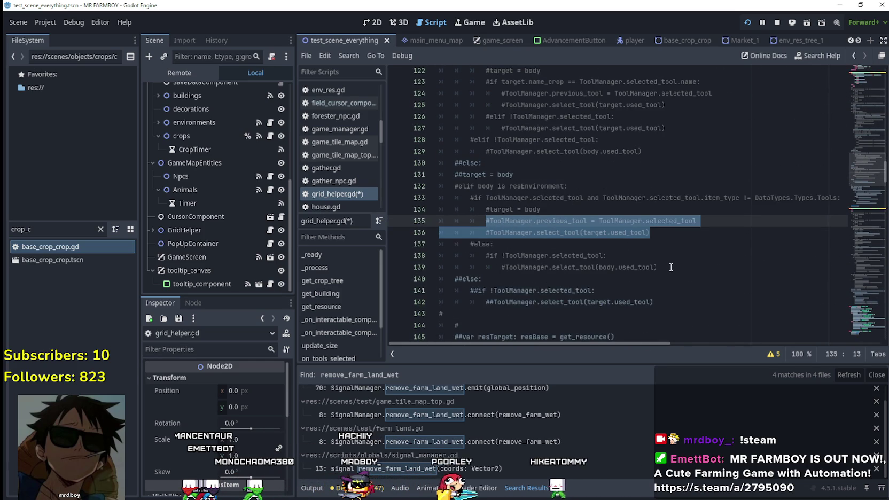
scroll(669, 259, up, 13)
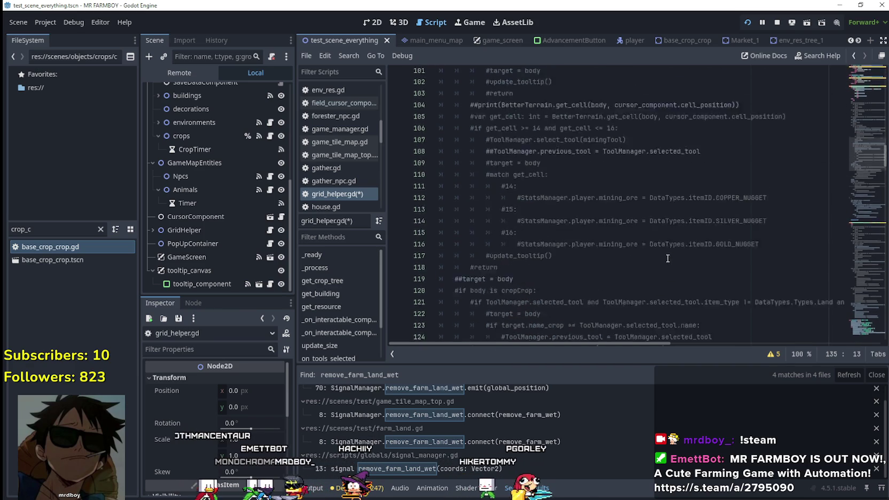
scroll(666, 255, up, 4)
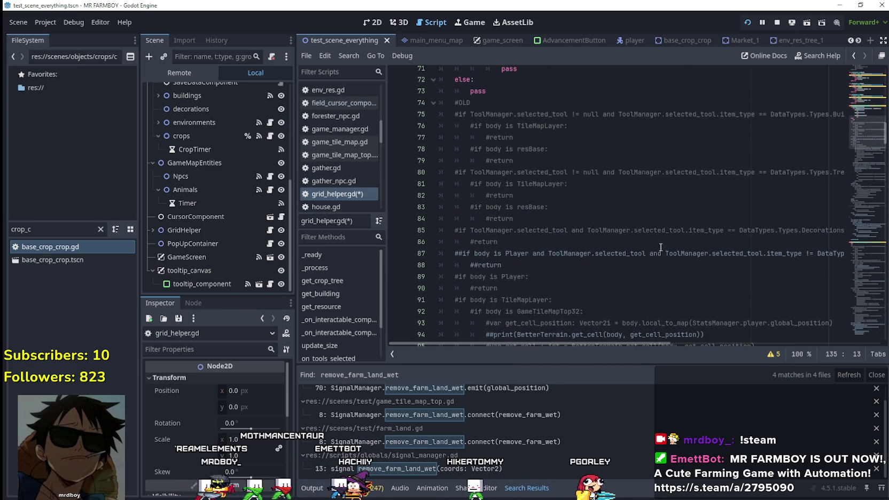
scroll(659, 247, down, 8)
scroll(656, 246, up, 3)
scroll(657, 246, up, 2)
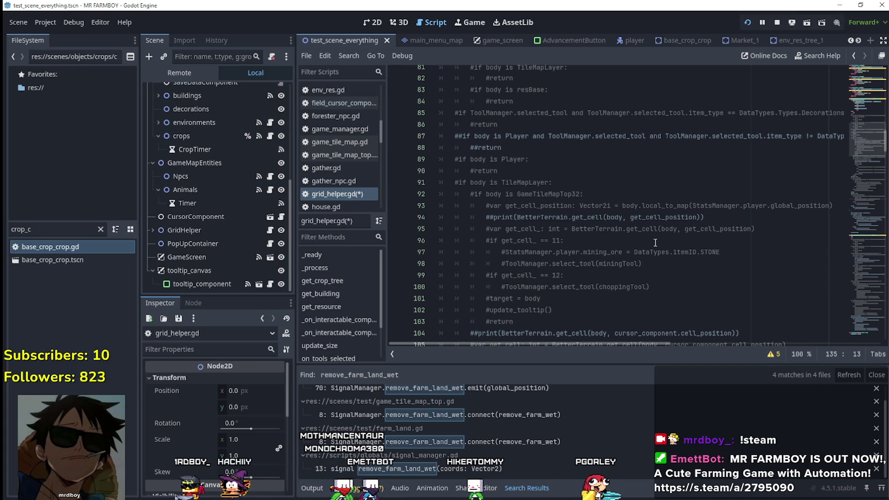
scroll(655, 242, down, 8)
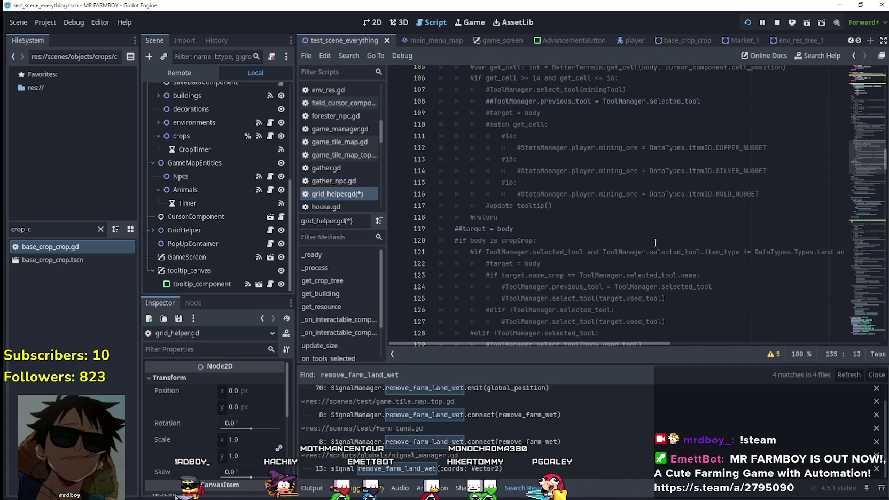
scroll(653, 239, down, 3)
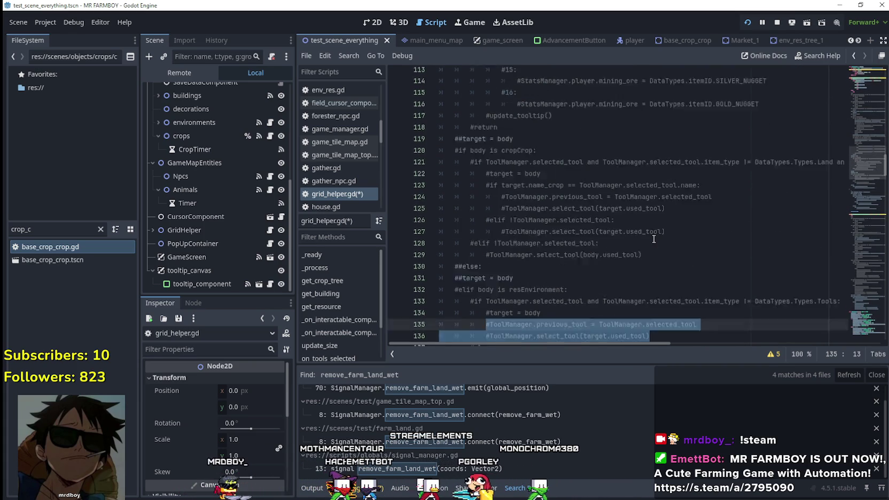
scroll(653, 238, up, 18)
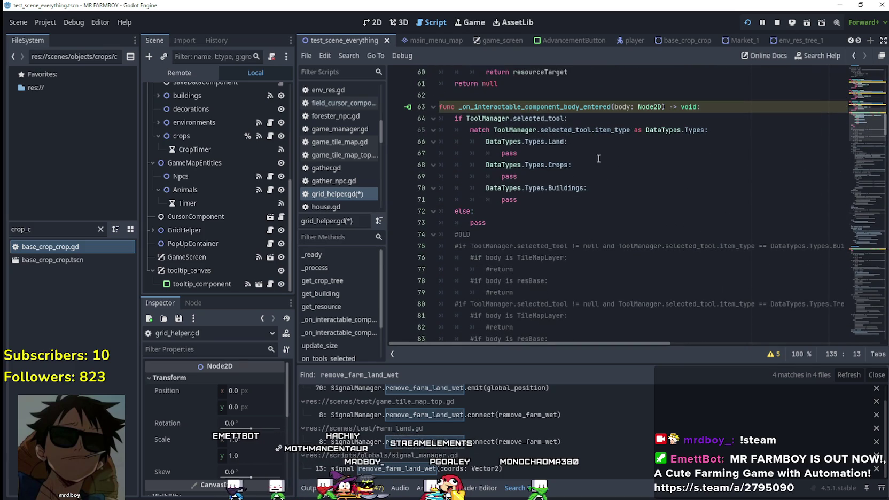
Step: Launch the farming game from the grid_helper.gd script with F6
click(593, 148)
click(631, 211)
click(630, 176)
click(634, 209)
key(F6)
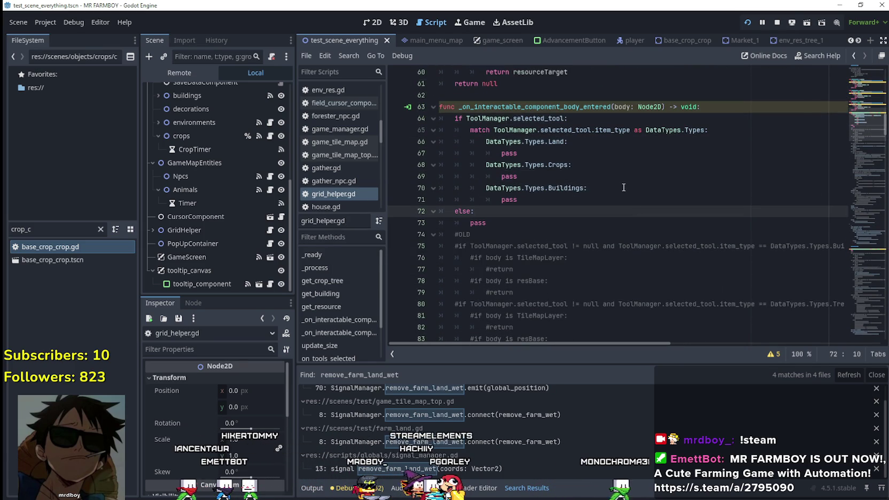
Step: Choose Grass Tile in the Crafting panel and walk the character around the farm with WASD
key(a)
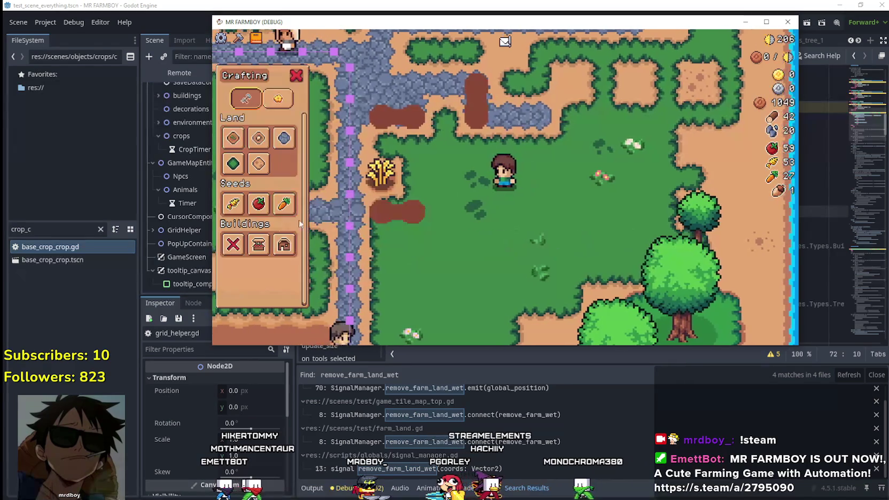
key(d)
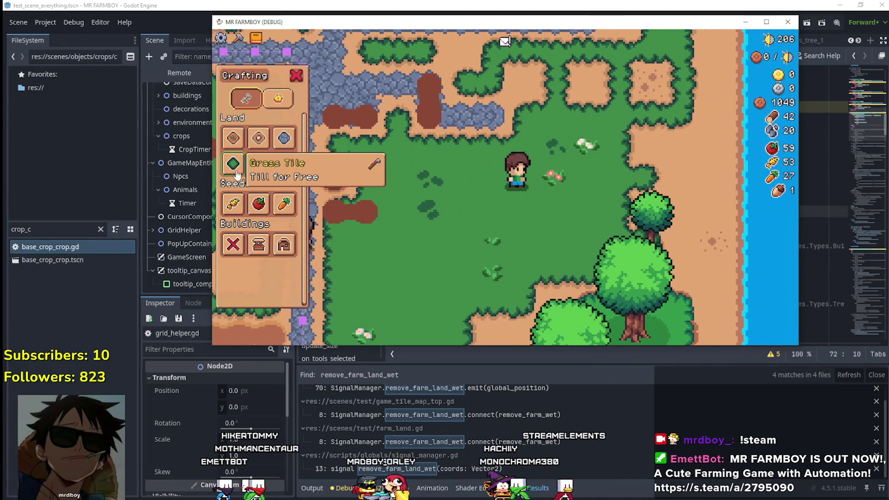
click(235, 163)
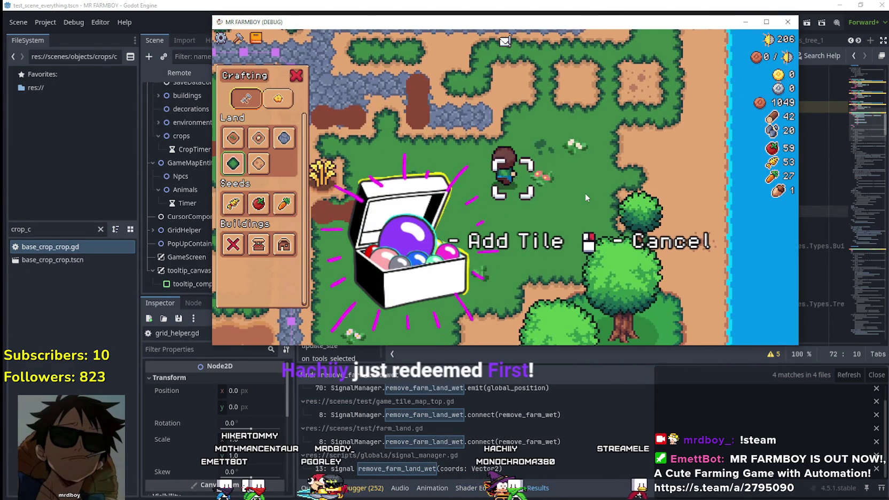
key(w)
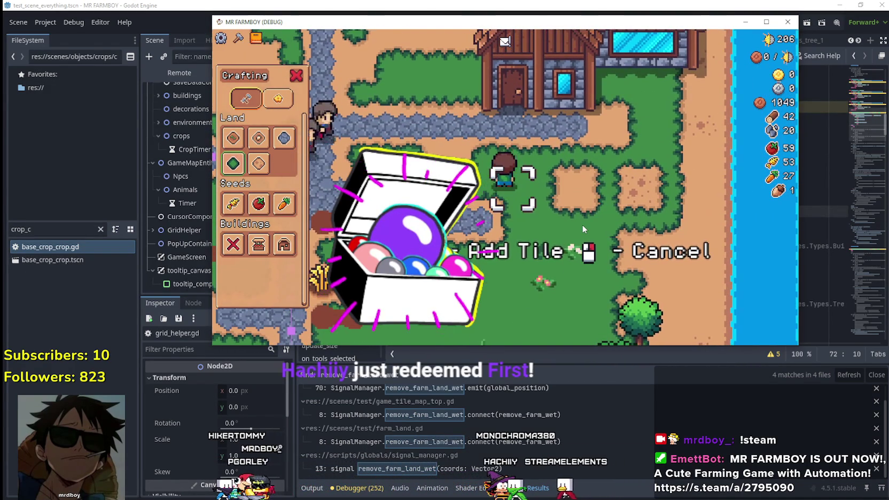
key(d)
key(d)
key(s)
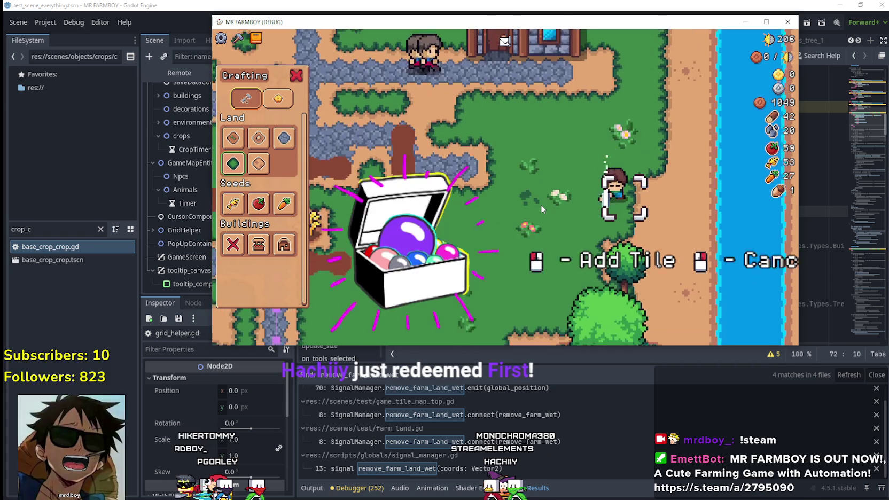
key(s)
key(a)
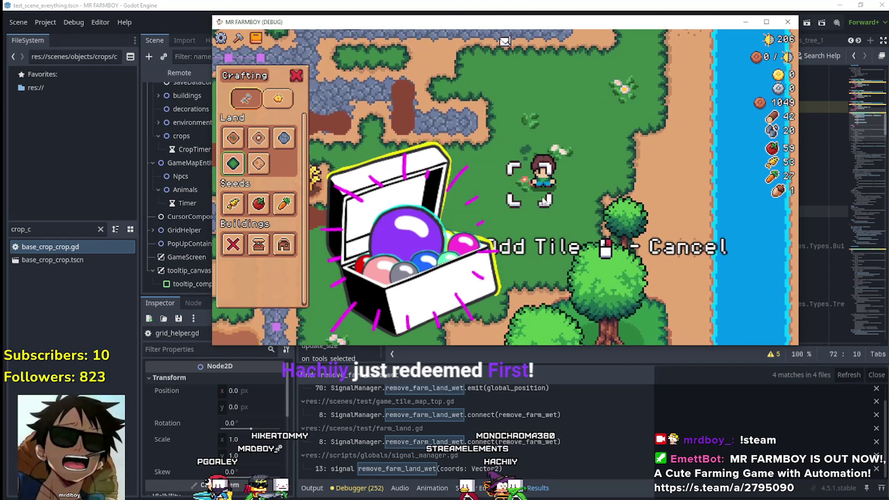
key(a)
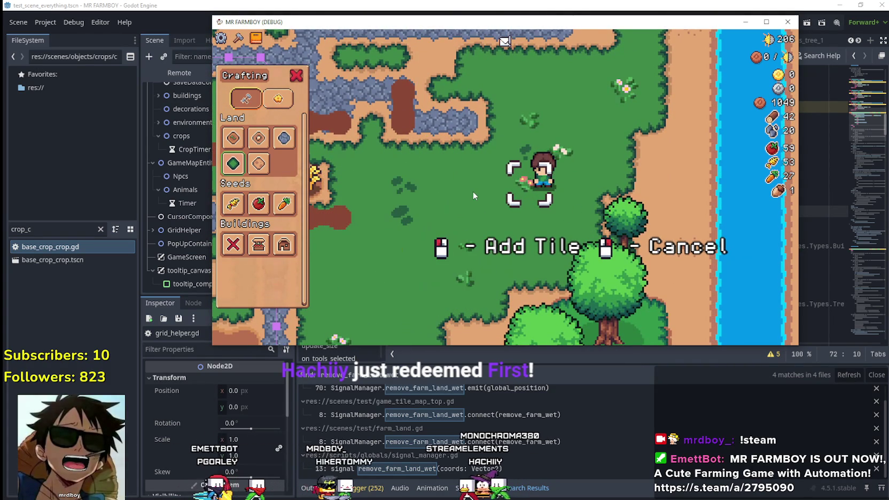
key(a)
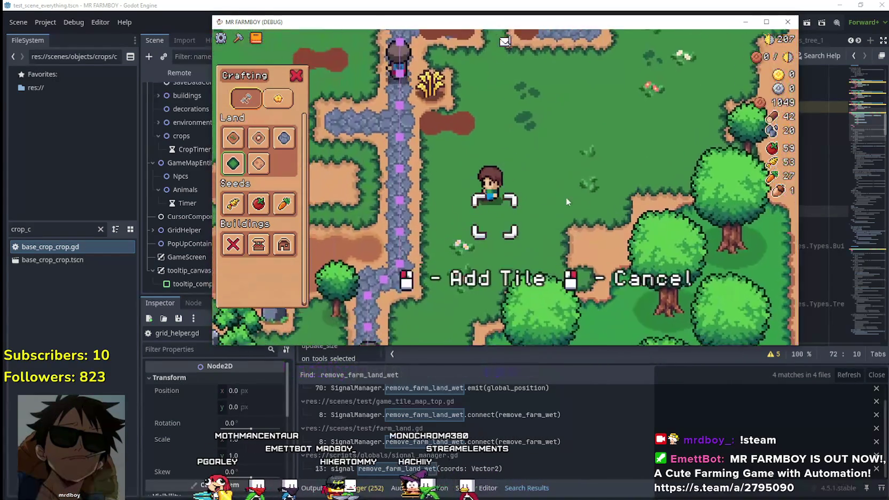
key(a)
key(w)
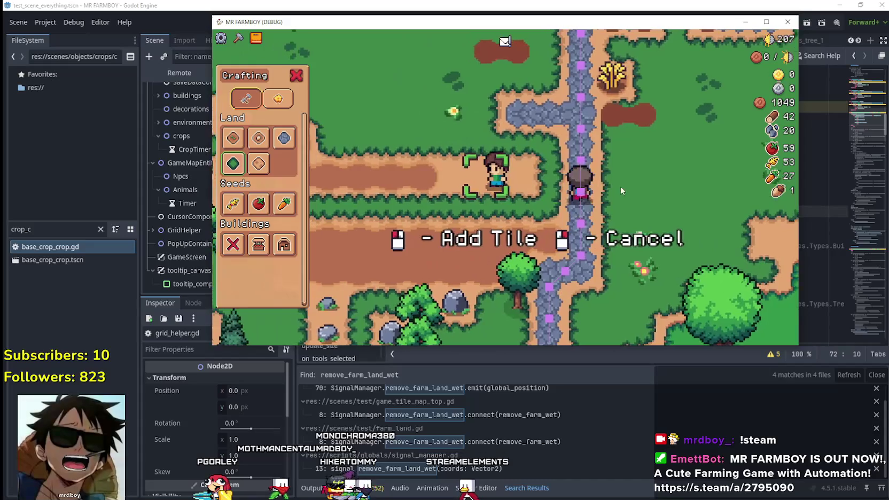
key(a)
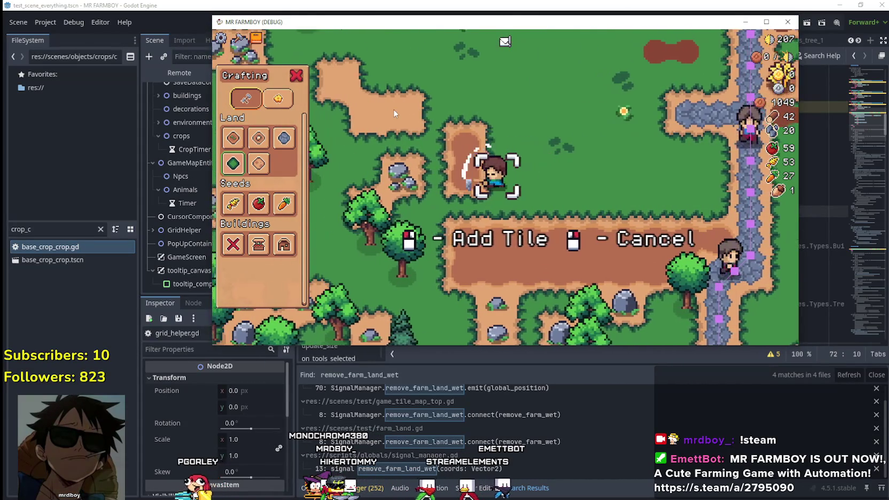
key(w)
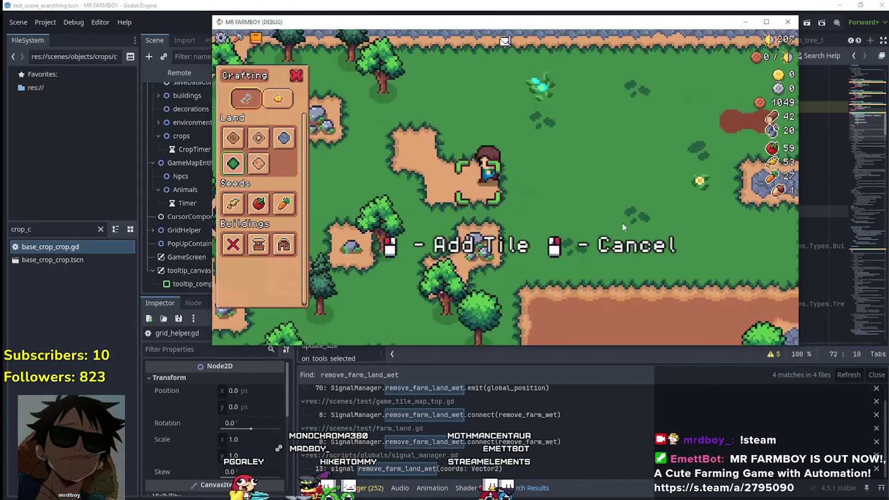
key(F8)
click(555, 164)
Step: Replace the Land case's pass with print("I am adding land") and save
double_click(505, 154)
text(print("I)
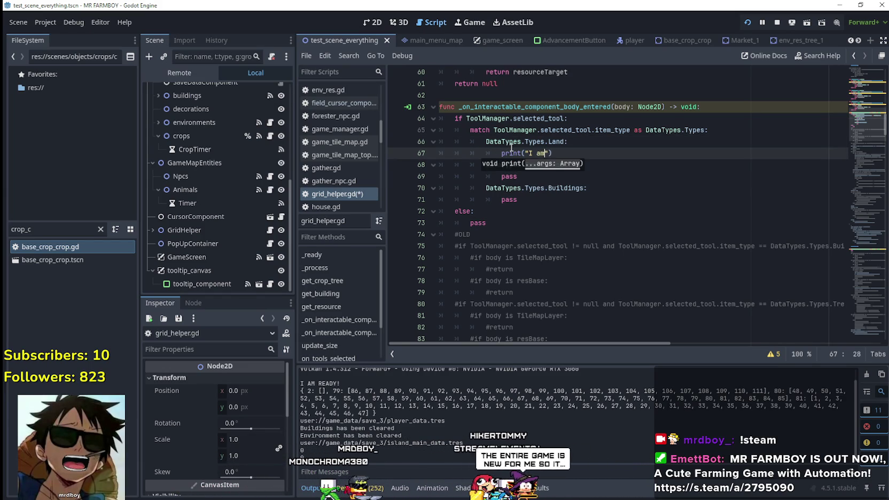
text( am addi)
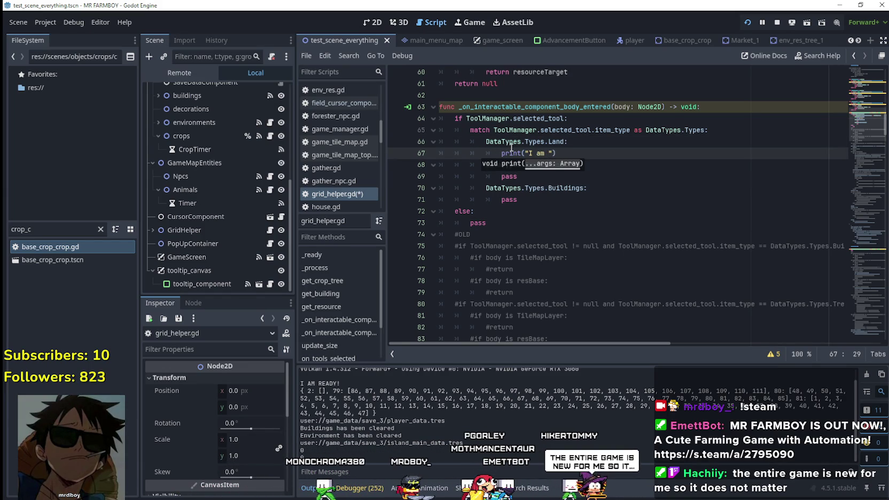
text(ng land)
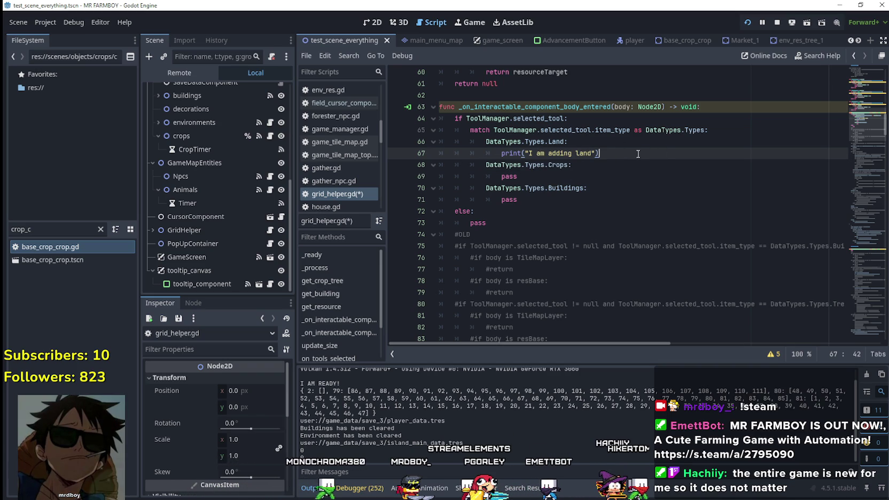
key(ctrl+s)
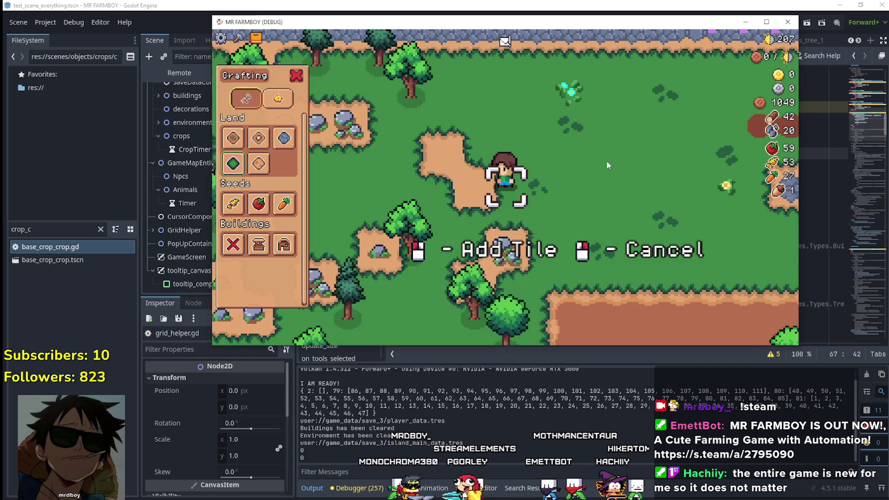
Step: Walk the character right with Grass Tile selected, producing repeated "I am adding land" log lines
key(w)
key(d)
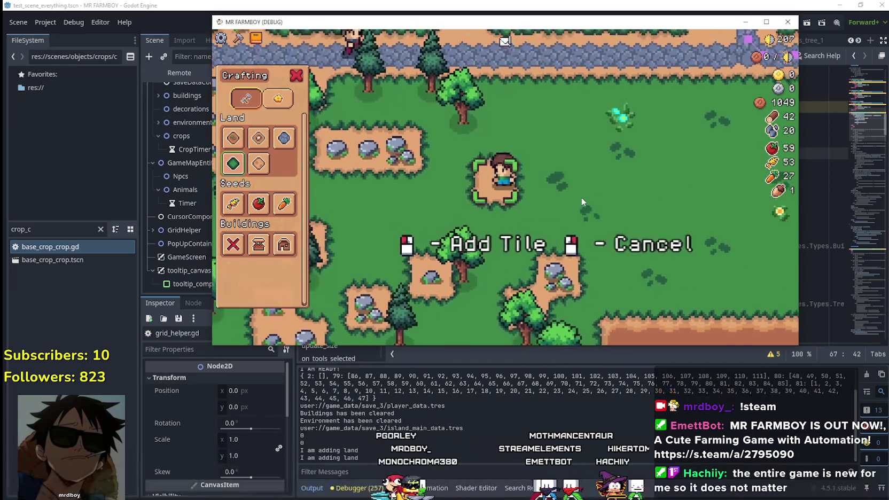
key(d)
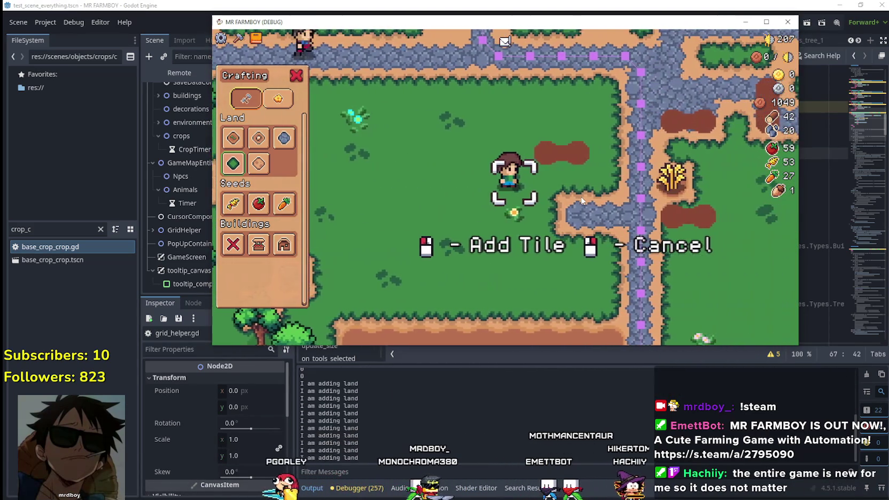
key(d)
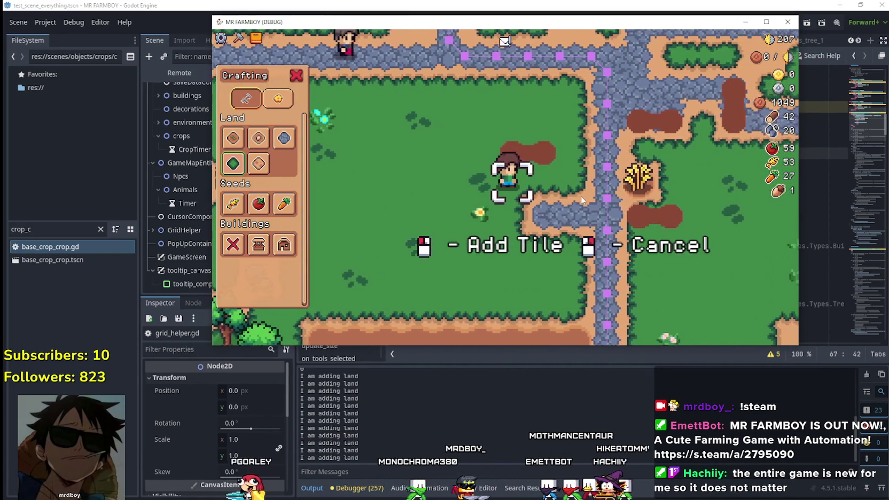
key(d)
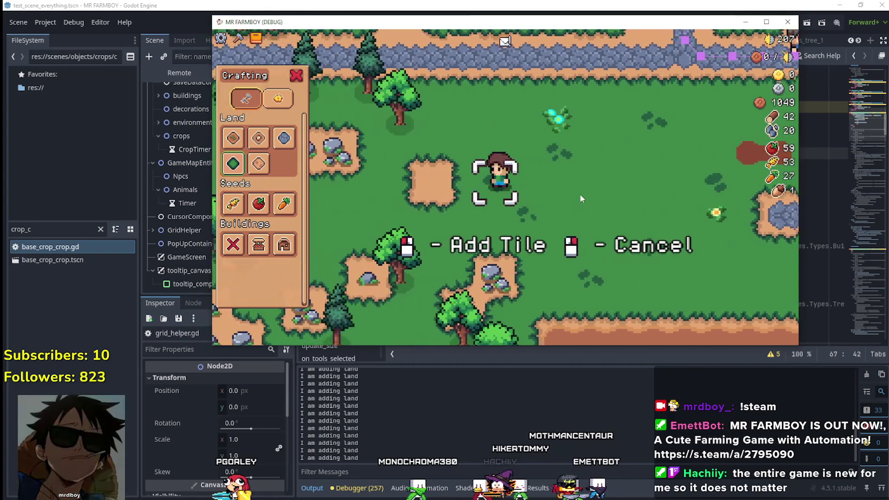
key(d)
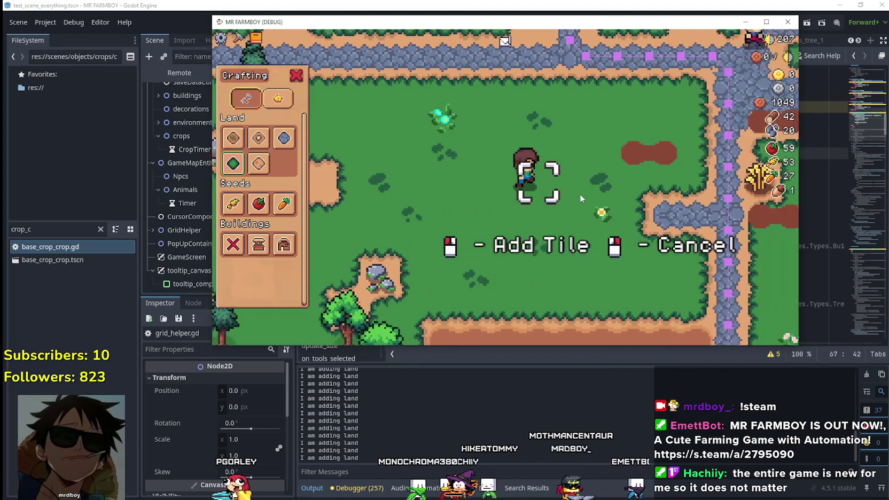
key(alt+Tab)
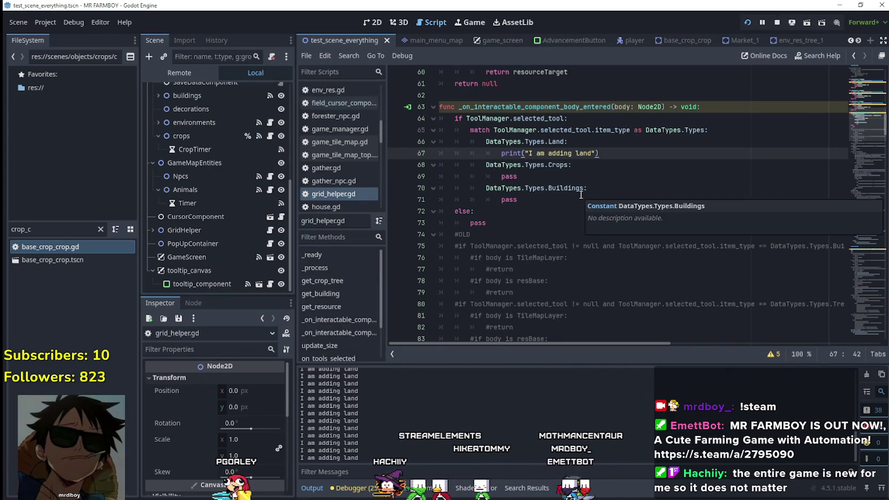
click(551, 107)
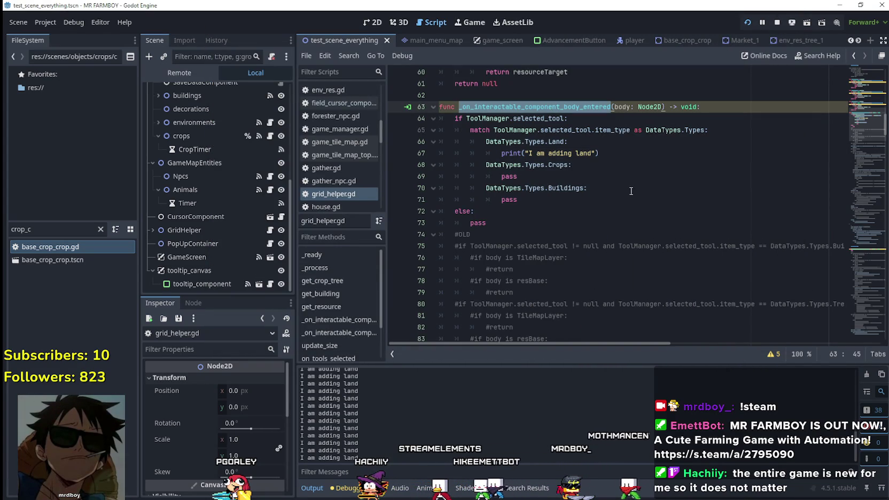
key(alt+Tab)
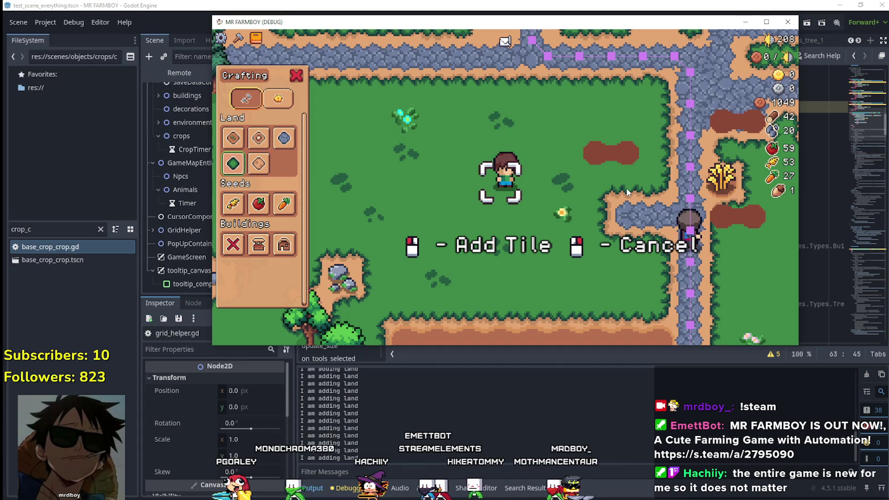
Step: Walk the character left and right in the game, then return to the handler code
key(a)
key(d)
key(a)
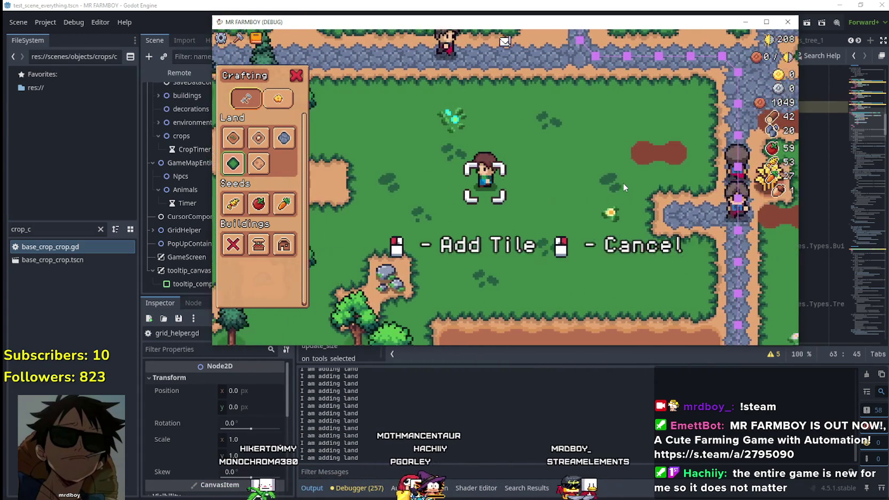
key(a)
key(d)
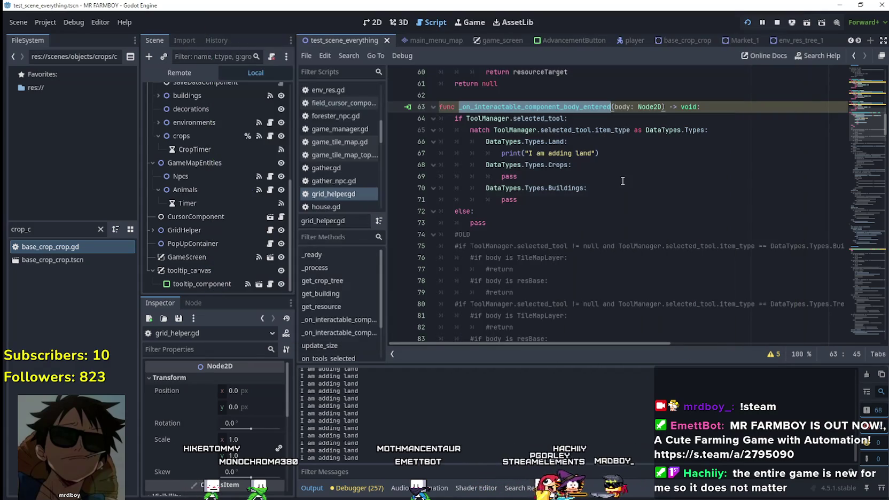
click(623, 180)
click(522, 209)
click(514, 198)
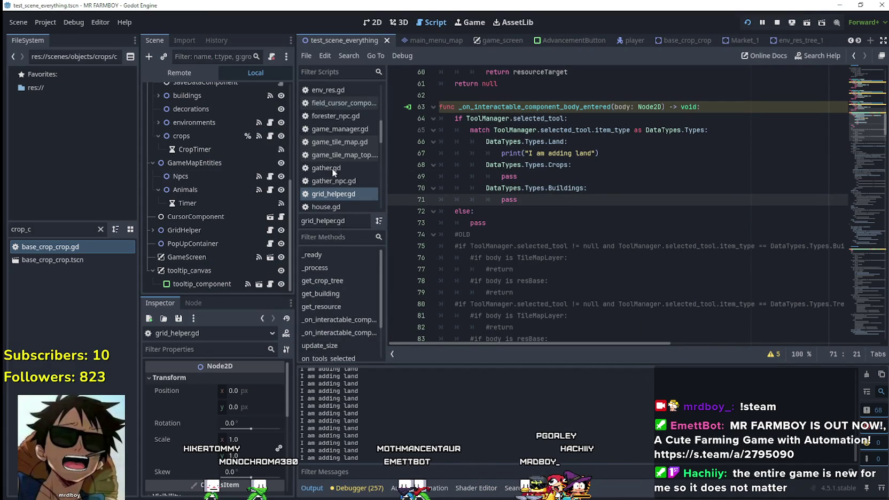
Step: Inspect GridHelper's InteractableComponent collision layer and mask settings in the Inspector
click(198, 231)
scroll(228, 469, down, 8)
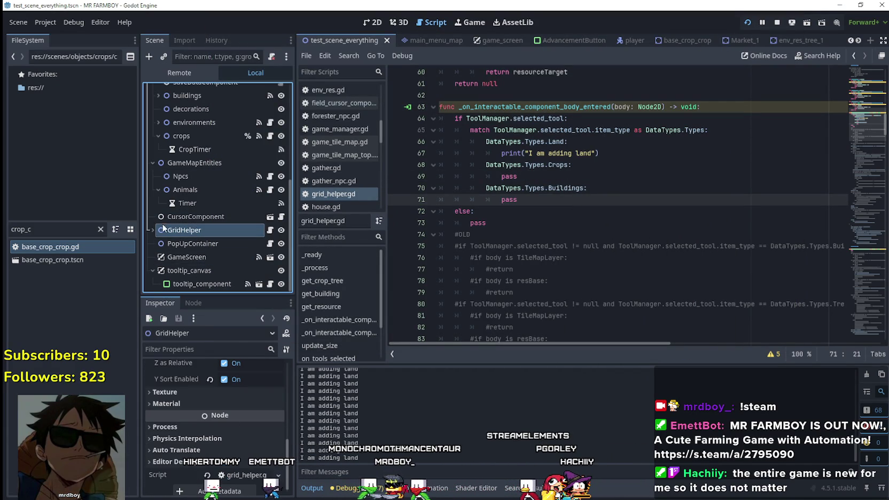
scroll(181, 266, down, 5)
click(198, 202)
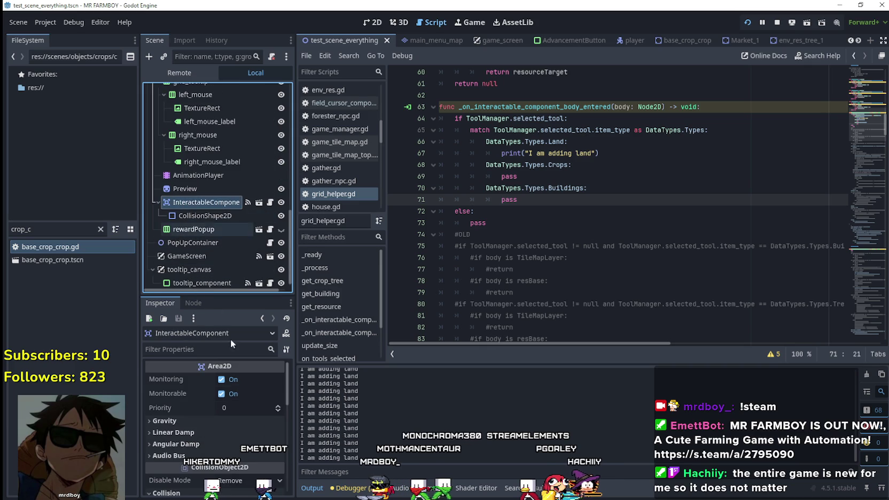
scroll(216, 446, down, 5)
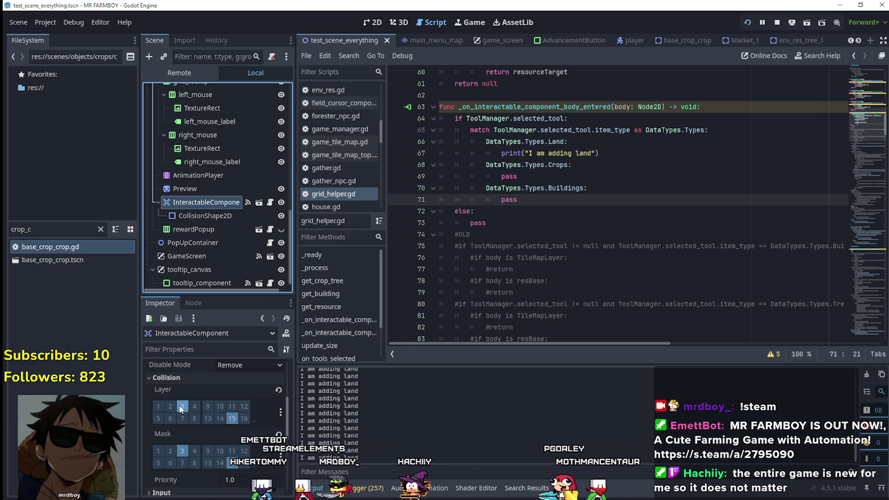
scroll(610, 192, up, 1)
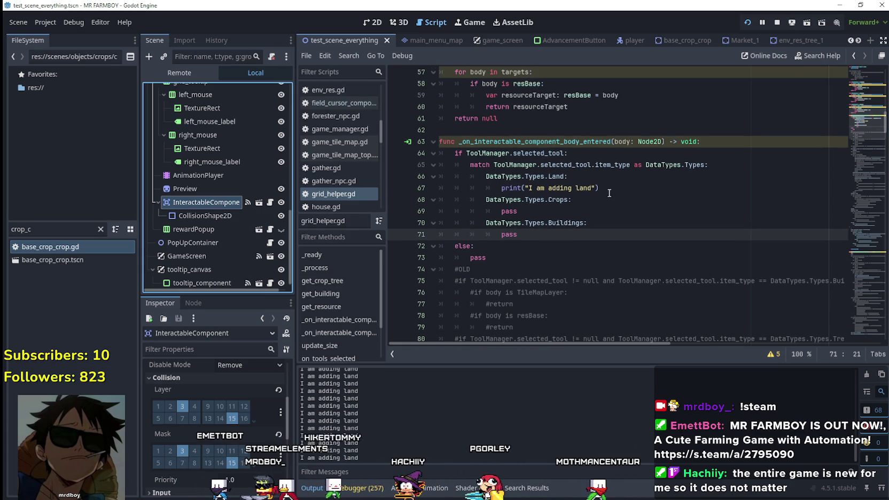
click(712, 145)
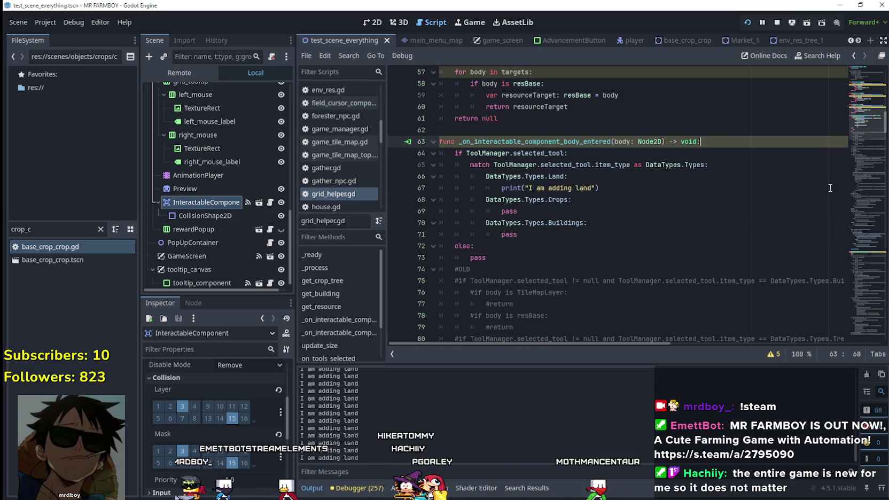
Step: Insert print(body.name) as the handler's first line and run the game with F5
key(Return)
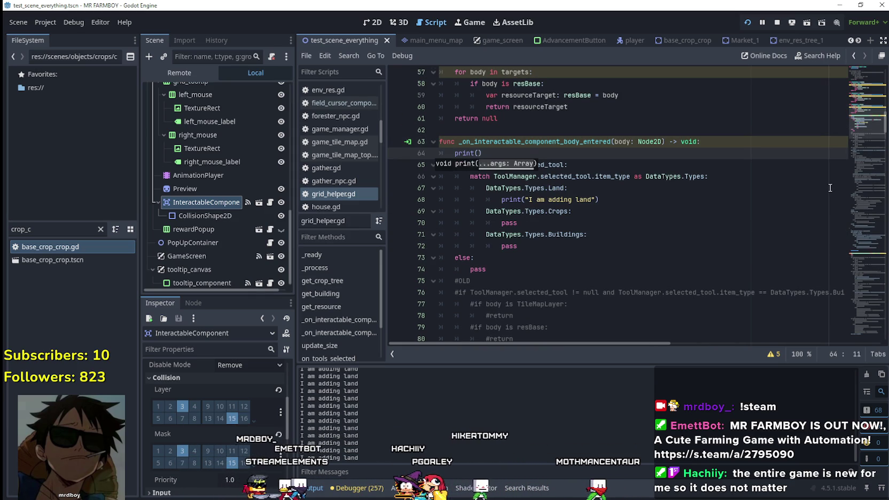
text(body.)
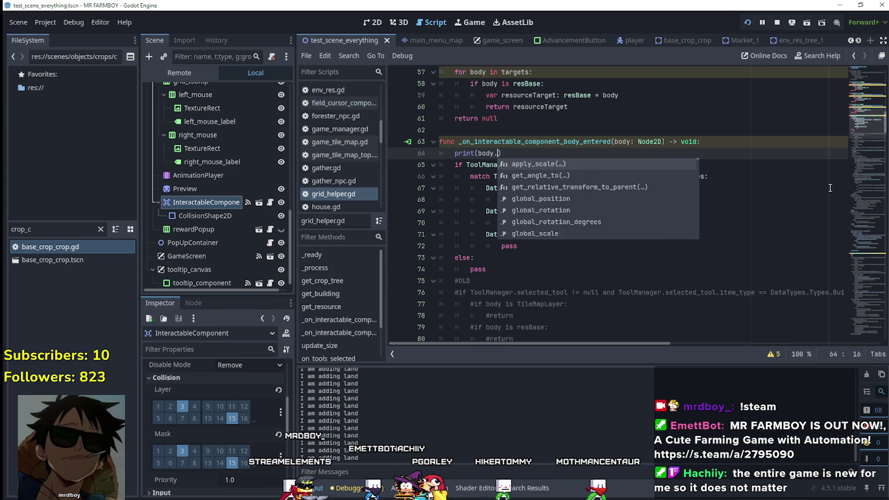
text(name))
key(F5)
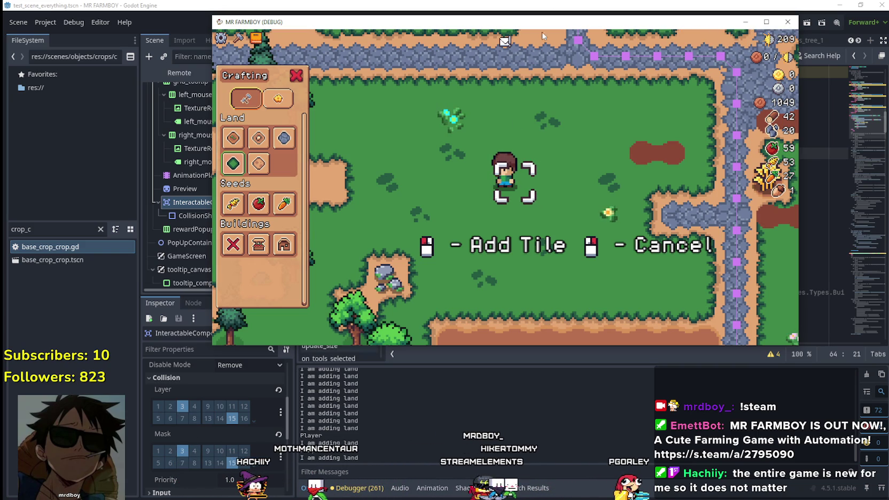
Step: Stop the game, open the player scene and compare the Player and Magnet collision layers
key(F8)
click(630, 41)
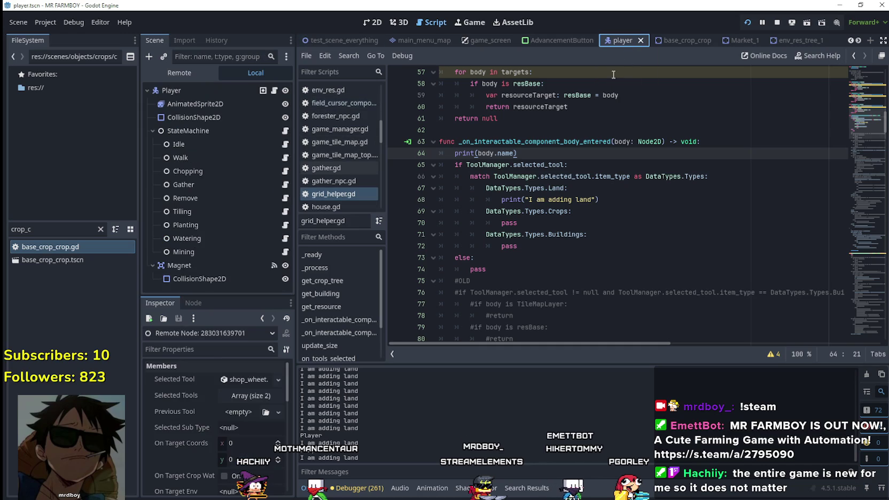
click(191, 92)
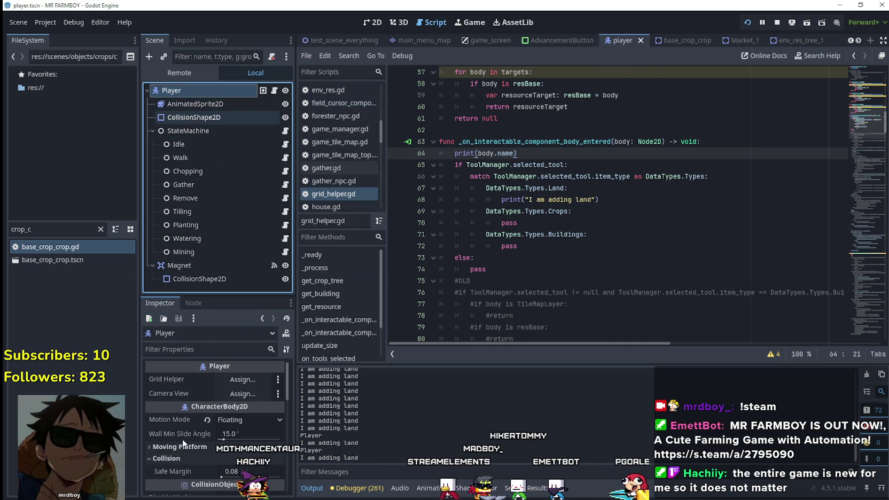
scroll(194, 468, down, 5)
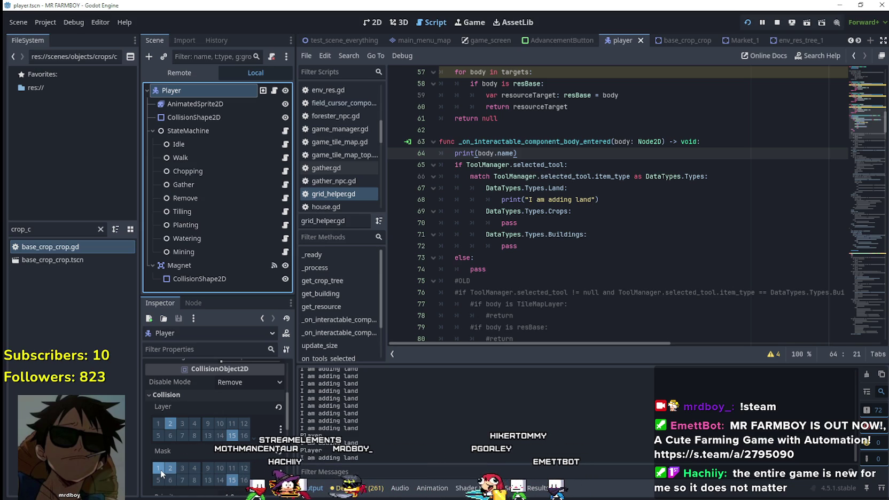
click(197, 266)
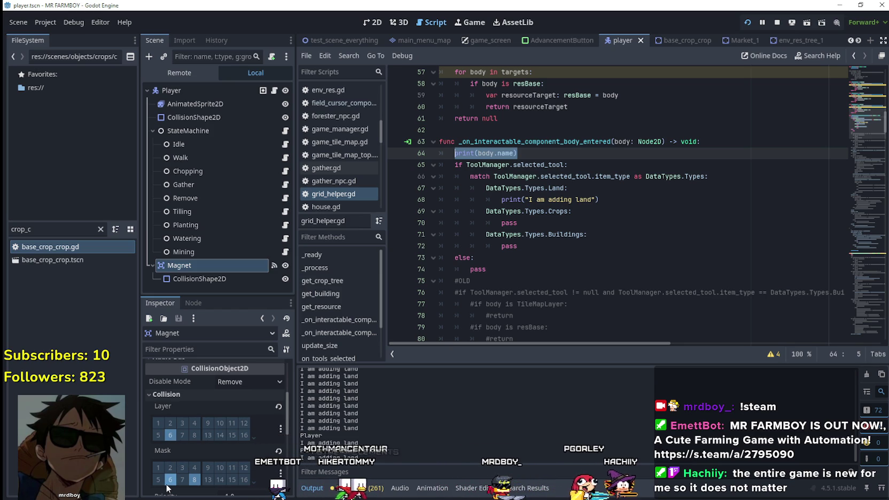
Step: Enable collision mask layer 30 on the Player node
click(183, 89)
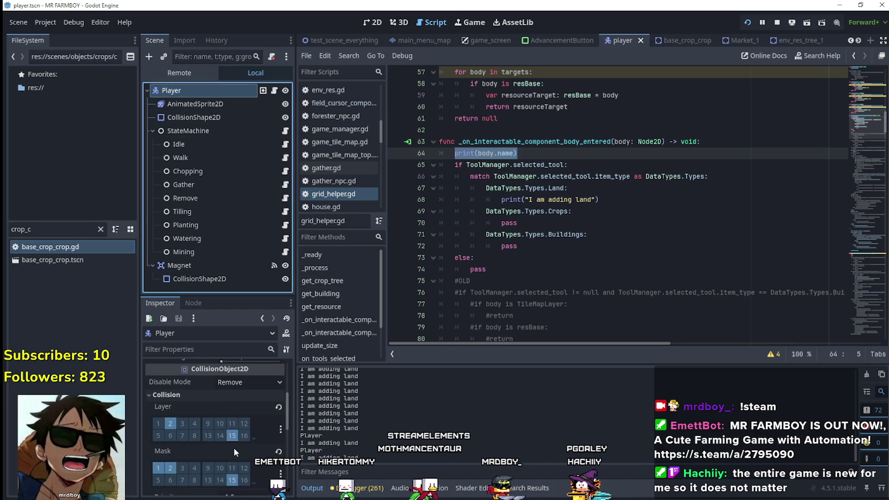
scroll(192, 447, down, 1)
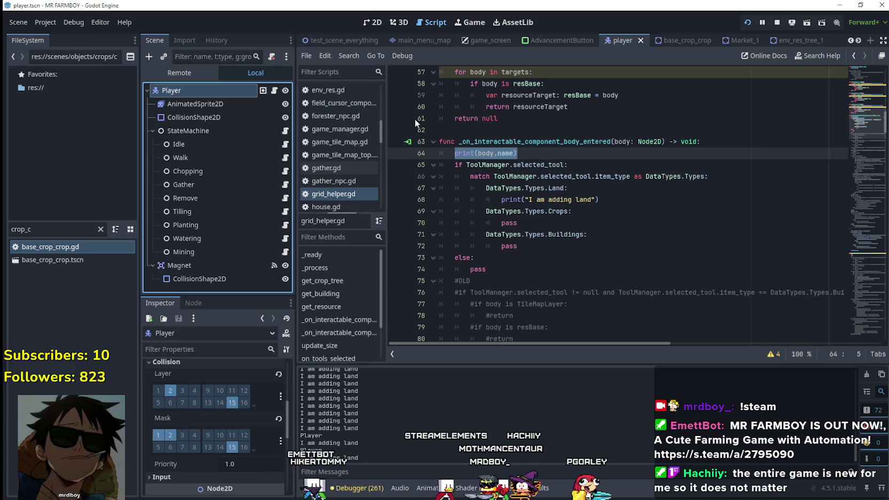
click(253, 404)
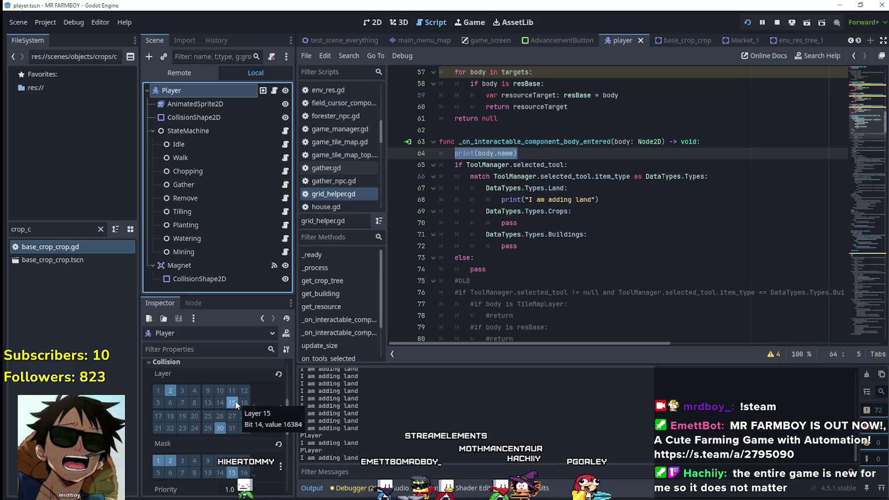
click(255, 474)
click(222, 469)
scroll(233, 428, up, 1)
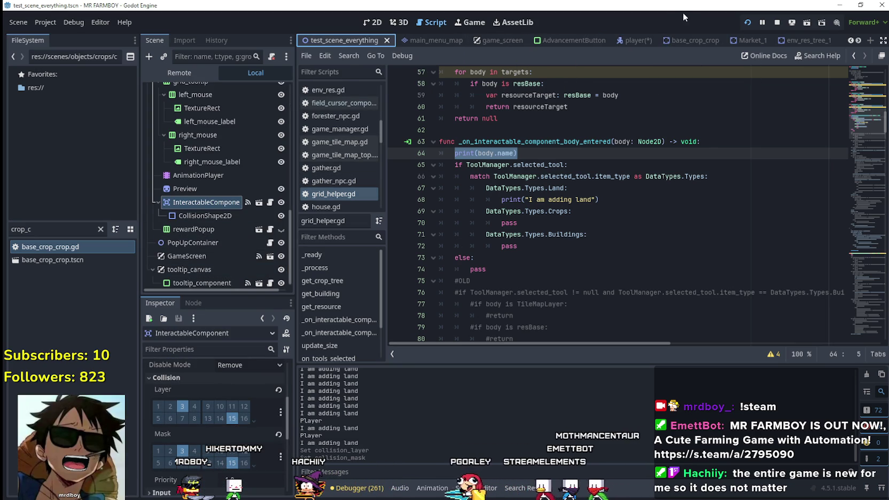
Step: Rerun the game from the edited player scene and walk the character around with S, W and D
click(635, 41)
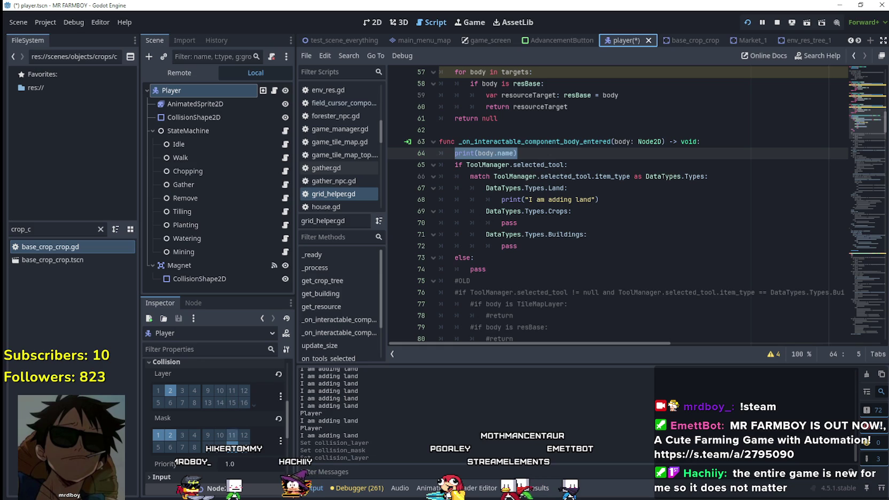
key(alt+Tab)
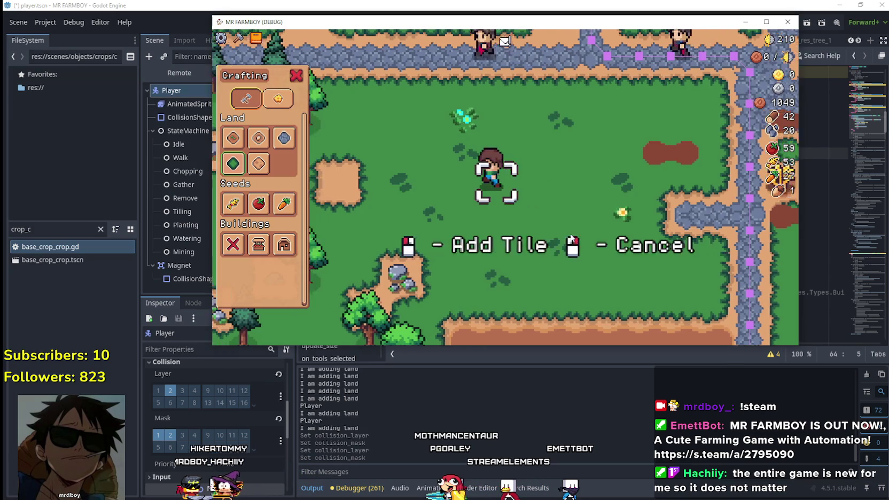
key(s)
key(w)
key(w)
key(d)
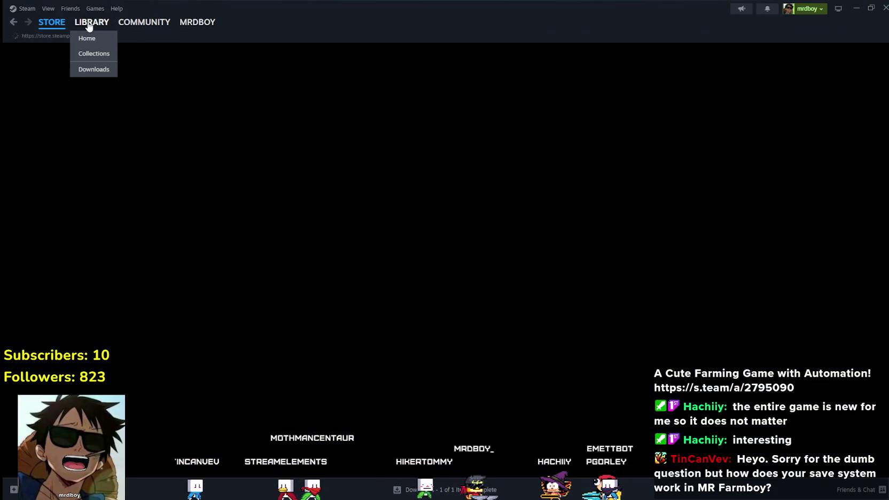
Step: Open the ARC Raiders Discussions page from Steam's library community hub
click(80, 25)
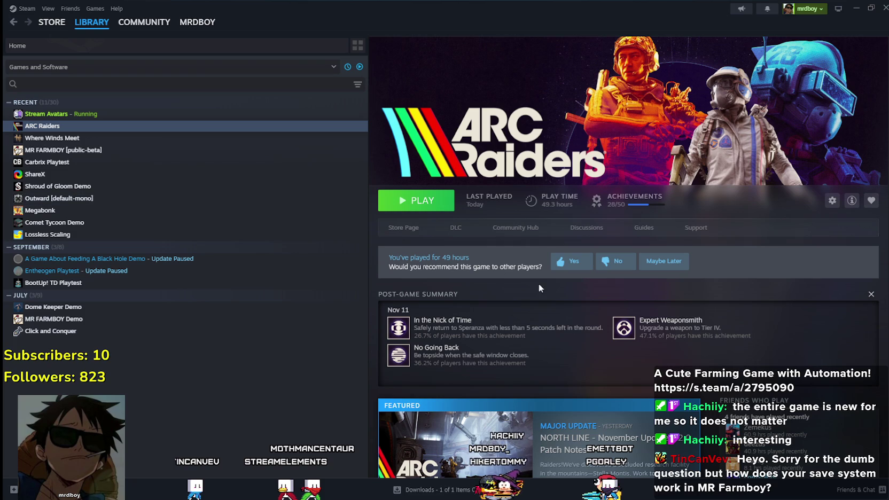
click(489, 228)
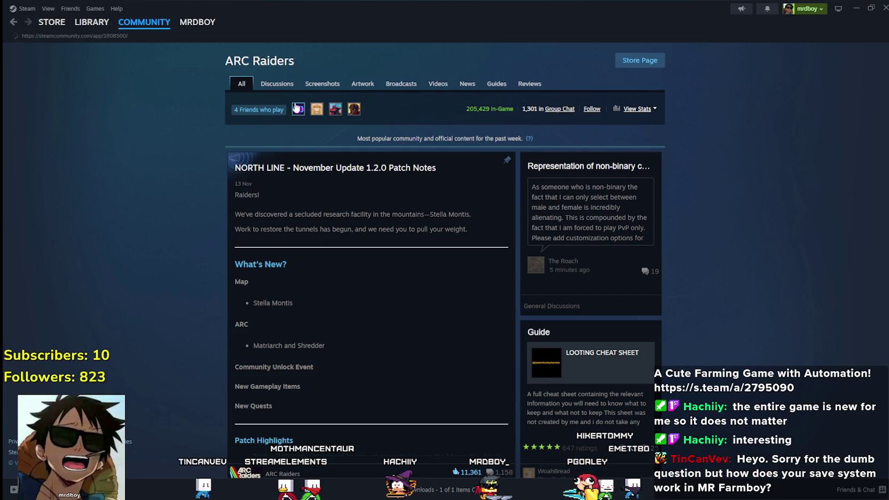
click(276, 82)
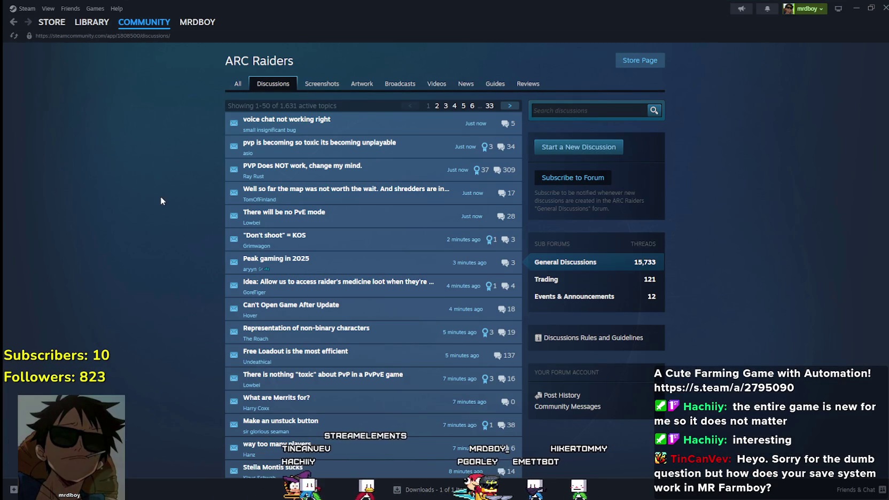
scroll(310, 346, down, 3)
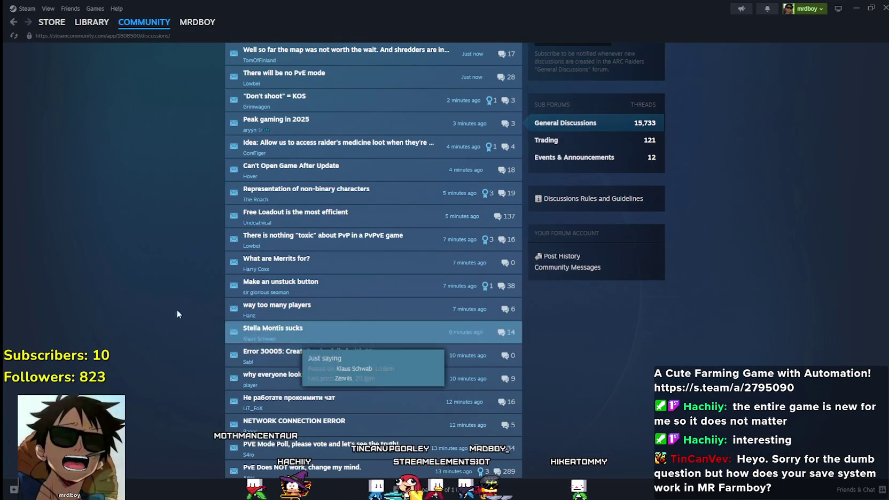
scroll(320, 320, down, 3)
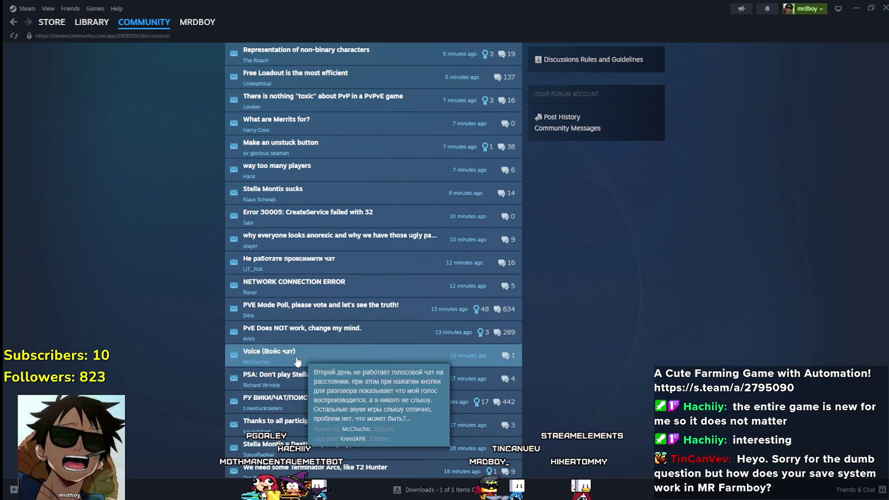
scroll(340, 184, up, 3)
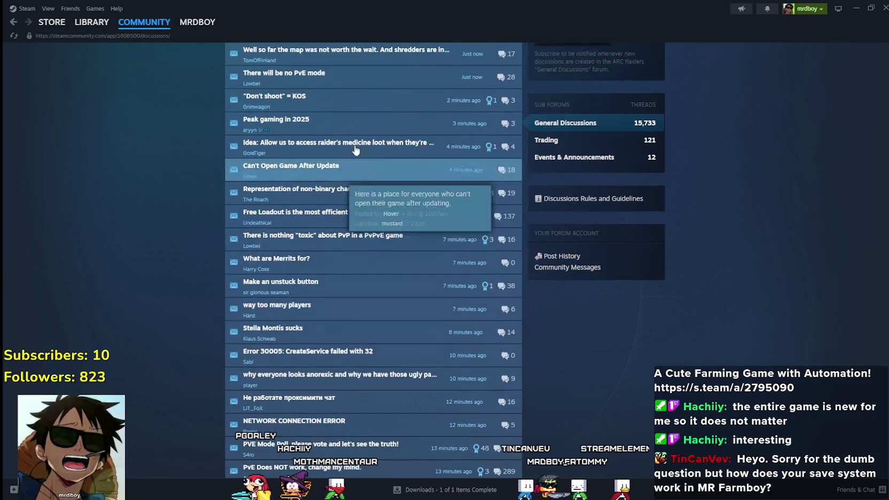
scroll(340, 184, up, 3)
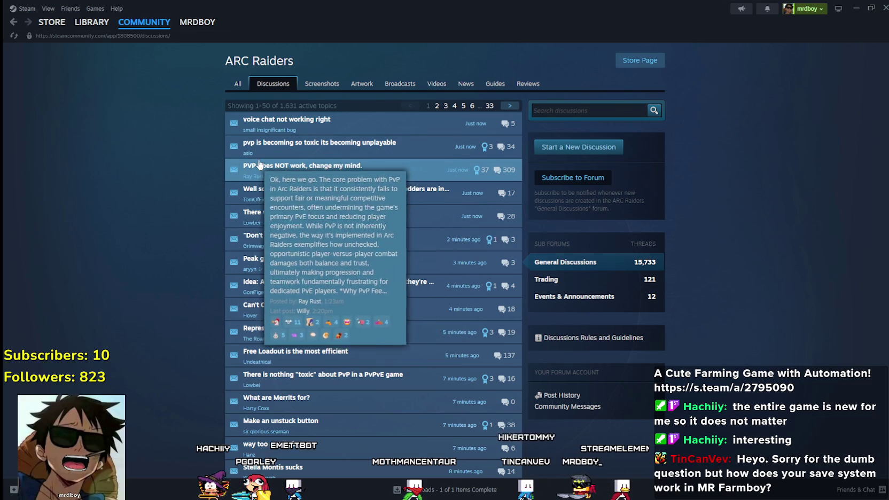
Step: Scroll through the ARC Raiders discussion topics, then switch back to Godot
mouse_move(254, 171)
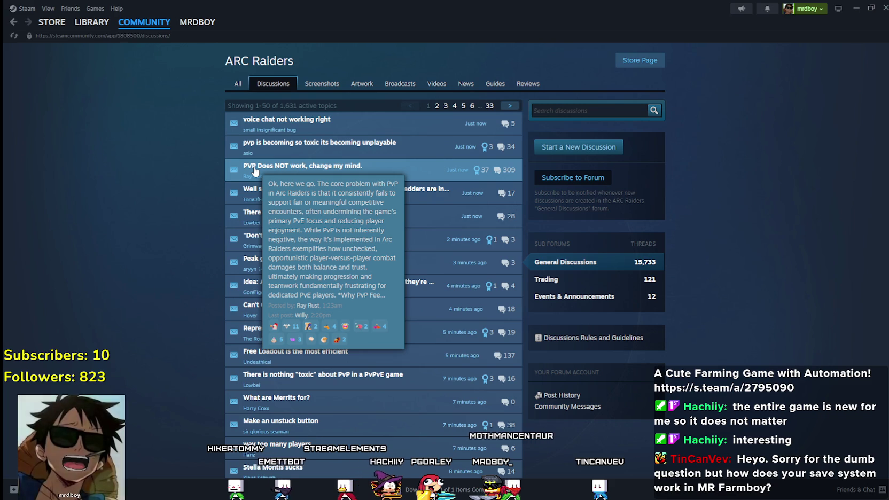
scroll(416, 363, down, 10)
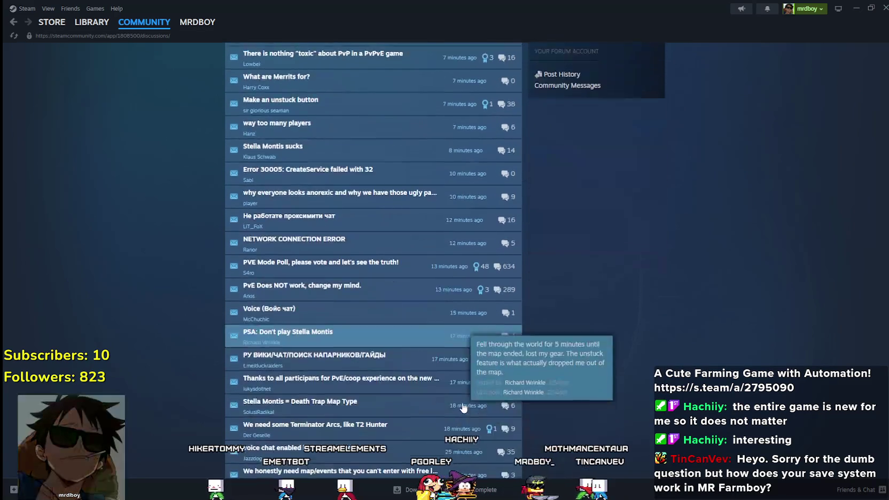
scroll(470, 378, down, 6)
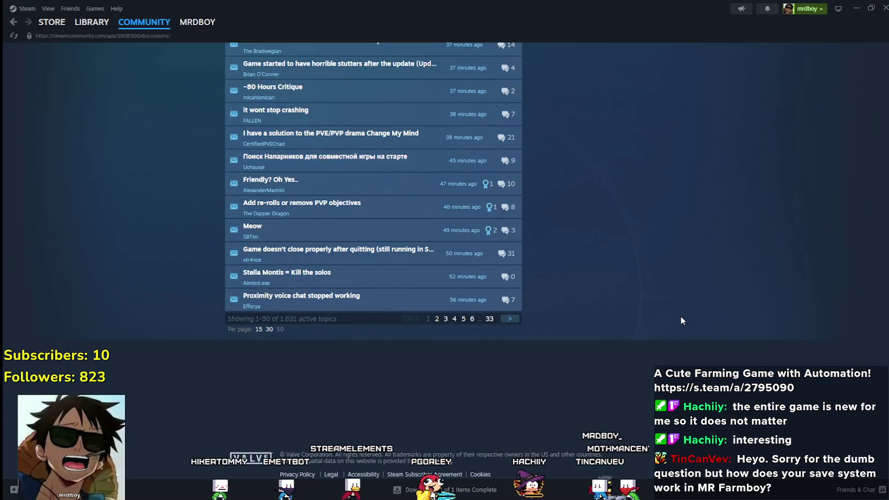
scroll(688, 319, up, 15)
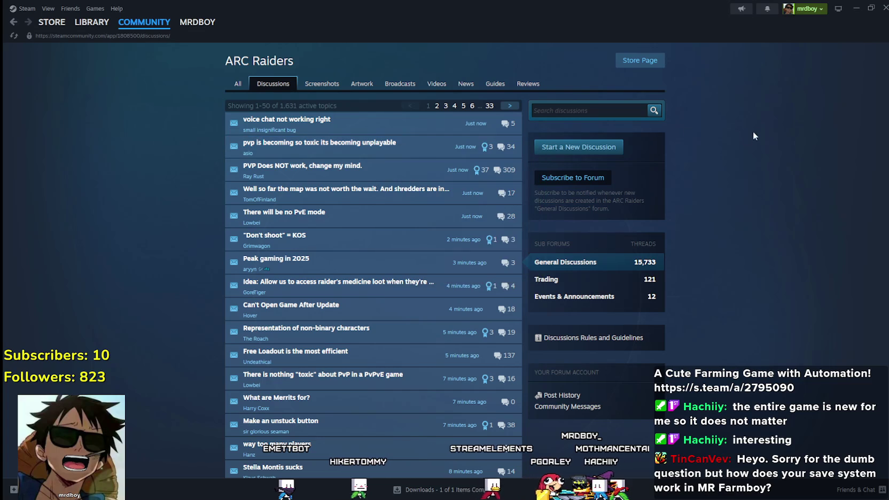
scroll(693, 393, down, 12)
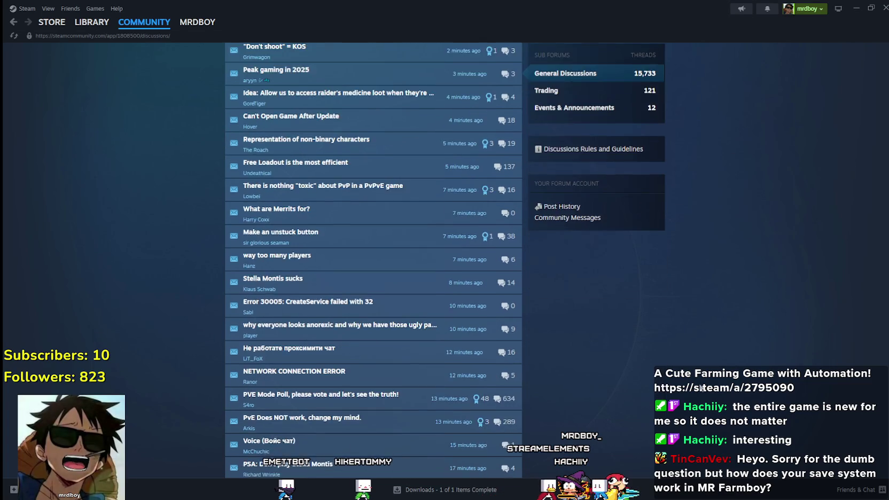
scroll(689, 393, down, 8)
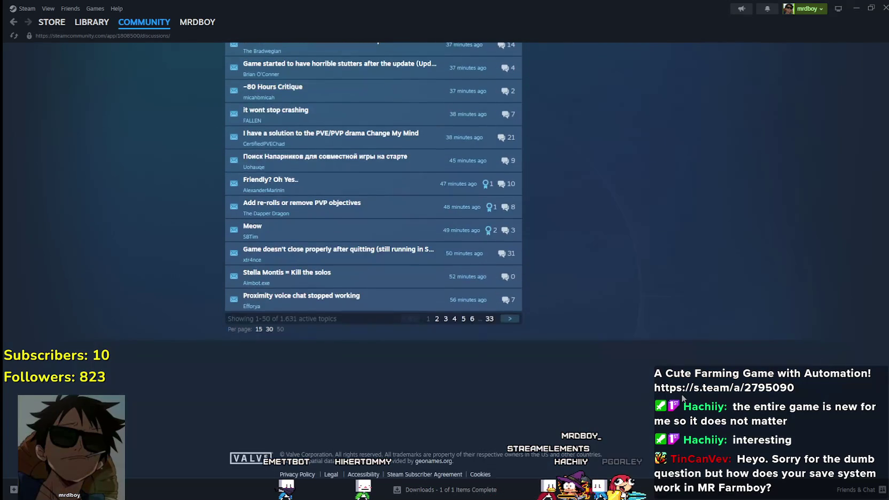
scroll(682, 395, up, 5)
scroll(682, 398, up, 15)
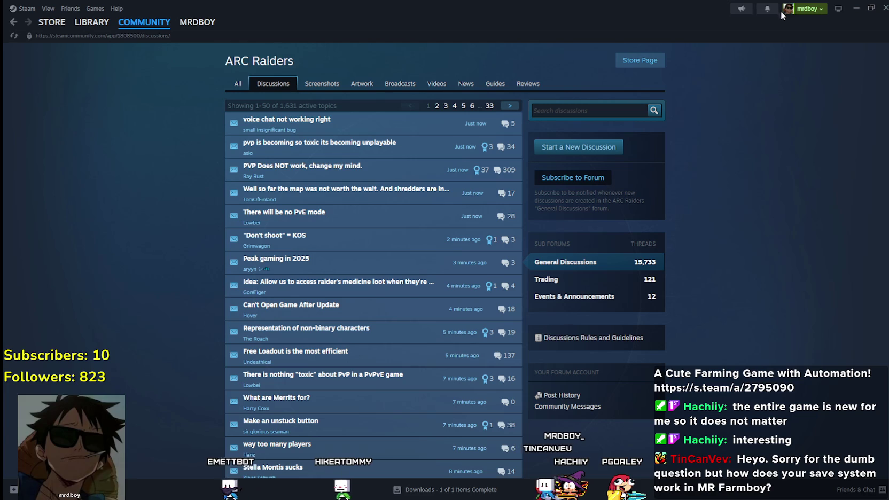
key(alt+Tab)
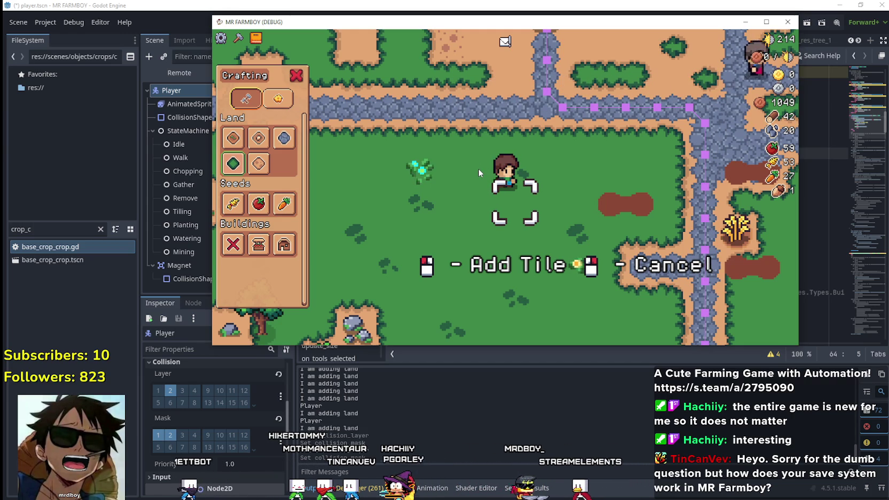
Step: Maximize the MR FARMBOY (DEBUG) window, step the player one tile right, then close the game
click(767, 22)
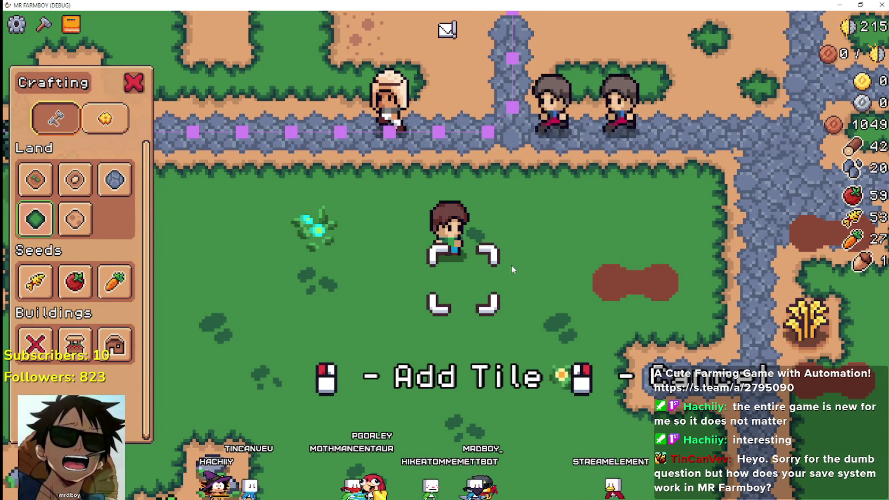
scroll(513, 270, down, 2)
scroll(521, 251, up, 3)
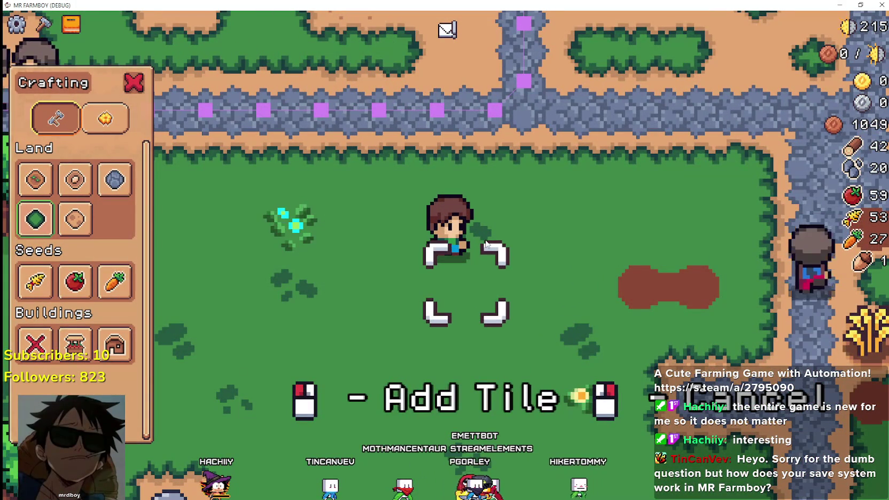
scroll(487, 254, down, 1)
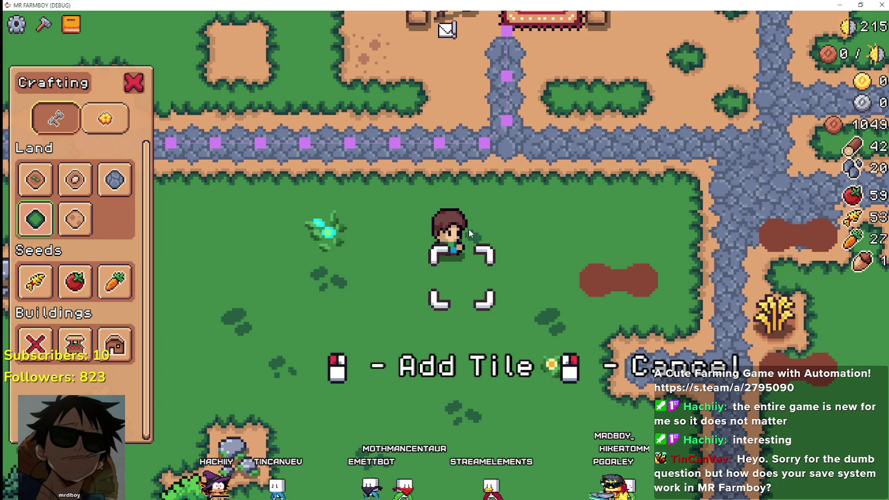
key(d)
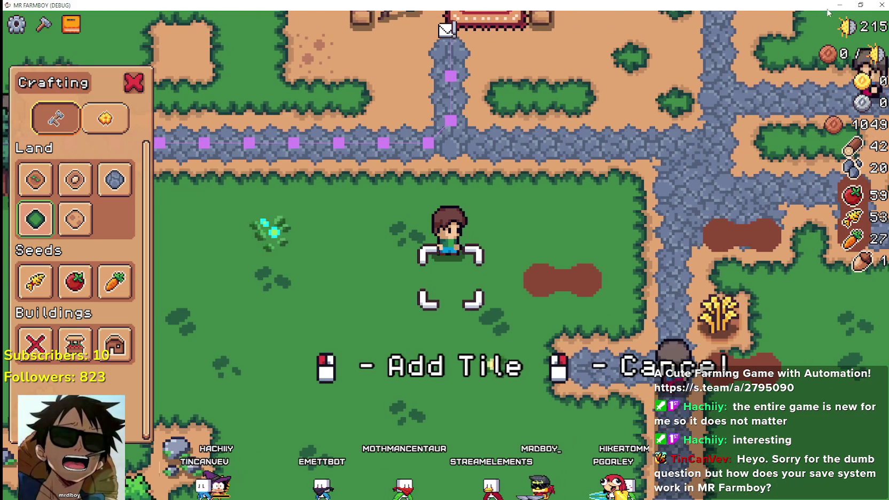
key(F8)
click(52, 22)
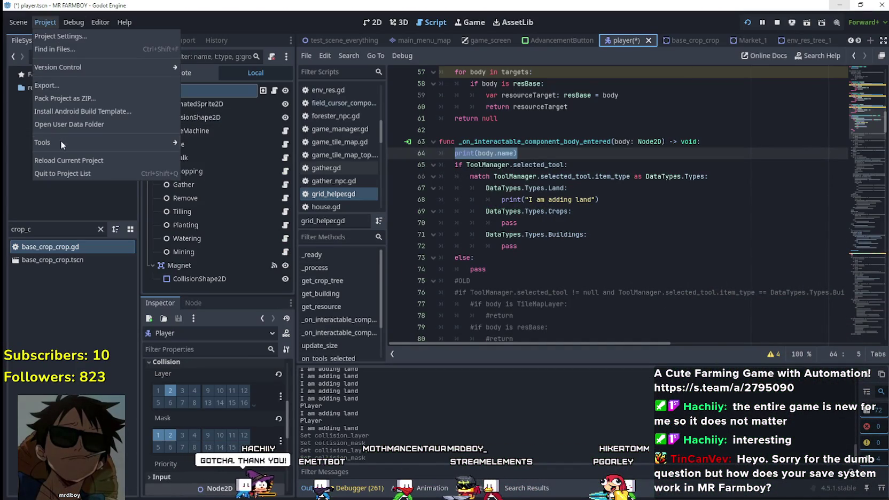
Step: From the user data folder, go into game_data > save_3 and open island_main_data.tres as text
click(74, 132)
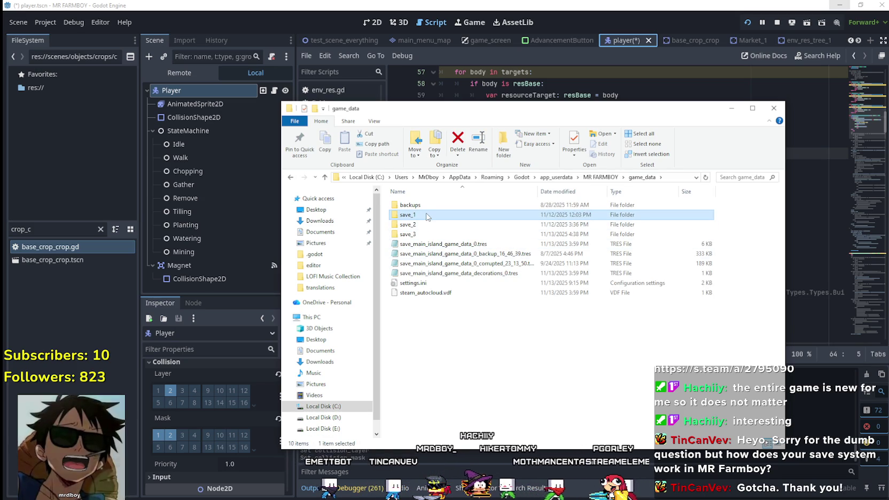
double_click(426, 215)
click(596, 177)
double_click(451, 231)
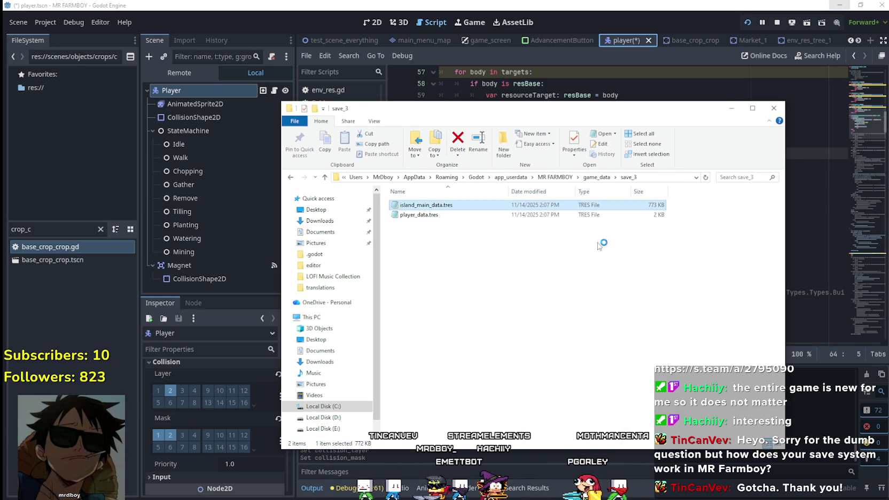
click(596, 319)
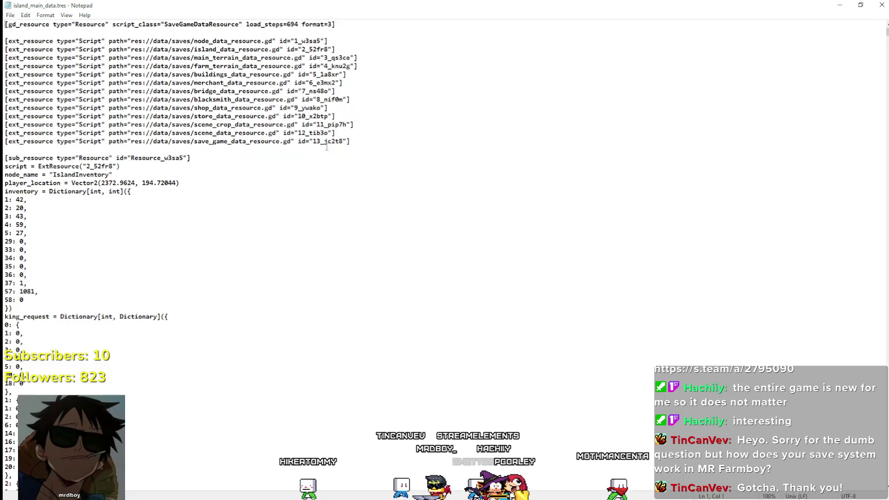
drag(434, 79, 5, 65)
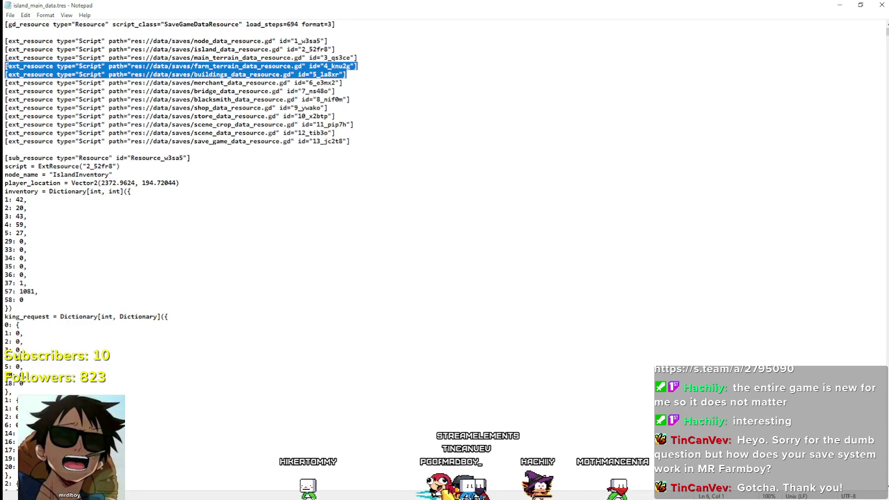
mouse_move(887, 31)
mouse_down()
mouse_move(879, 175)
mouse_move(887, 131)
mouse_up()
drag(53, 91, 469, 241)
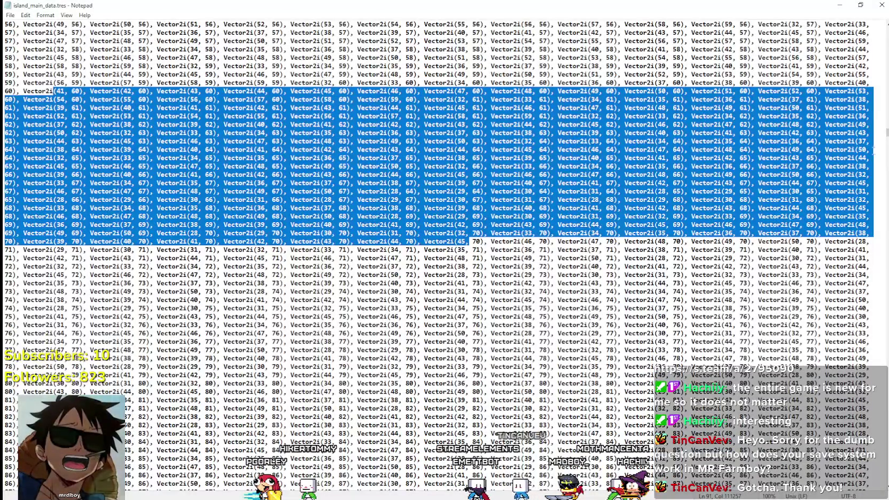
drag(886, 133, 885, 165)
mouse_move(272, 147)
mouse_down()
mouse_move(86, 126)
mouse_move(3, 86)
mouse_up()
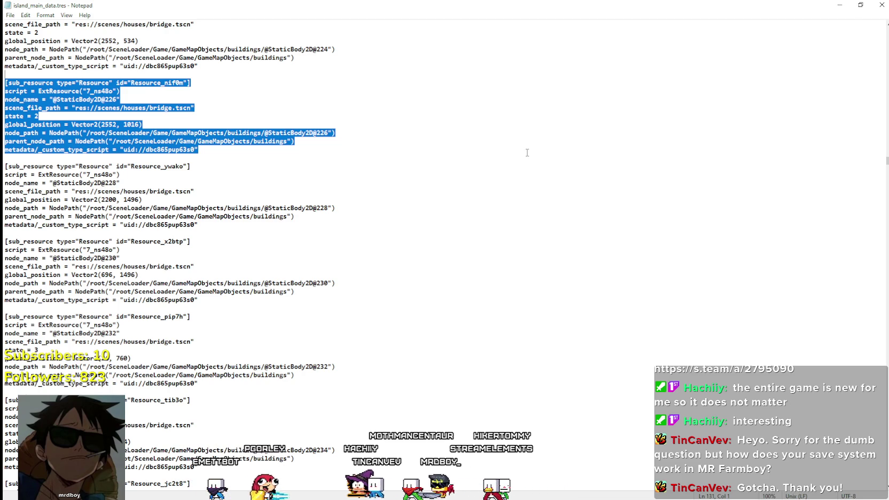
click(224, 154)
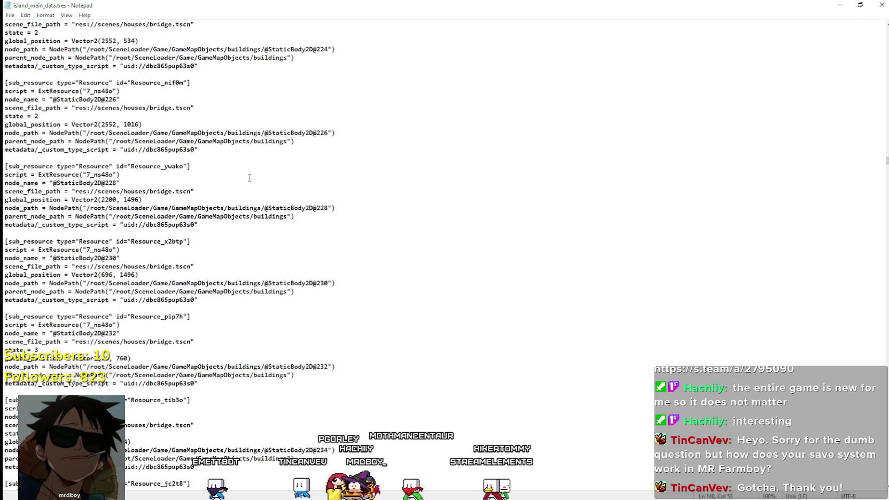
mouse_move(224, 155)
mouse_down()
mouse_move(32, 99)
mouse_move(4, 64)
mouse_up()
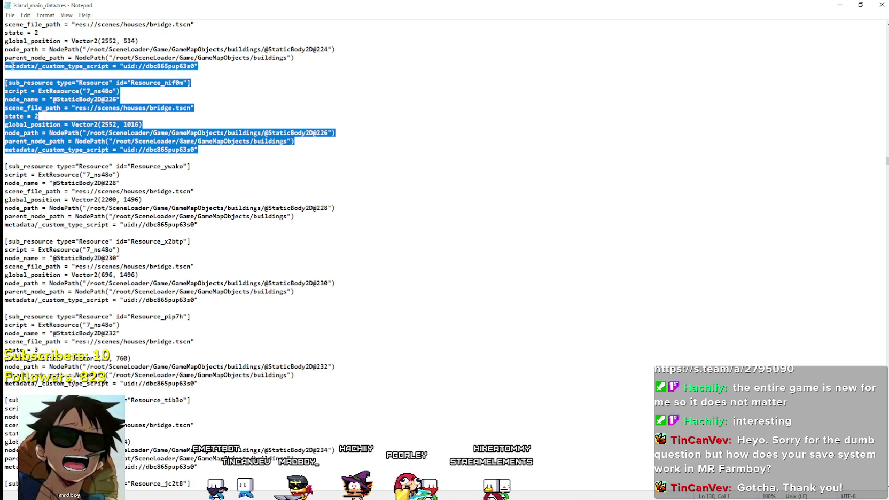
key(Right)
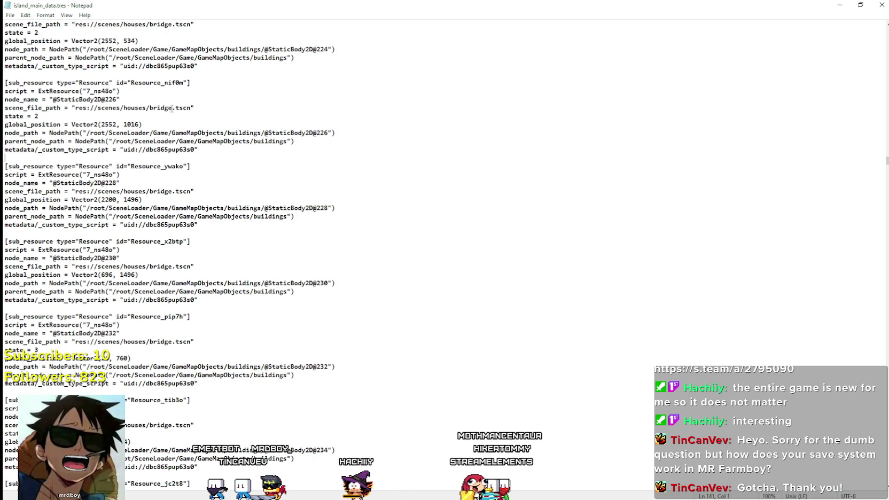
drag(143, 107, 20, 99)
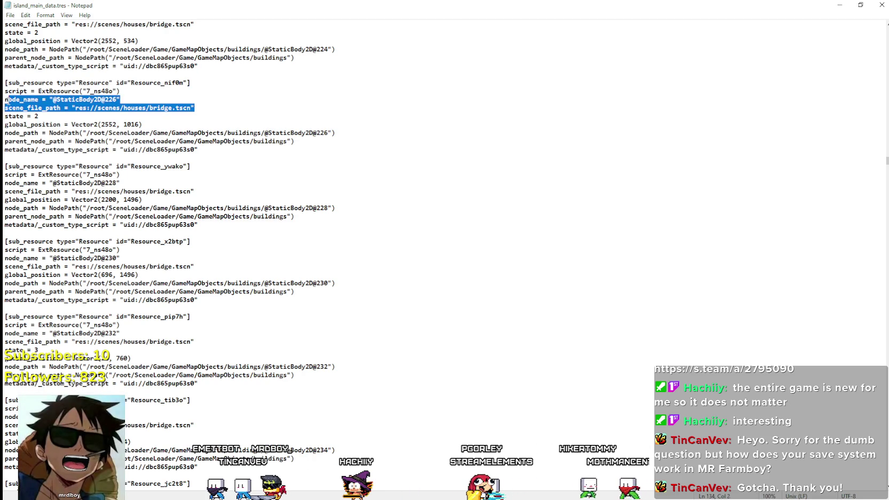
click(72, 125)
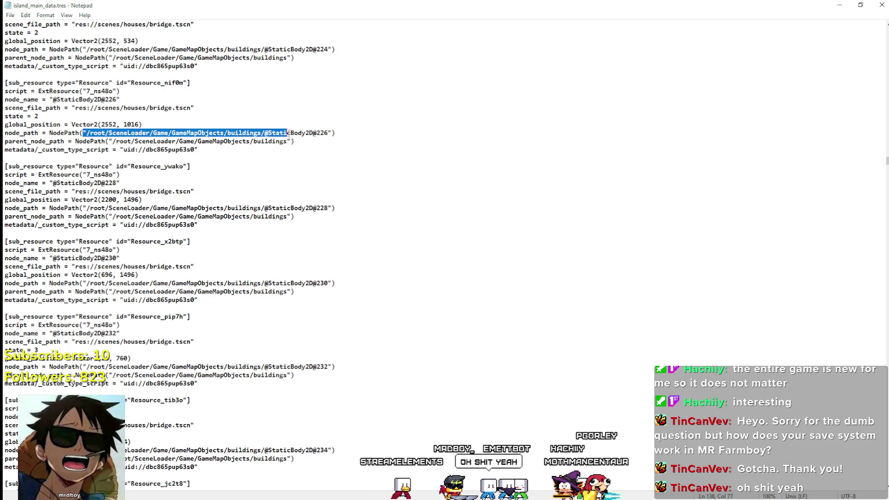
drag(332, 136, 264, 133)
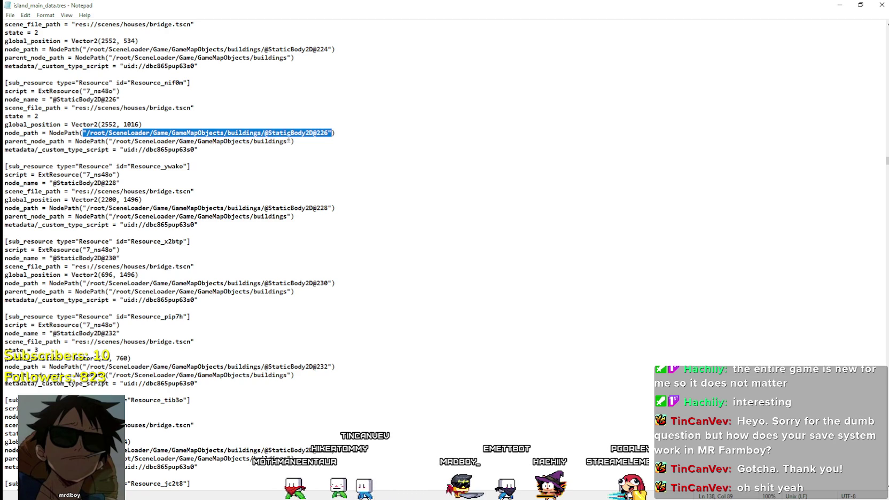
key(ctrl+z)
key(Down)
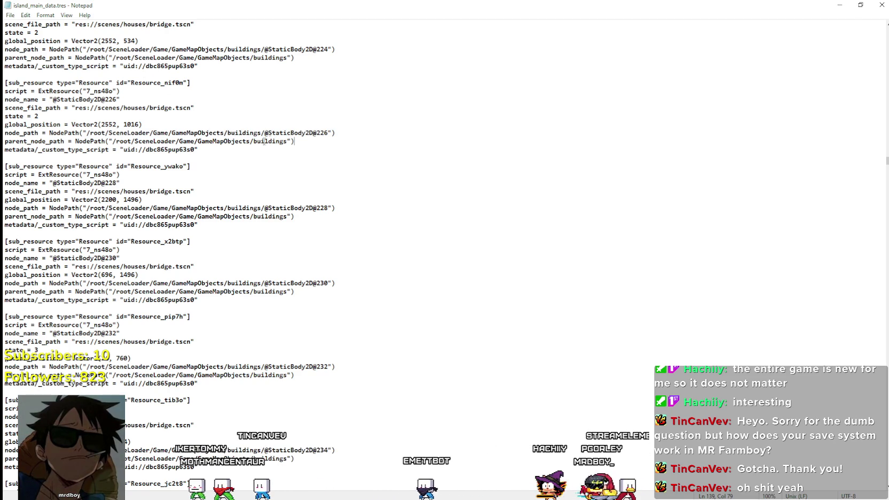
drag(295, 141, 106, 141)
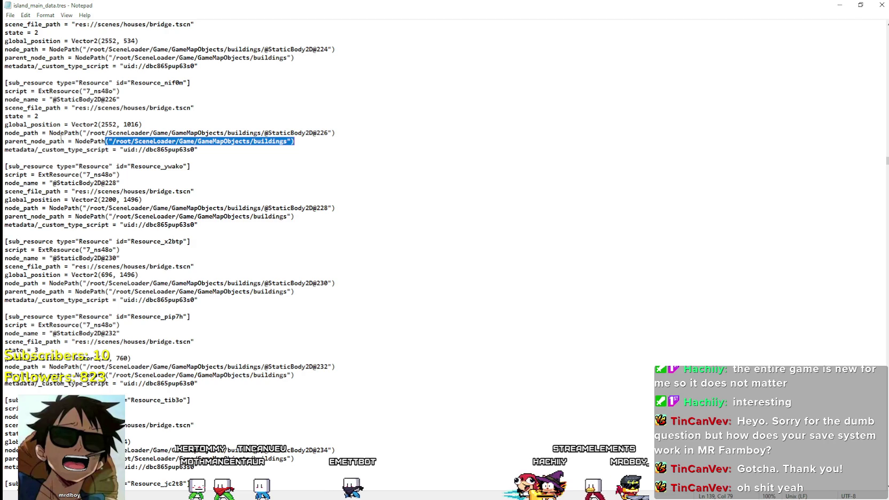
drag(5, 141, 317, 143)
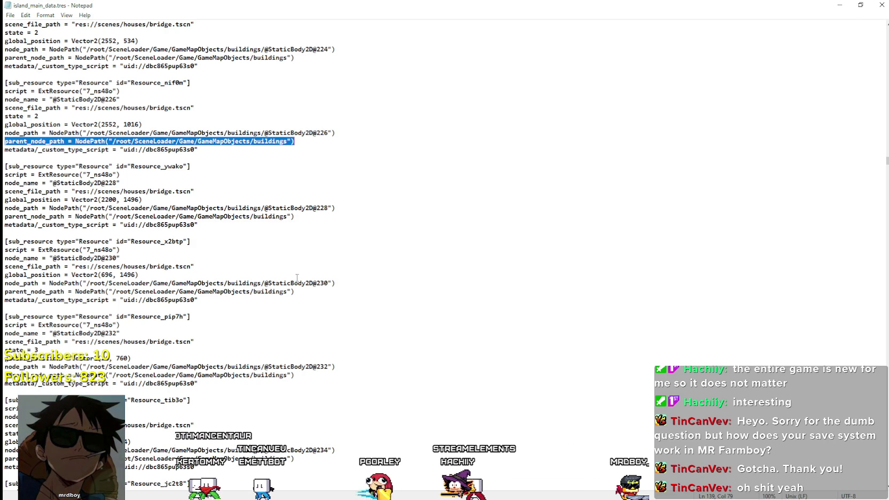
key(Down)
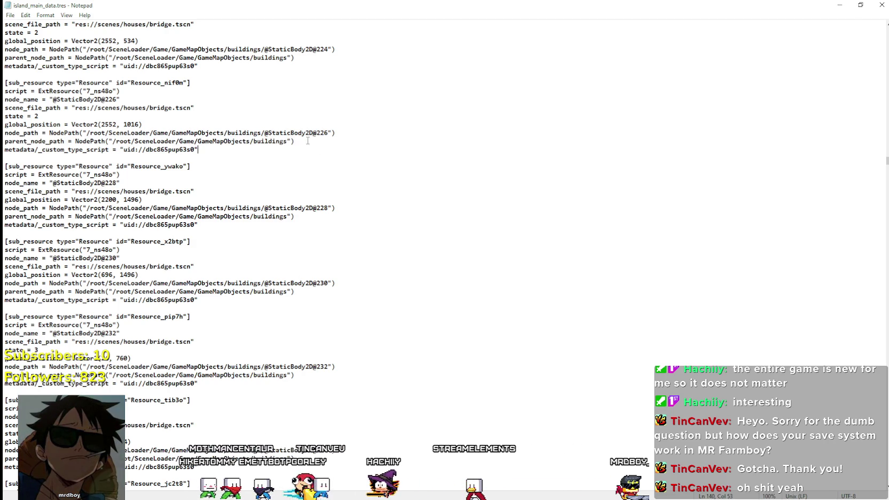
drag(303, 142, 3, 130)
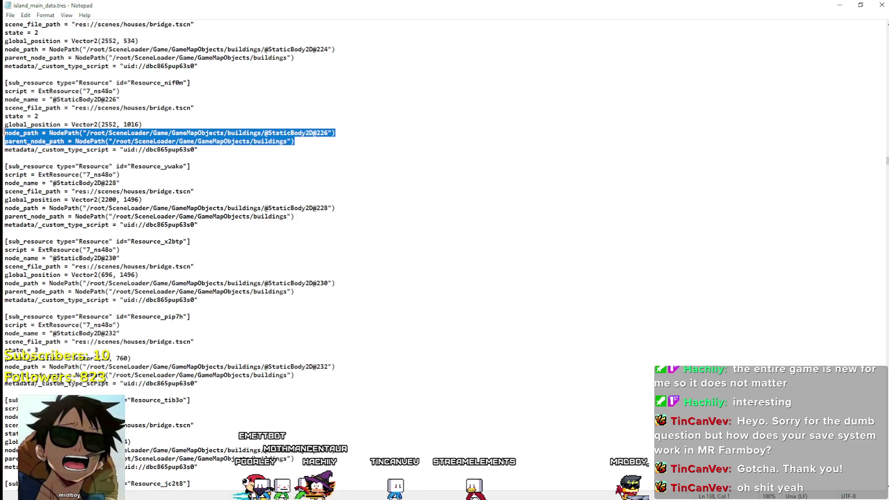
mouse_move(199, 149)
mouse_down()
mouse_move(30, 126)
mouse_move(4, 132)
mouse_up()
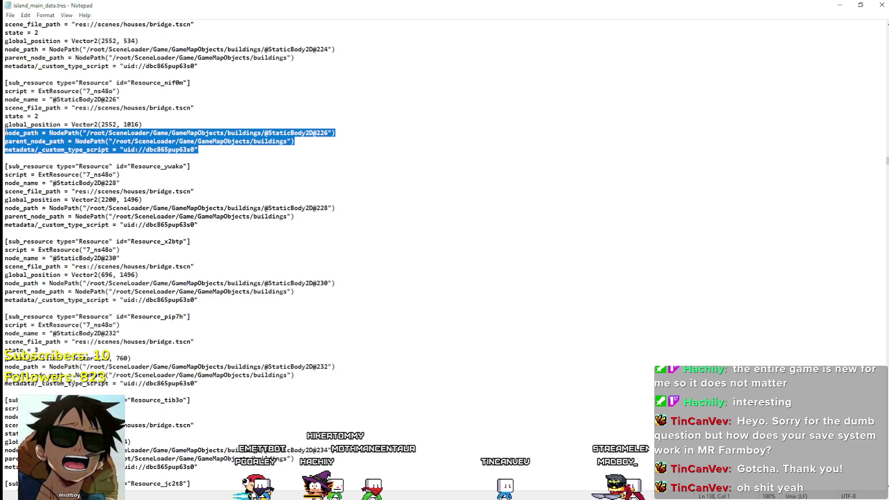
drag(211, 109, 2, 108)
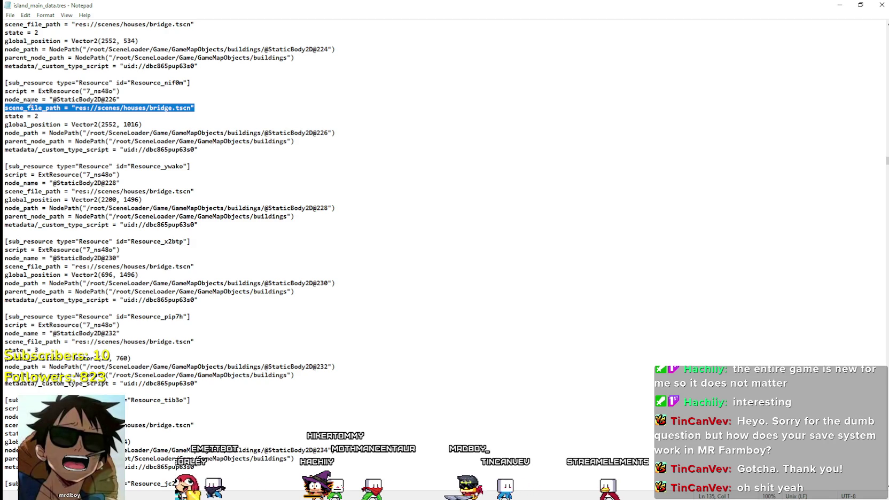
drag(124, 99, 4, 99)
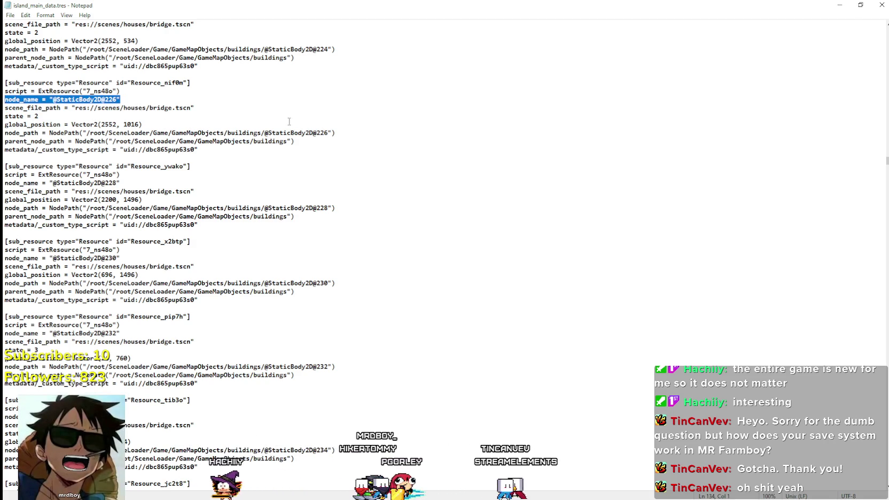
click(44, 141)
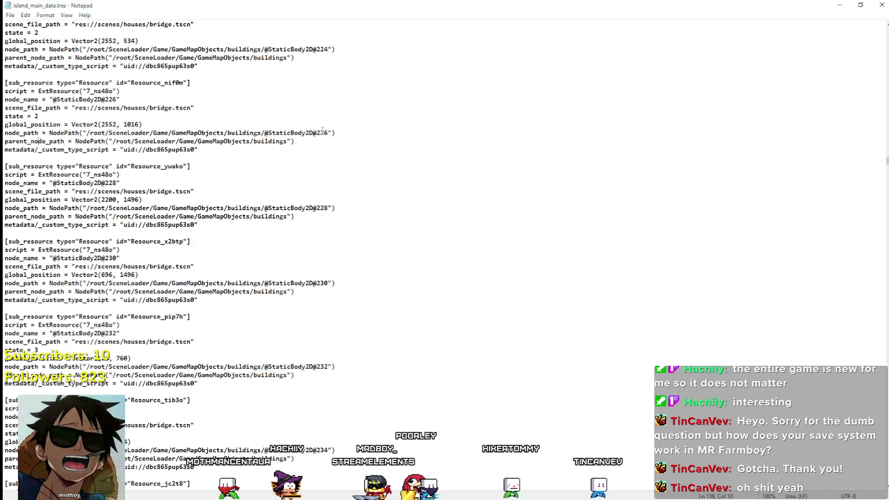
drag(328, 132, 5, 133)
drag(79, 132, 335, 132)
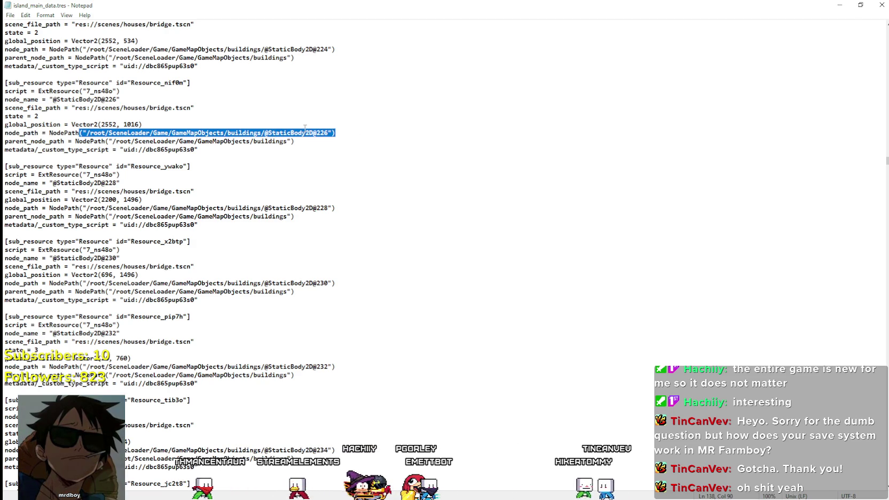
click(5, 150)
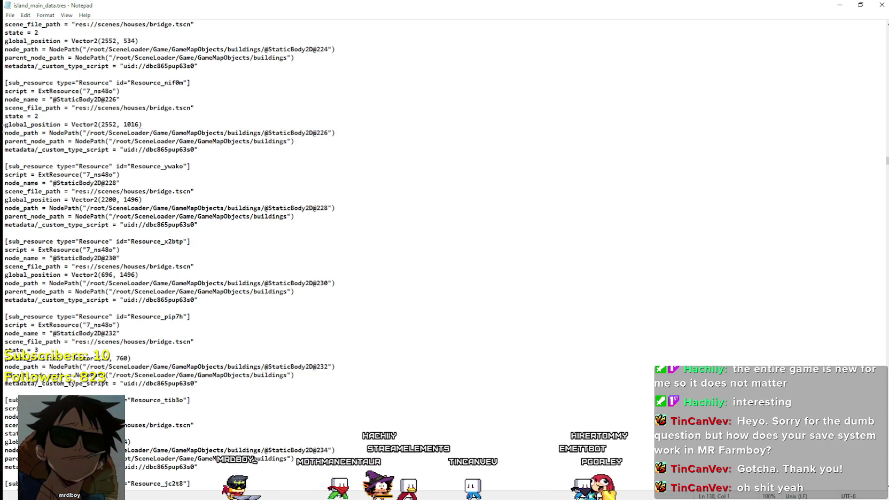
mouse_move(4, 124)
mouse_down()
mouse_move(4, 116)
mouse_move(18, 116)
mouse_move(4, 109)
mouse_move(6, 124)
mouse_up()
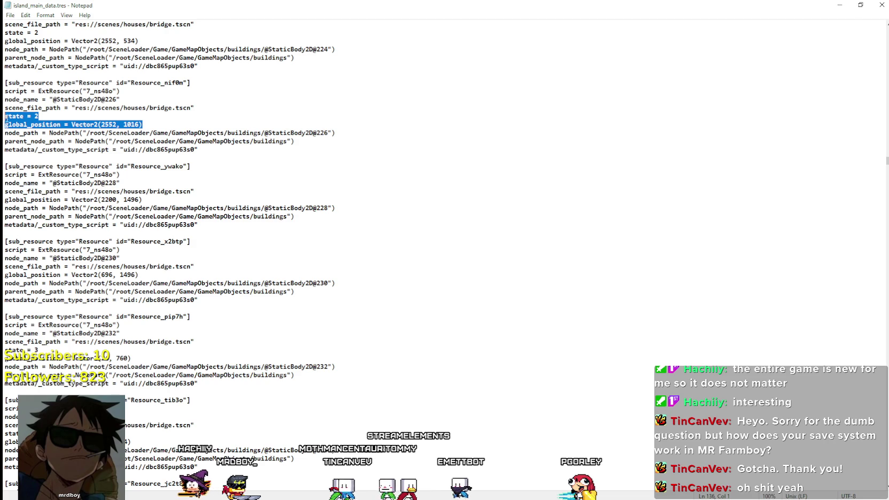
Step: Highlight the state = 2 line in island_main_data.tres to explain the saved state value
mouse_move(160, 115)
mouse_down()
mouse_move(3, 114)
mouse_move(168, 117)
mouse_up()
drag(4, 110, 4, 115)
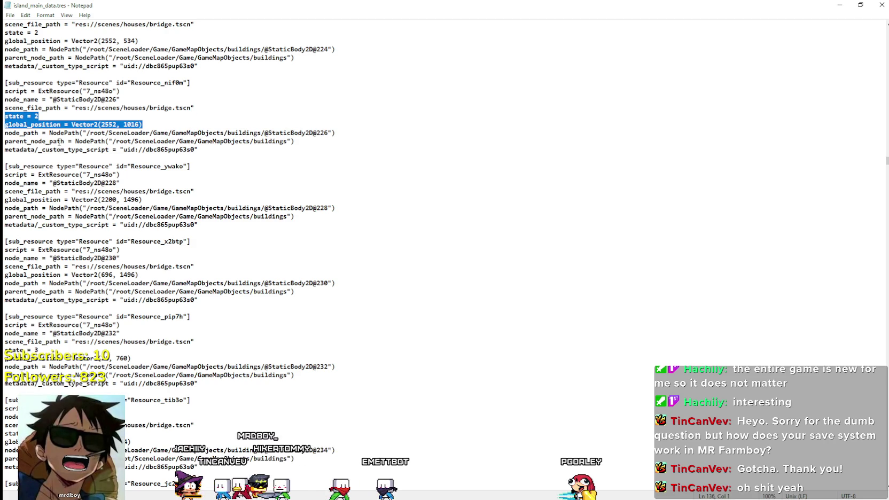
drag(53, 116, 6, 122)
click(46, 116)
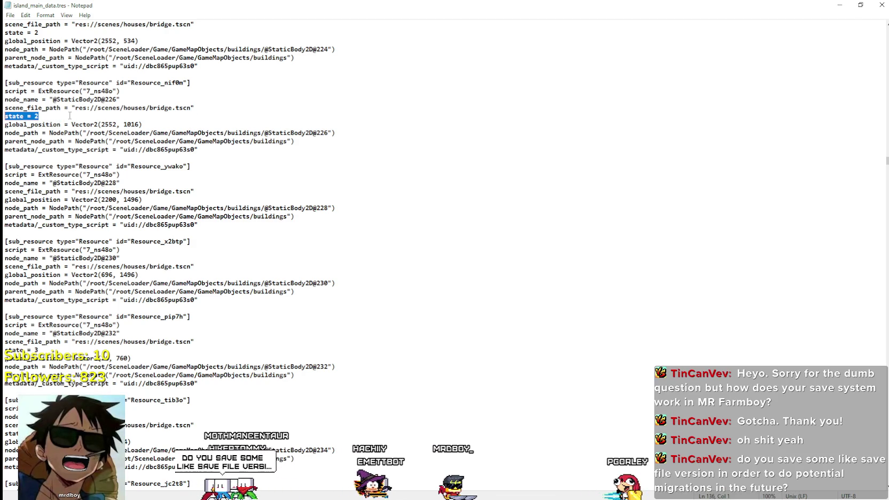
click(65, 116)
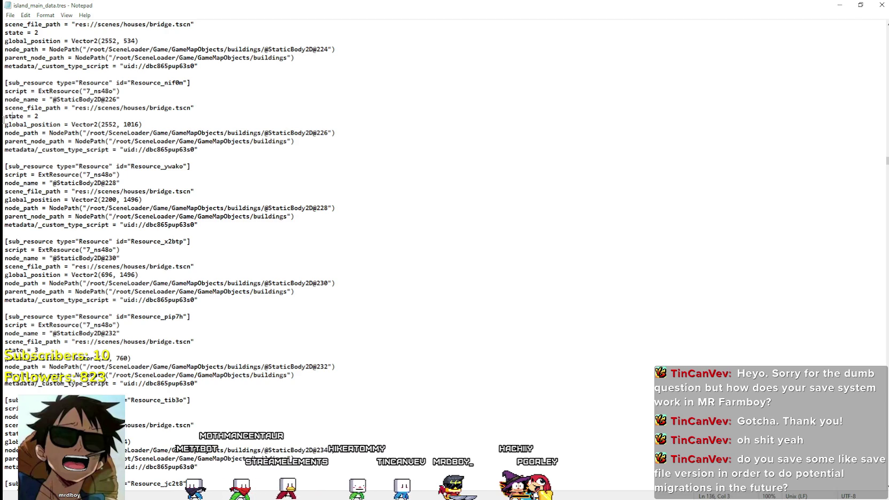
key(Home)
key(shift+End)
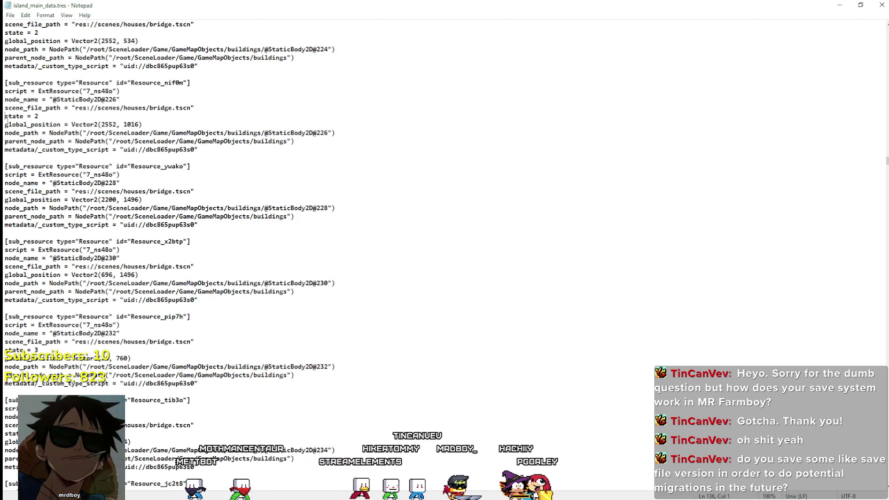
double_click(36, 116)
key(End)
key(shift+Home)
Step: Briefly mark the bridge entry and state line again, then close the save file in Notepad
mouse_move(194, 118)
mouse_down()
mouse_move(4, 89)
mouse_move(5, 124)
mouse_up()
click(128, 141)
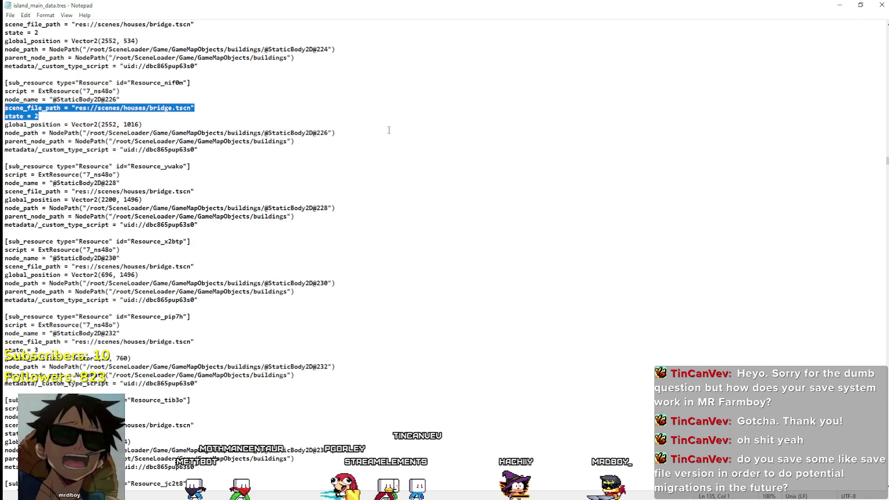
click(30, 108)
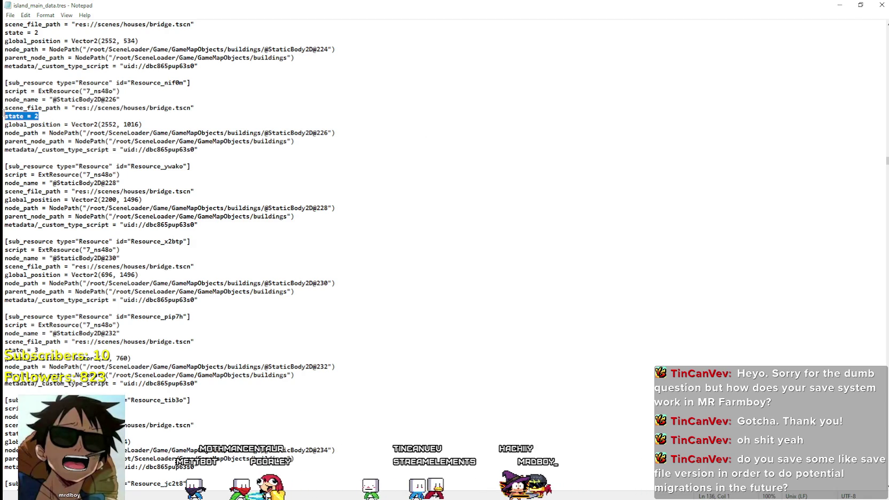
mouse_move(39, 116)
mouse_down()
mouse_move(6, 91)
mouse_move(11, 116)
mouse_up()
click(4, 122)
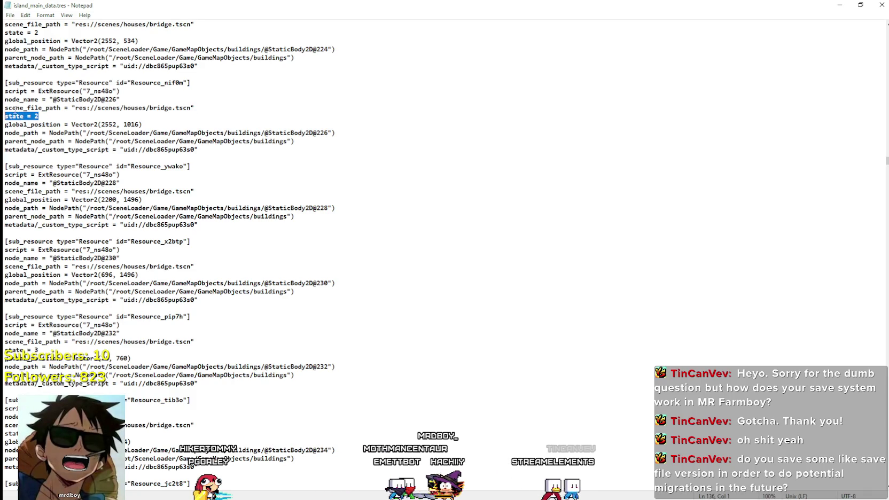
mouse_move(251, 151)
mouse_down()
mouse_move(7, 124)
mouse_move(4, 99)
mouse_move(252, 151)
mouse_up()
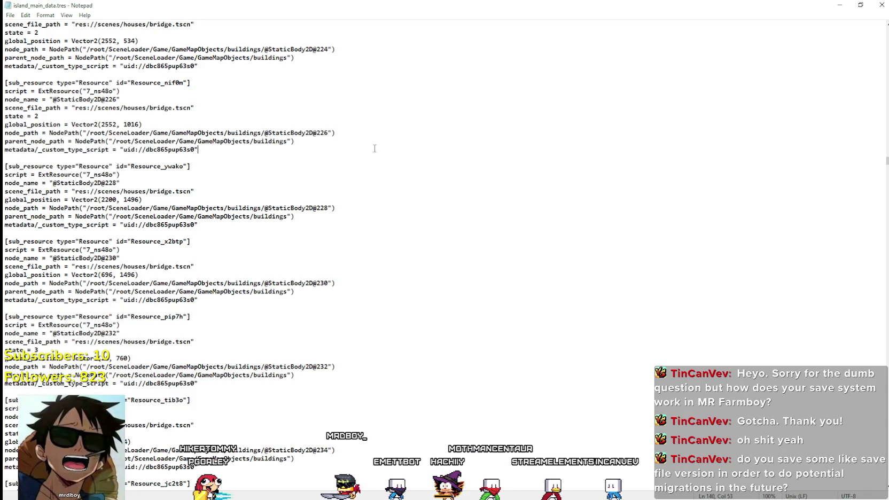
click(882, 5)
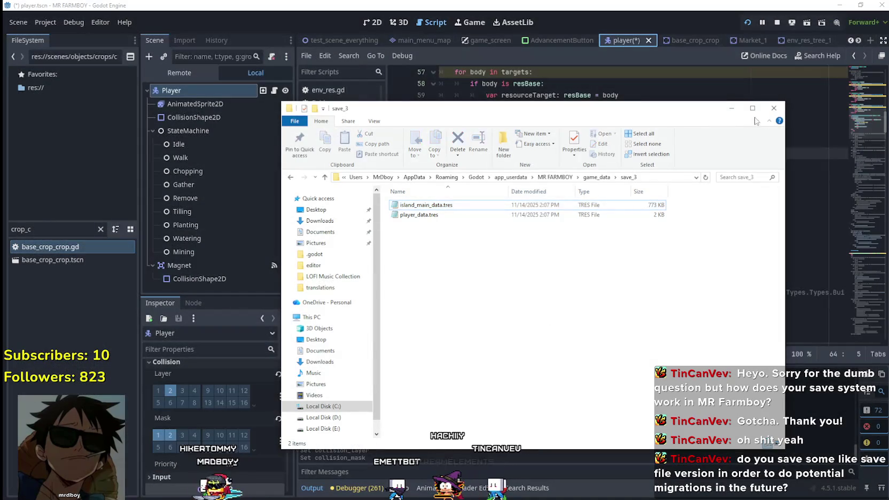
Step: Close the save folder window and inspect the else, Buildings and Crops branches in the player script
click(670, 93)
click(587, 176)
click(555, 234)
click(553, 269)
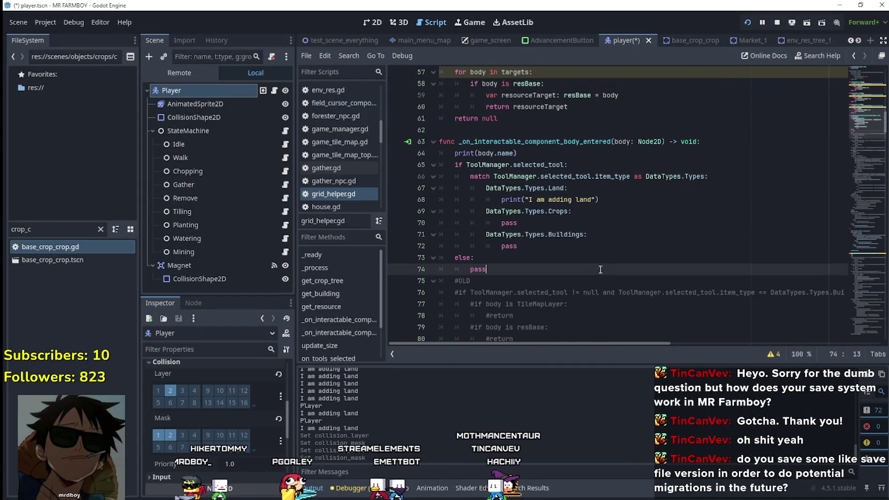
click(545, 248)
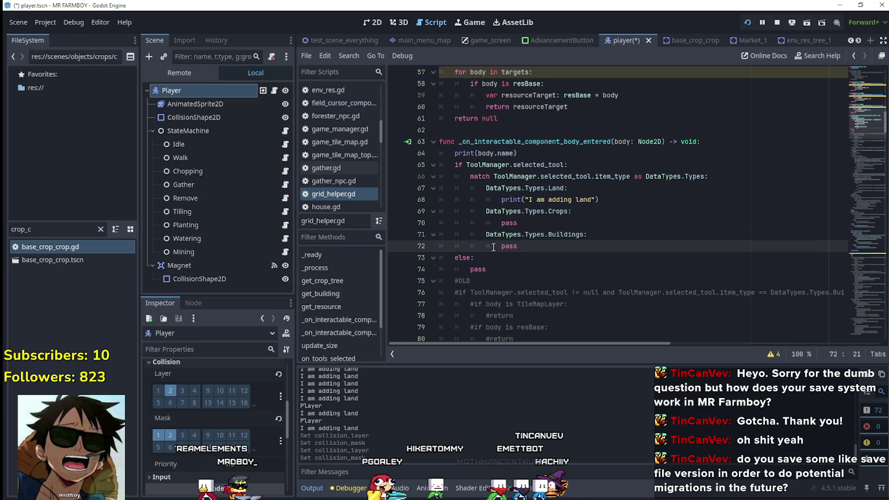
drag(501, 222, 422, 224)
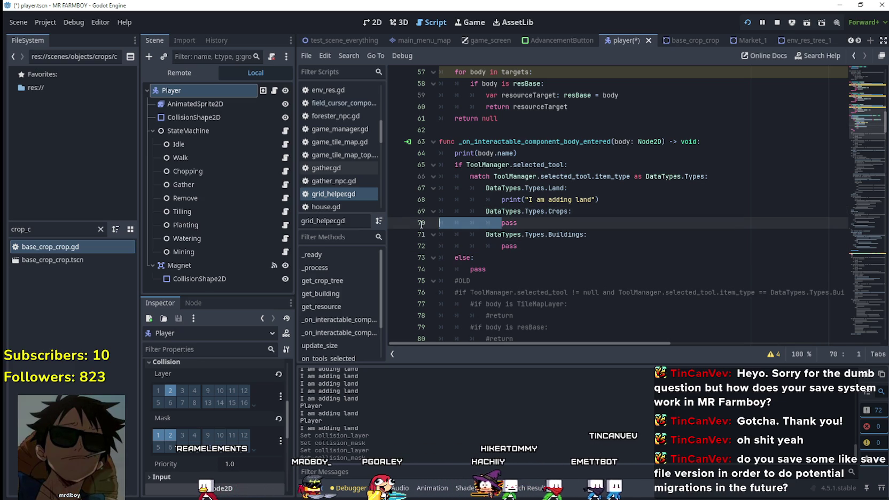
click(574, 270)
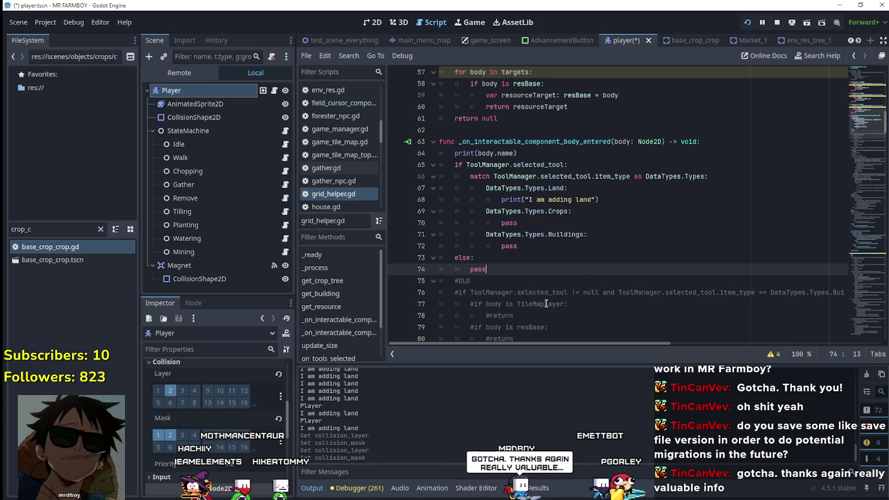
Step: Review the whole tool-type match block, including its Land branch, and save the player scene
click(584, 261)
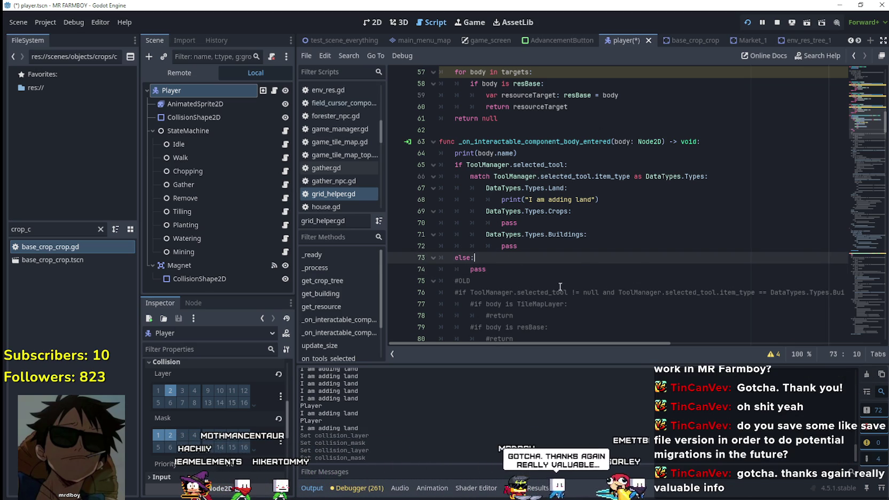
click(548, 246)
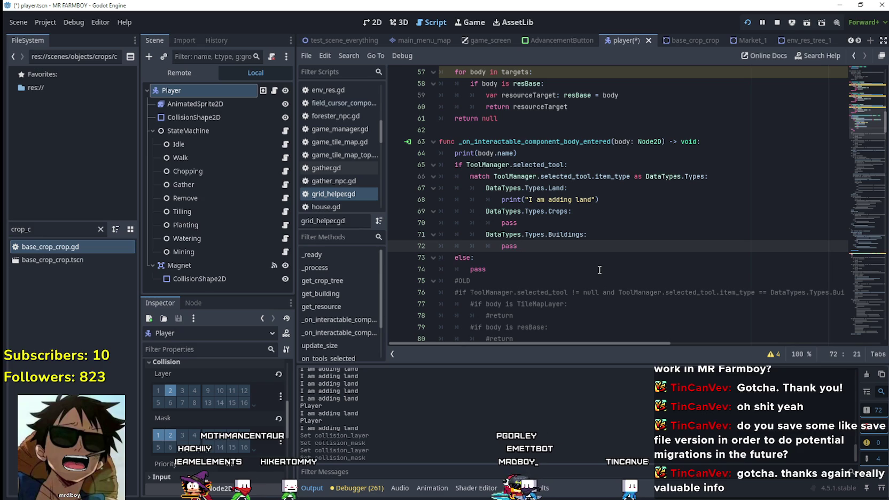
scroll(508, 240, down, 1)
click(495, 234)
mouse_move(495, 235)
mouse_down()
mouse_move(422, 211)
mouse_move(398, 150)
mouse_up()
scroll(551, 248, up, 1)
click(542, 256)
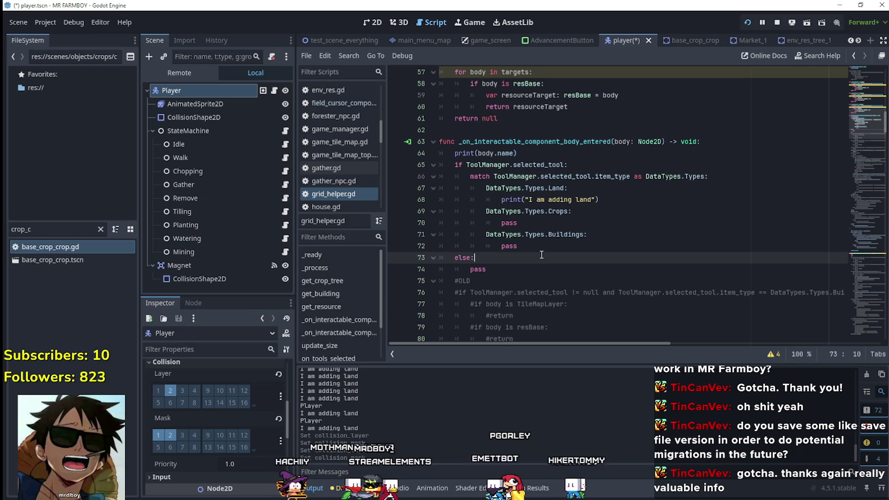
key(Up)
key(End)
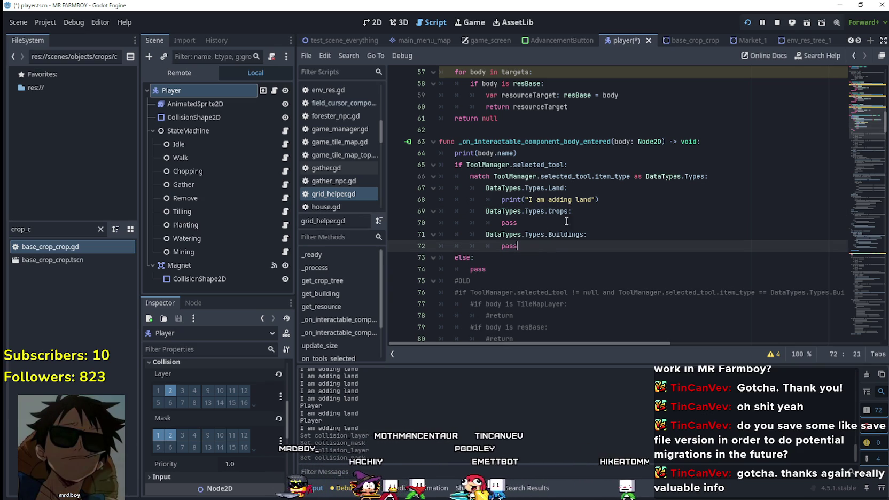
drag(617, 208, 411, 190)
click(548, 227)
click(565, 232)
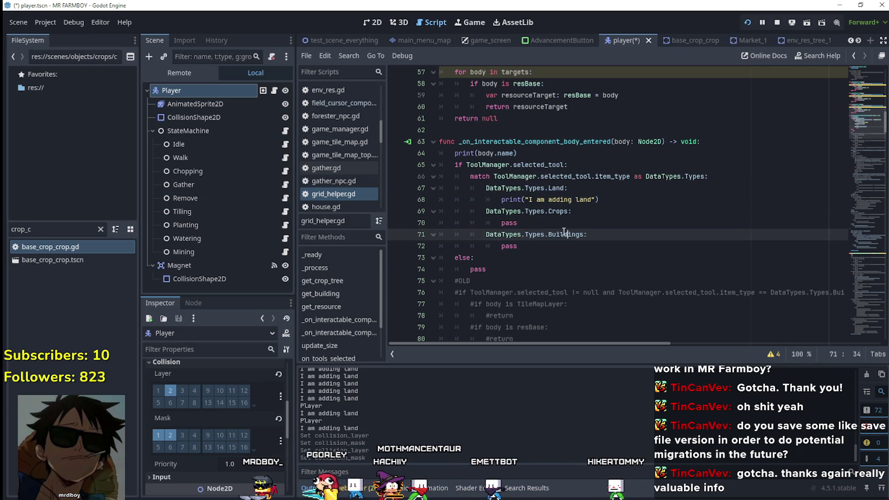
key(ctrl+s)
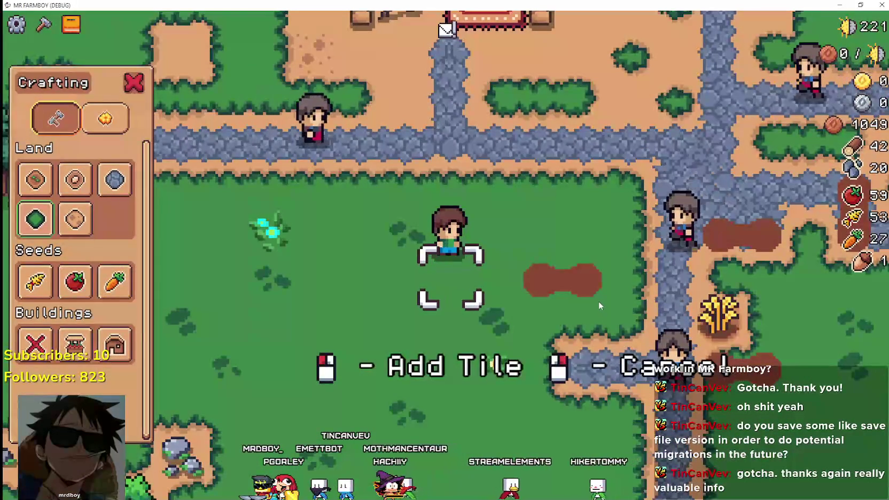
Step: Walk the player left and lay a patch of Sand Tile land from the crafting panel
key(s)
key(d)
key(d)
key(s)
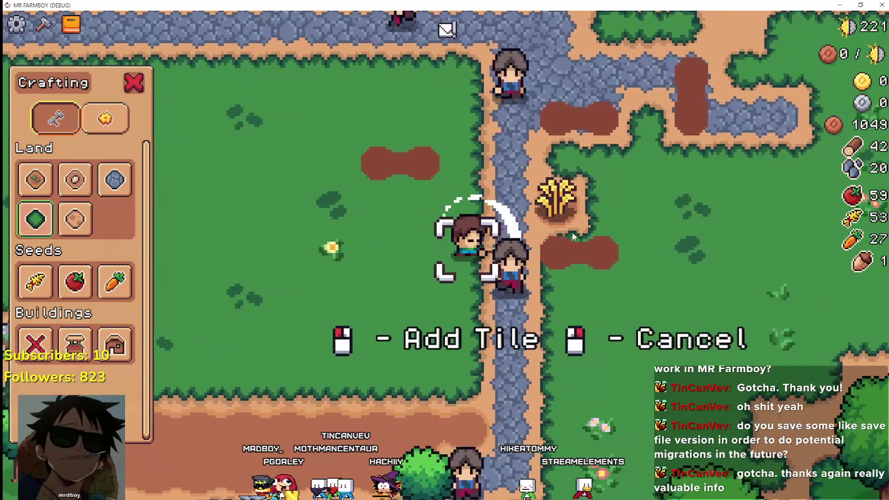
key(a)
click(75, 219)
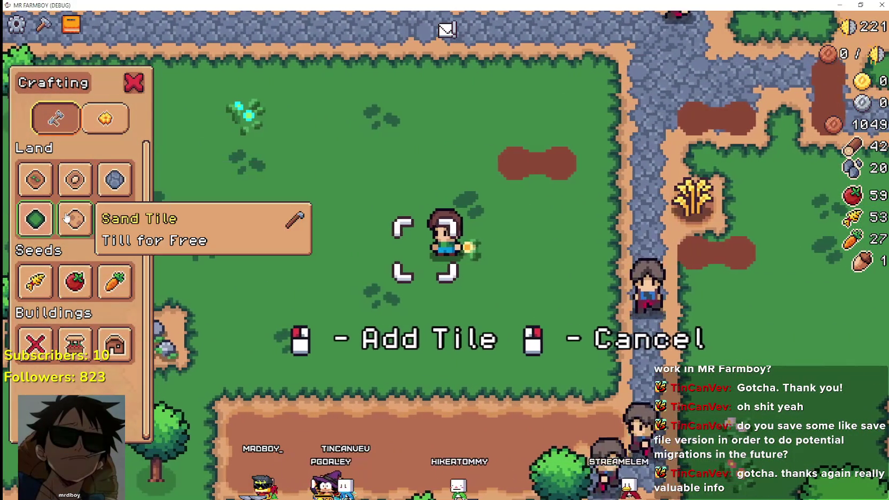
key(a)
drag(489, 235, 376, 204)
key(w)
key(d)
key(s)
key(a)
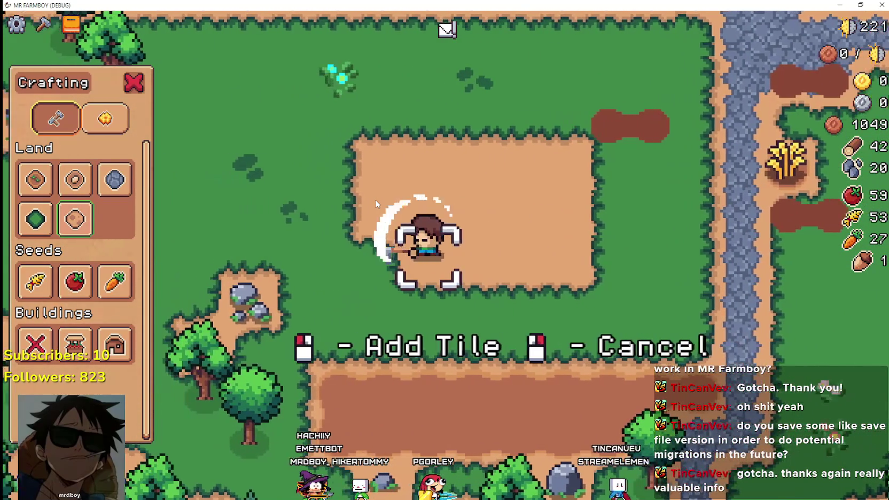
Step: Walk the farmer around the sand patch and back across the field
key(w)
key(d)
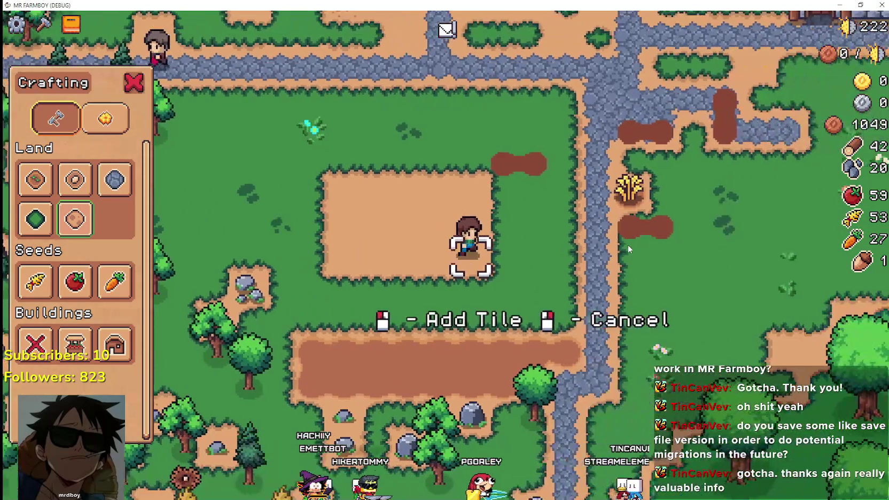
key(w)
key(d)
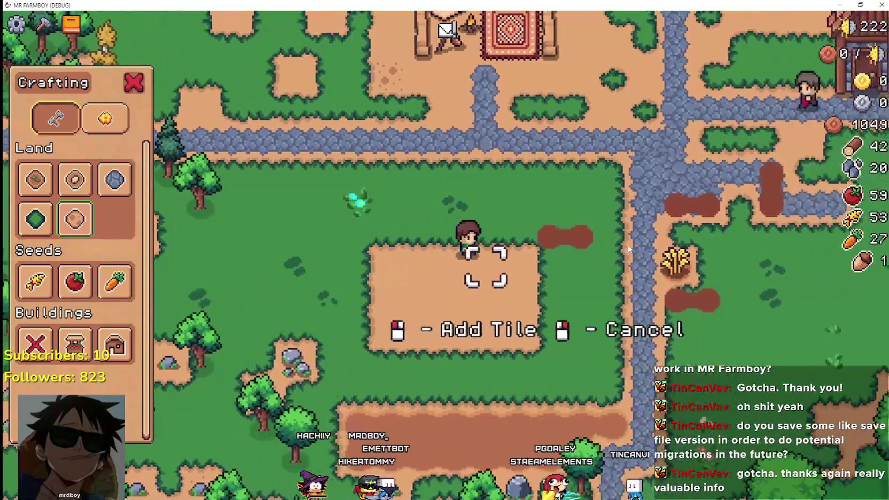
key(s)
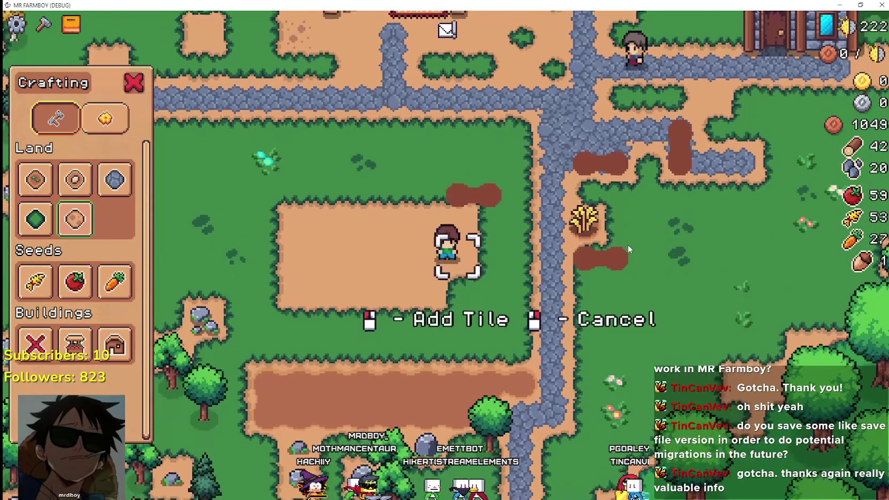
key(w)
key(a)
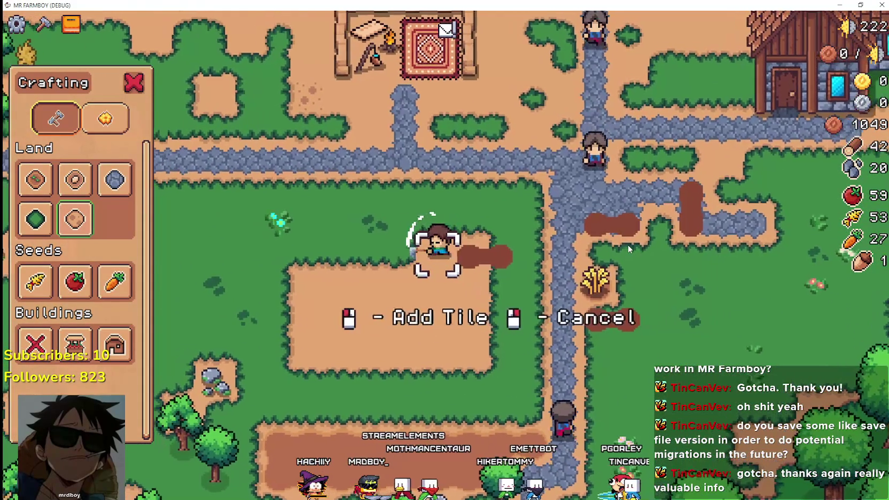
key(d)
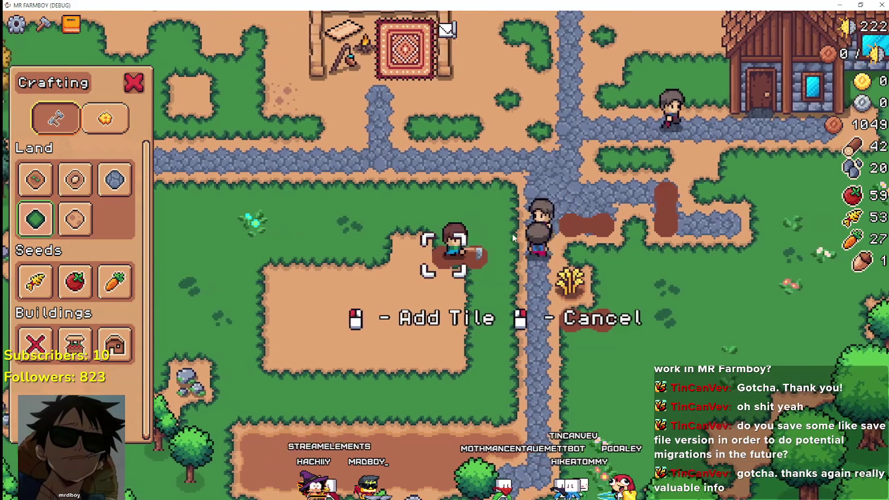
key(a)
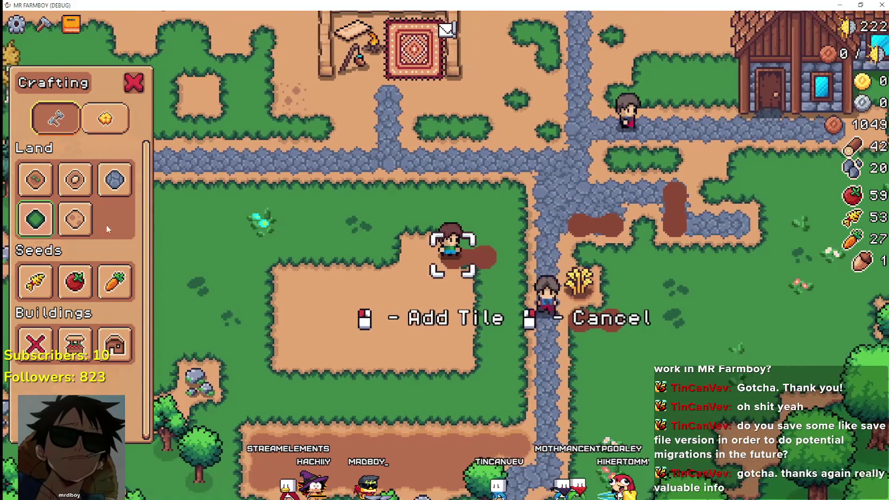
key(s)
key(a)
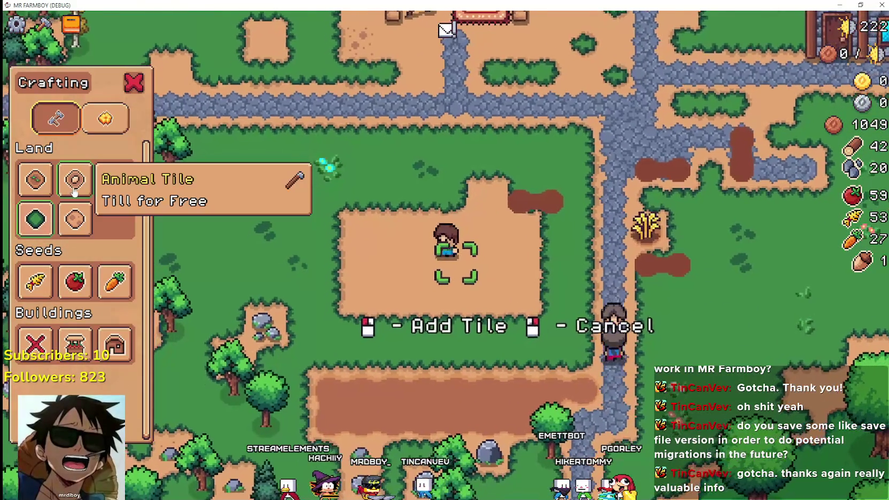
key(a)
Step: Choose the Dirt tile, till soil beside the farmer, and shrink the game window
click(35, 179)
click(461, 283)
key(d)
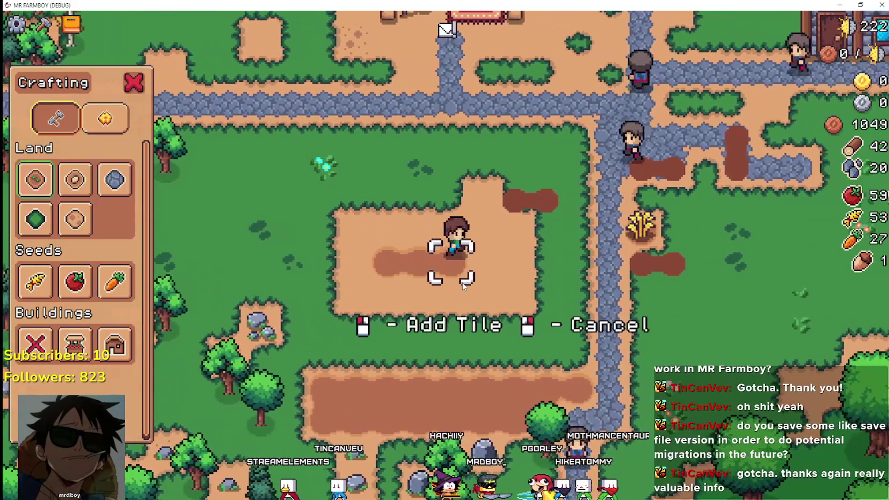
key(s)
key(a)
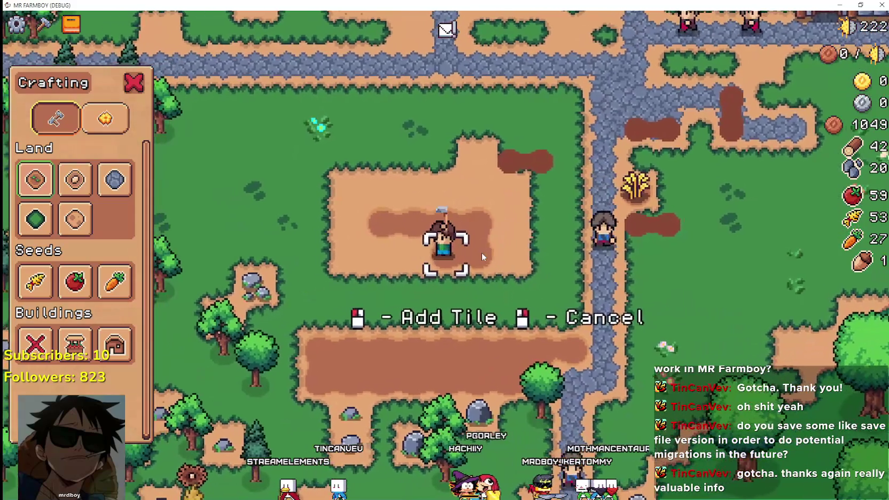
click(481, 252)
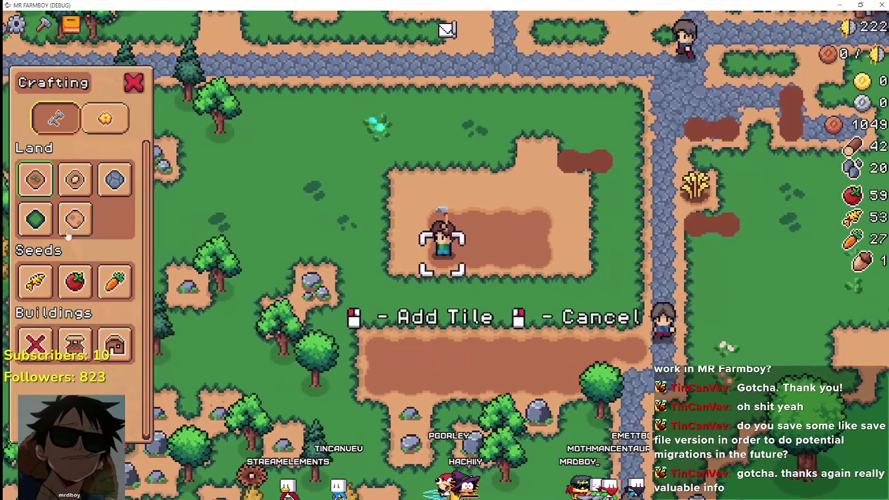
key(super+Down)
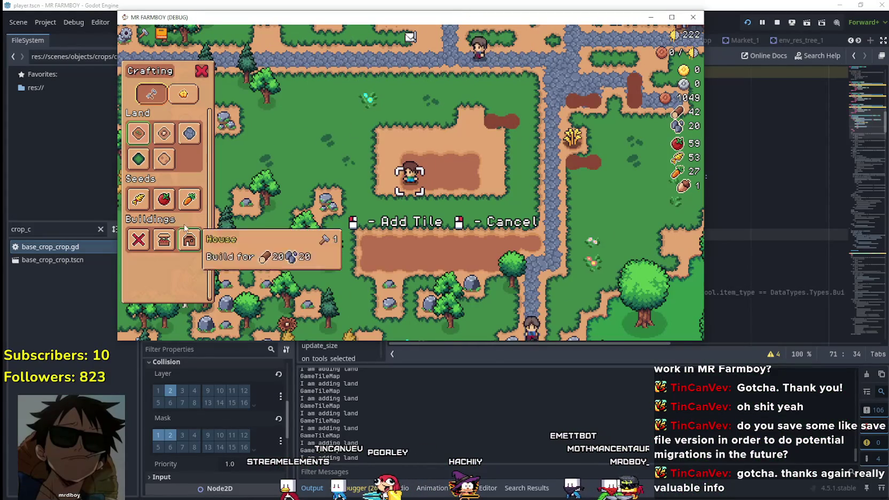
Step: Plant two rows of wheat on the tilled tiles while walking the farmer
scroll(374, 200, up, 2)
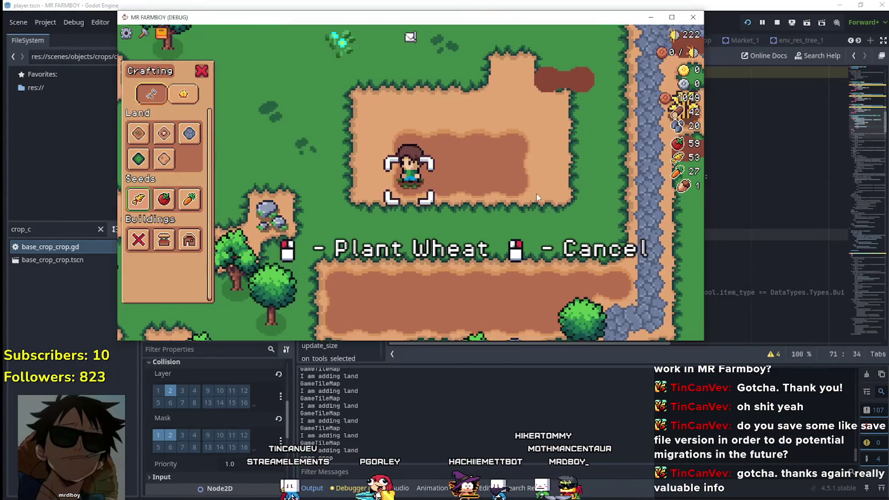
key(d)
click(503, 192)
click(502, 191)
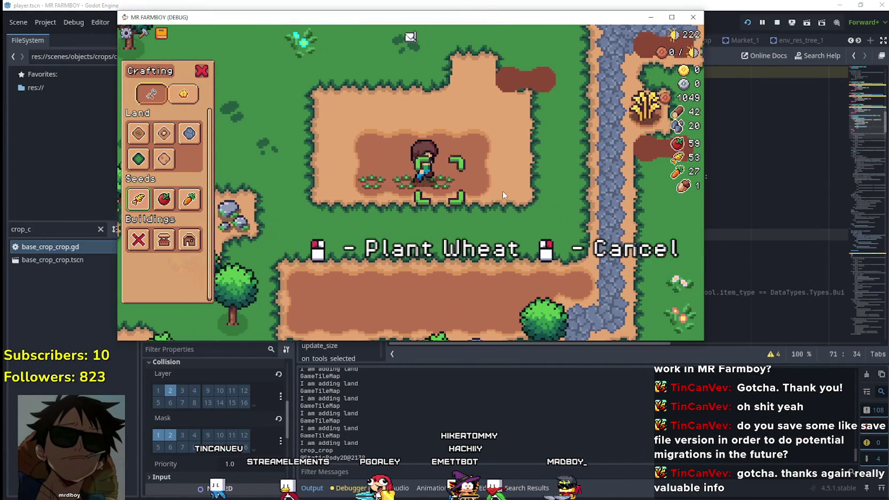
click(502, 191)
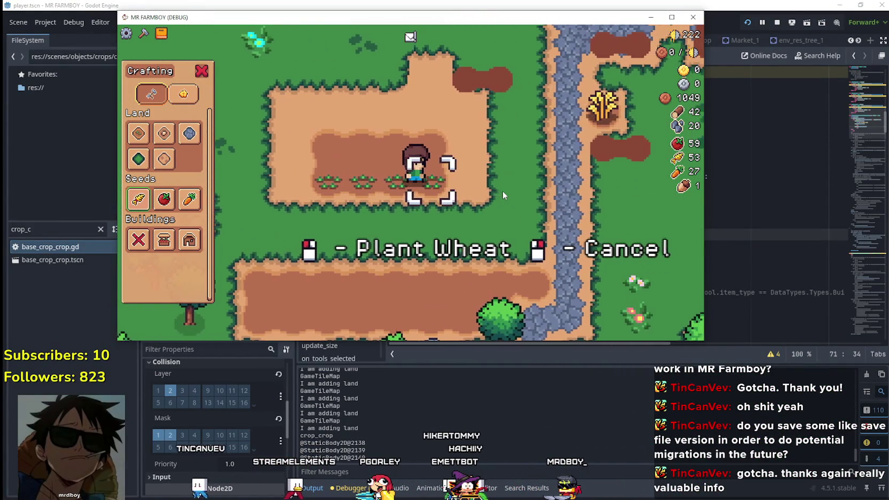
key(w)
click(502, 192)
key(a)
click(502, 190)
click(502, 191)
click(502, 190)
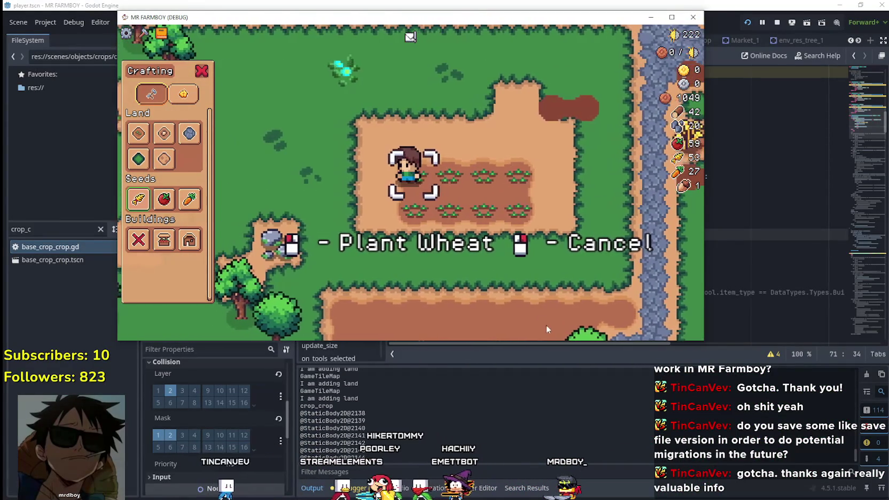
click(484, 219)
Step: Walk the farmer around the wheat rows to the field's left edge and back
key(d)
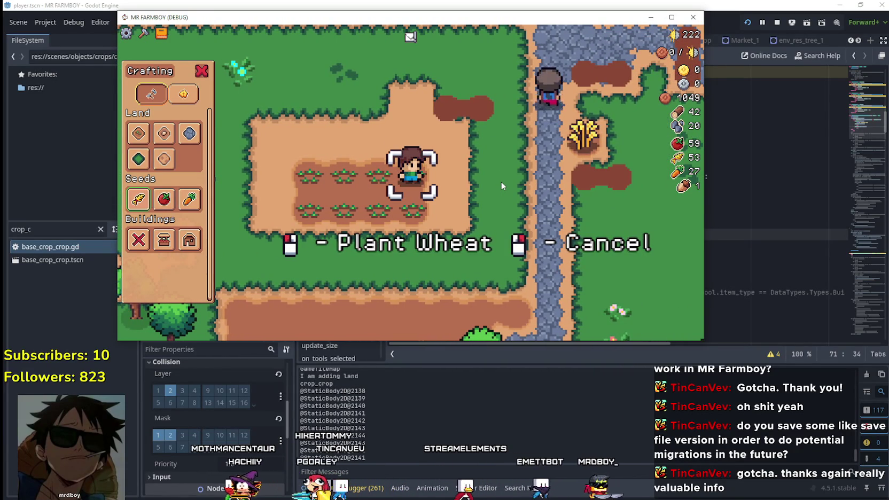
key(s)
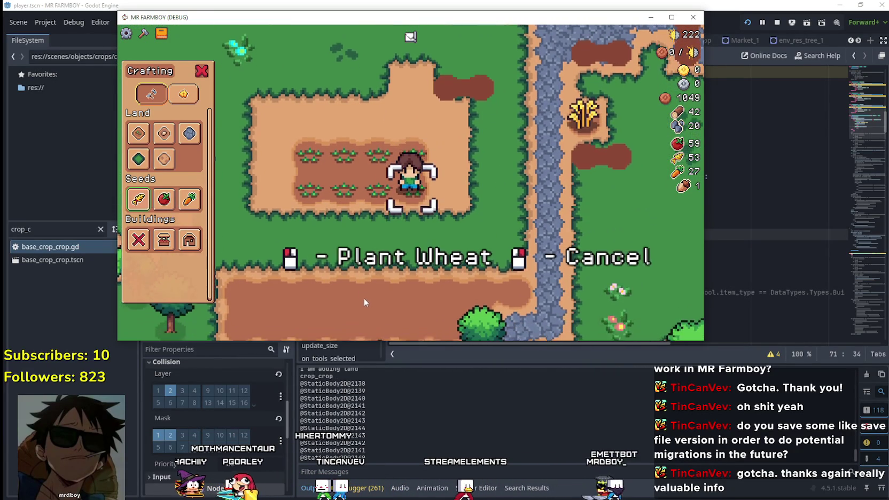
key(a)
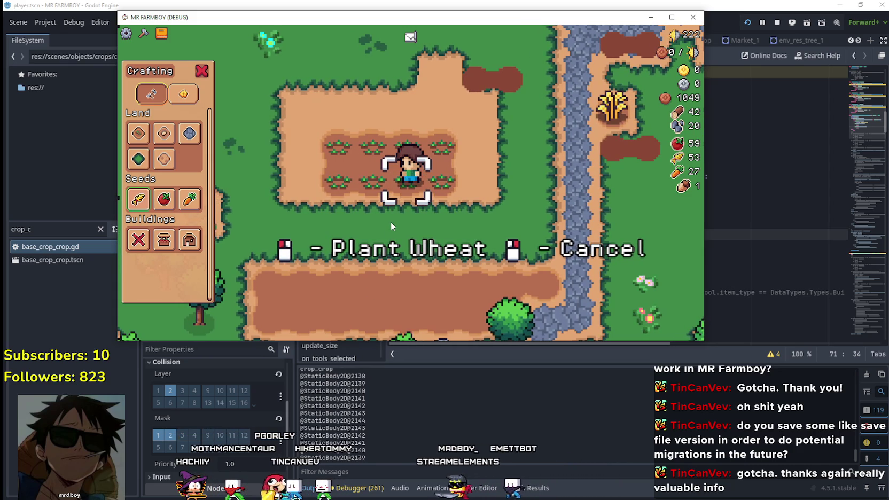
key(a)
key(d)
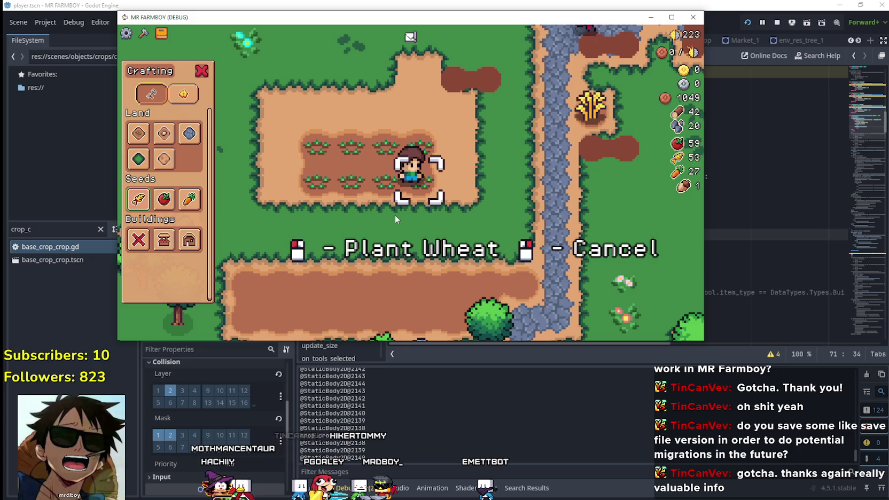
key(a)
key(s)
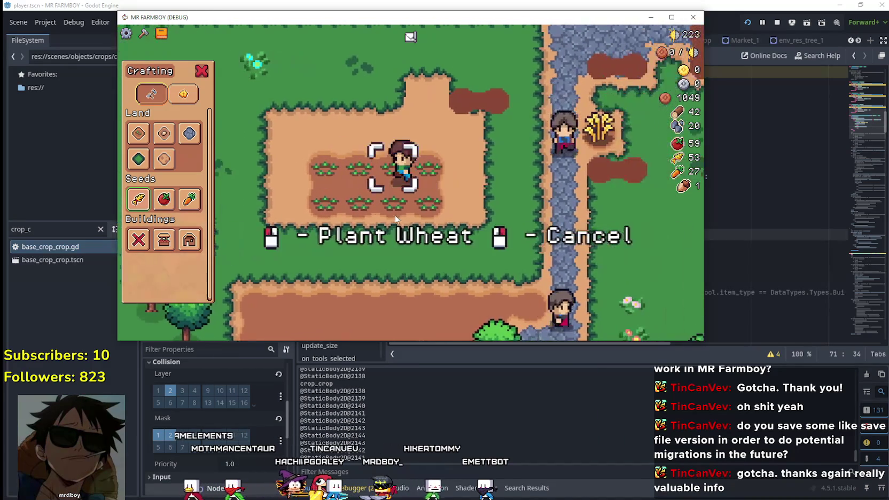
key(a)
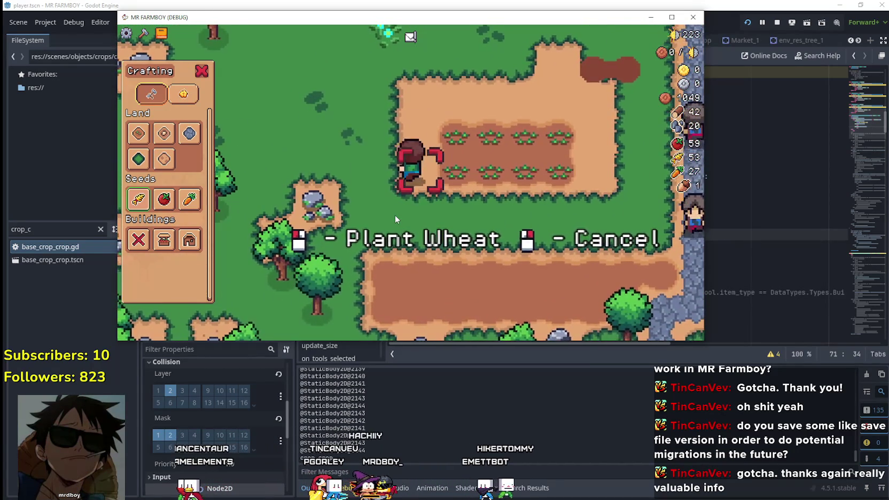
key(d)
key(w)
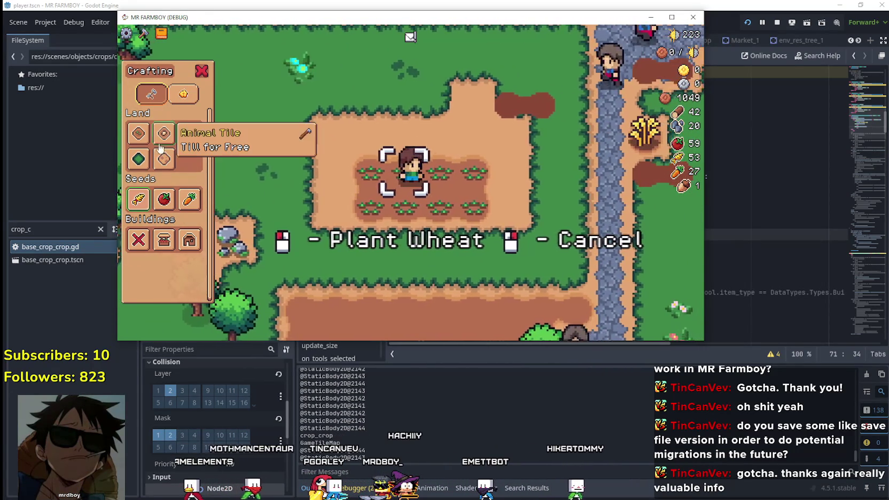
key(w)
Step: Close and reopen the crafting panel, then select the Grass tile
key(Escape)
key(c)
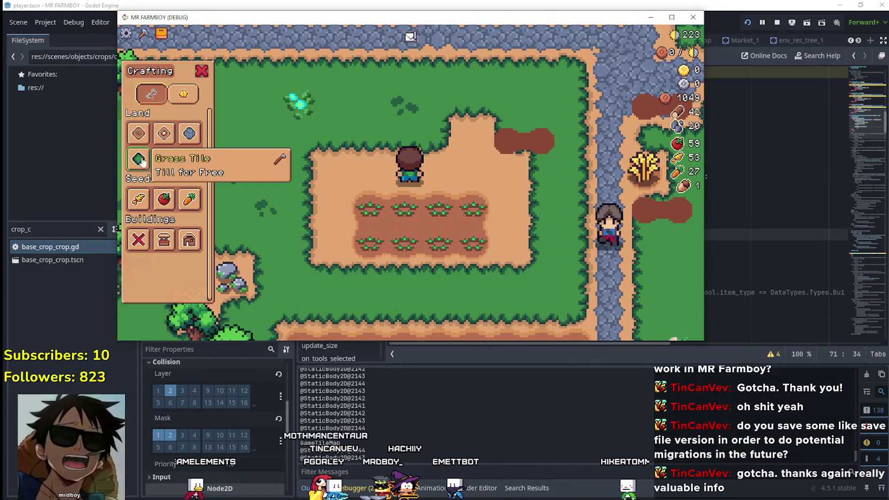
click(138, 158)
Step: Turn the tile beside the farmer and the lower crop row into grass, then cancel placing
key(a)
key(s)
key(s)
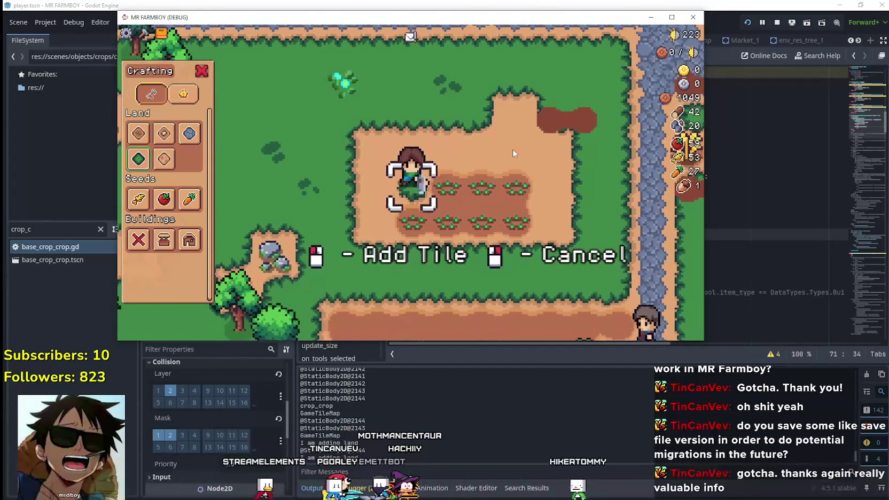
click(513, 149)
key(d)
key(d)
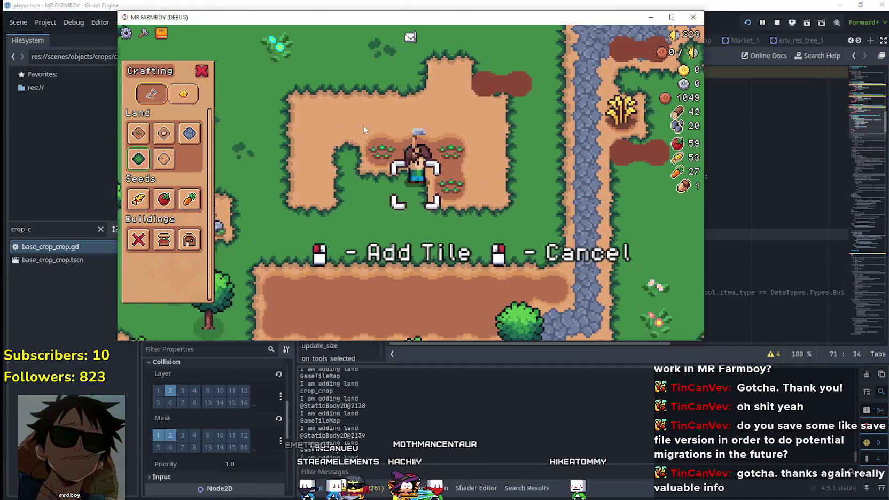
click(363, 130)
right_click(325, 203)
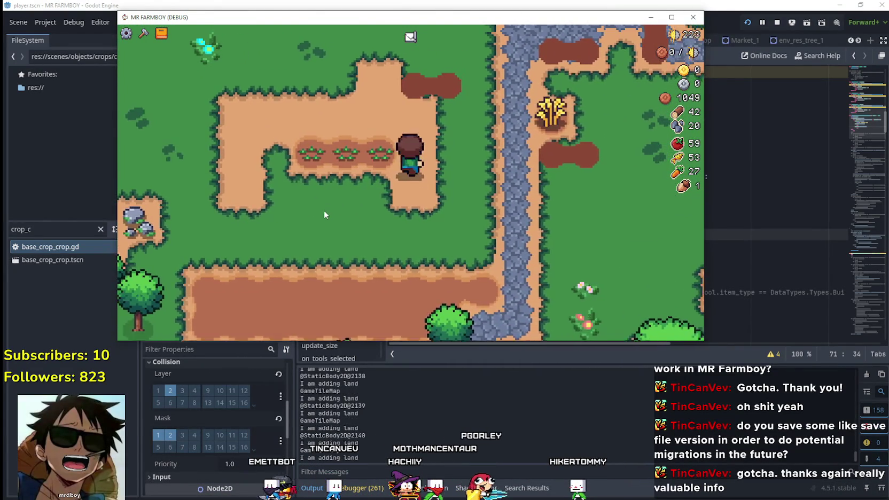
key(a)
key(w)
key(a)
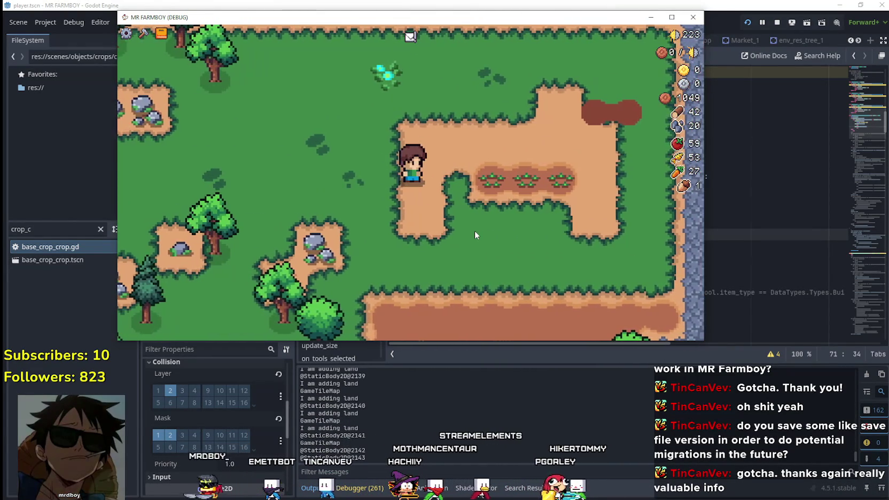
Step: Select Tomato seeds from Crafting and walk the farmer across the planted patch
key(c)
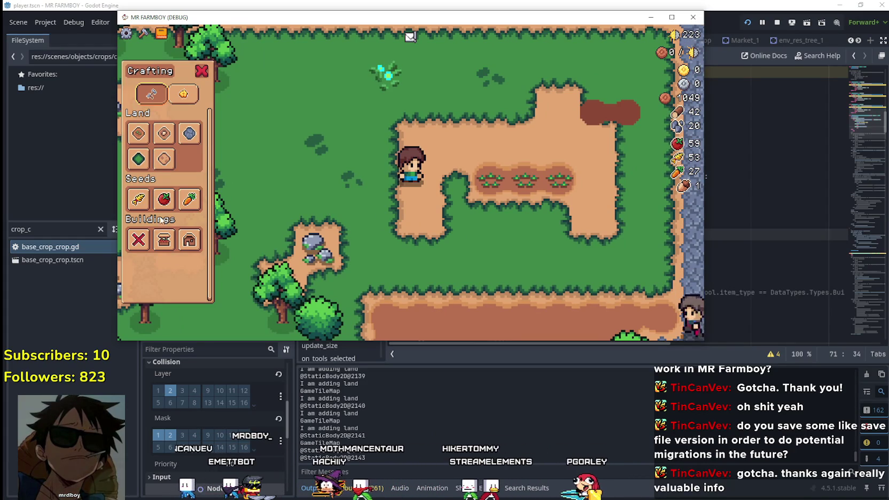
click(164, 198)
key(d)
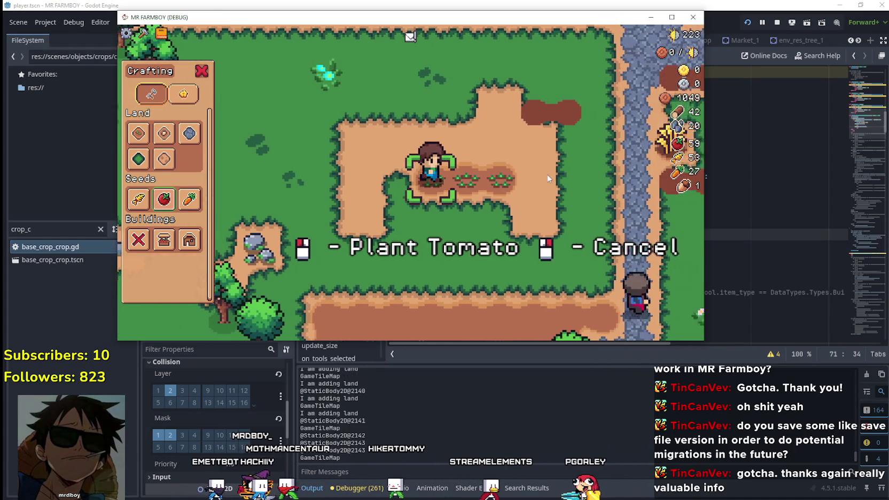
key(a)
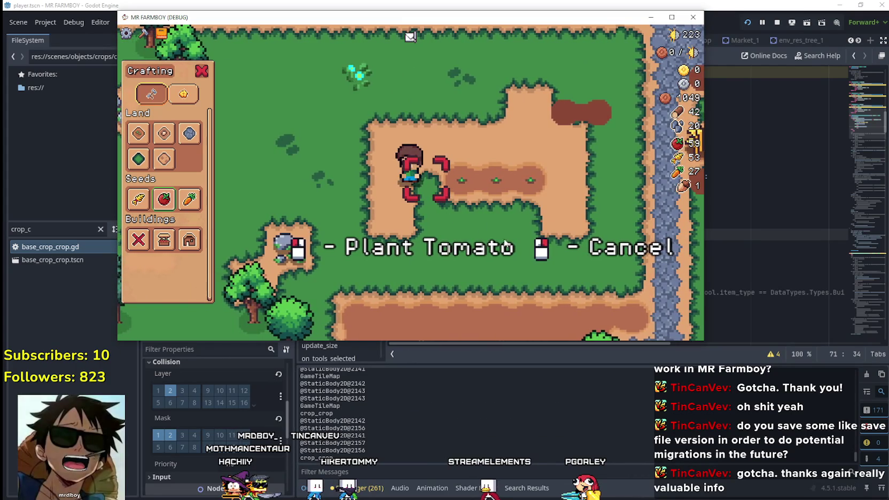
key(d)
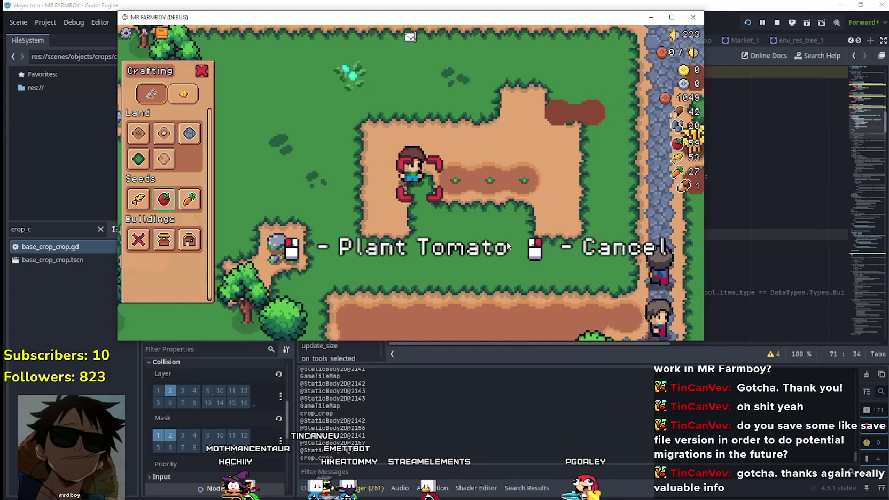
key(d)
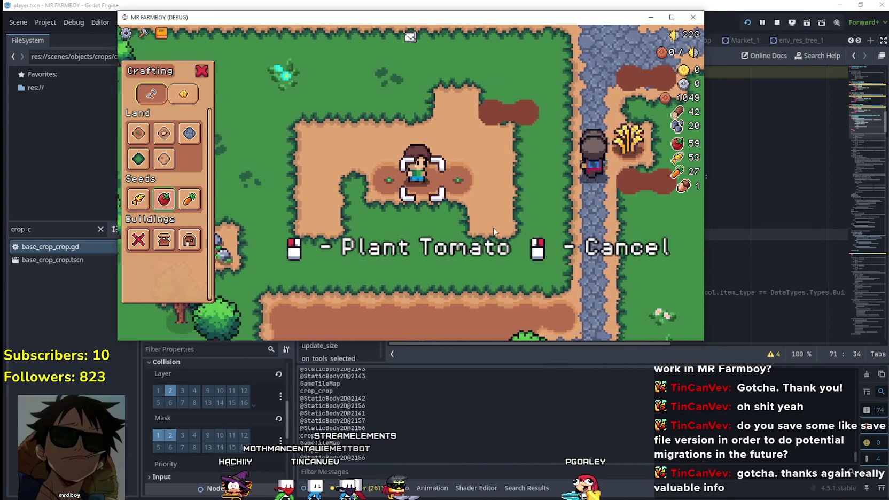
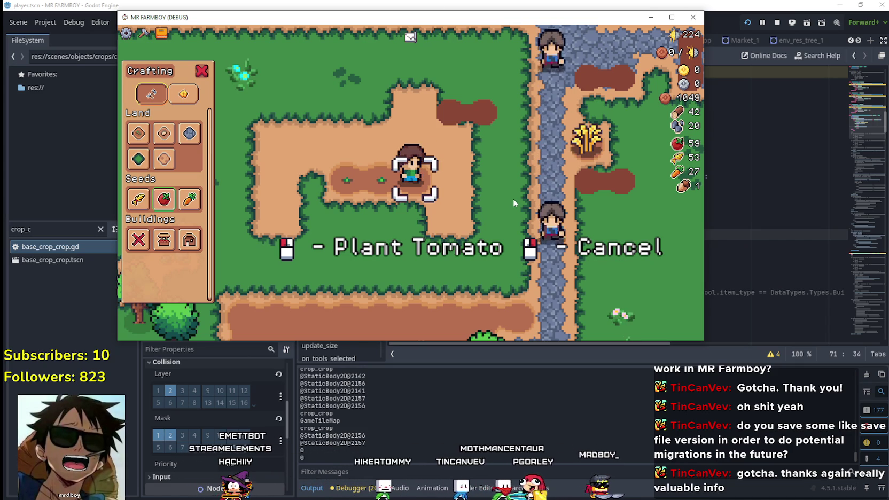
Step: Stop the game, replace pass on line 70 with print("I am adding crops"), and rerun
key(a)
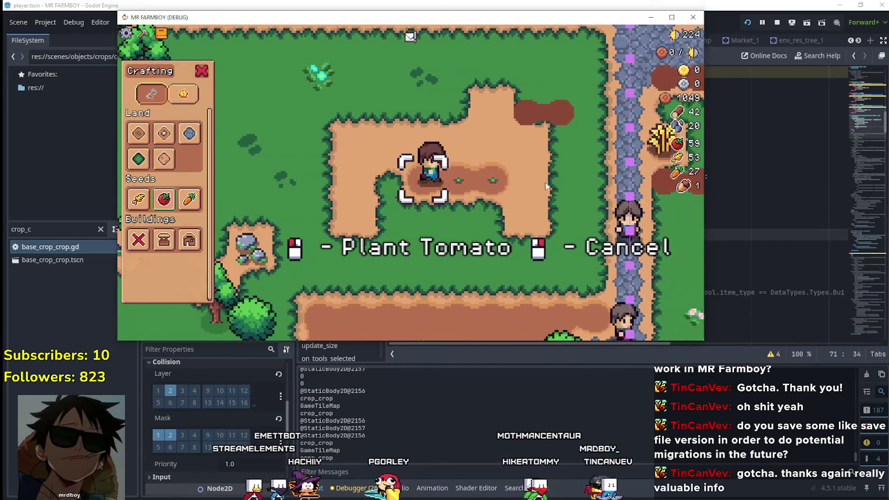
key(F8)
drag(599, 199, 508, 200)
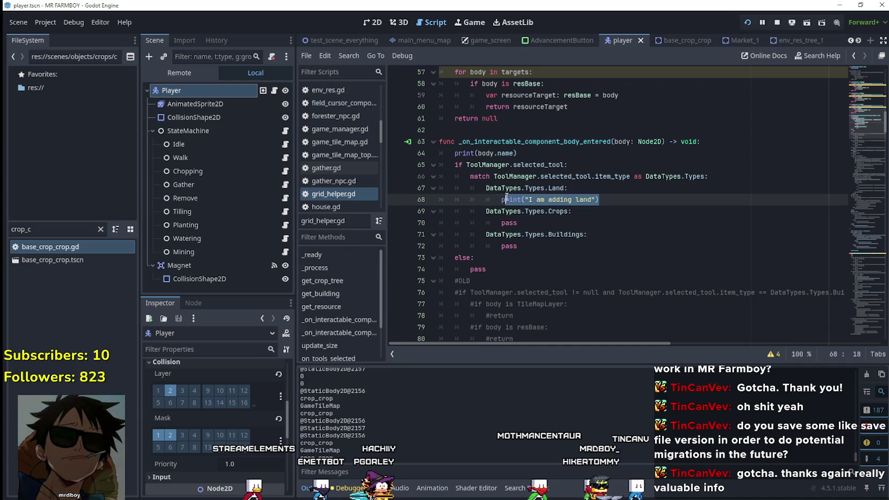
click(527, 223)
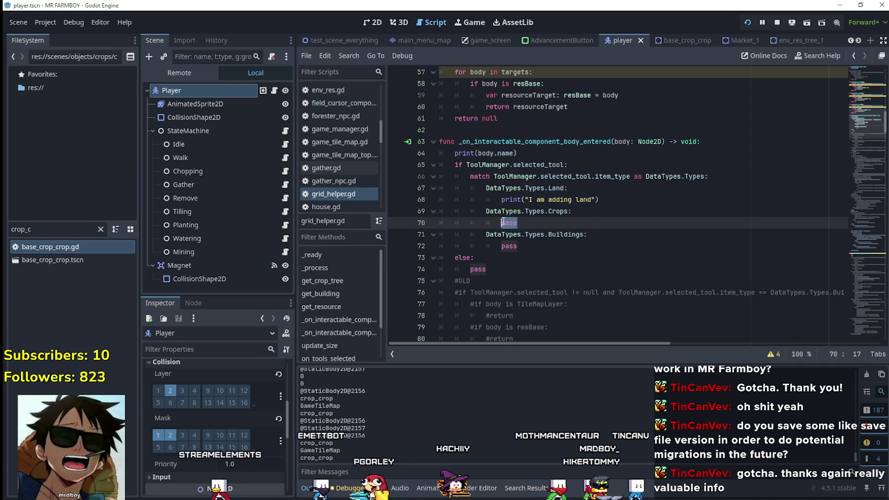
text(print("I am adding land"))
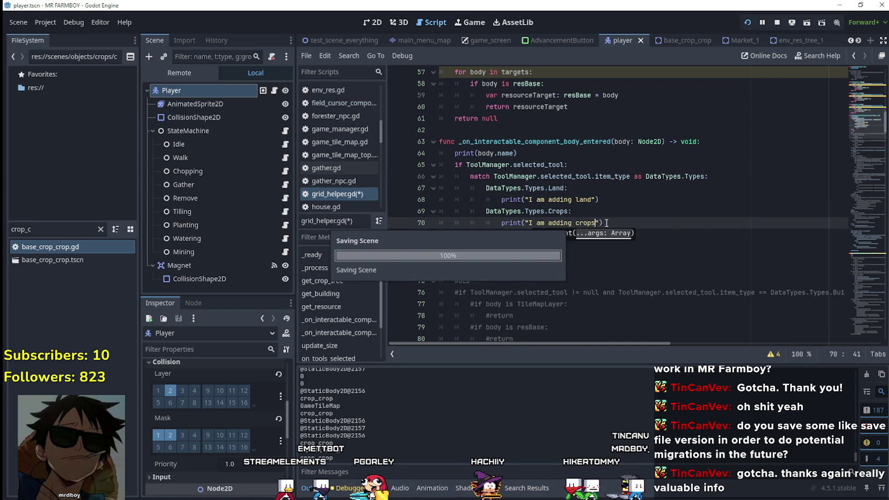
key(F5)
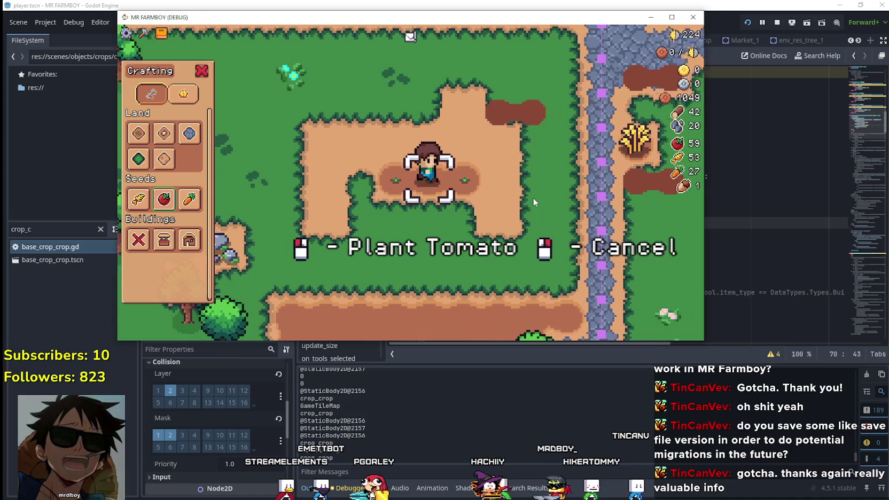
Step: Plant a tomato and walk around to log "I am adding crops", then return to line 70
click(532, 197)
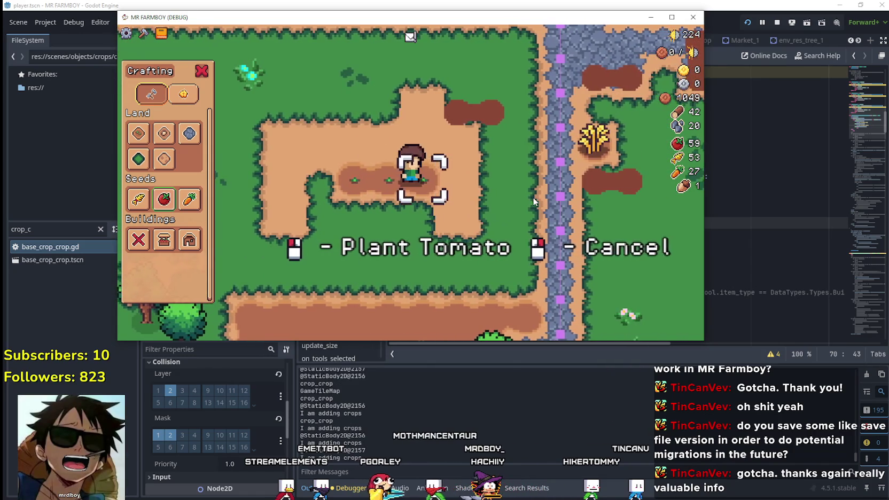
key(a)
key(d)
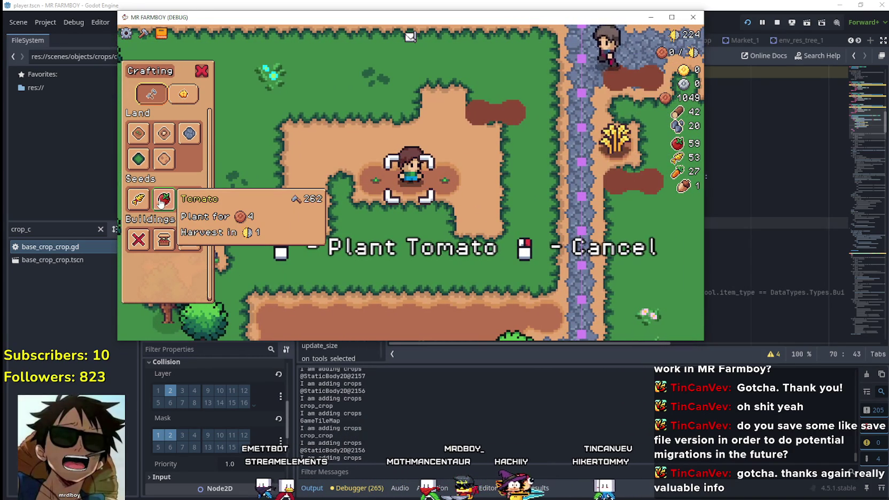
key(a)
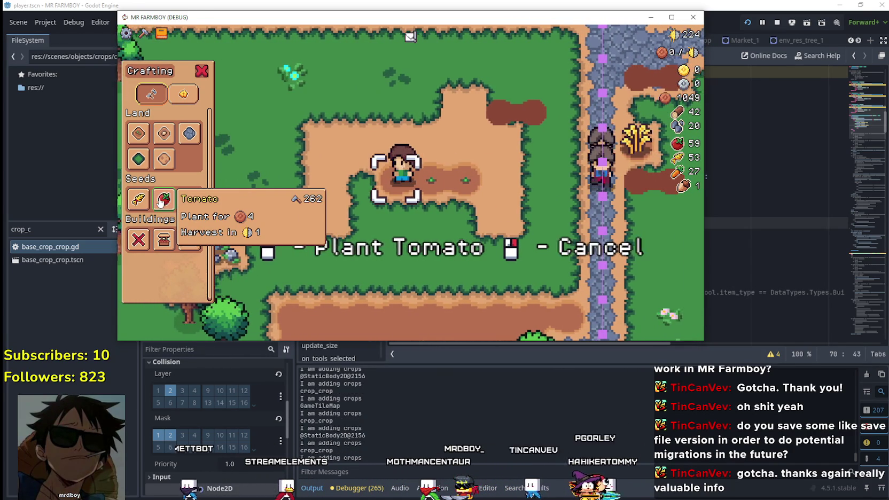
key(d)
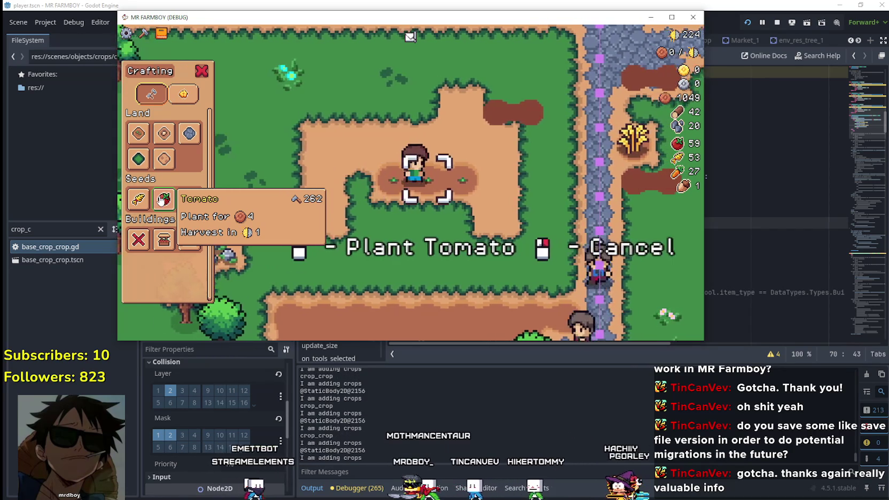
key(a)
key(d)
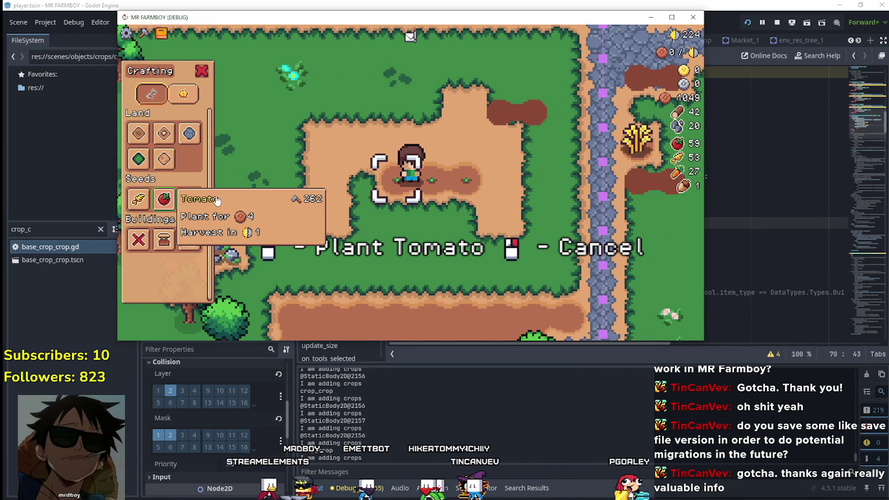
click(604, 199)
click(596, 223)
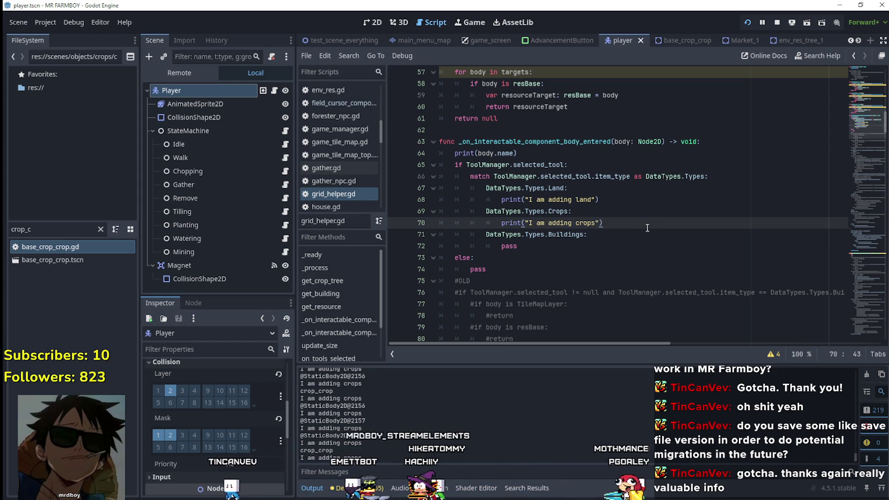
Step: Add an 'if body is cropCrop:' line below the crops print on line 70
key(Return)
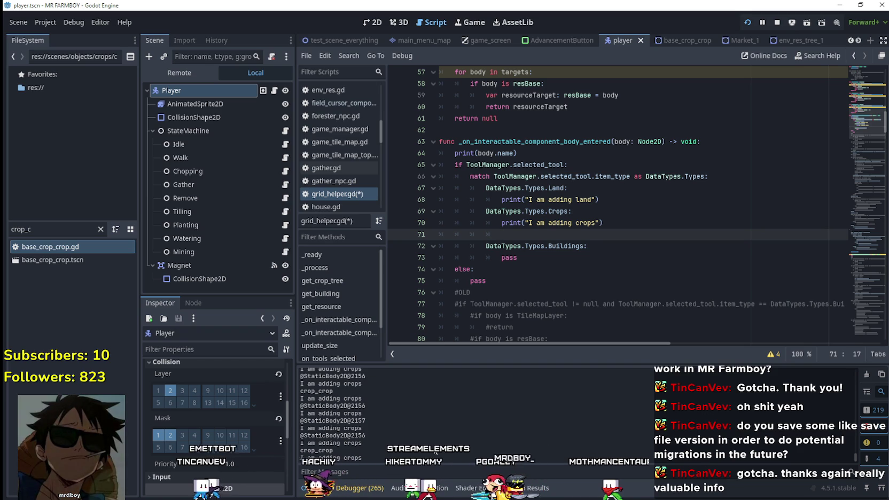
key(alt+Tab)
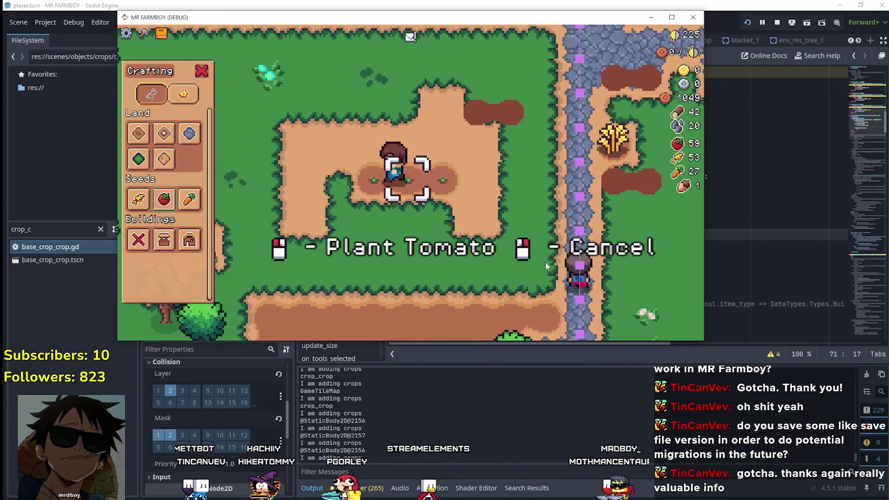
key(alt+Tab)
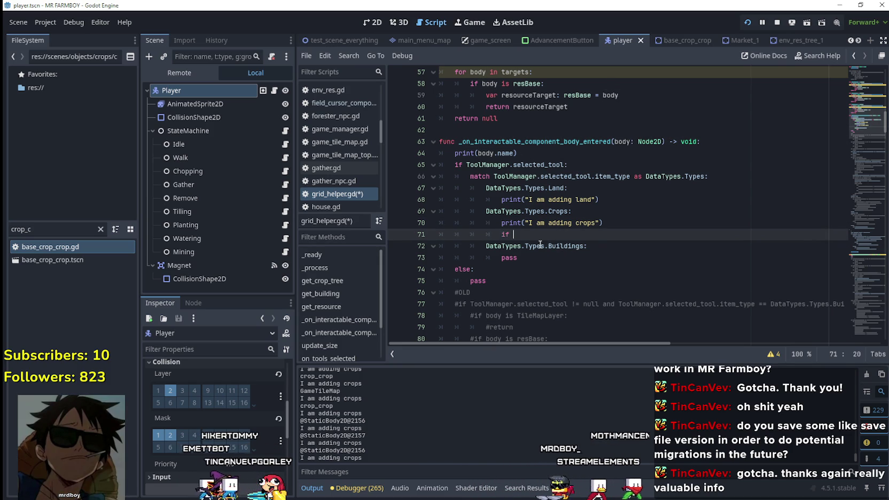
text(body is )
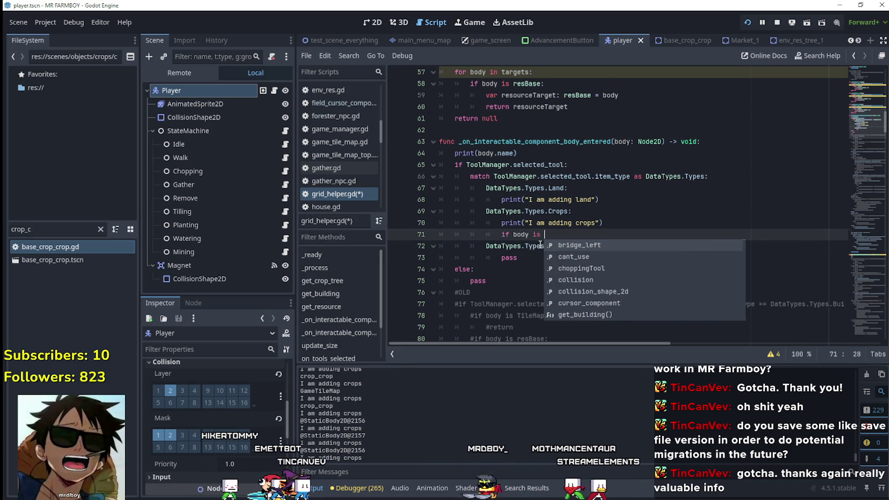
text(crop)
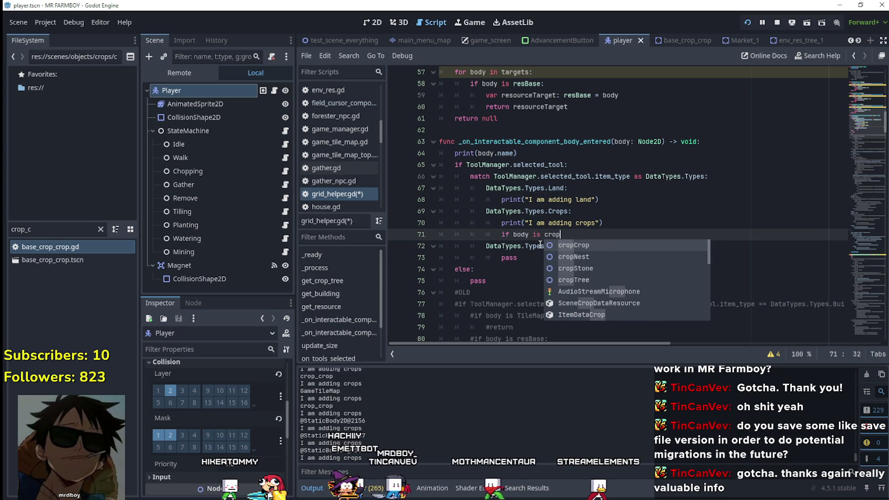
key(Return)
key(Return)
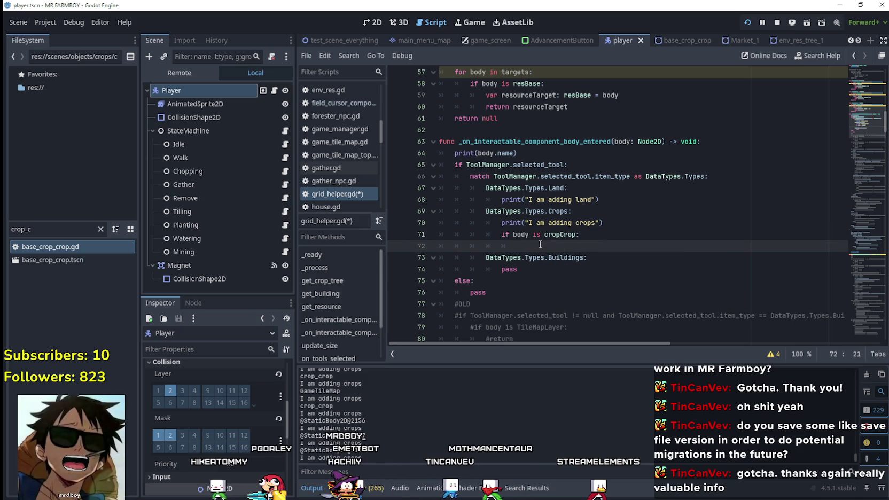
Step: Print body.name_crop inside the cropCrop check and run the game with F5
text(print()
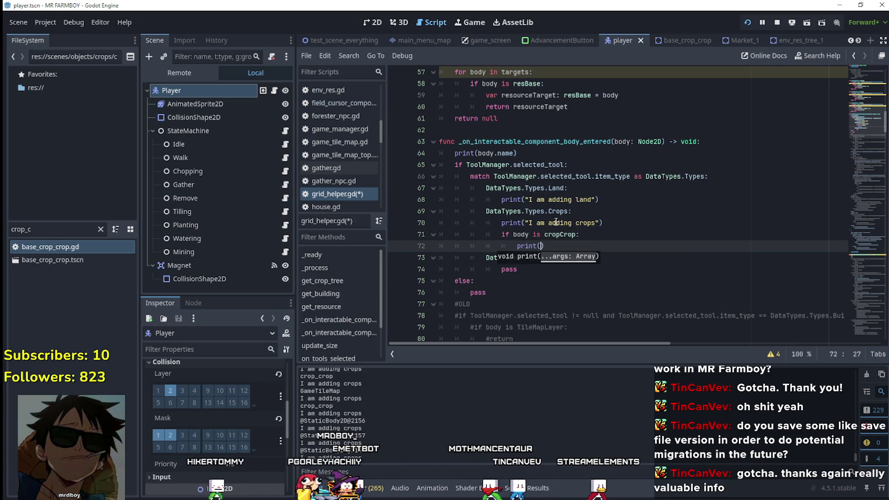
double_click(554, 234)
click(541, 246)
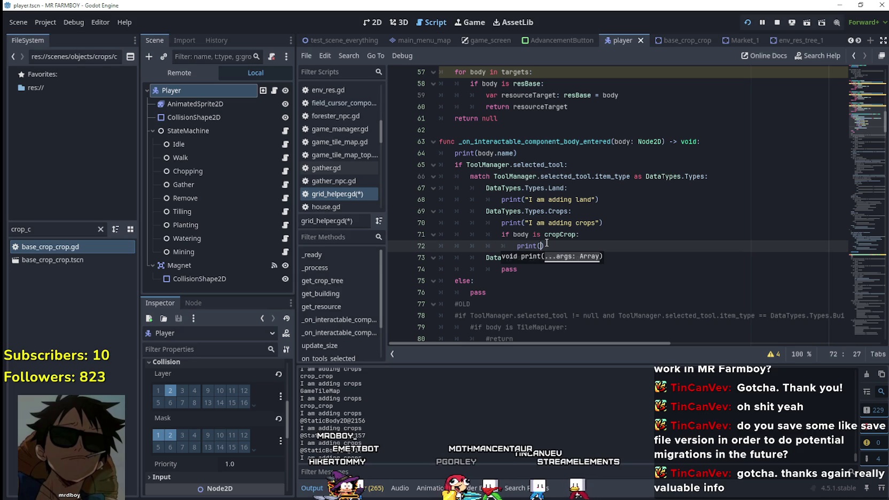
text(body.nam)
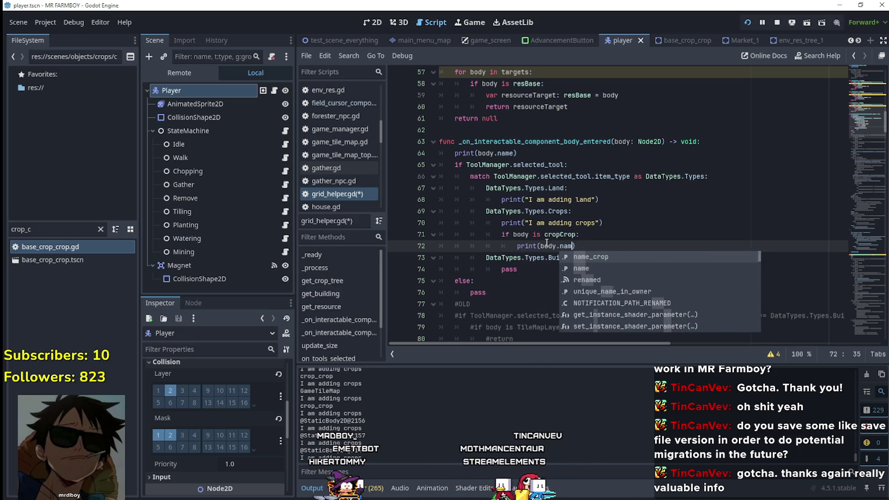
key(Return)
key(F5)
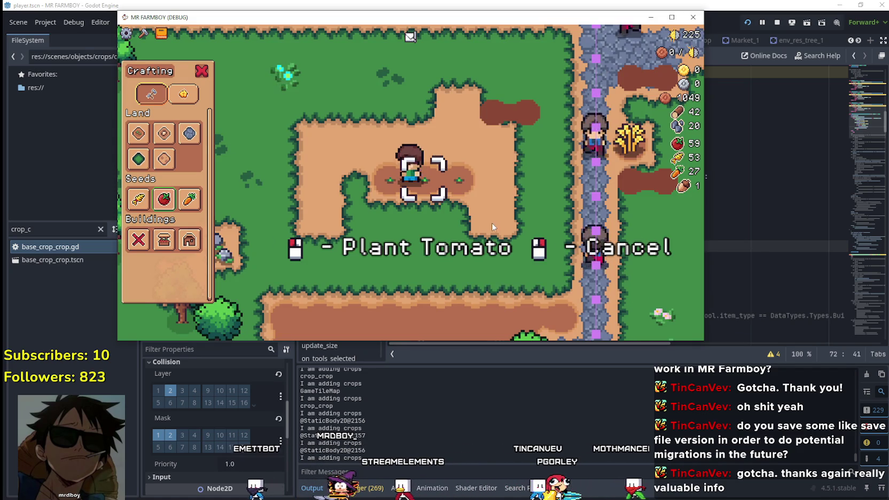
Step: Pick carrot seeds and walk the farmer back and forth across the farmland
key(d)
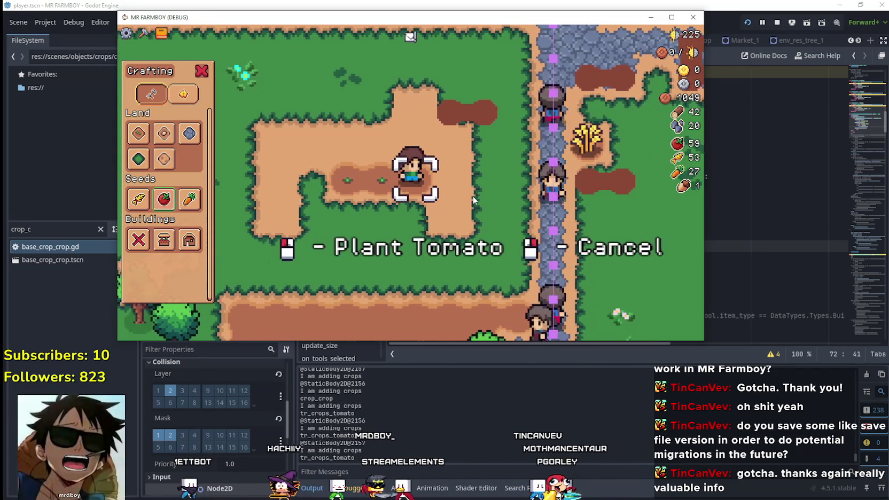
key(a)
click(189, 199)
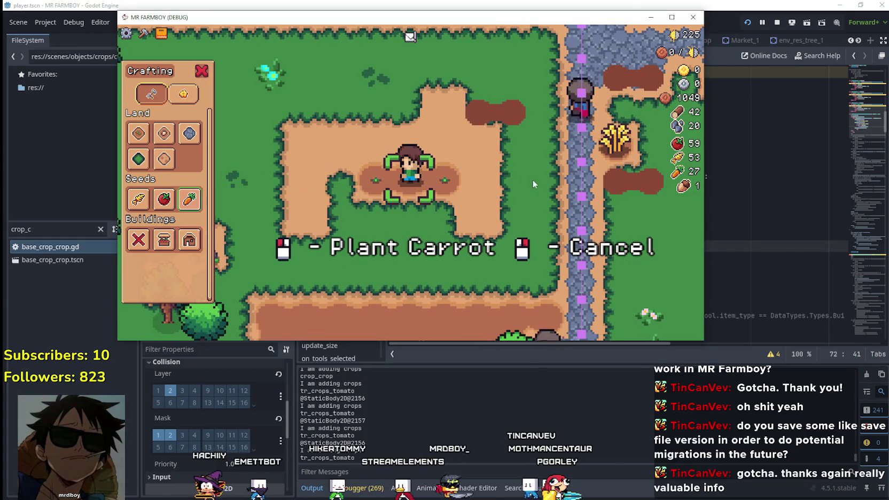
key(d)
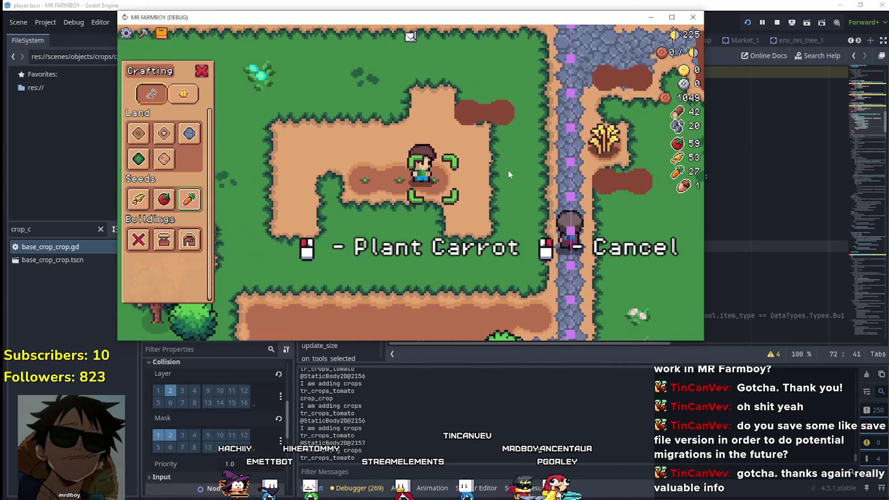
key(a)
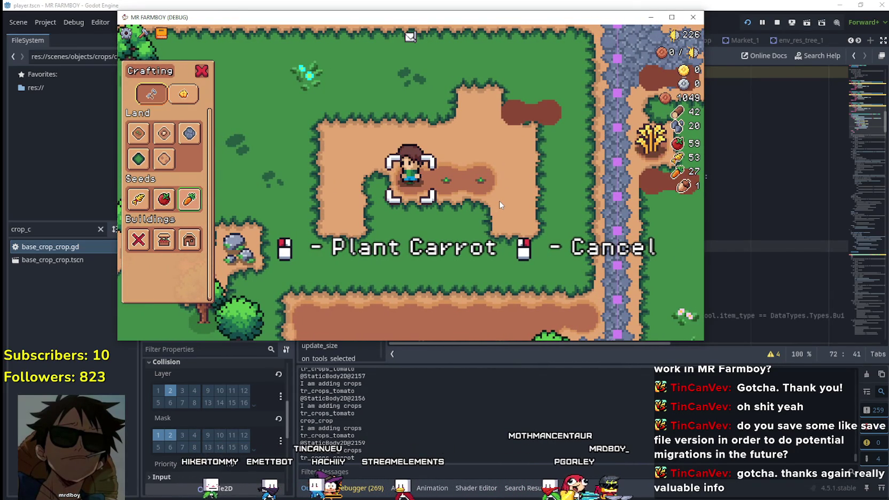
key(d)
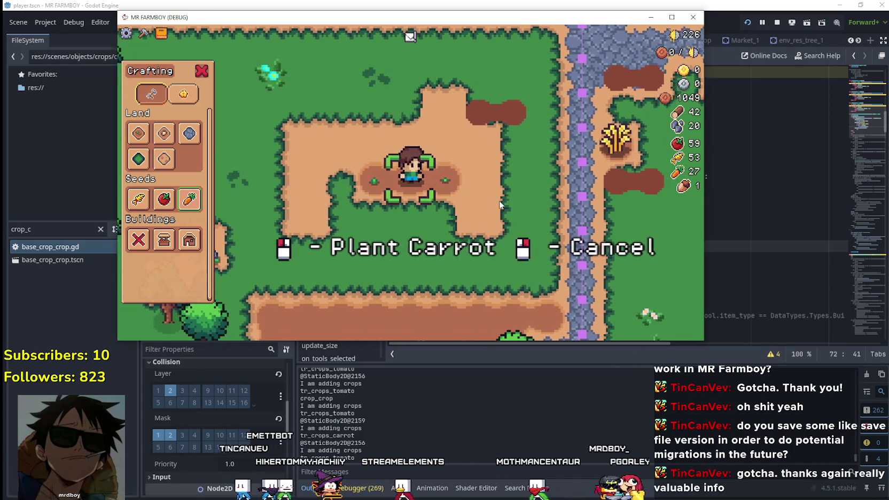
key(a)
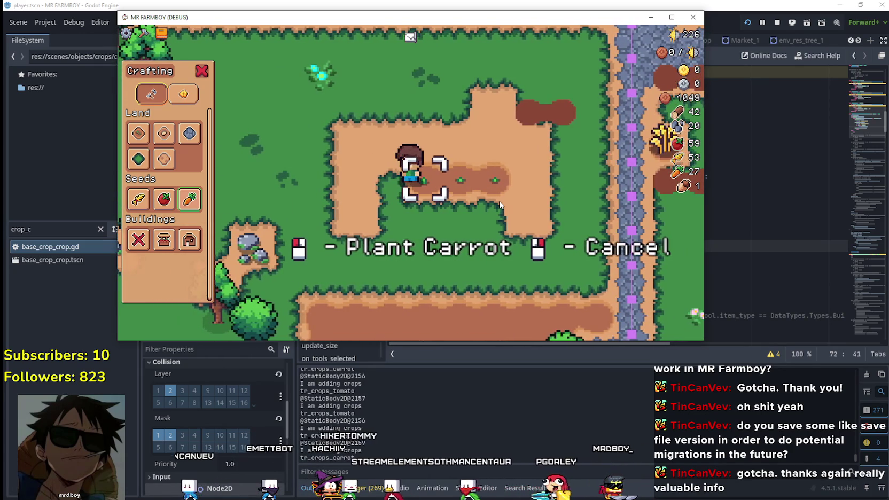
Step: Plant two wheat sprouts, walk across the field, then bring grid_helper.gd back in front
scroll(498, 200, up, 2)
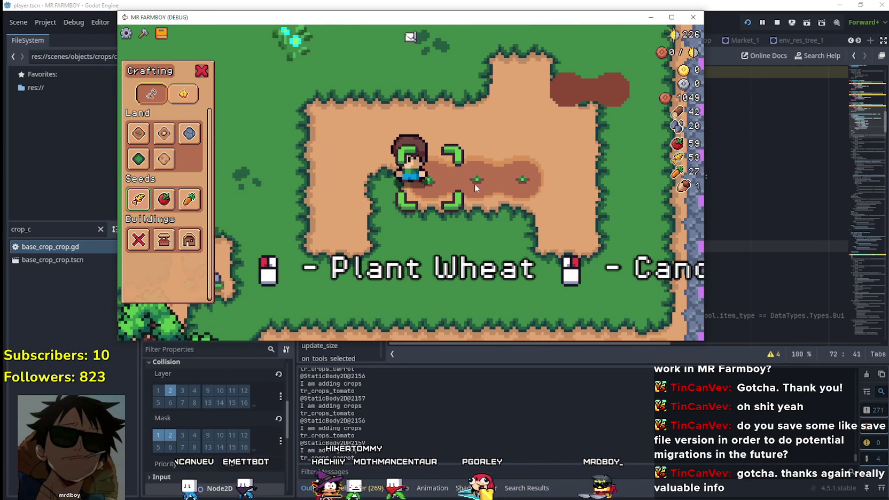
click(476, 185)
key(d)
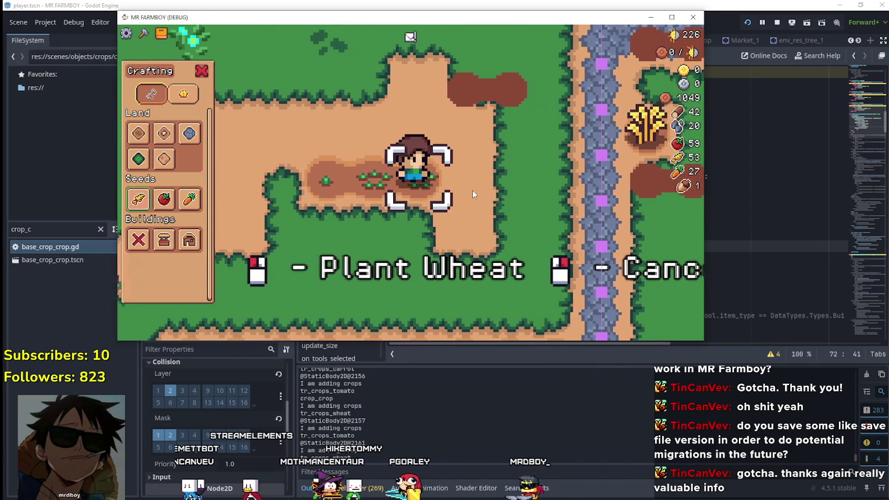
mouse_move(165, 202)
key(d)
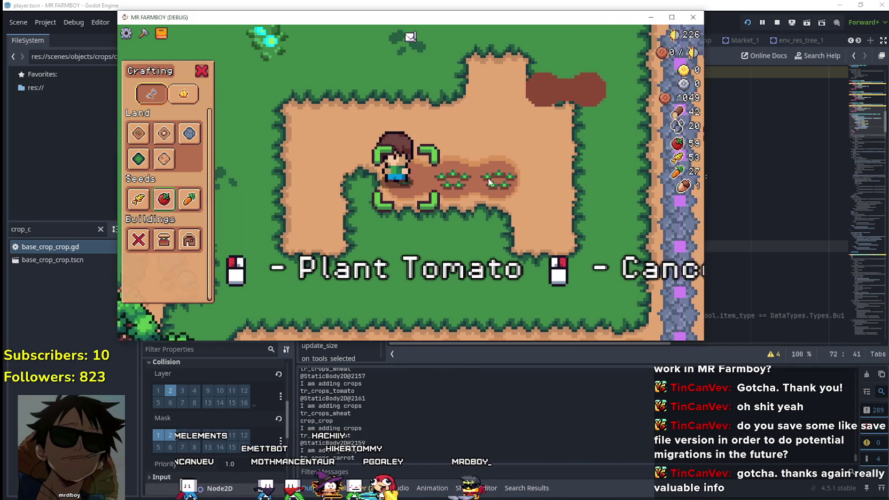
key(a)
key(d)
click(488, 184)
key(a)
key(d)
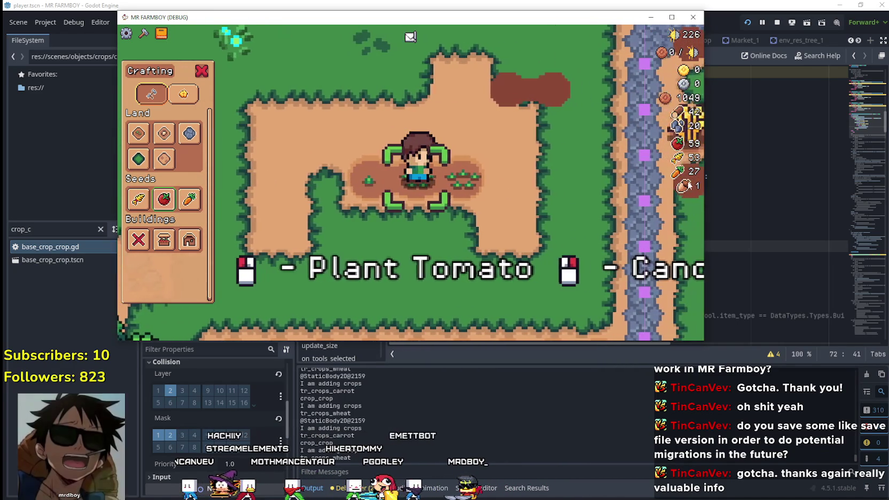
click(725, 160)
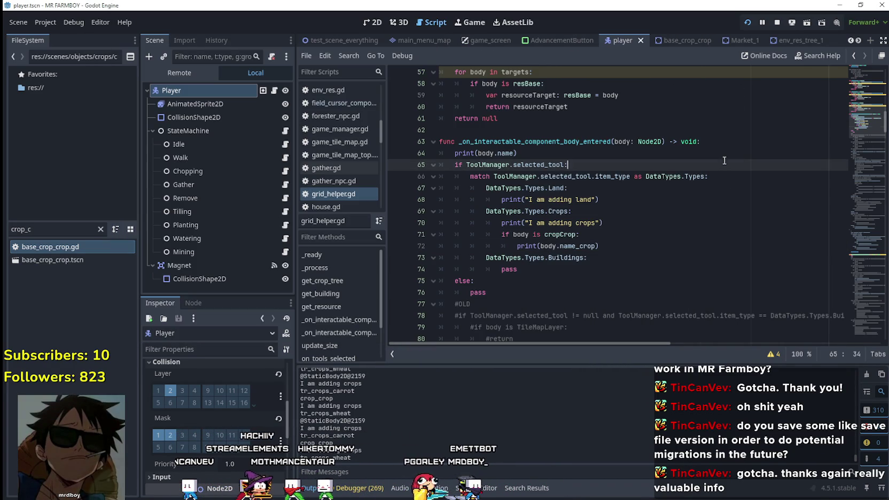
click(617, 250)
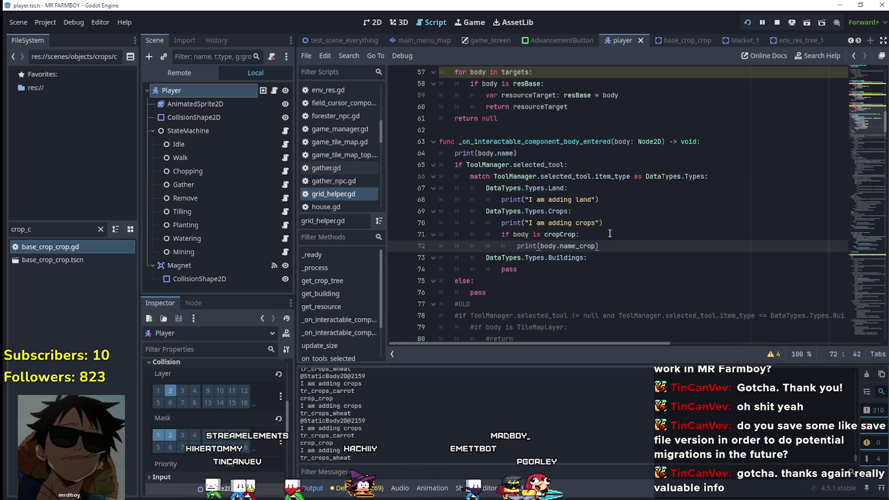
click(612, 237)
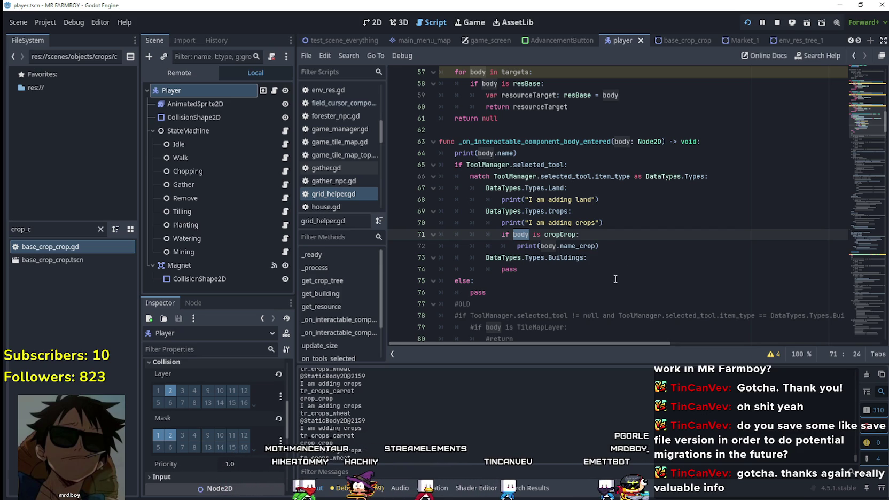
click(622, 246)
click(630, 222)
click(634, 235)
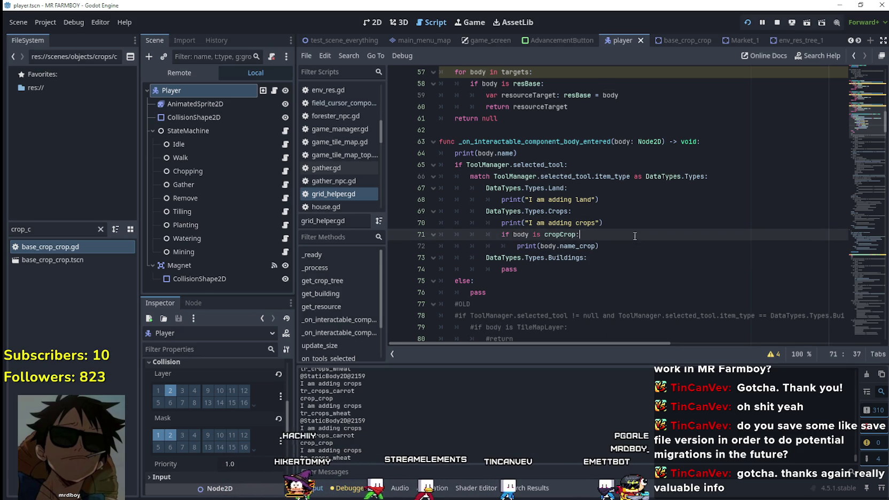
key(F5)
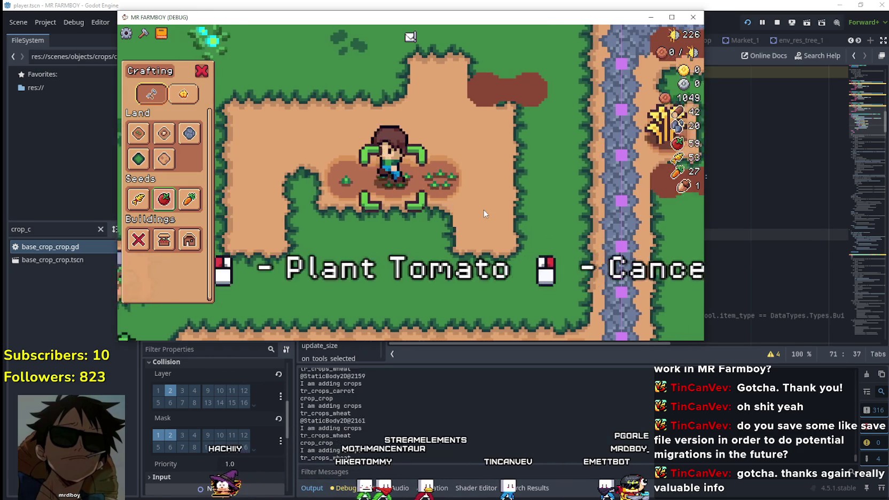
key(d)
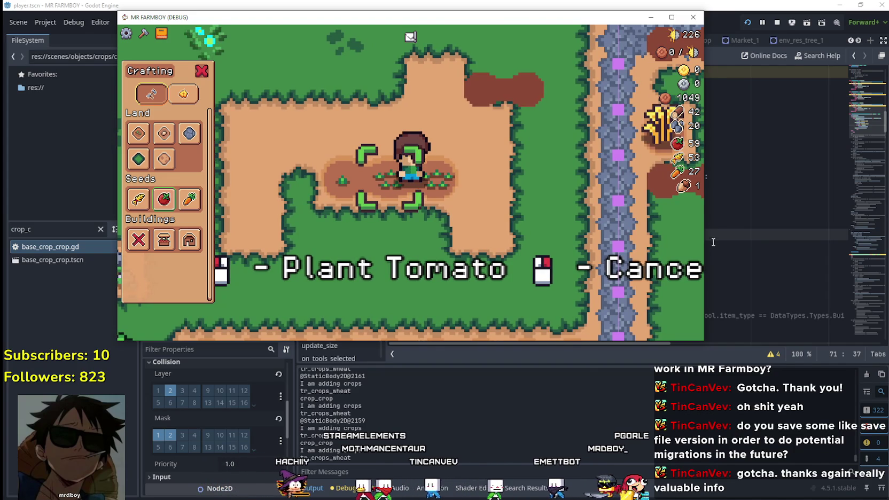
key(F8)
click(594, 249)
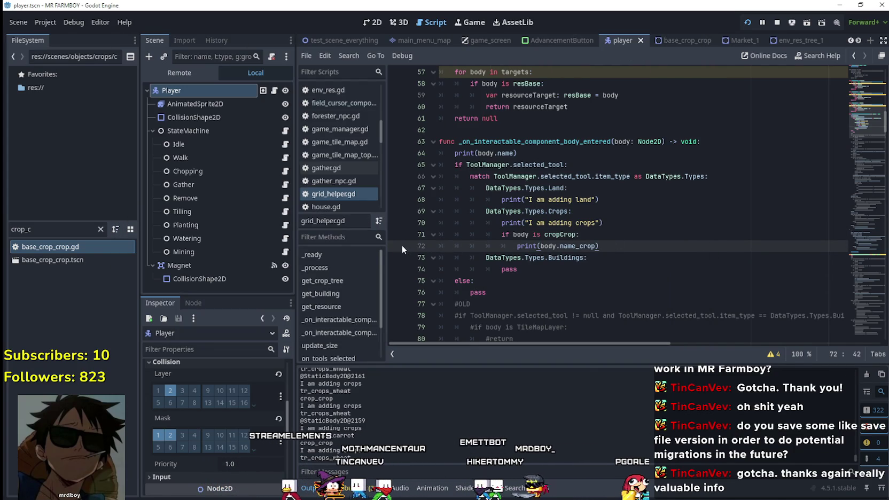
Step: Run to the breakpoint and show the touched crop body in an enlarged Inspector
key(F5)
key(a)
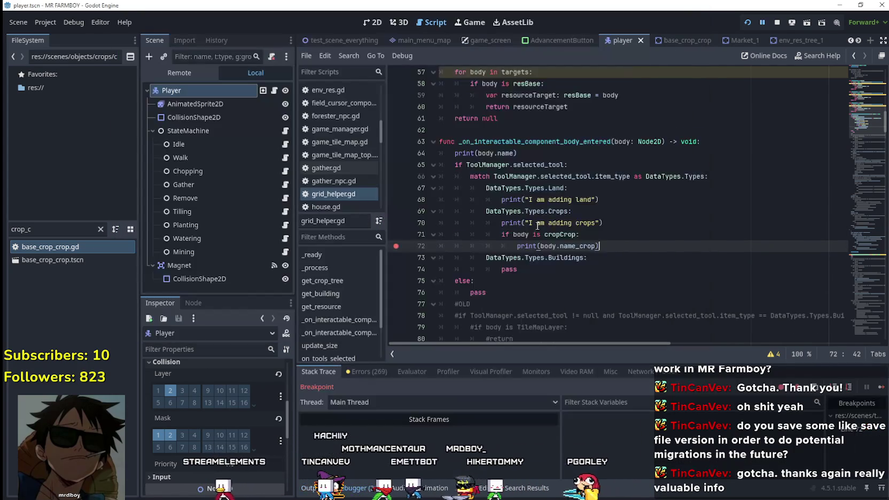
click(733, 434)
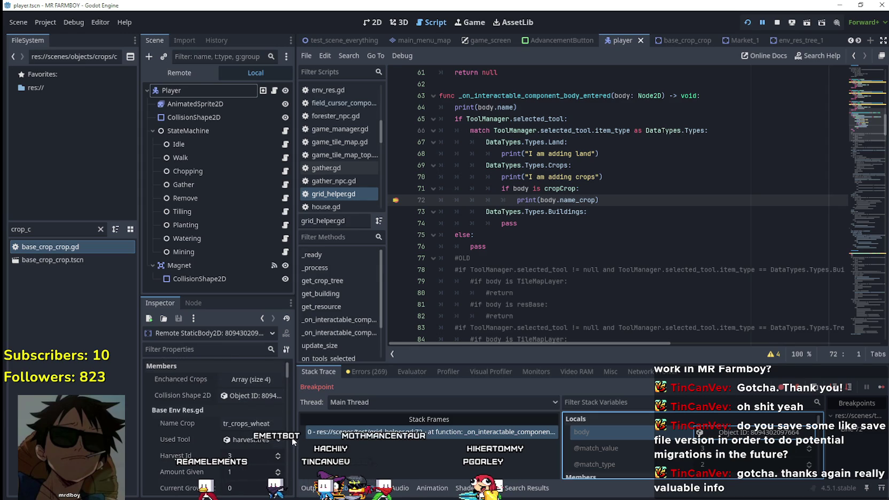
drag(297, 214, 357, 213)
scroll(198, 435, down, 2)
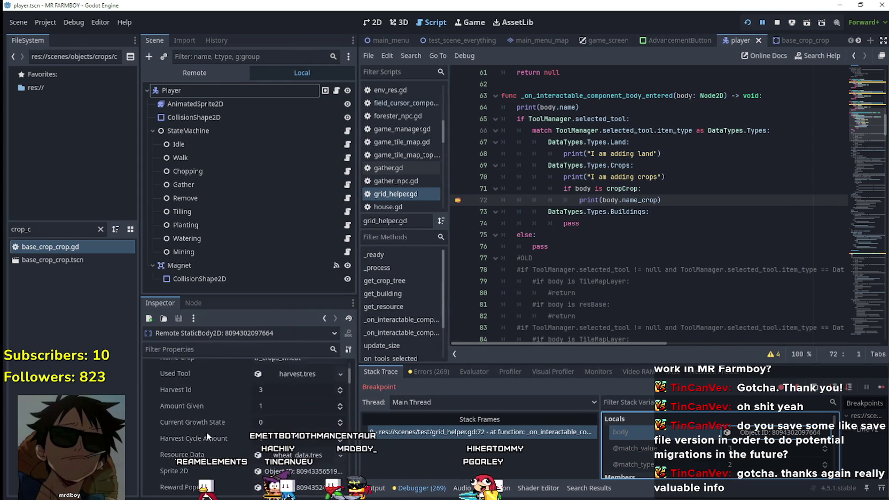
drag(251, 294, 252, 164)
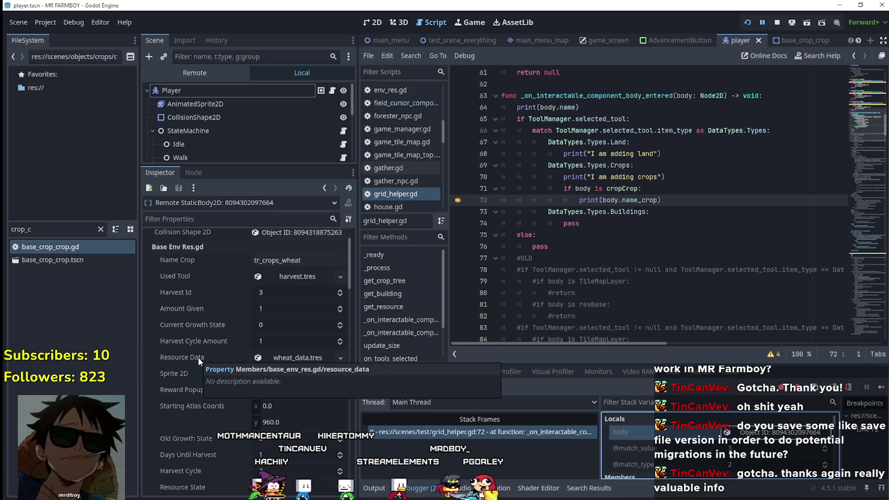
Step: Expand and review the crop's wheat_data.tres resource, then collapse it
click(298, 358)
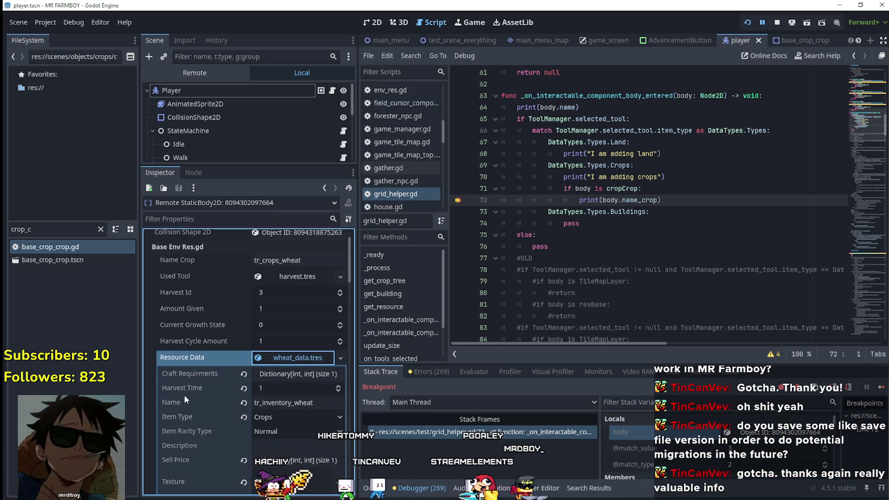
scroll(194, 406, down, 3)
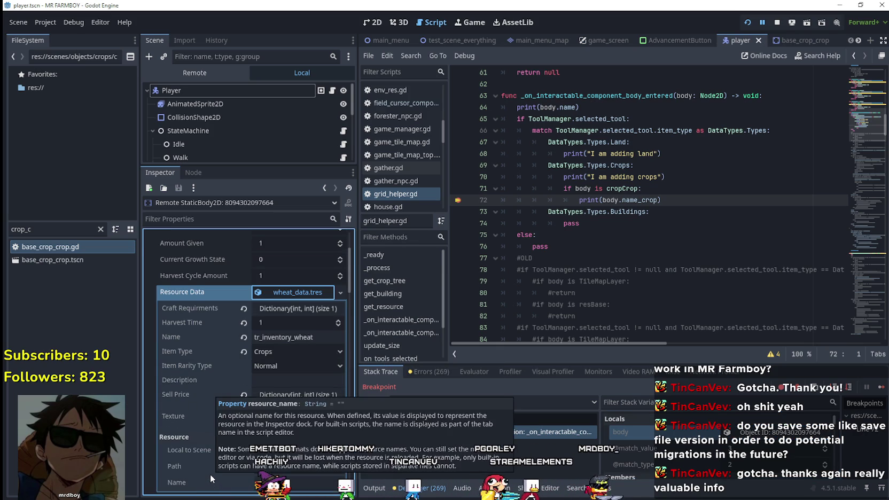
scroll(211, 476, down, 3)
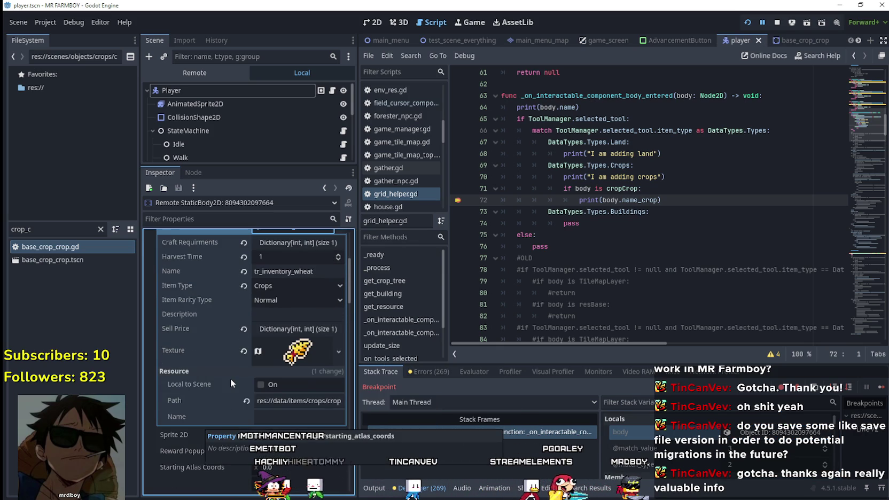
scroll(192, 468, up, 2)
scroll(176, 478, up, 3)
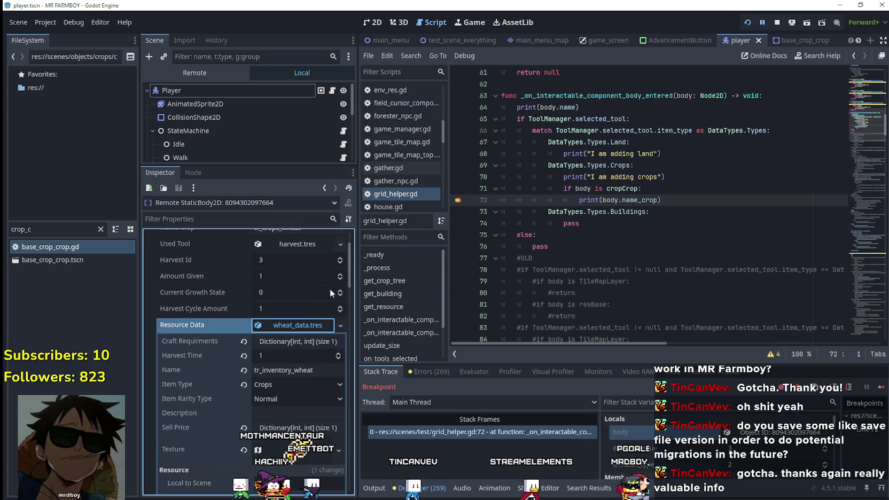
click(293, 324)
scroll(243, 334, up, 3)
scroll(299, 343, down, 10)
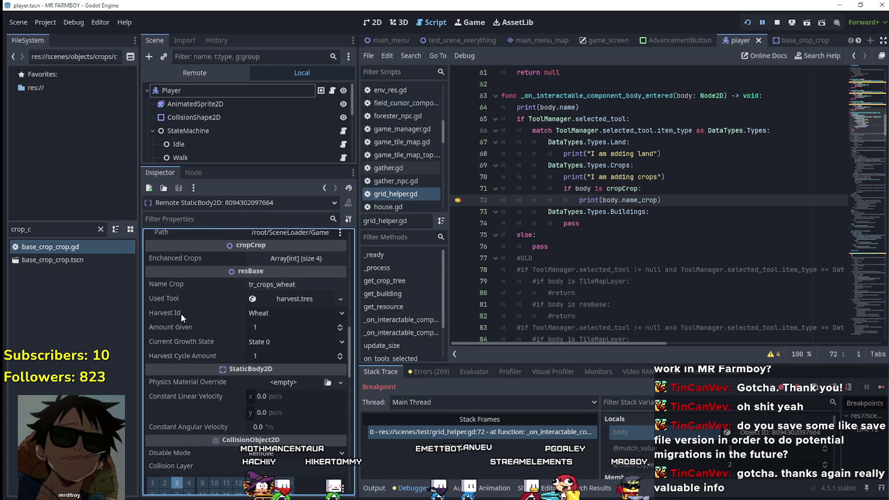
mouse_move(180, 313)
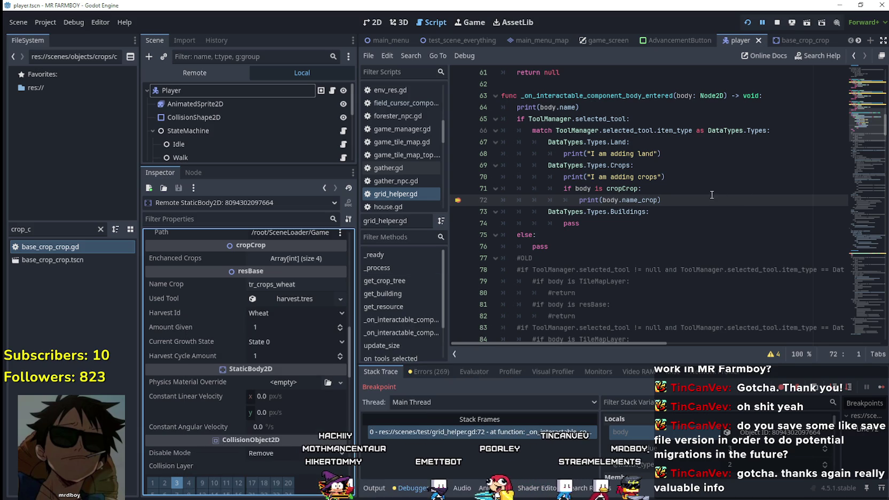
Step: Start a nested 'if body.' line under the cropCrop check on line 71
click(690, 195)
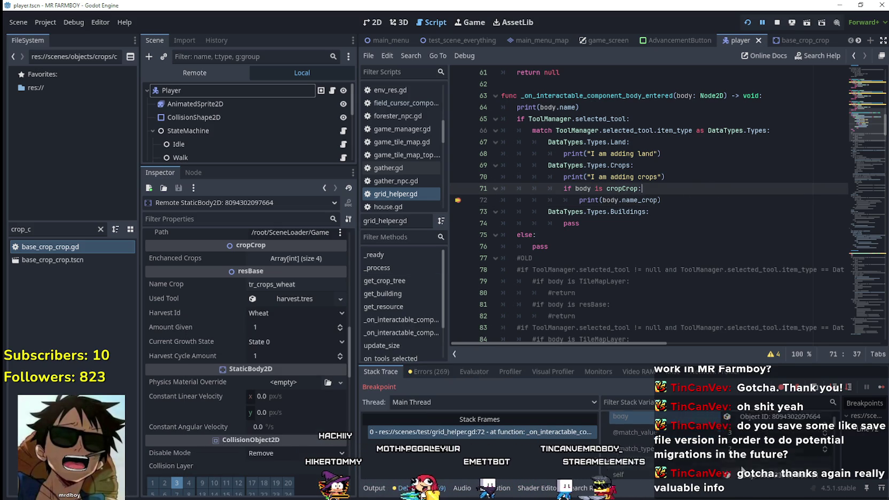
scroll(683, 442, down, 2)
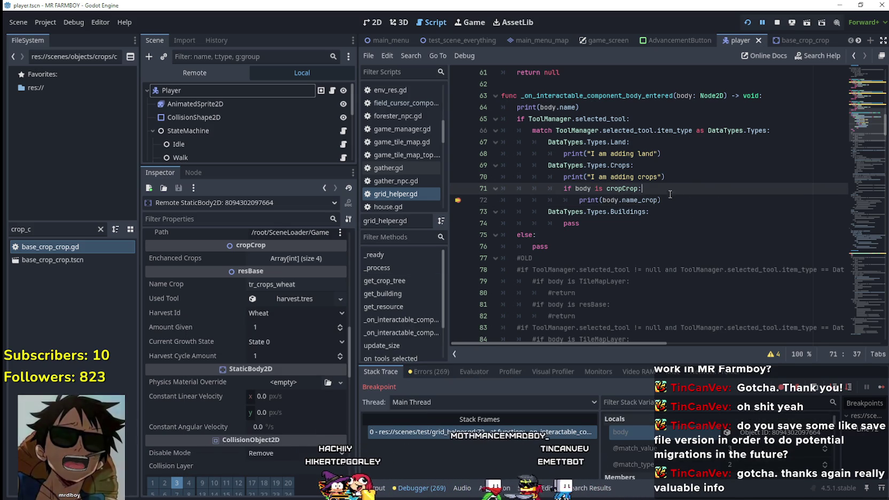
scroll(802, 419, up, 2)
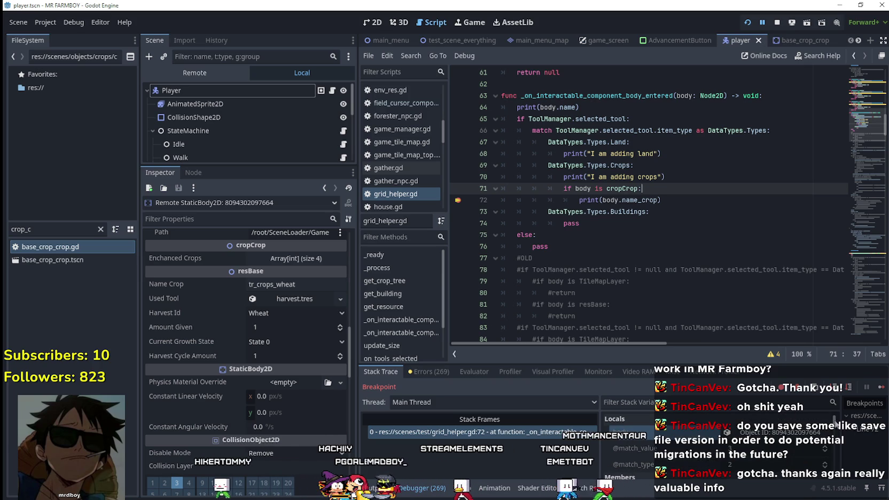
scroll(836, 427, down, 2)
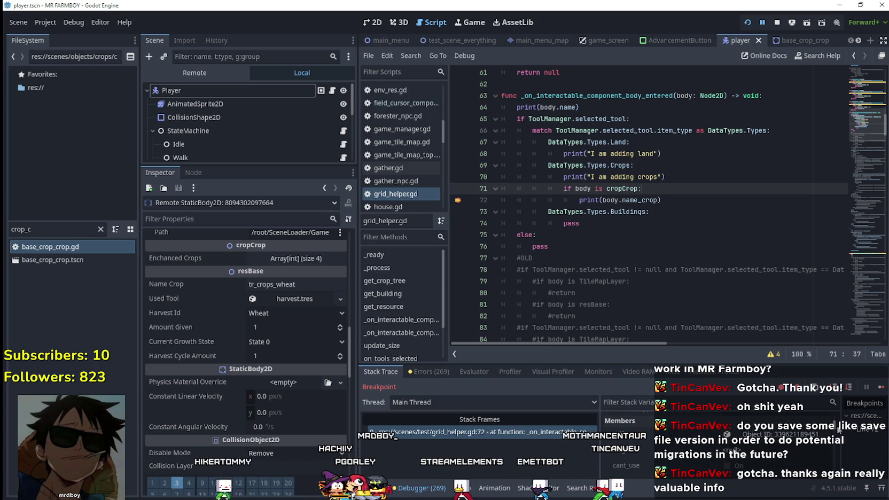
scroll(840, 446, down, 3)
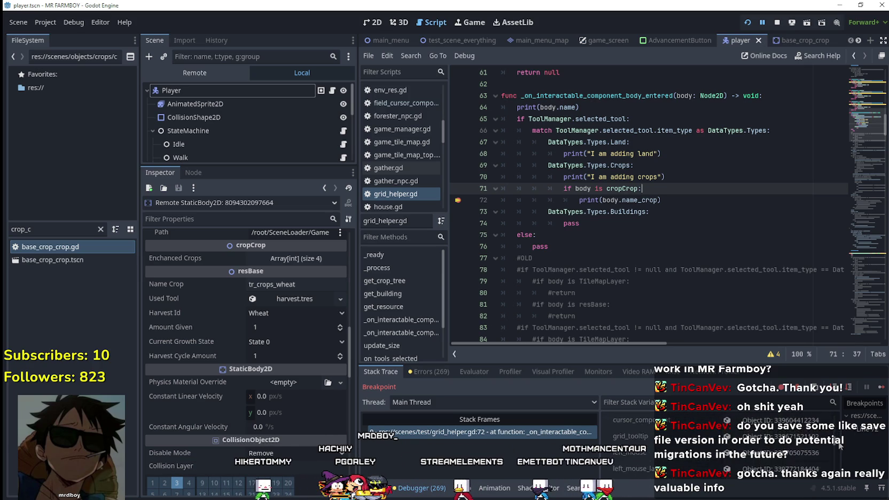
scroll(840, 448, down, 2)
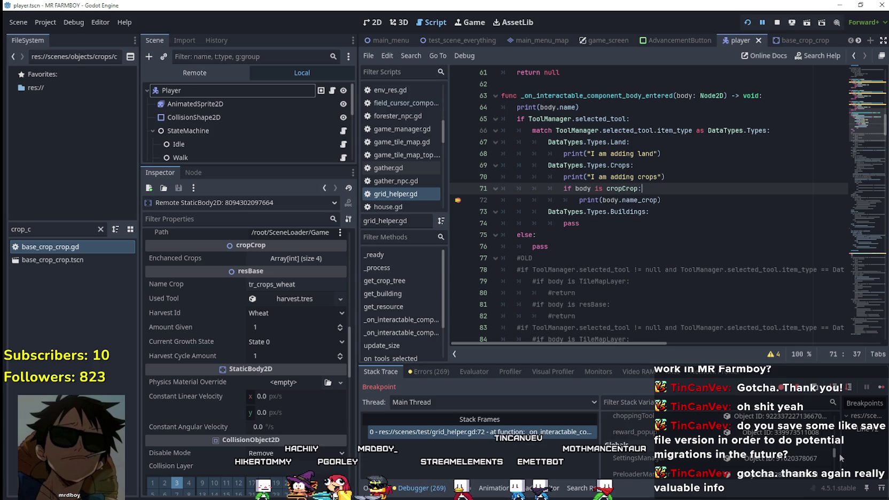
scroll(839, 449, down, 3)
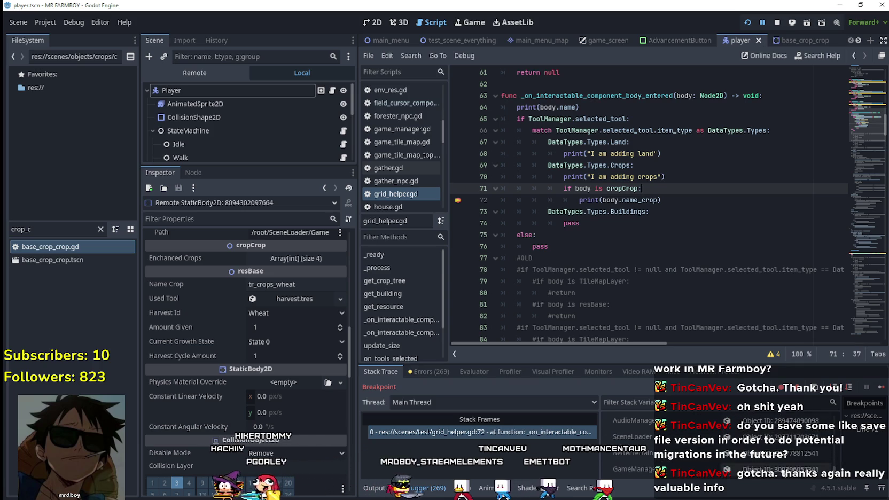
scroll(839, 450, up, 1)
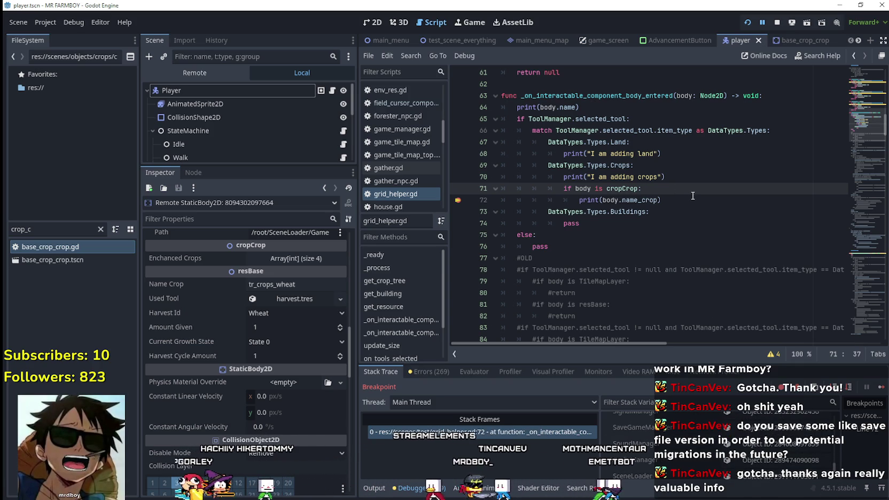
key(Return)
text(if )
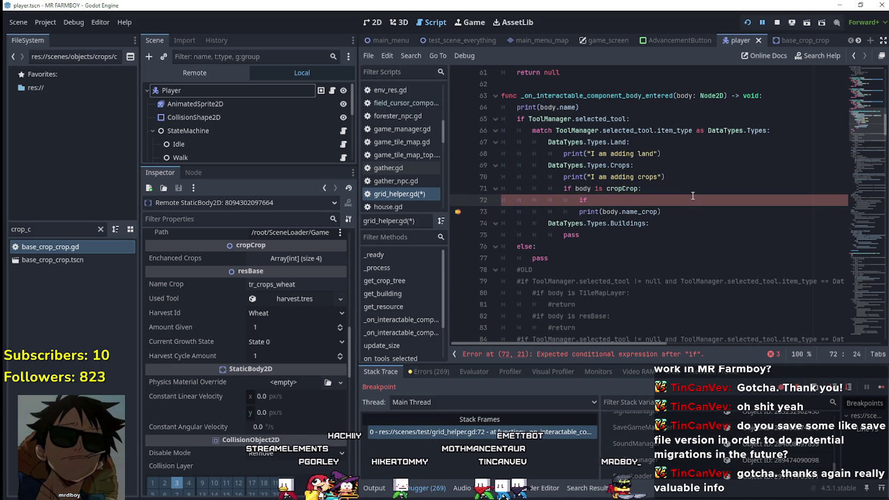
text(bo)
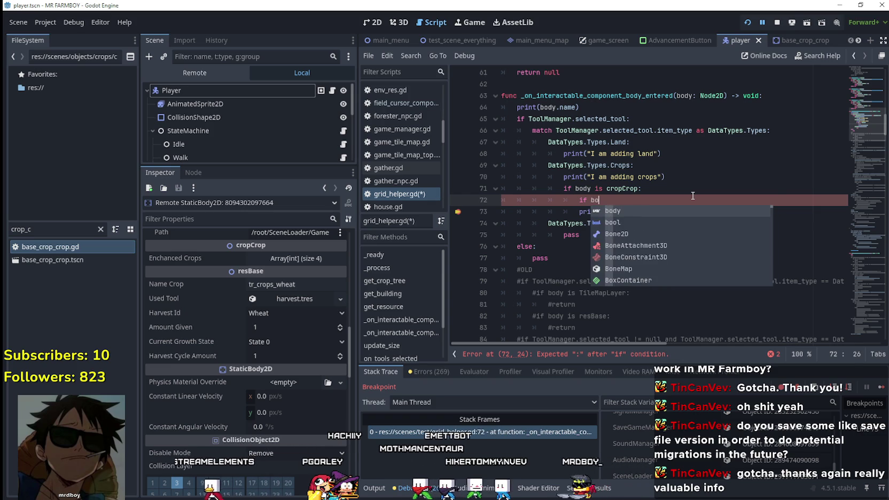
text(dy.)
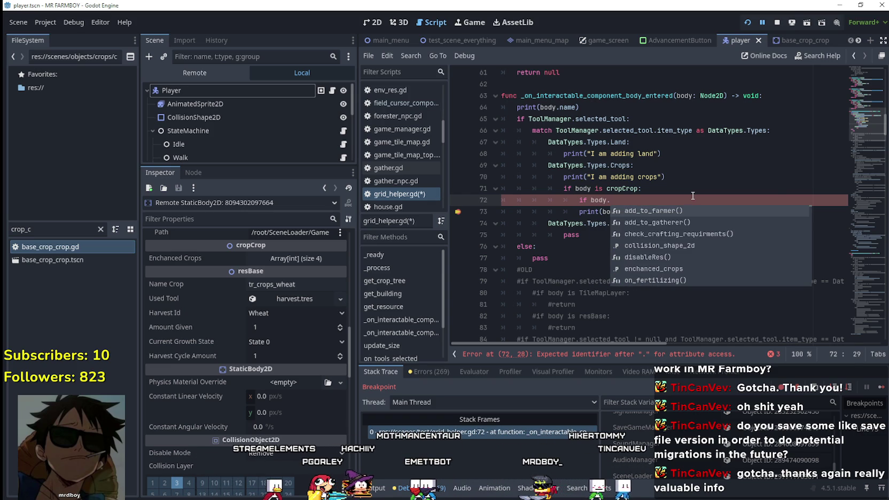
Step: Declare 'var crop_: cropCrop = body' on line 72
click(612, 201)
text(var c)
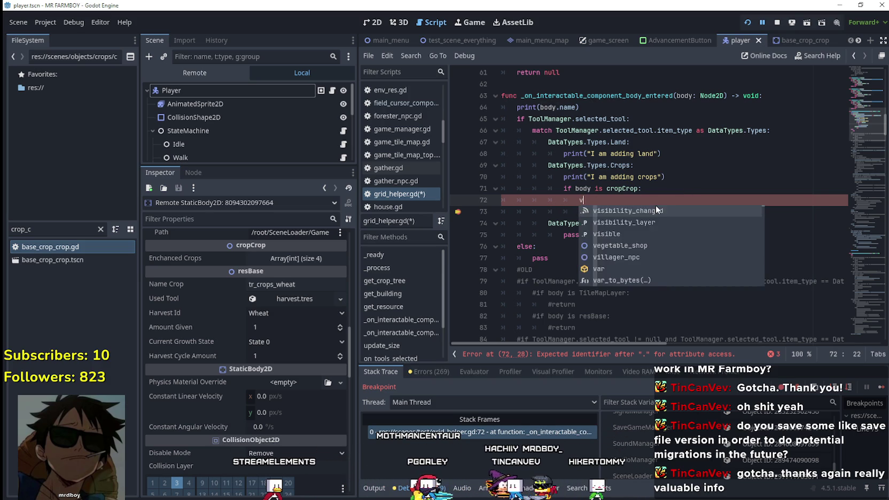
text(rop+)
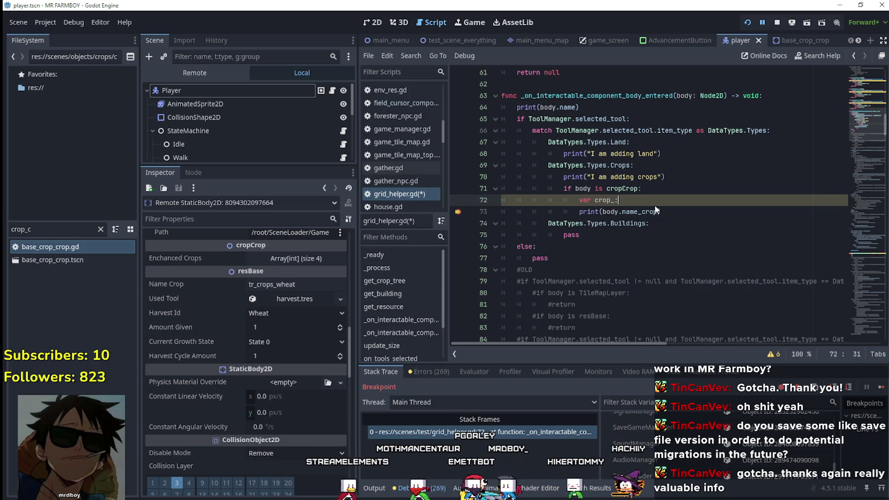
text(: b)
key(BackSpace)
text(crop)
key(Return)
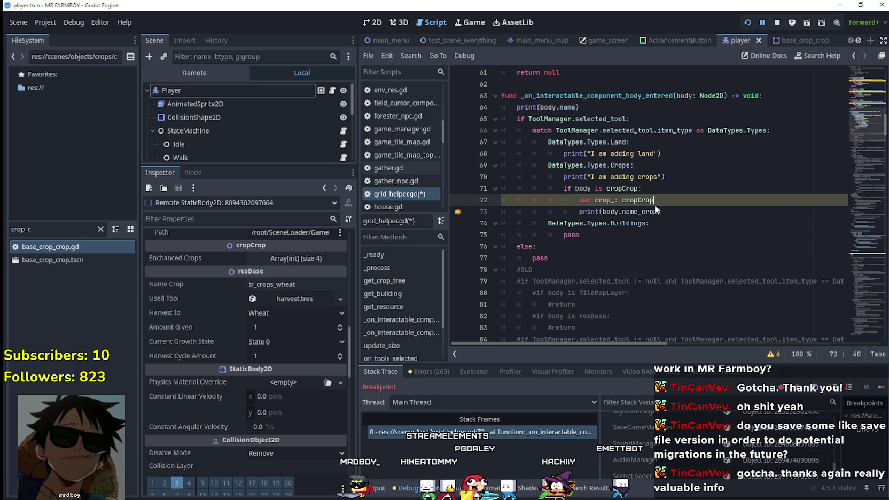
text( = body)
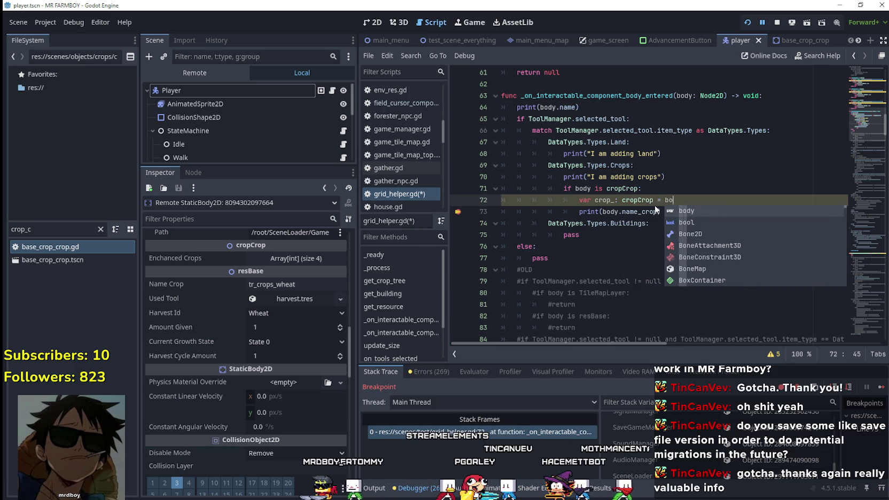
key(Escape)
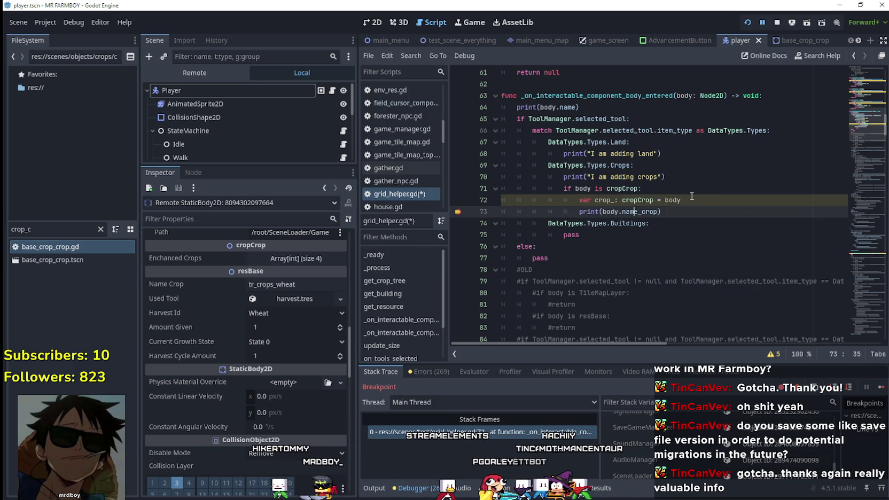
Step: Begin the nested condition 'if crop_.harvestID ==' on line 73
key(Return)
text(i b)
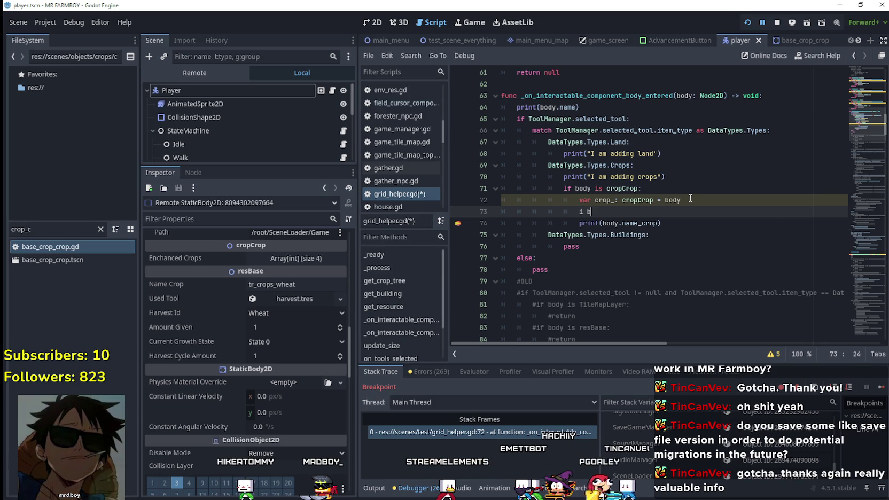
text(crop_)
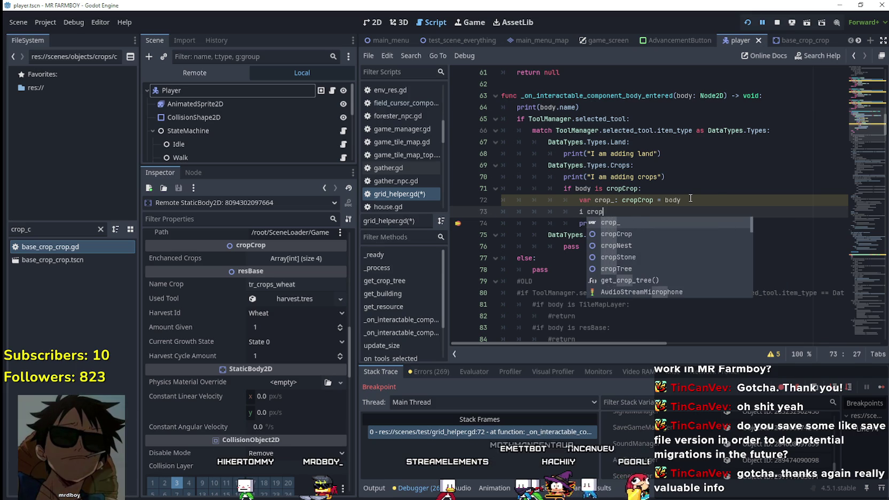
key(Escape)
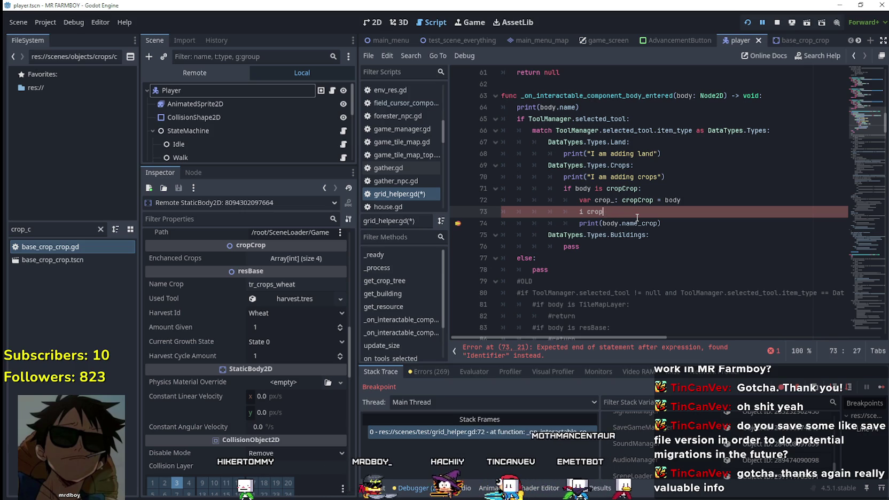
key(BackSpace)
key(BackSpace)
key(BackSpace)
text(f crop_.)
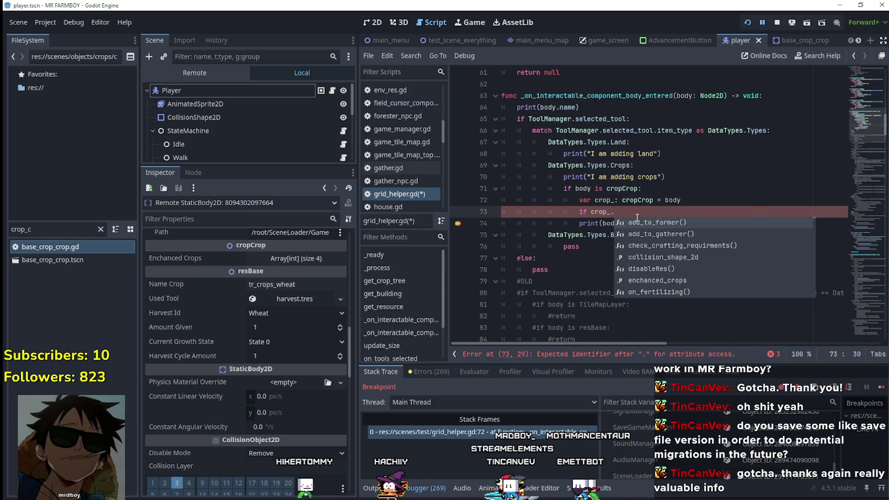
text(harvestID )
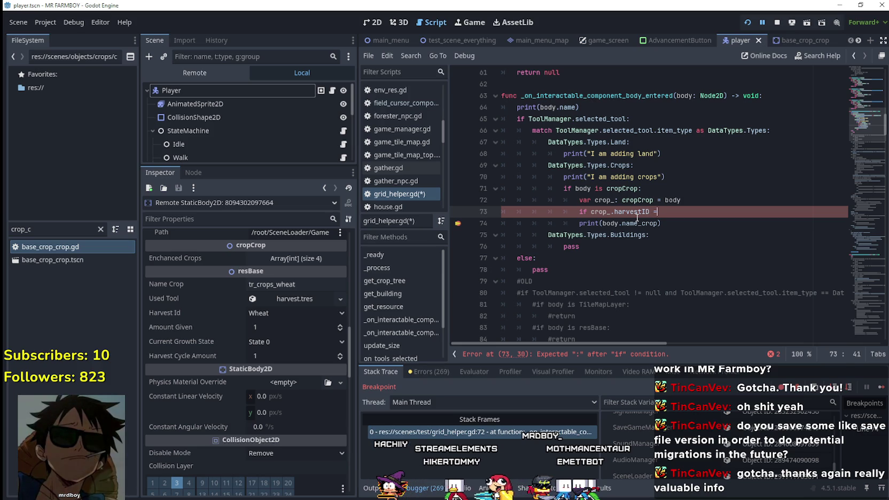
text(==)
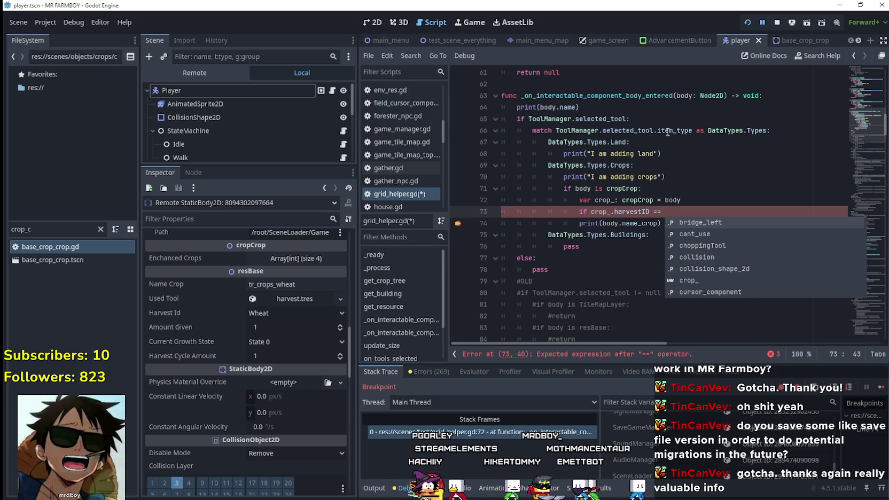
Step: Select selected_tool.item_type on line 66 for reference
double_click(667, 130)
drag(667, 131, 599, 130)
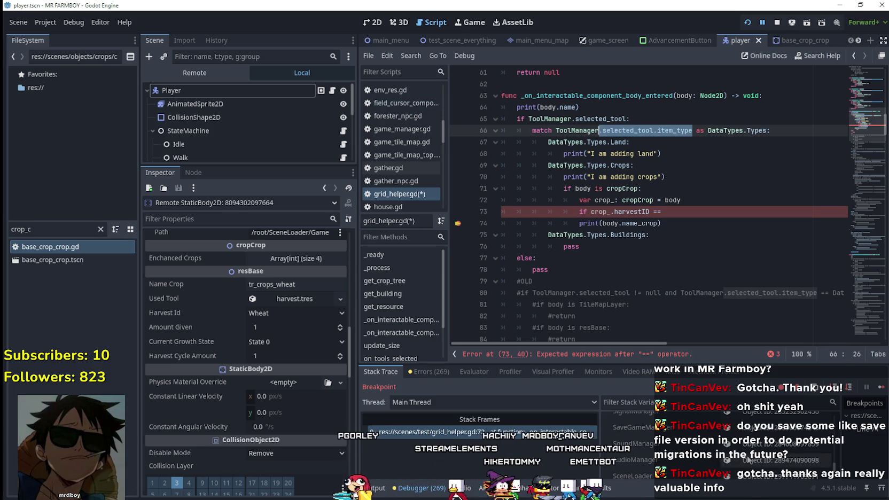
scroll(767, 450, down, 2)
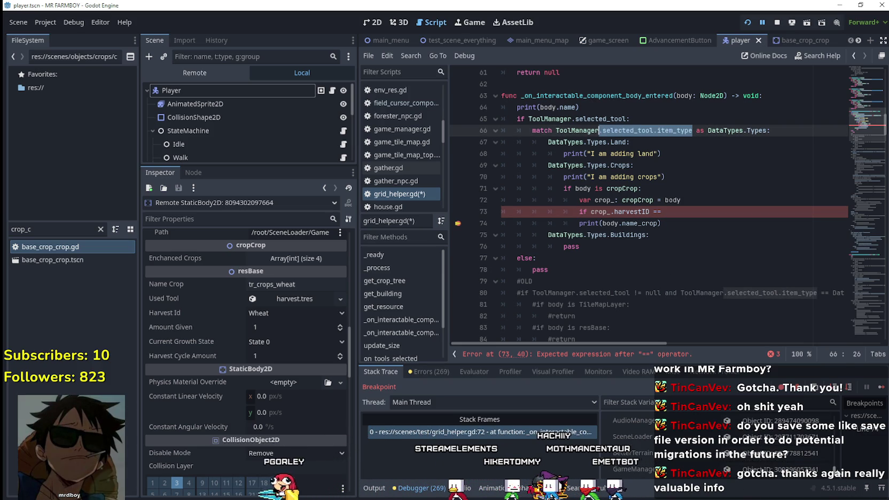
scroll(782, 458, down, 4)
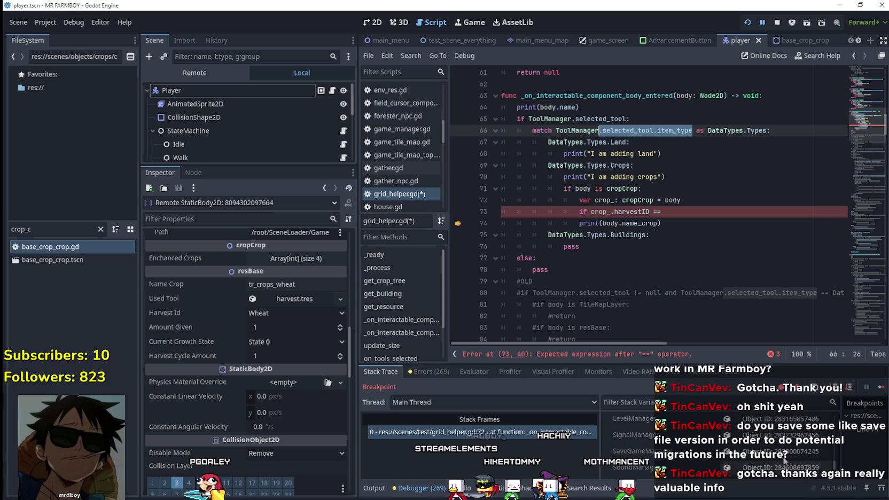
scroll(782, 458, up, 3)
Step: Inspect the live ToolManager's Selected Tool and tomato Crop Data, confirming Craft Id Tomato
click(633, 433)
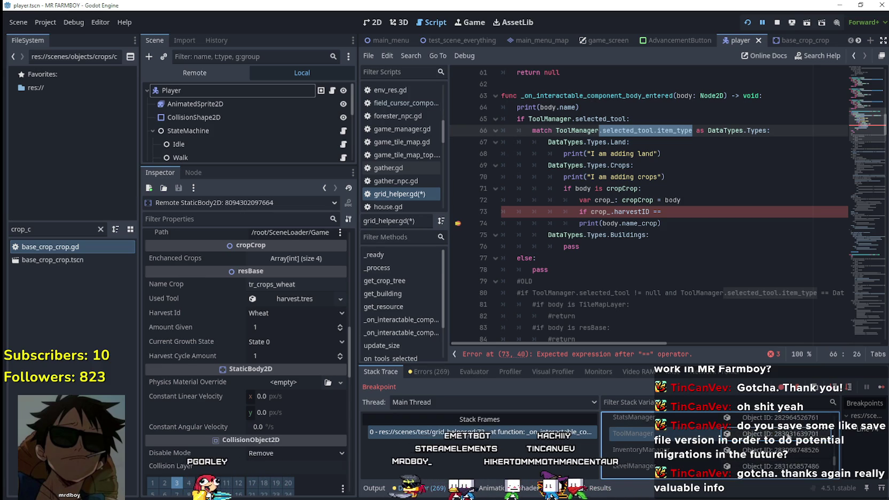
click(310, 250)
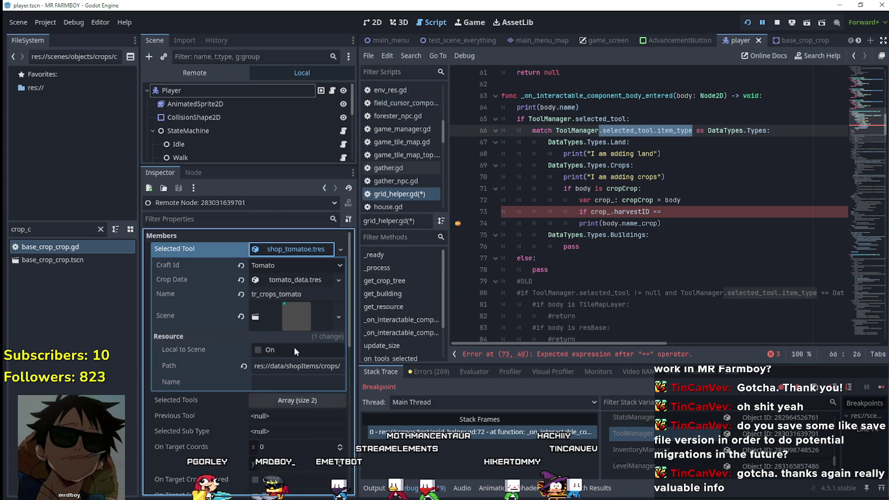
click(292, 274)
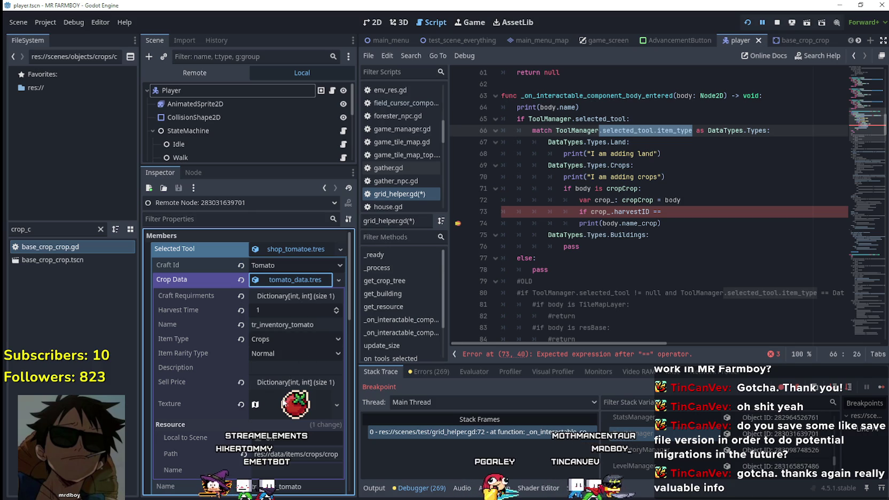
click(278, 265)
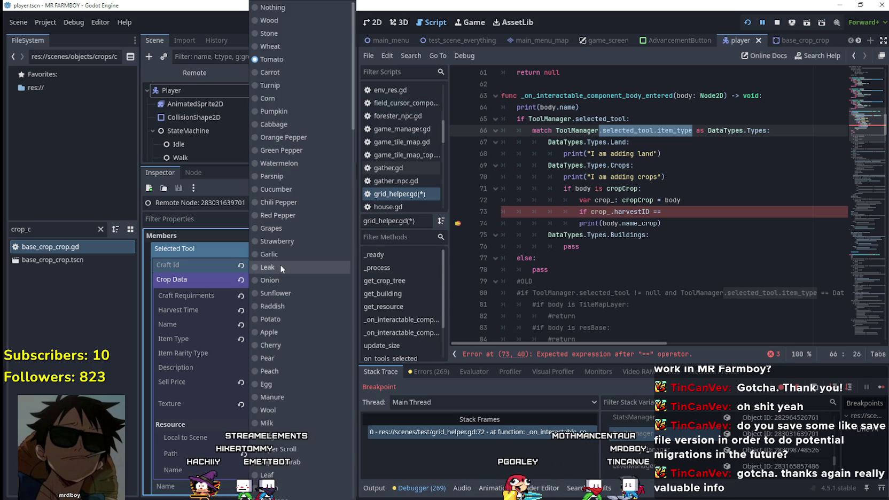
click(672, 234)
drag(657, 130, 689, 201)
click(699, 216)
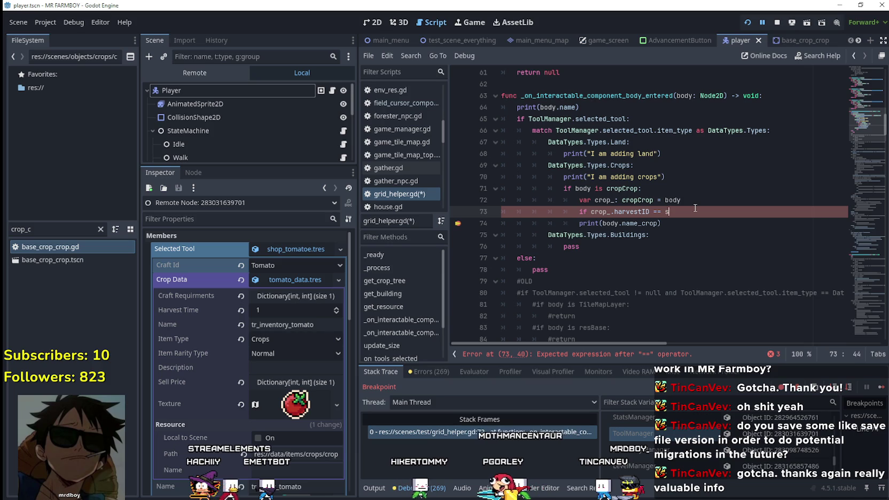
Step: Complete line 73 as 'if crop_.harvestID == ToolManager.selected_tool.craftID:' via autocomplete
text(selecte)
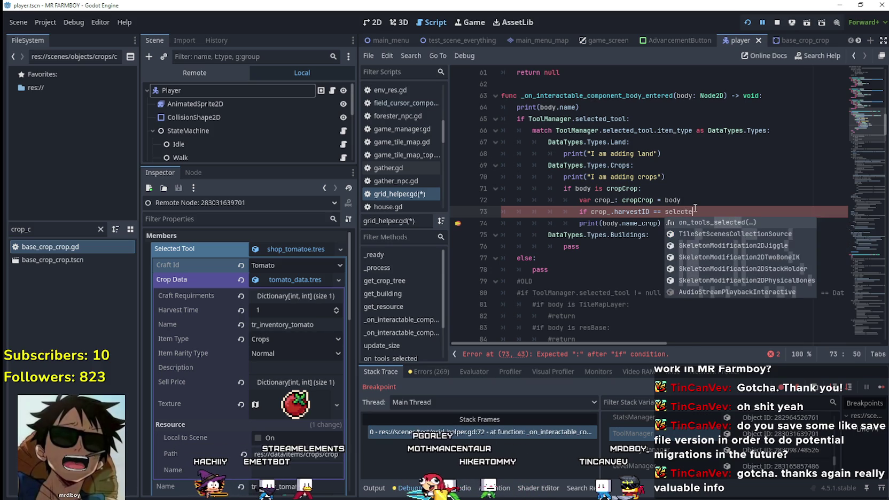
key(BackSpace)
key(BackSpace)
key(BackSpace)
text(Tool)
key(Return)
text(.s)
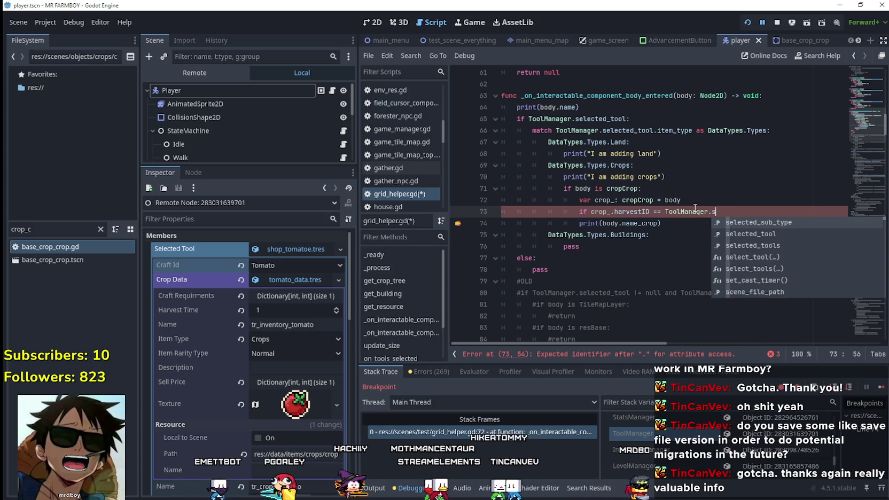
text(elected_tool/)
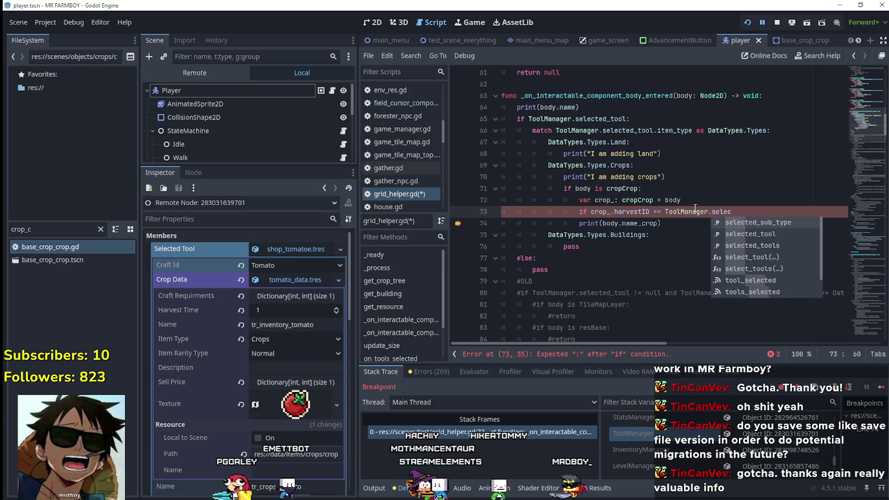
key(BackSpace)
text(.)
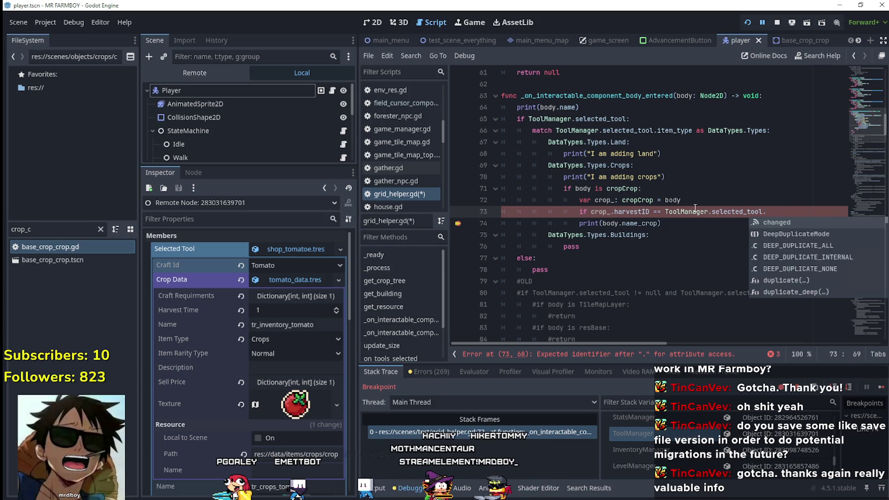
text(craf)
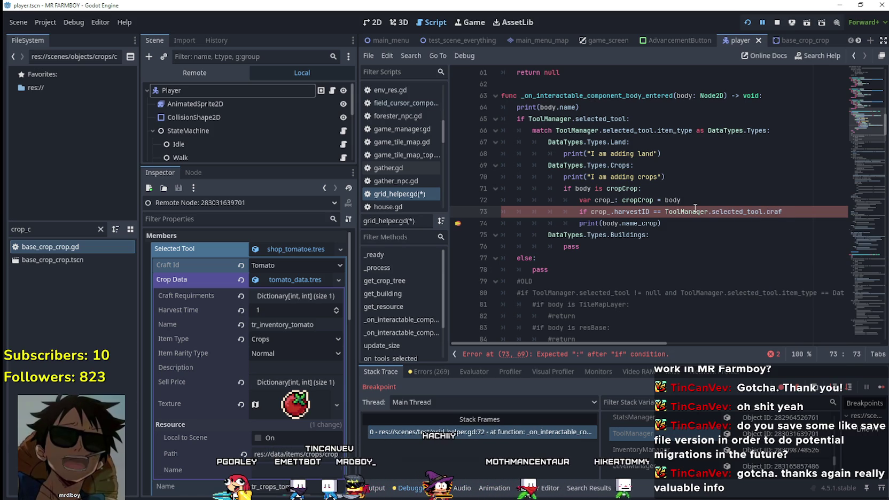
text(t_id)
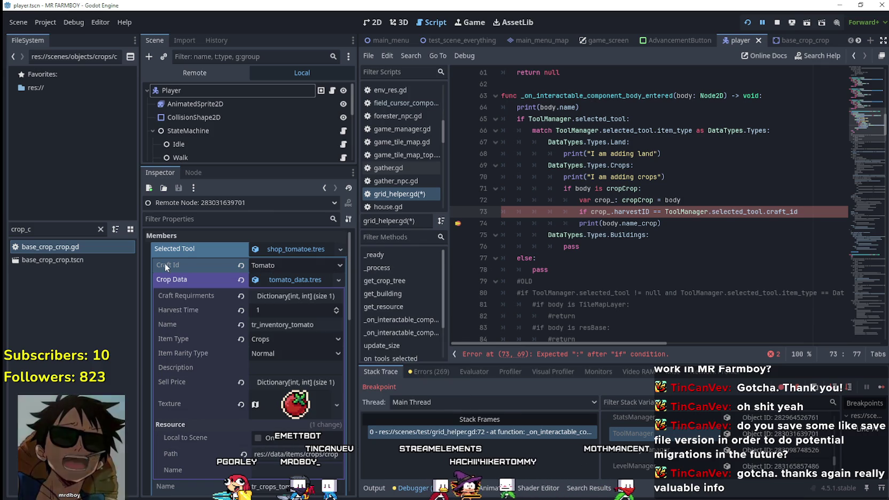
mouse_move(170, 263)
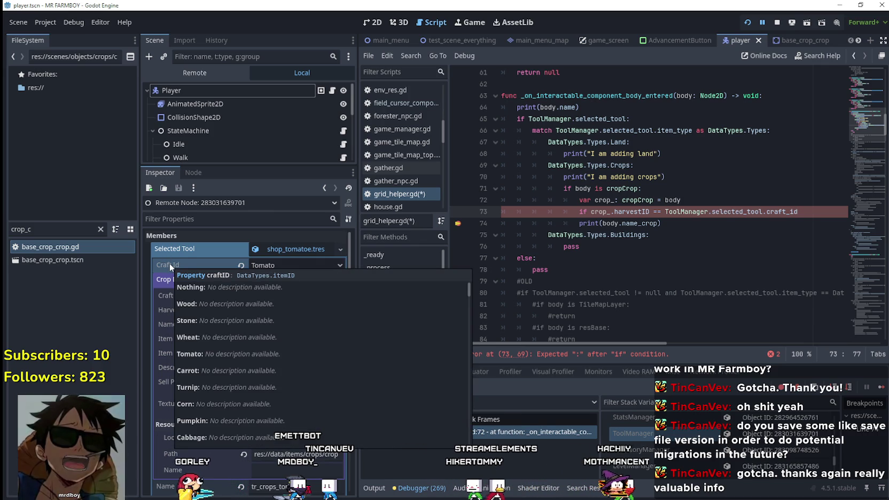
key(BackSpace)
key(BackSpace)
key(BackSpace)
text(ID)
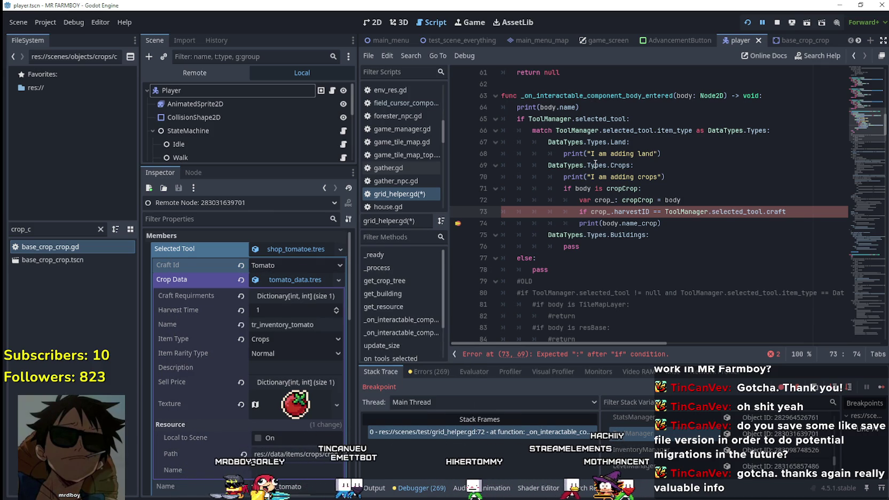
text(:)
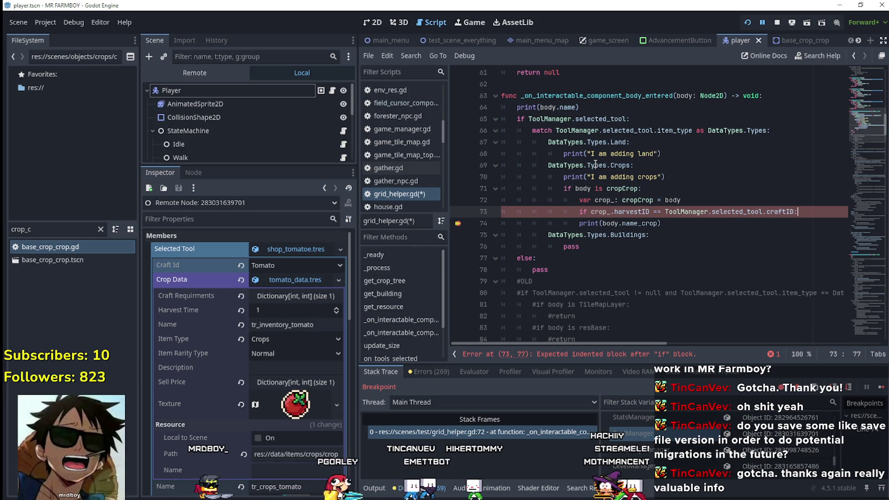
Step: Paste 'target = body' from line 125 into the new indented line under the harvestID check
key(Return)
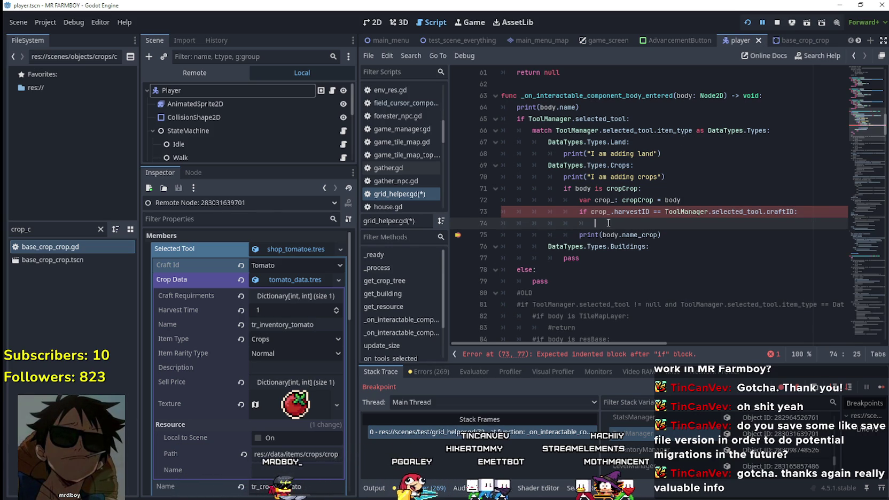
mouse_move(799, 212)
mouse_down()
mouse_move(566, 213)
mouse_move(583, 205)
mouse_up()
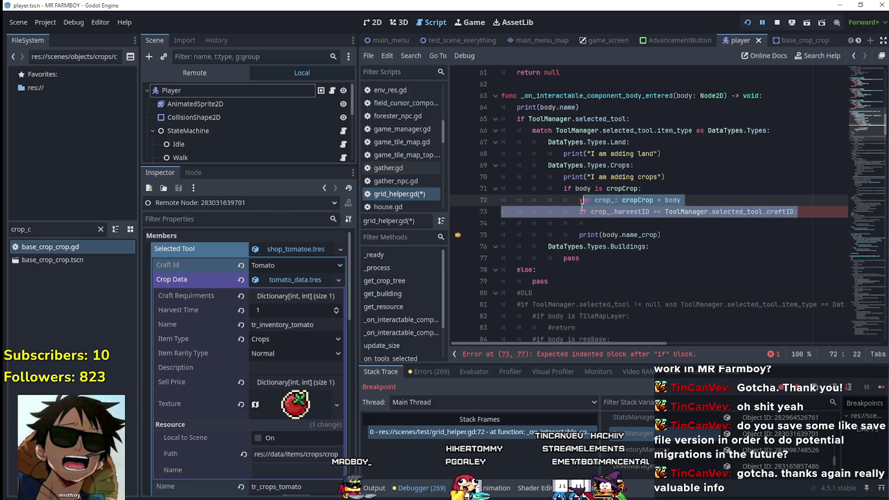
click(618, 228)
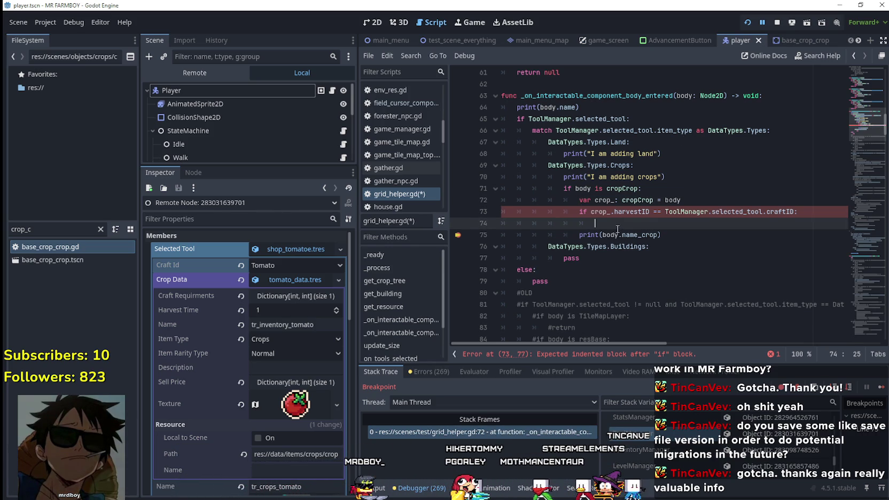
scroll(618, 228, down, 5)
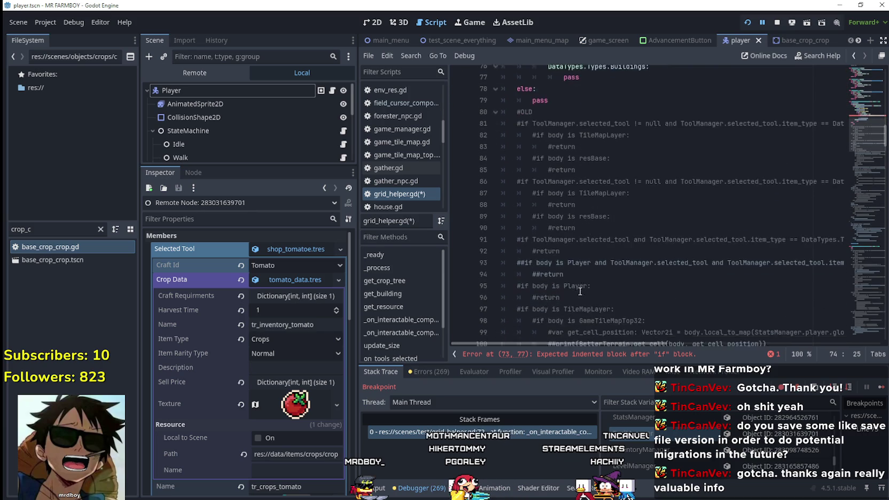
scroll(580, 291, down, 1)
scroll(589, 267, down, 8)
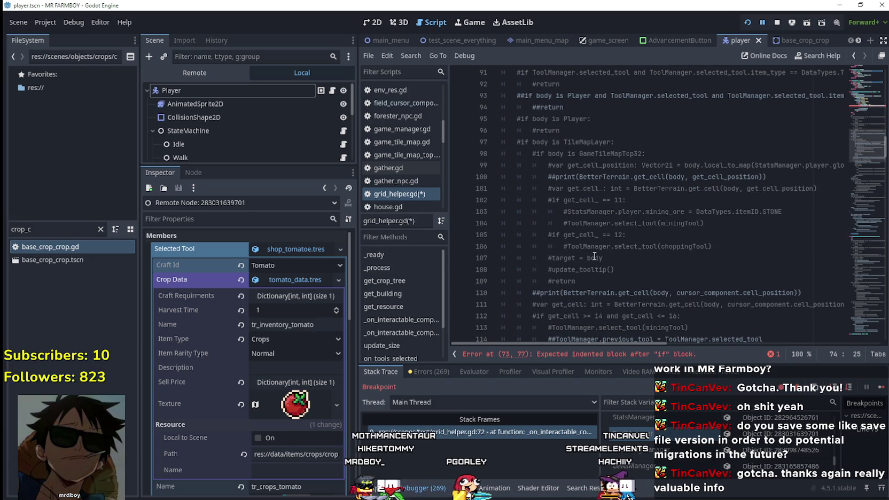
scroll(591, 240, down, 3)
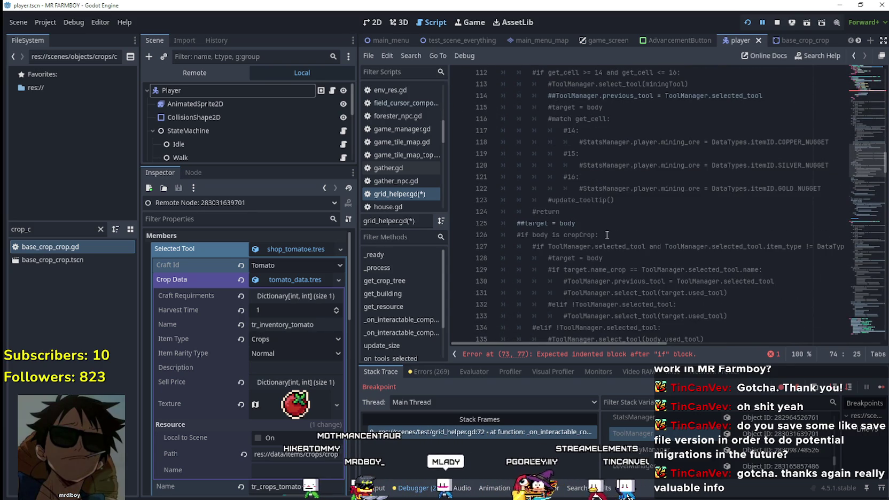
drag(575, 224, 524, 224)
key(ctrl+c)
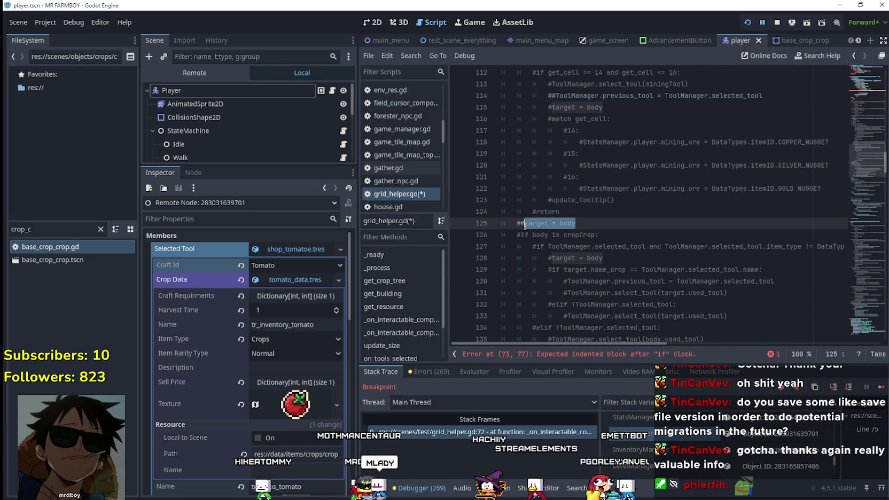
scroll(662, 232, up, 6)
scroll(662, 232, up, 11)
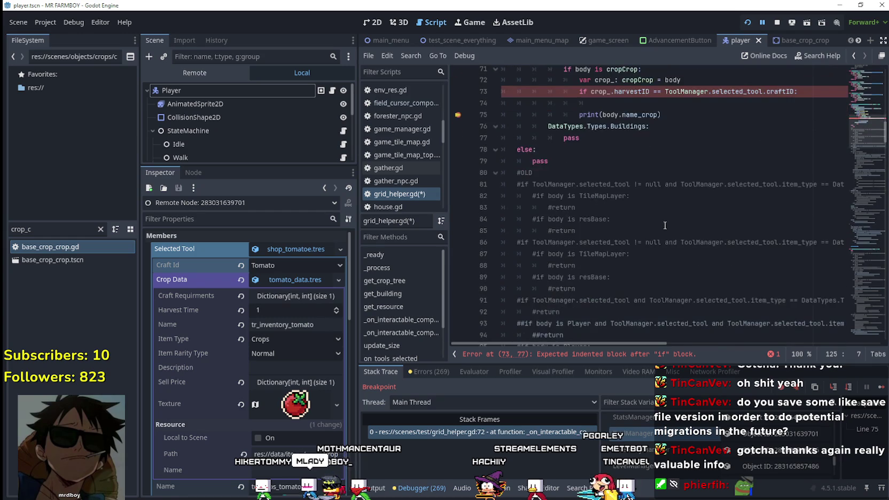
click(654, 207)
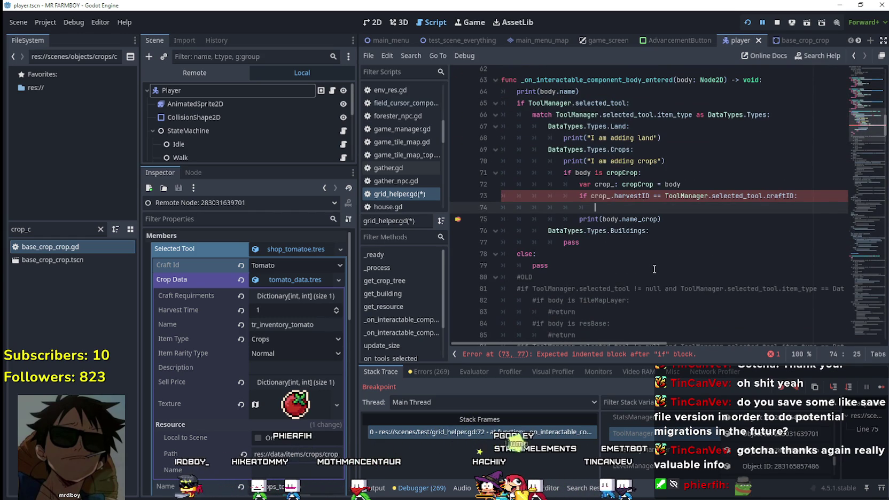
text(target = body)
key(ctrl+v)
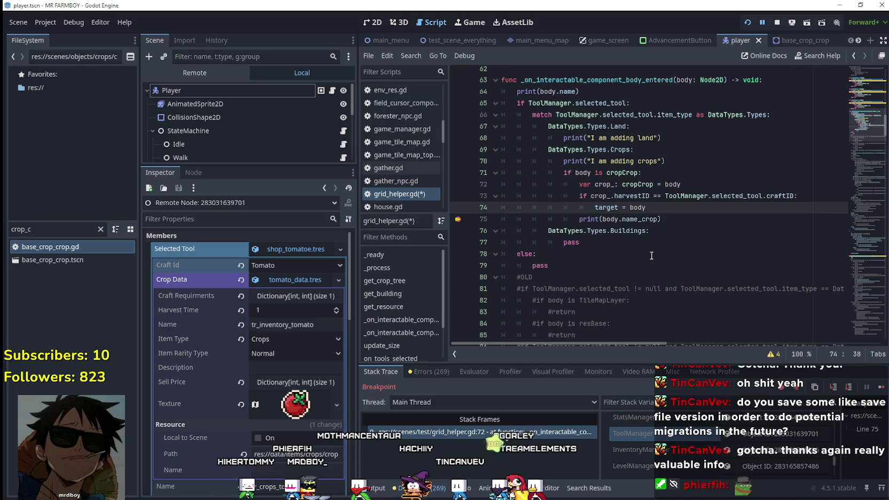
Step: Briefly view the running game, then return to the script
scroll(645, 251, up, 1)
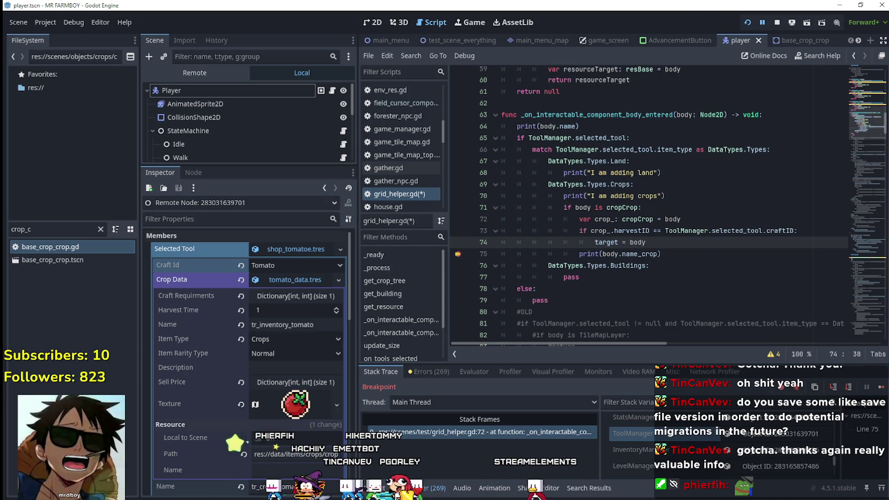
key(alt+Tab)
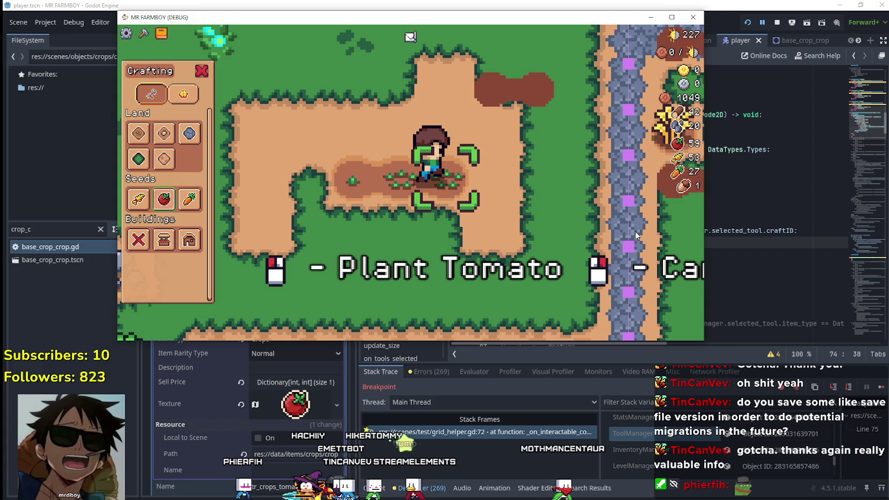
key(alt+Tab)
scroll(529, 263, down, 3)
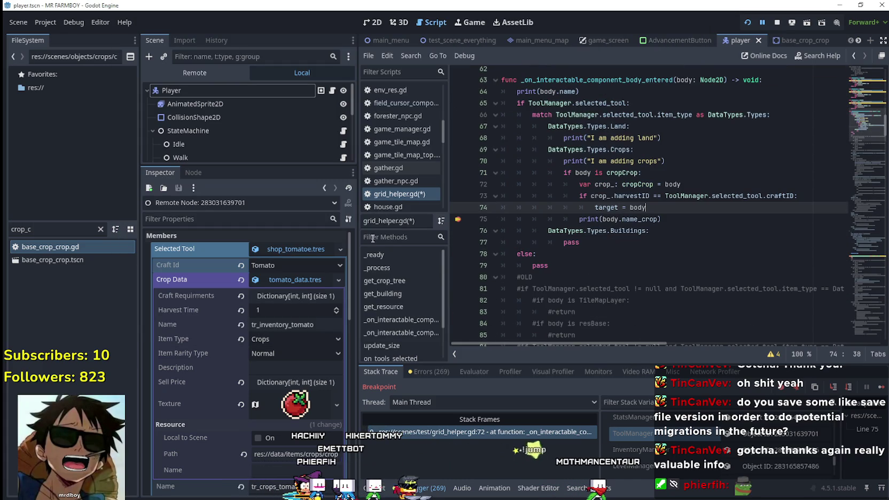
drag(357, 235, 321, 235)
scroll(859, 138, down, 18)
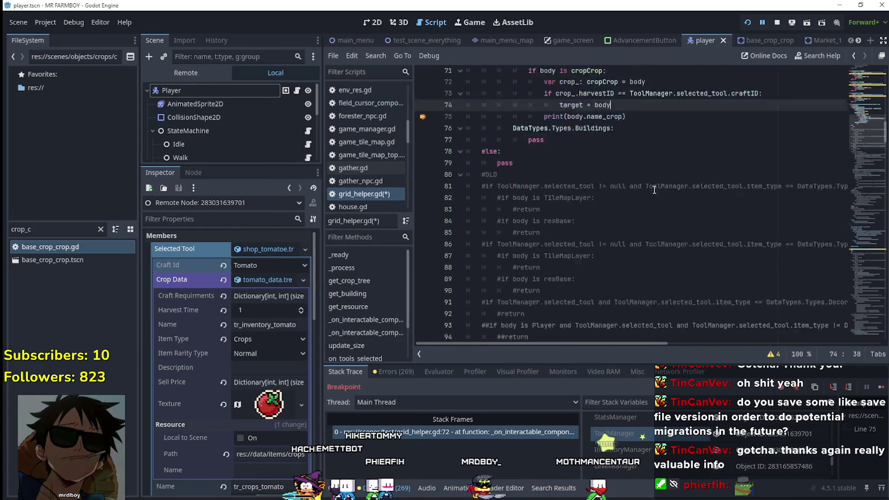
scroll(857, 178, up, 20)
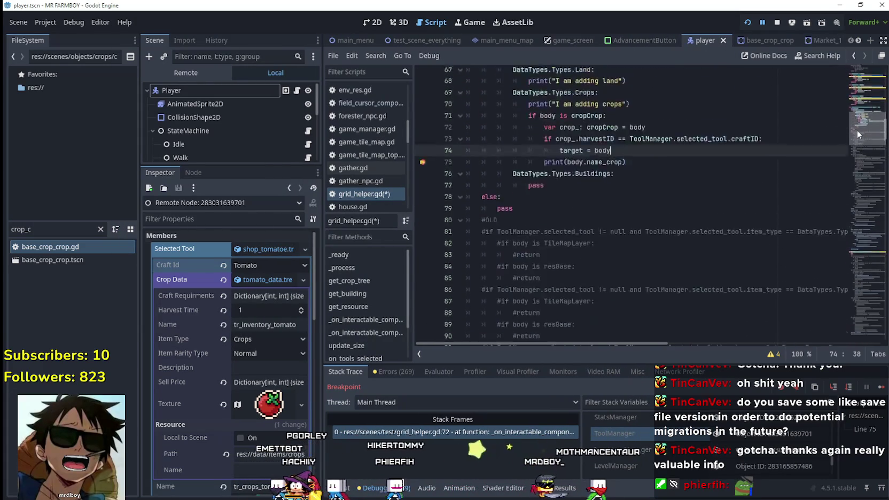
scroll(625, 284, down, 1)
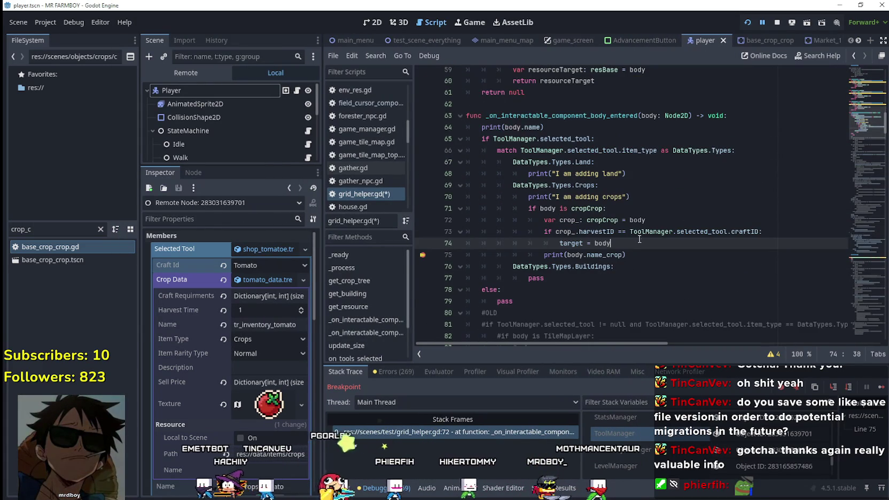
click(647, 254)
scroll(662, 272, down, 1)
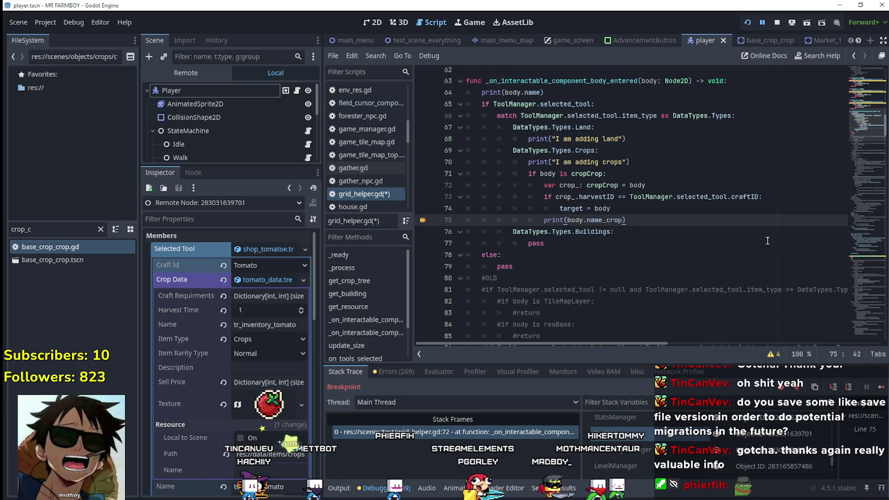
scroll(587, 242, down, 6)
scroll(630, 245, up, 7)
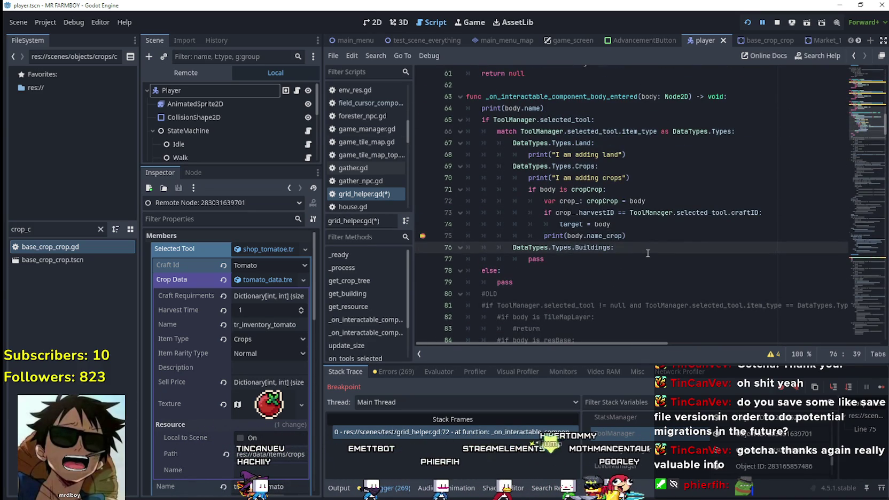
drag(677, 212, 534, 213)
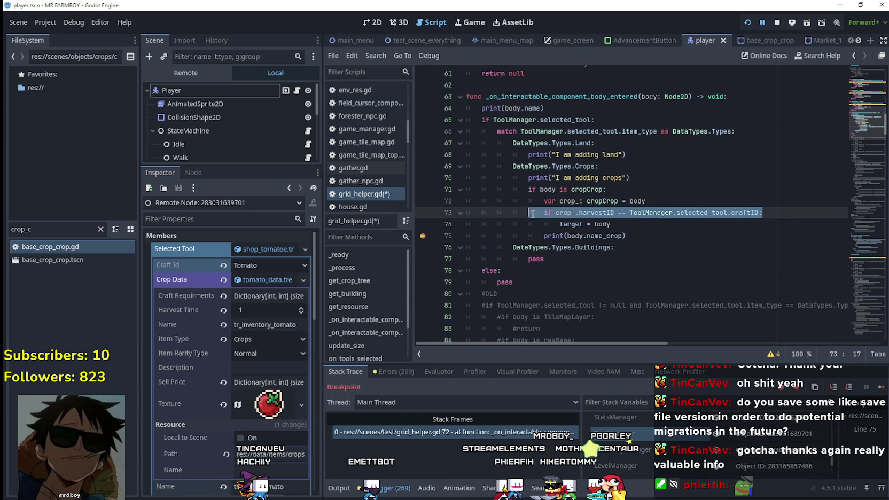
click(717, 236)
click(570, 225)
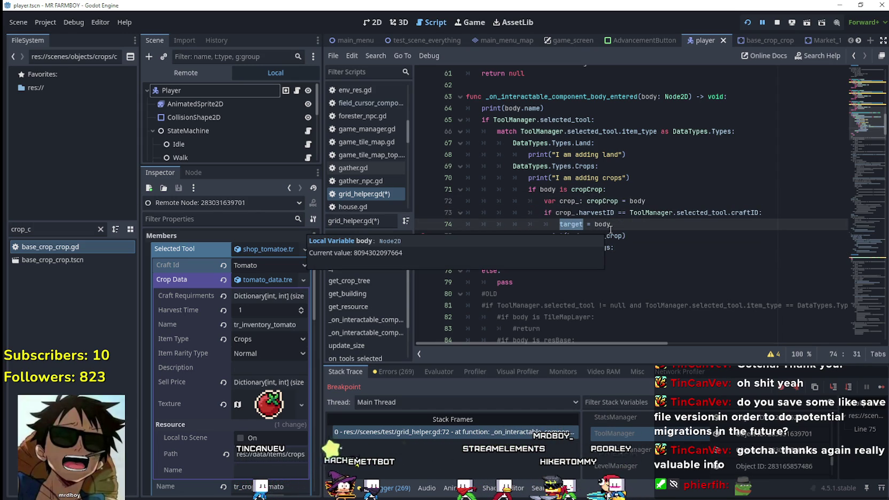
click(566, 213)
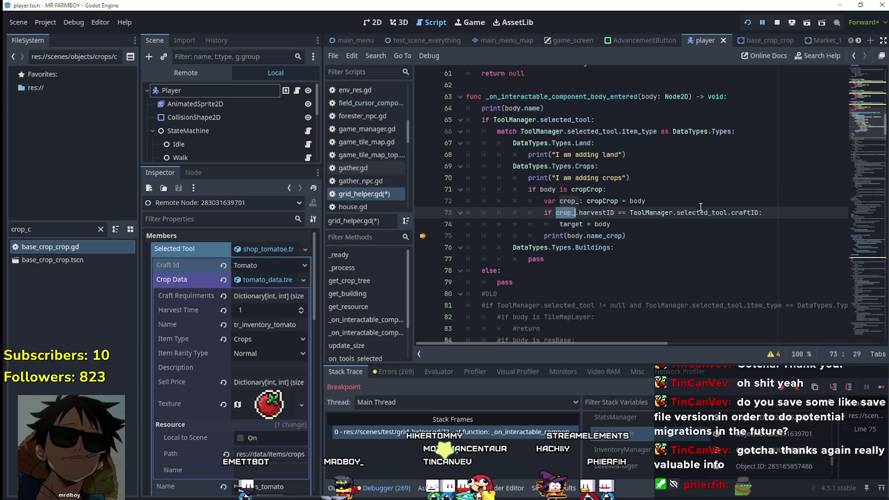
mouse_move(873, 126)
mouse_down()
mouse_move(872, 179)
mouse_move(873, 170)
mouse_up()
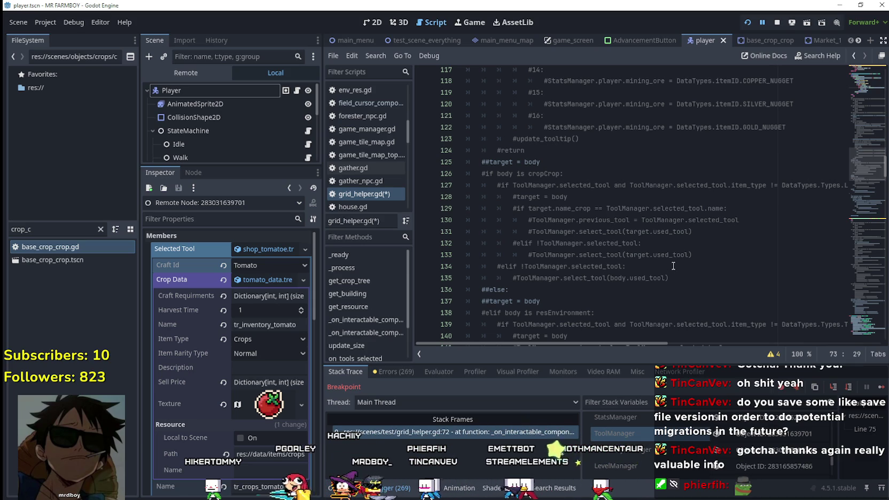
double_click(726, 220)
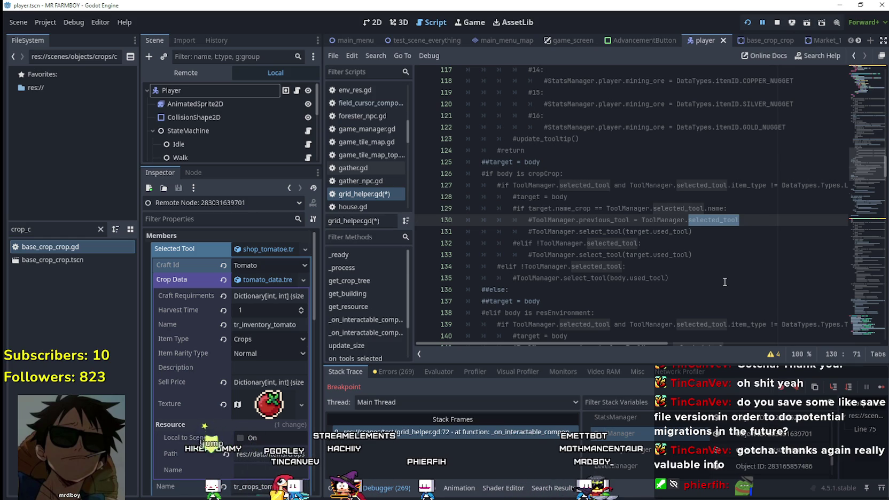
double_click(684, 256)
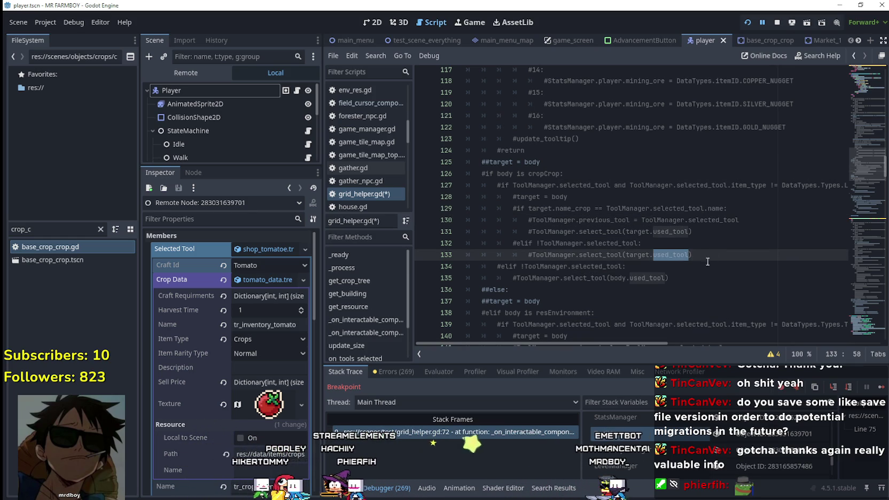
drag(693, 255, 514, 255)
drag(692, 231, 526, 230)
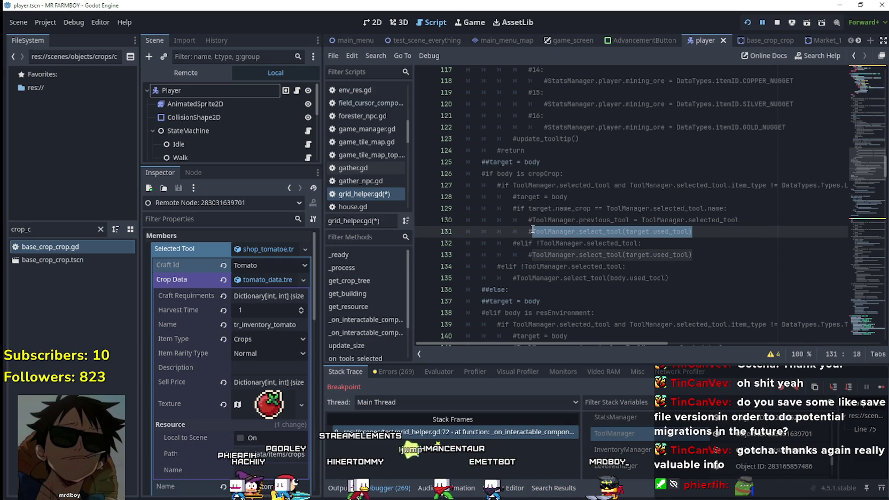
mouse_move(588, 228)
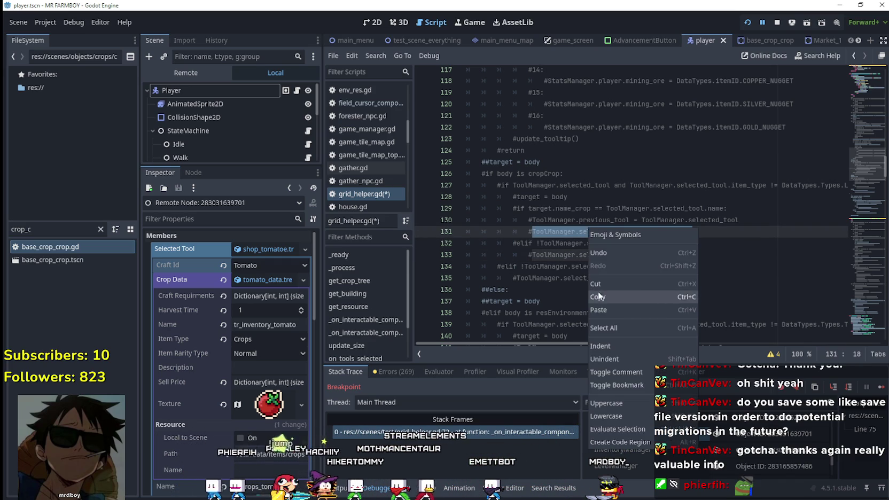
click(607, 266)
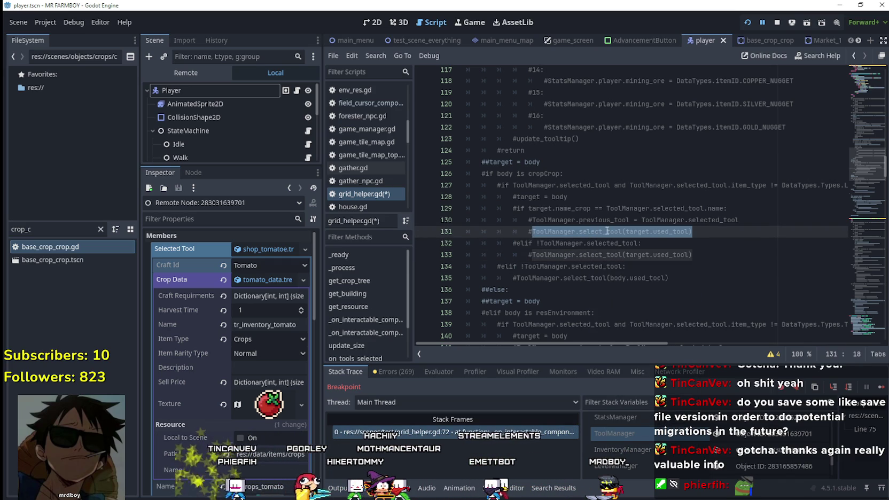
click(707, 231)
drag(707, 232, 533, 231)
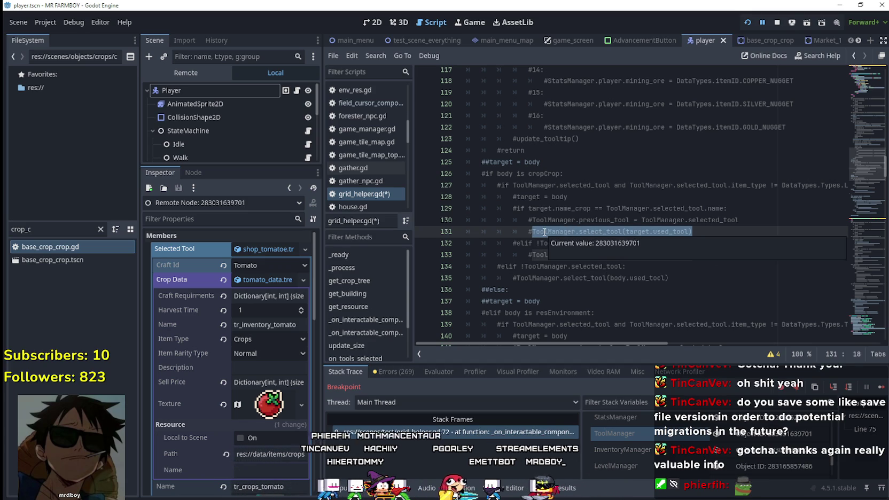
right_click(544, 232)
click(575, 300)
scroll(593, 278, up, 2)
scroll(593, 279, up, 17)
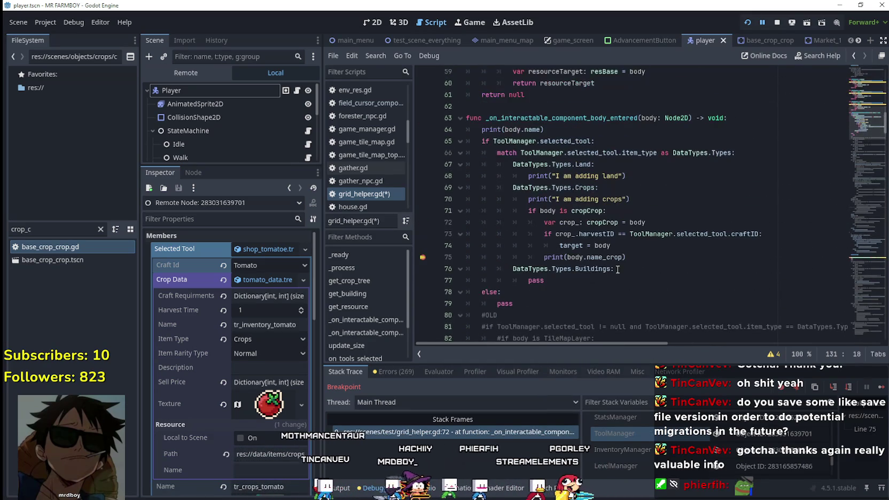
drag(611, 245, 561, 246)
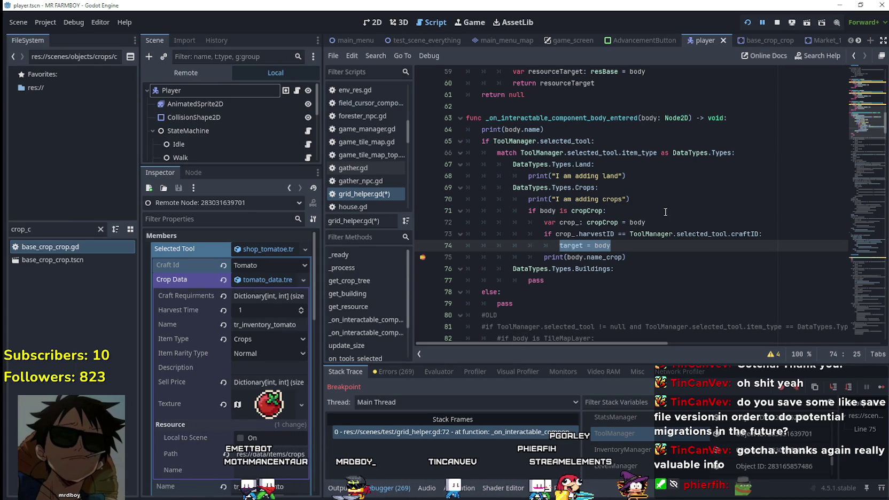
Step: Remove the 'var crop_: cropCrop = body' declaration from line 72
click(553, 210)
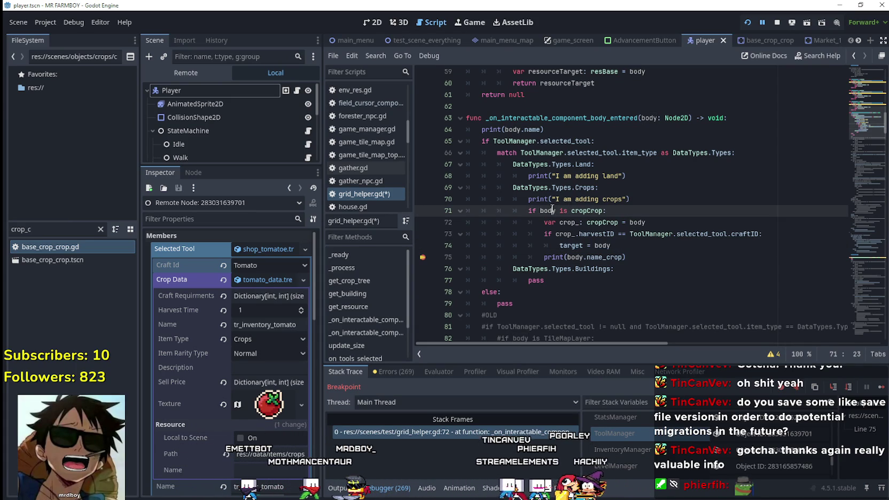
click(565, 235)
text(body)
drag(679, 226, 492, 222)
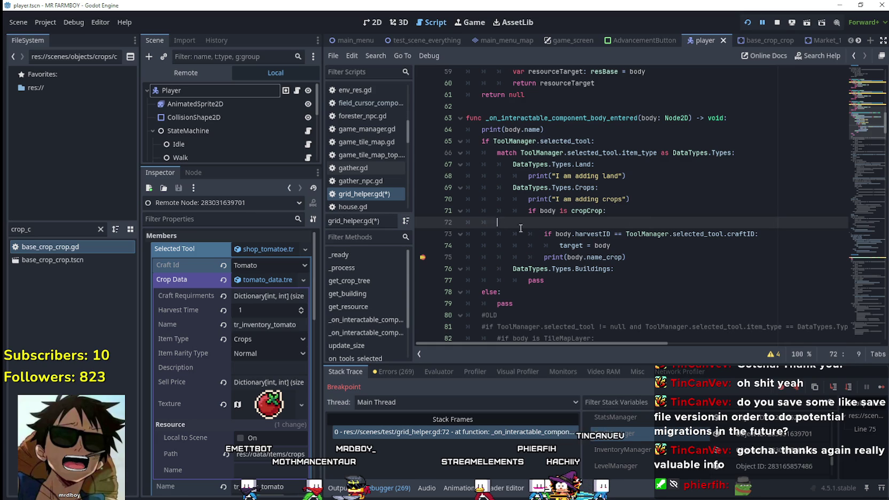
key(BackSpace)
click(634, 230)
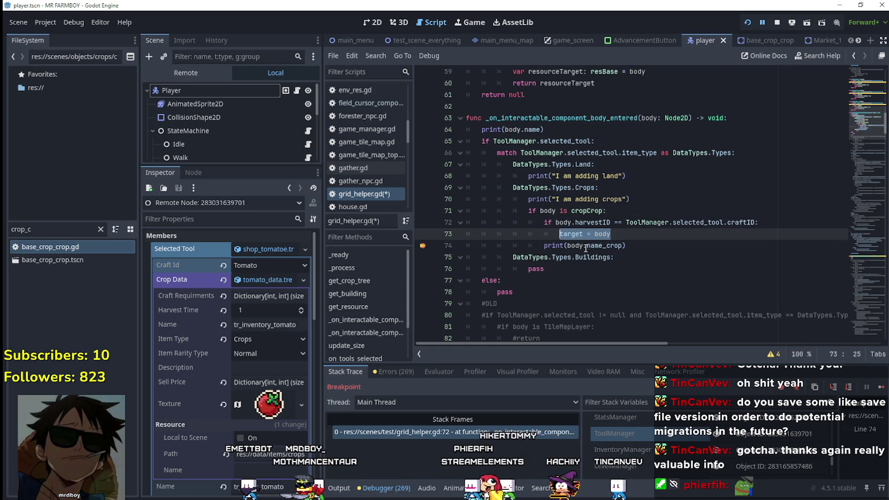
Step: Replace 'target = body' with the ToolManager.select_tool(target.used_tool) call from line 132
scroll(586, 248, down, 9)
scroll(702, 268, down, 10)
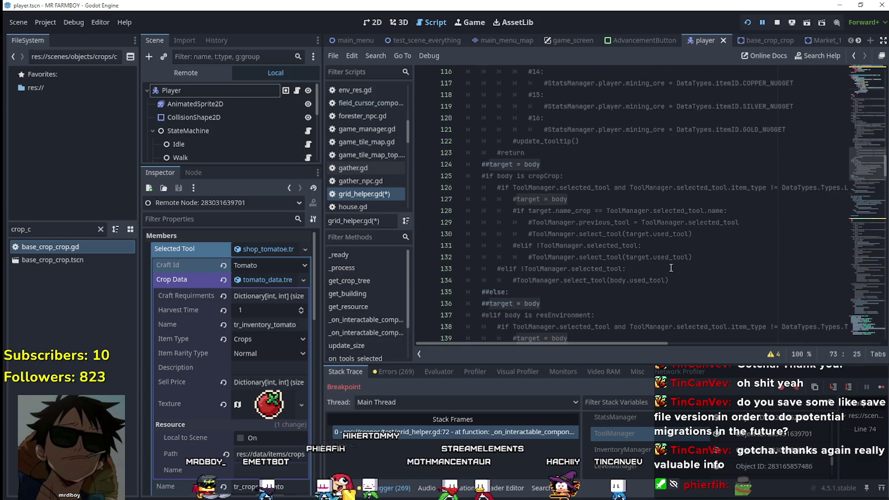
drag(533, 257, 725, 254)
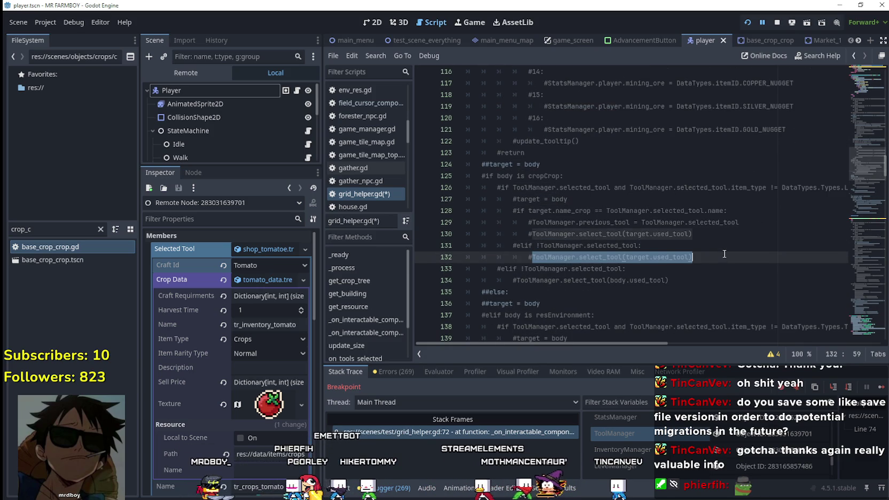
scroll(841, 171, up, 19)
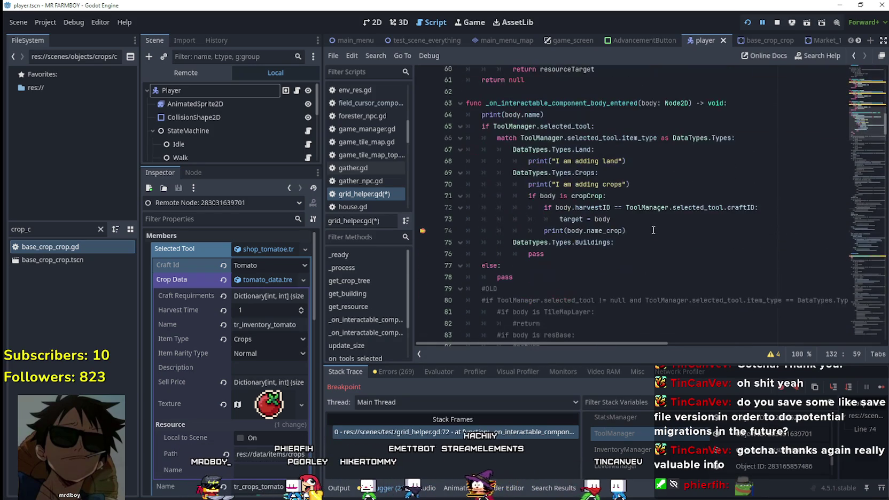
drag(618, 218, 559, 219)
key(ctrl+v)
click(589, 251)
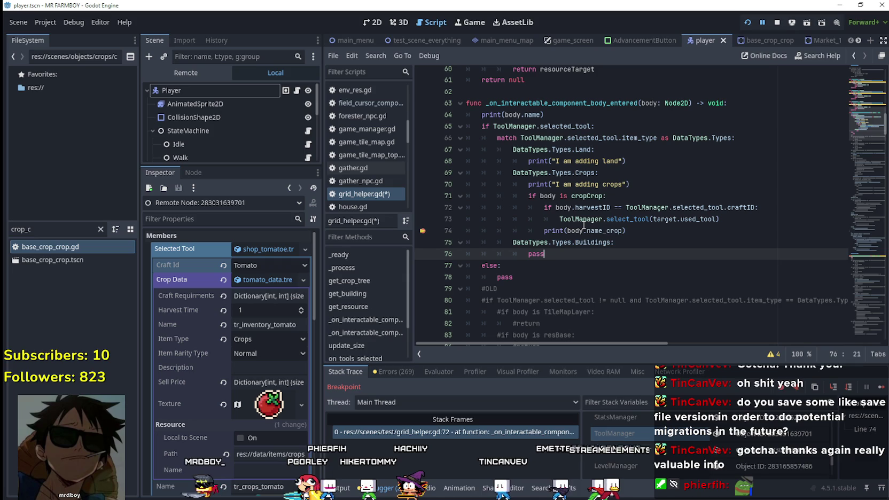
mouse_move(583, 223)
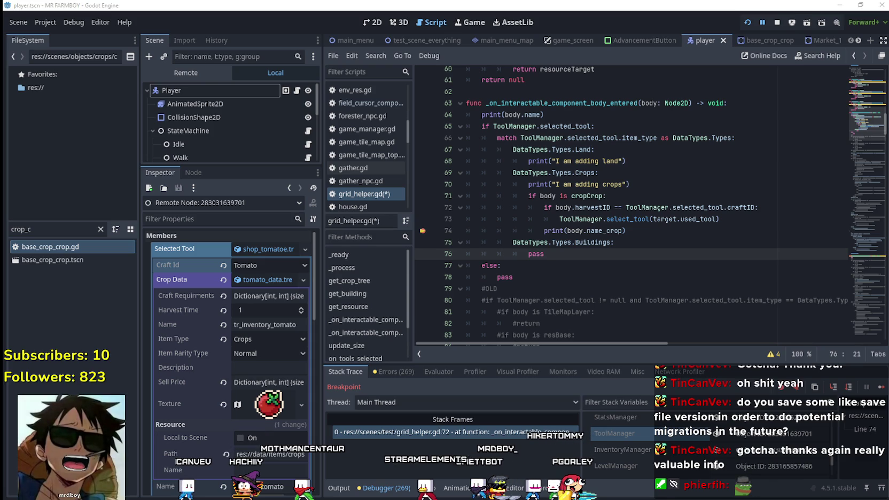
key(alt+Tab)
Step: Open the Where Winds Meet store page from the Steam library and skim it
click(88, 24)
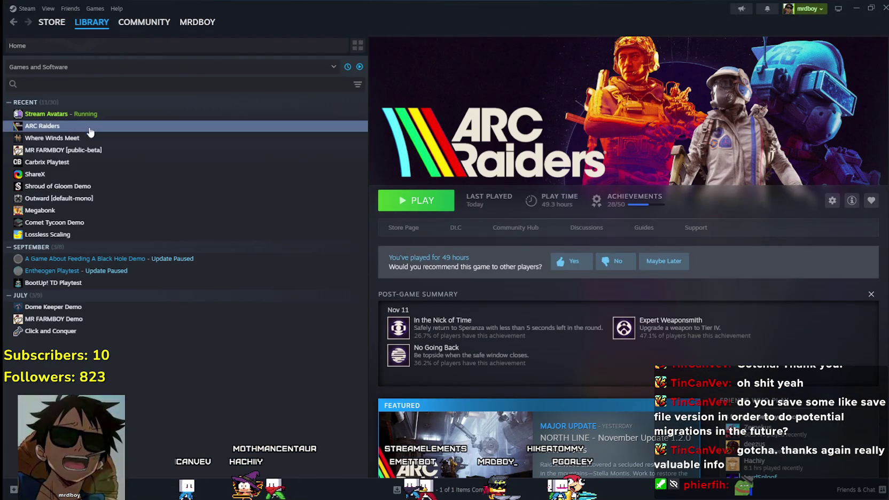
click(51, 137)
click(418, 236)
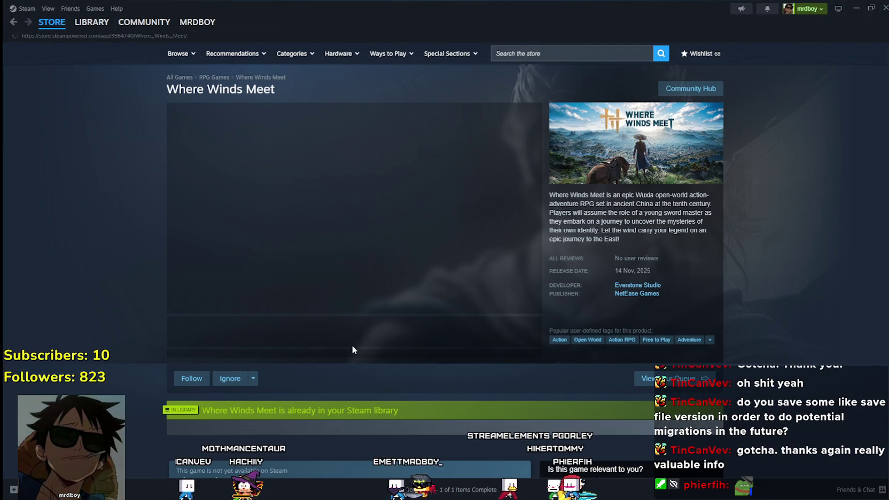
scroll(353, 335, down, 3)
mouse_move(350, 323)
mouse_down()
mouse_move(265, 310)
mouse_move(203, 342)
mouse_move(504, 326)
mouse_up()
scroll(203, 342, up, 5)
scroll(290, 335, down, 2)
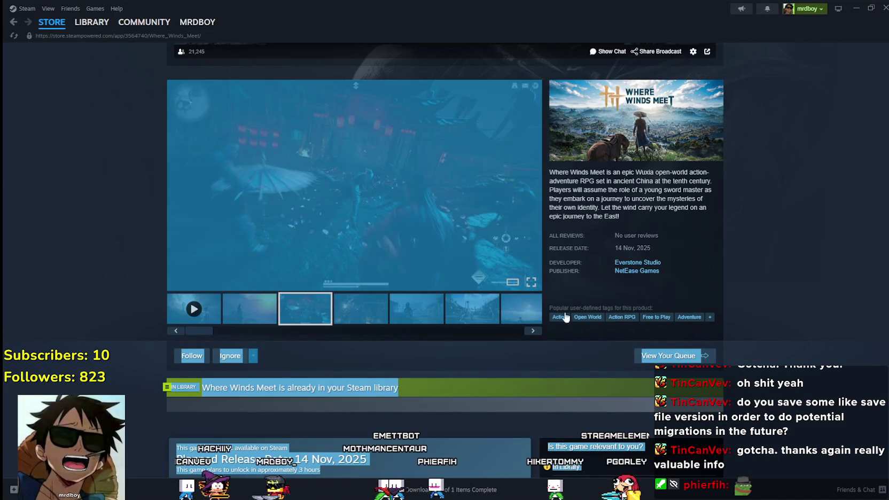
click(806, 300)
Step: Flip through the Where Winds Meet screenshots in the enlarged viewer
click(355, 183)
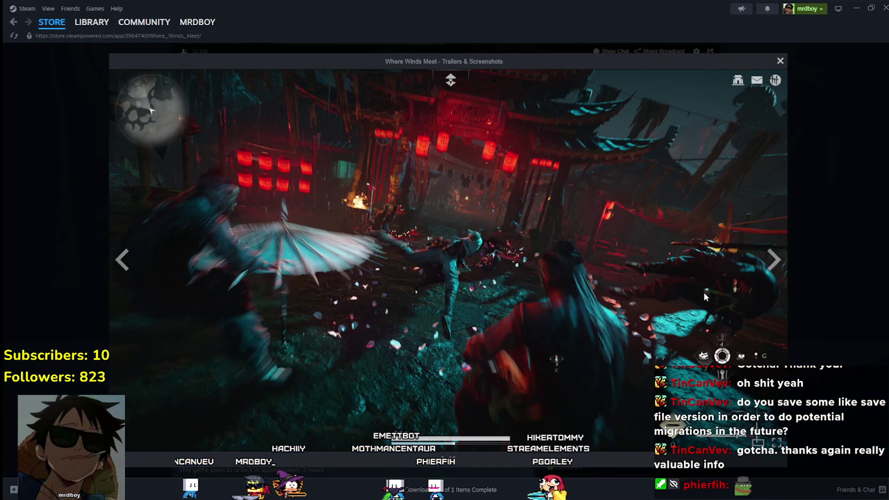
click(773, 275)
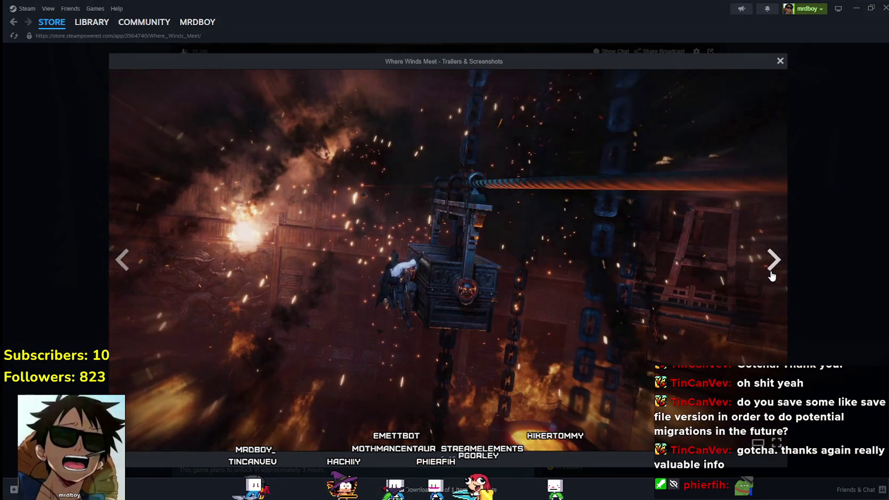
click(772, 275)
click(772, 275)
click(773, 275)
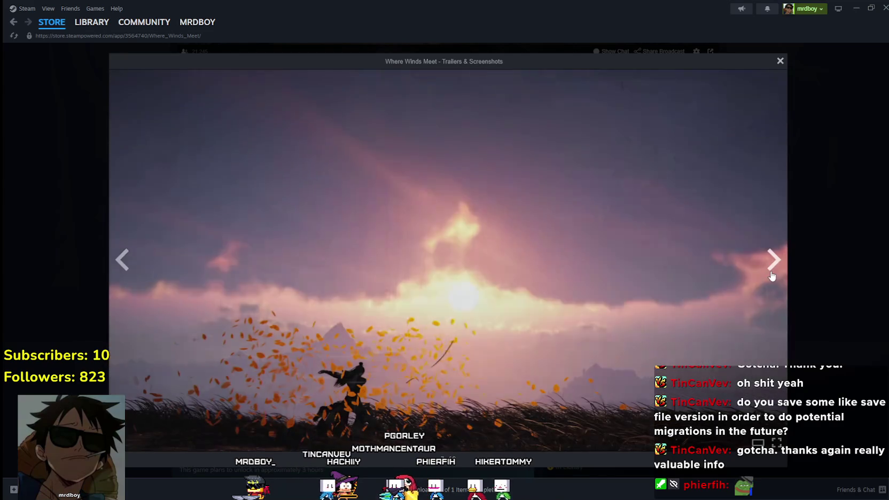
click(772, 274)
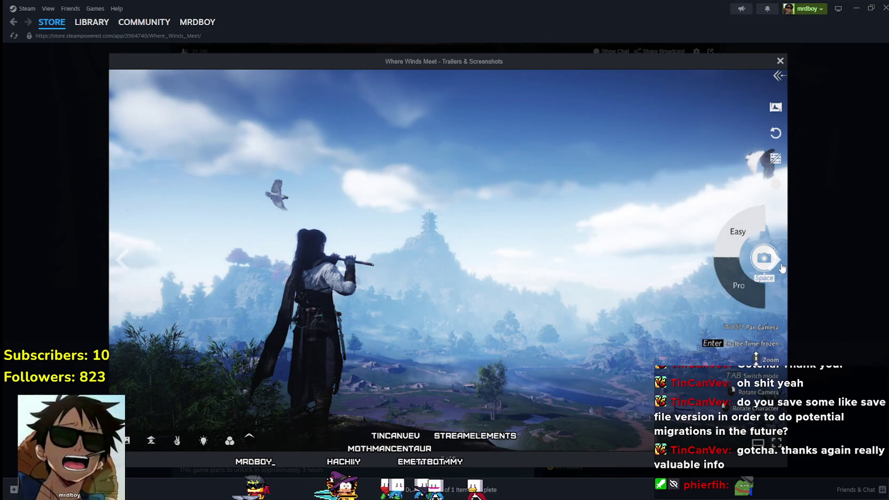
click(774, 274)
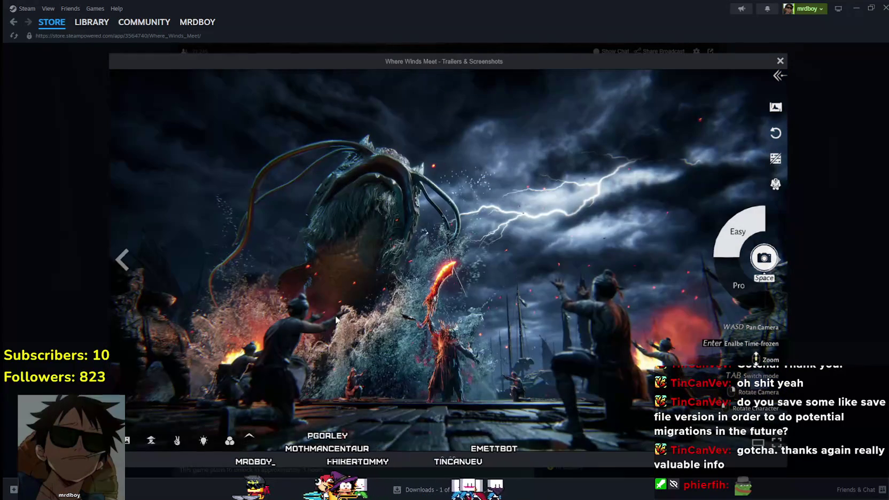
click(788, 259)
click(829, 303)
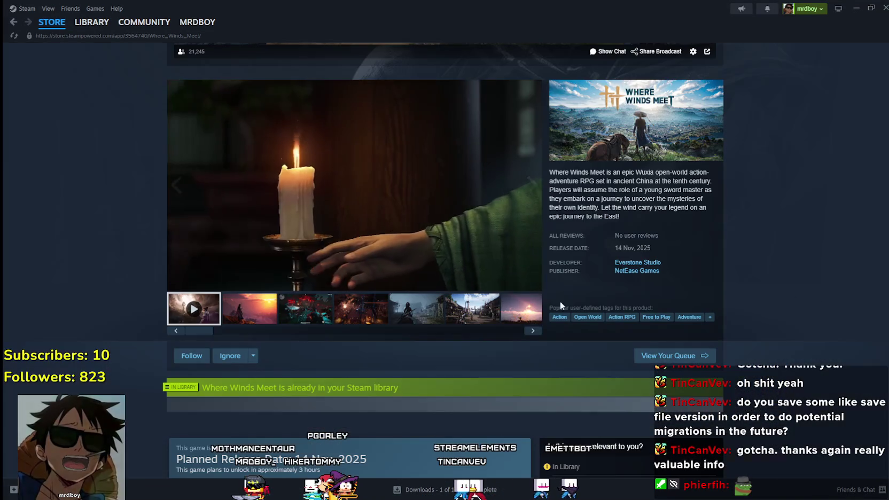
click(352, 320)
Step: Expand the Overview and scroll through the description and system requirements
scroll(371, 297, down, 10)
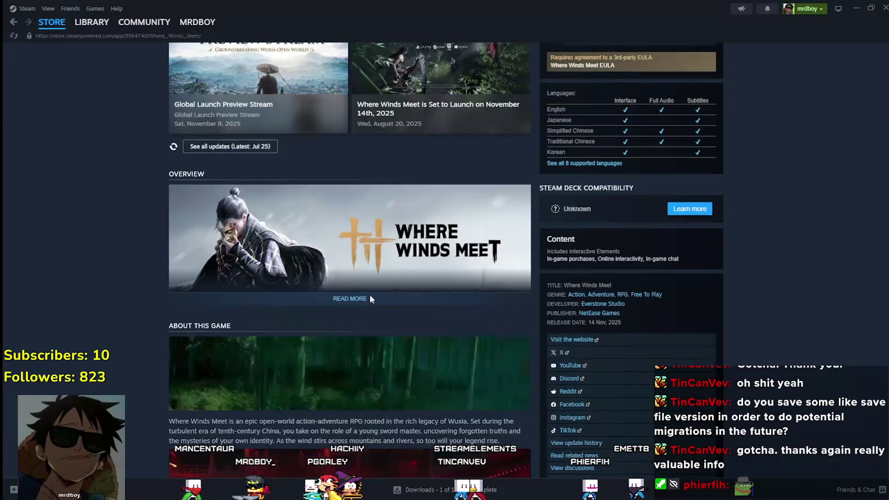
click(348, 300)
scroll(357, 298, down, 5)
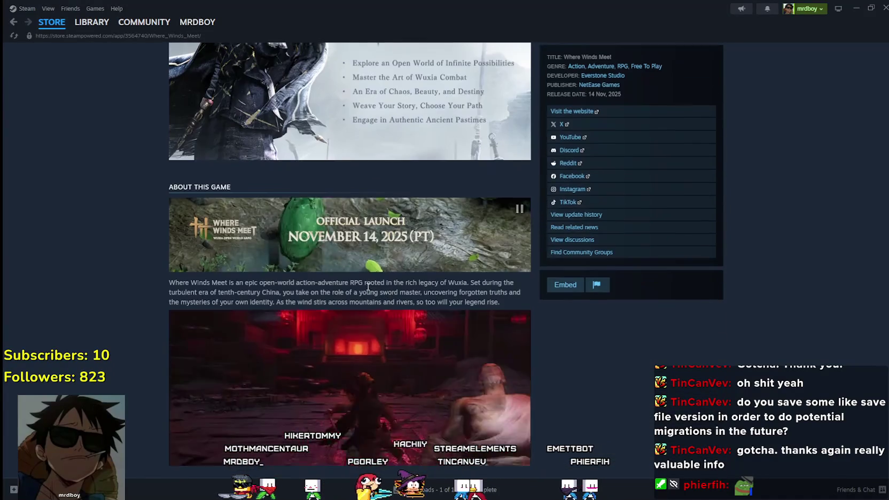
scroll(364, 286, down, 4)
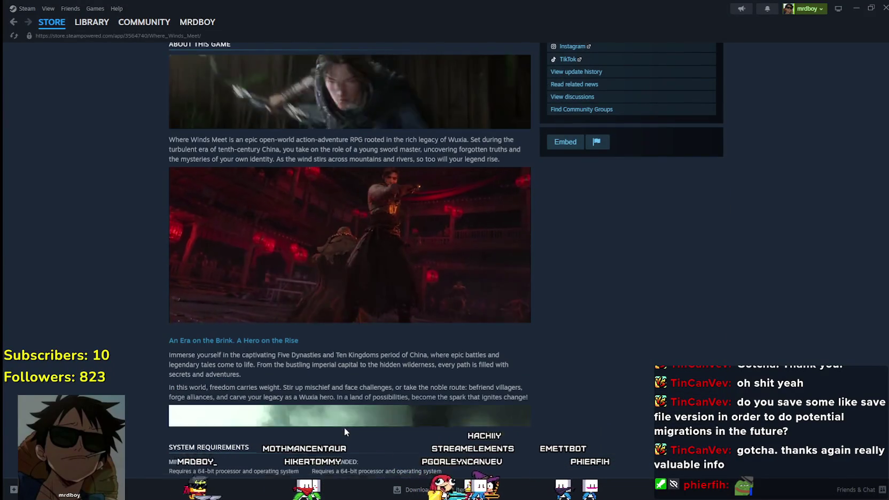
scroll(387, 379, down, 9)
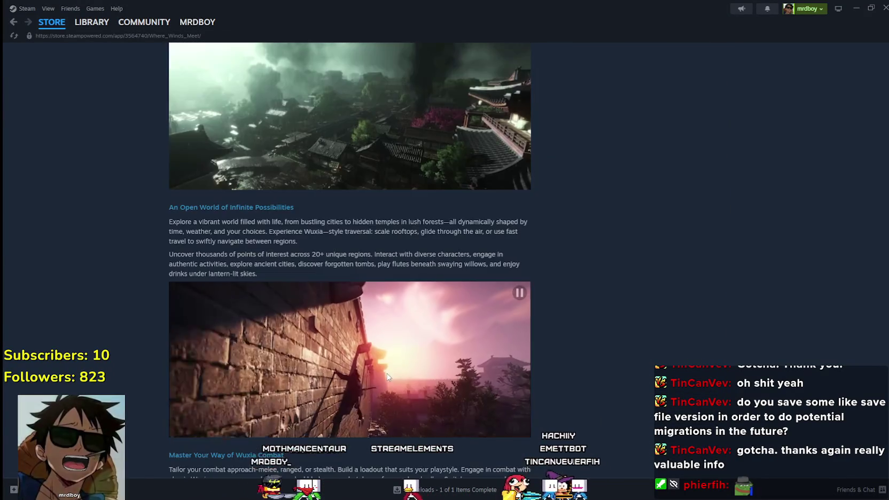
scroll(389, 374, down, 4)
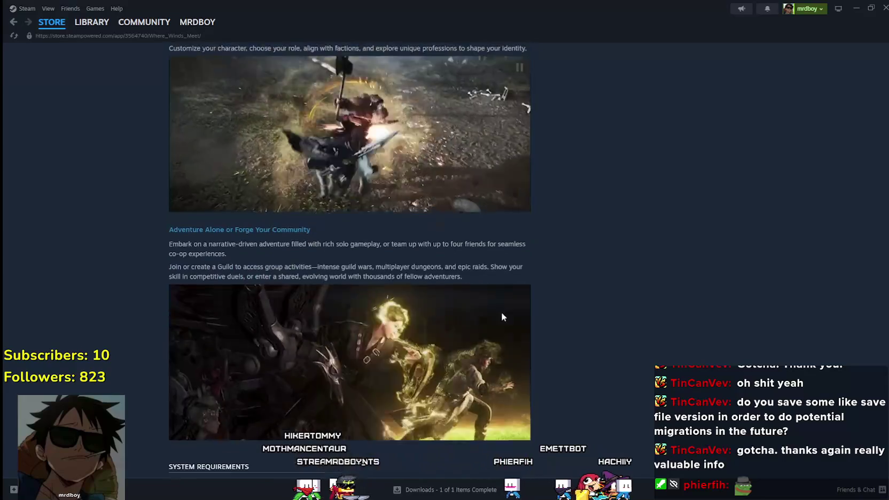
scroll(620, 381, down, 3)
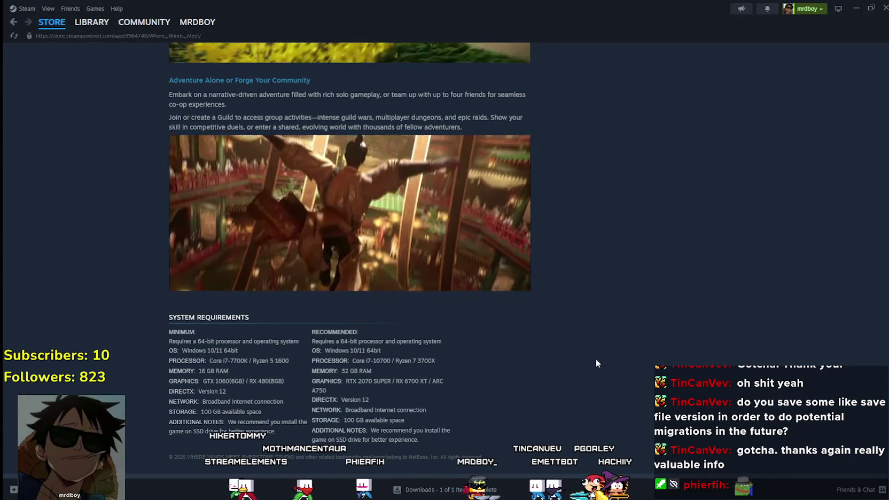
scroll(591, 343, up, 9)
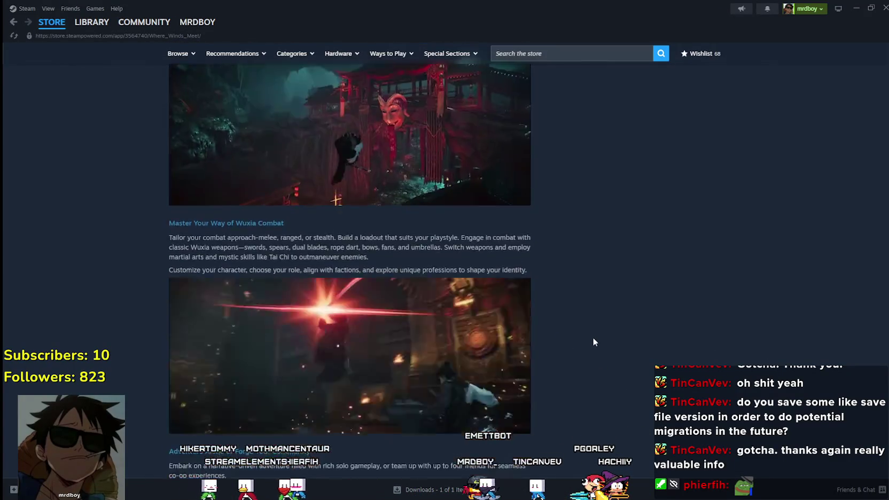
scroll(594, 336, up, 15)
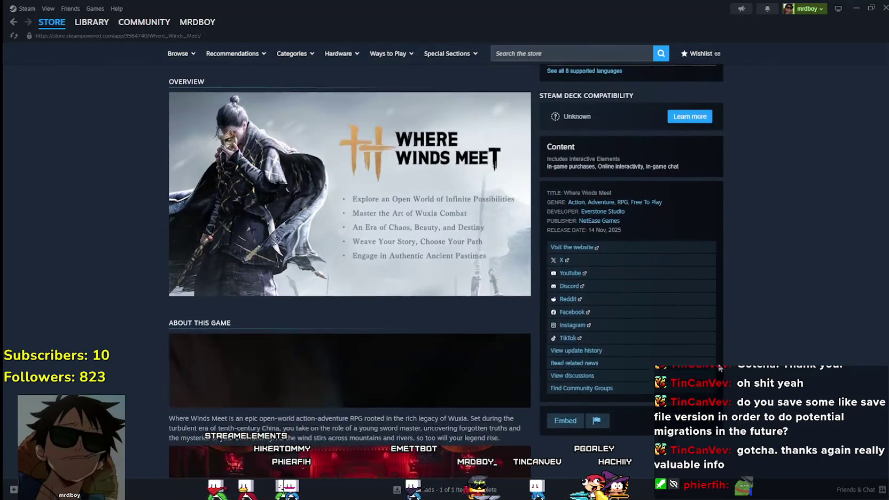
scroll(714, 358, up, 10)
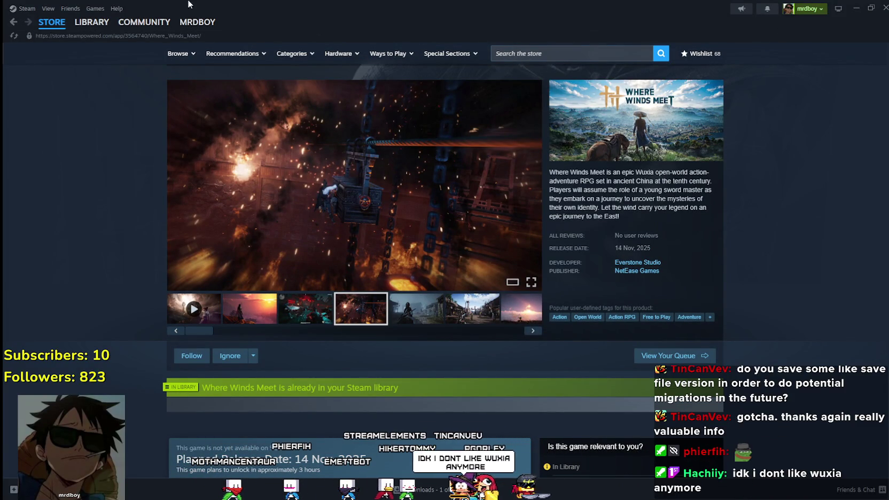
Step: Return to the game's library page, minimize Steam, then reopen its window
click(94, 29)
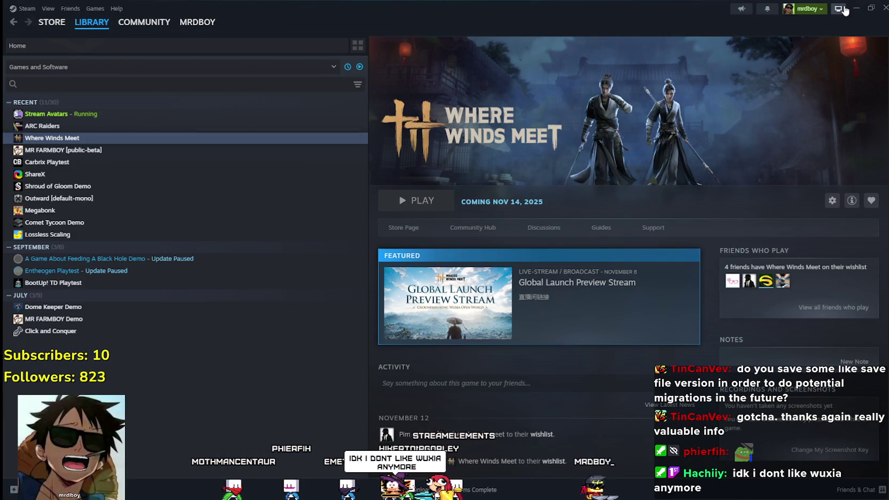
click(848, 8)
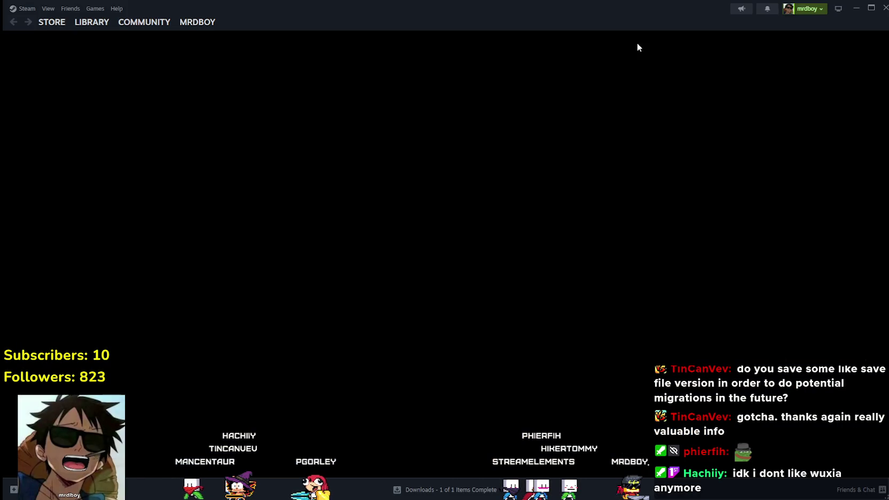
double_click(627, 22)
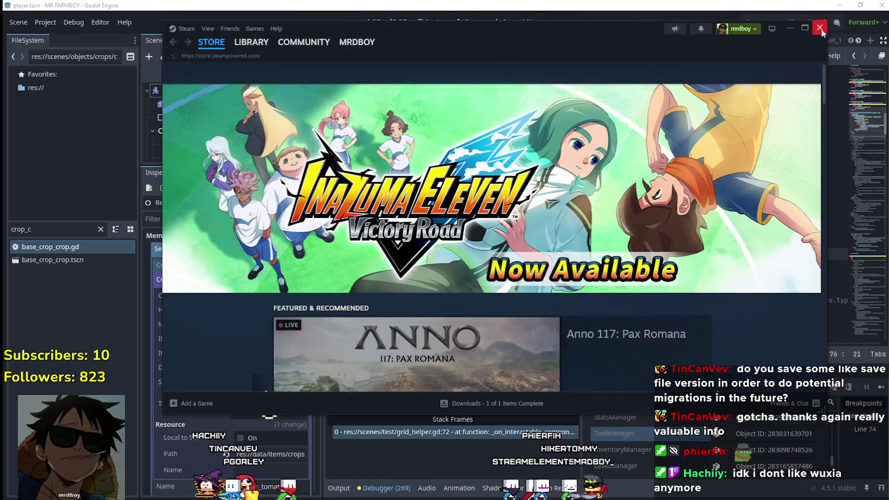
Step: Close Steam, save grid_helper.gd, and resume the paused game
click(820, 29)
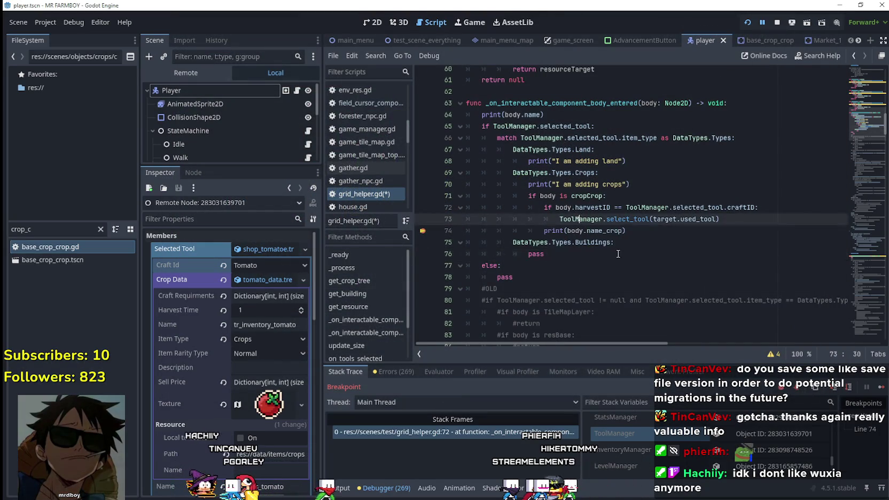
click(636, 231)
key(Down)
key(ctrl+s)
click(878, 386)
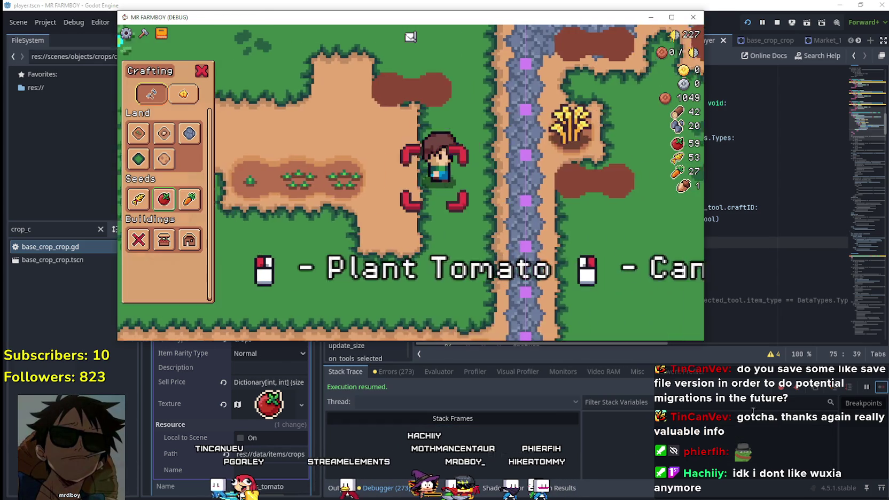
Step: Walk the player past the crops and plant one, triggering the used_tool Nil error
key(a)
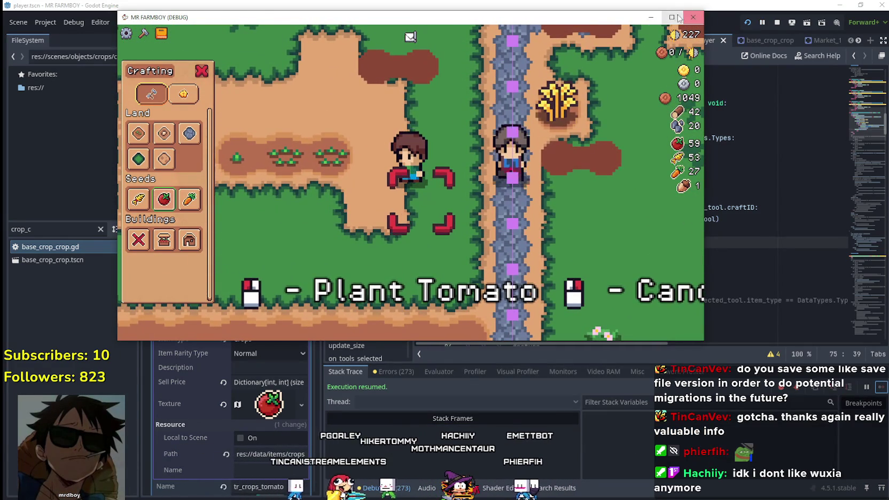
key(super+Up)
key(a)
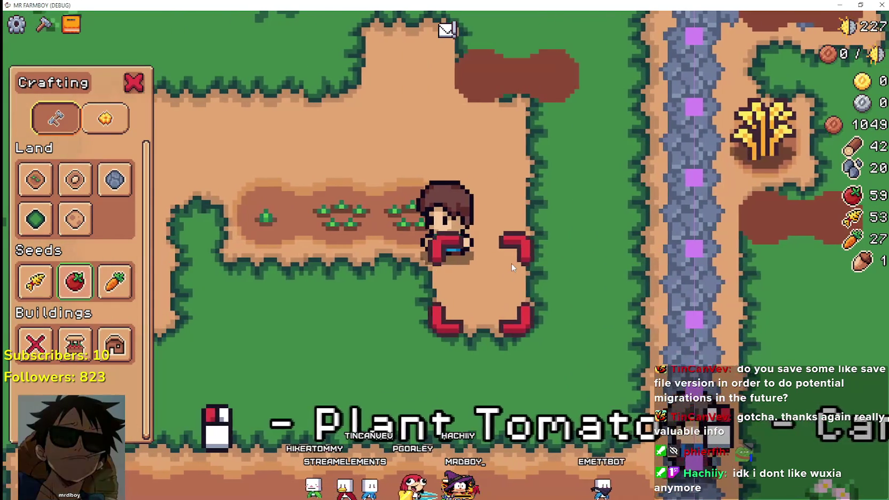
key(w)
key(a)
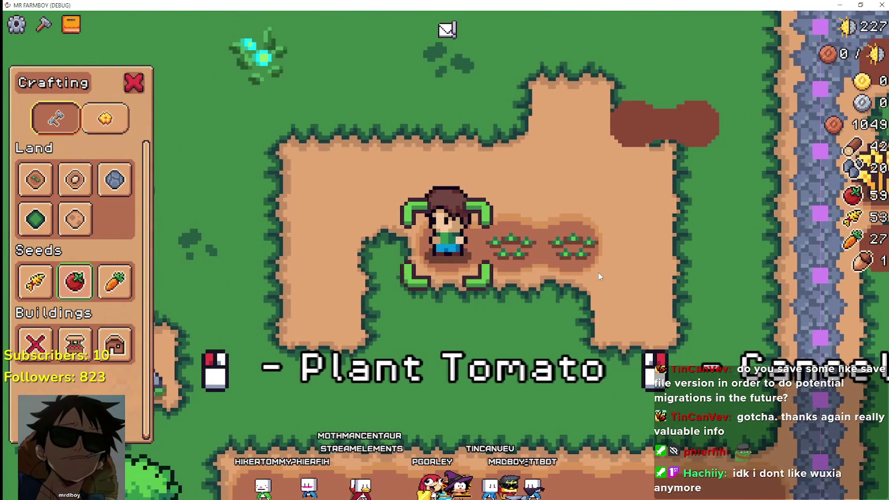
key(super+Down)
click(454, 452)
click(577, 317)
key(d)
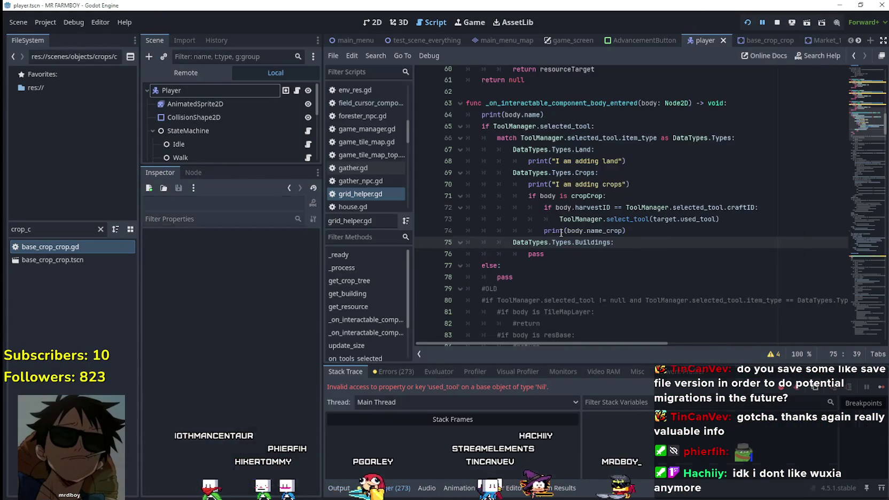
Step: Inspect the harvestID check and the failing select_tool call on lines 72–73
click(644, 215)
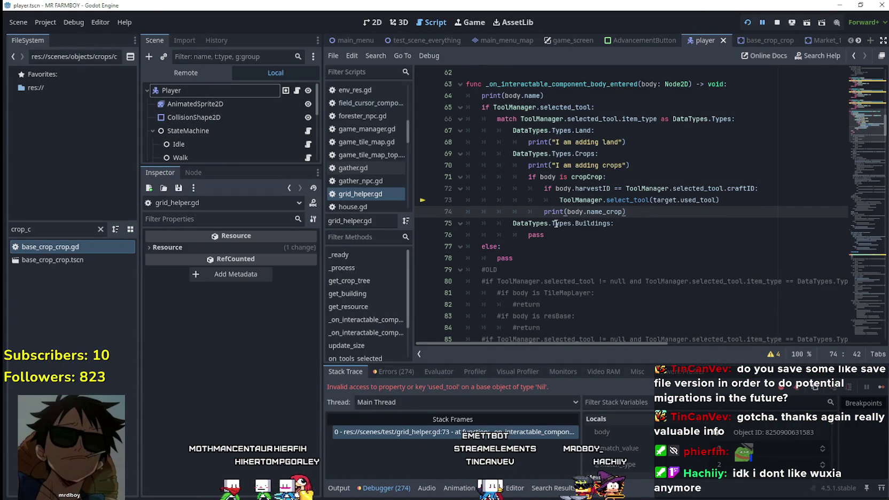
click(604, 188)
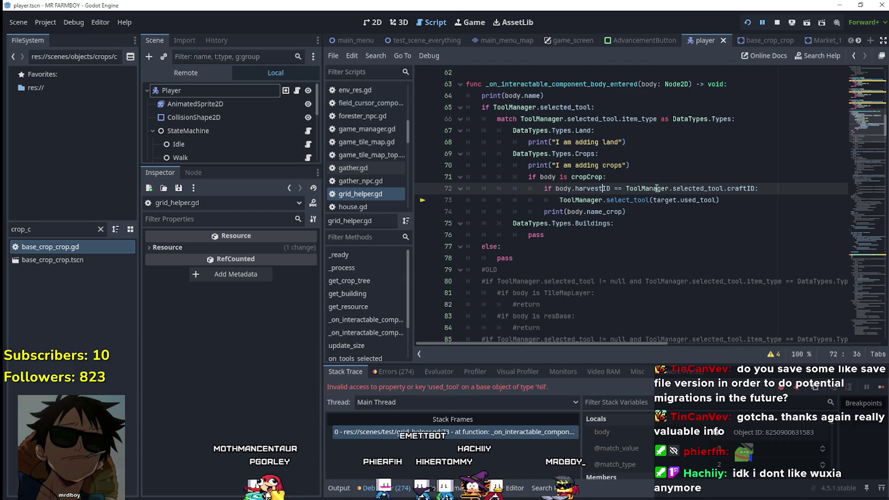
click(675, 201)
mouse_move(683, 190)
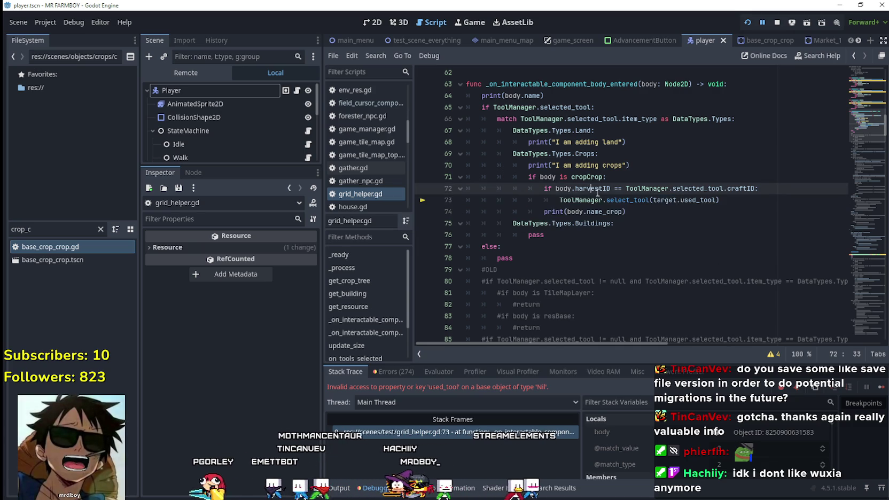
drag(545, 199, 741, 201)
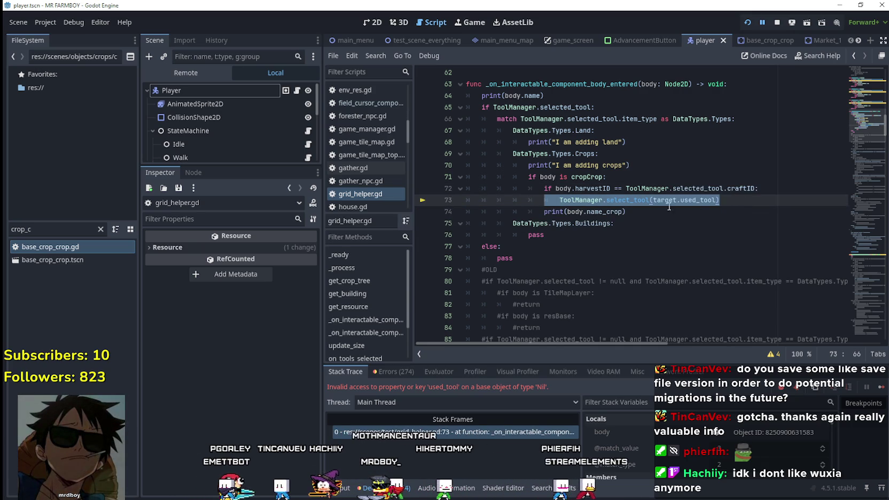
Step: Replace target with body in line 73's select_tool call, save, and resume the game
double_click(562, 188)
key(ctrl+c)
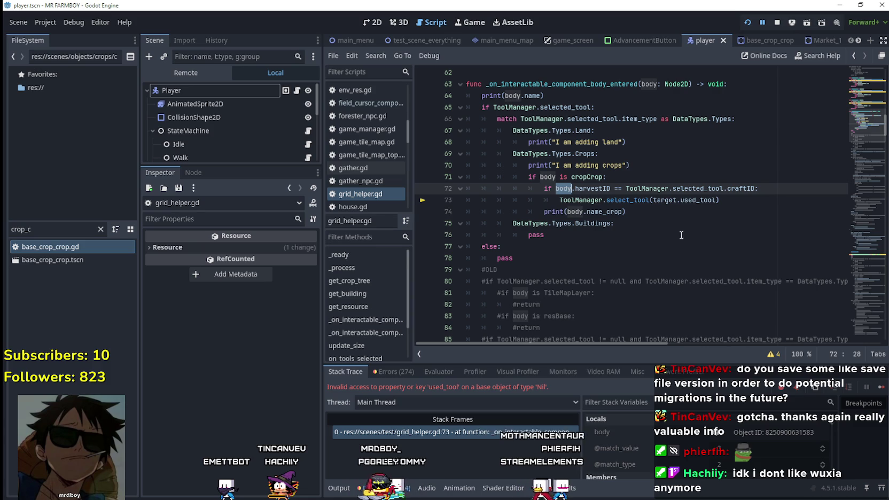
double_click(647, 200)
key(ctrl+v)
click(665, 213)
key(ctrl+s)
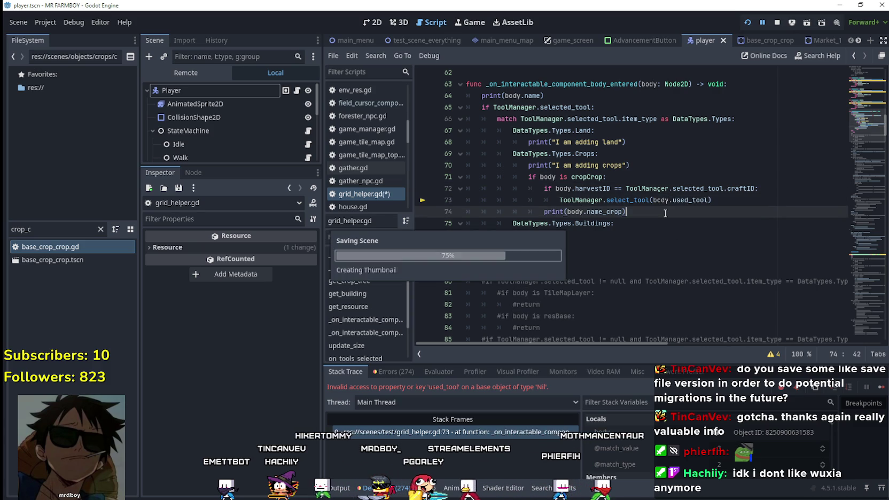
click(881, 387)
scroll(556, 263, up, 2)
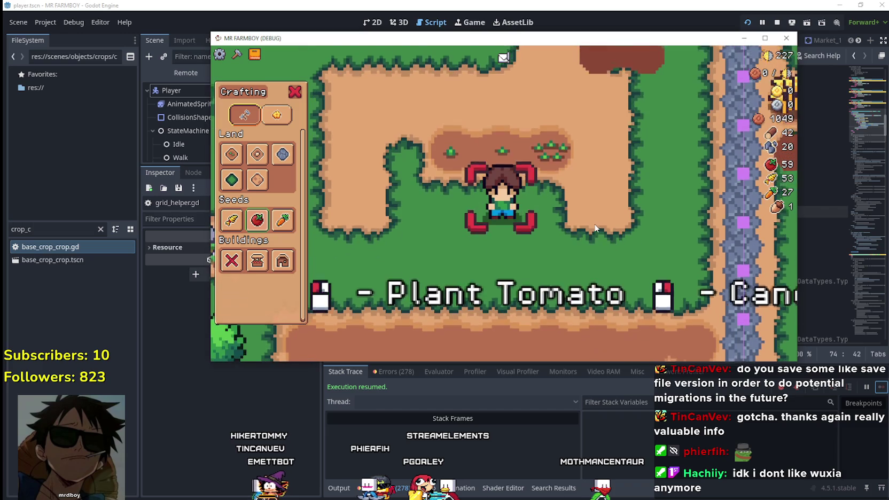
Step: Pick the tomato seed, walk the player around the farm, then stop the game
key(s)
click(267, 230)
key(w)
key(d)
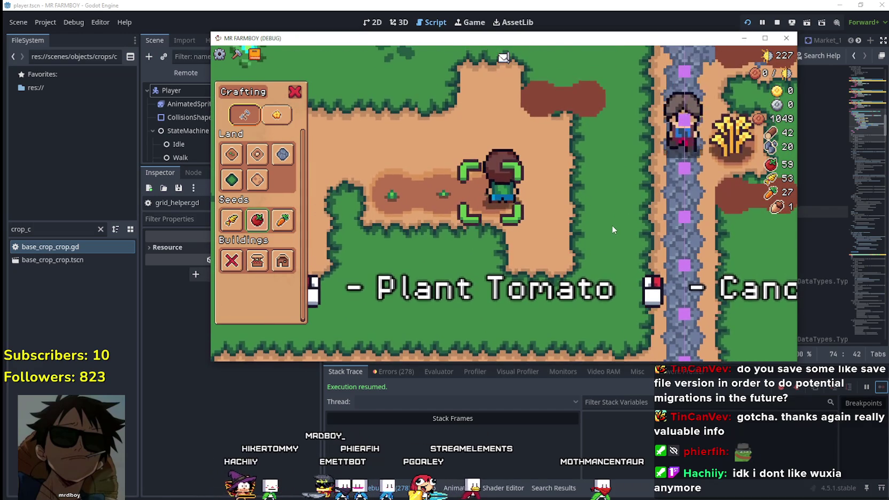
key(d)
key(s)
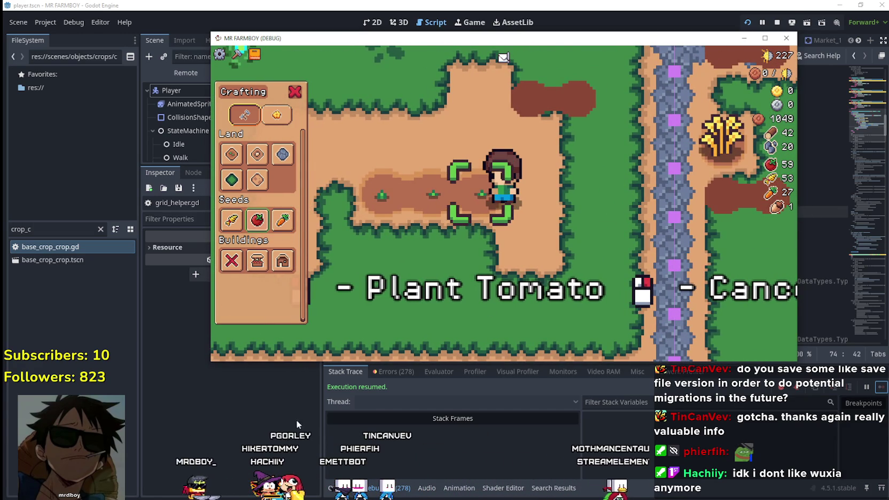
key(F8)
Step: Relaunch the game, plant two tomatoes along the tilled plot, and stop it
key(F5)
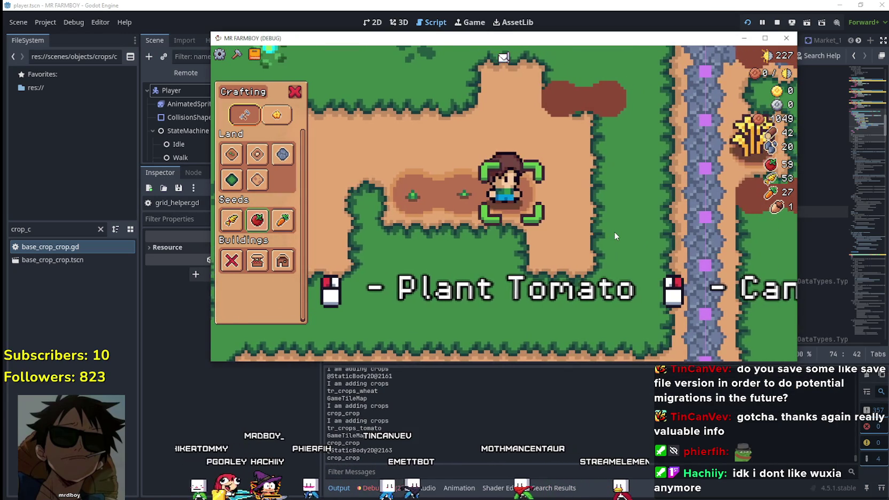
key(a)
click(614, 231)
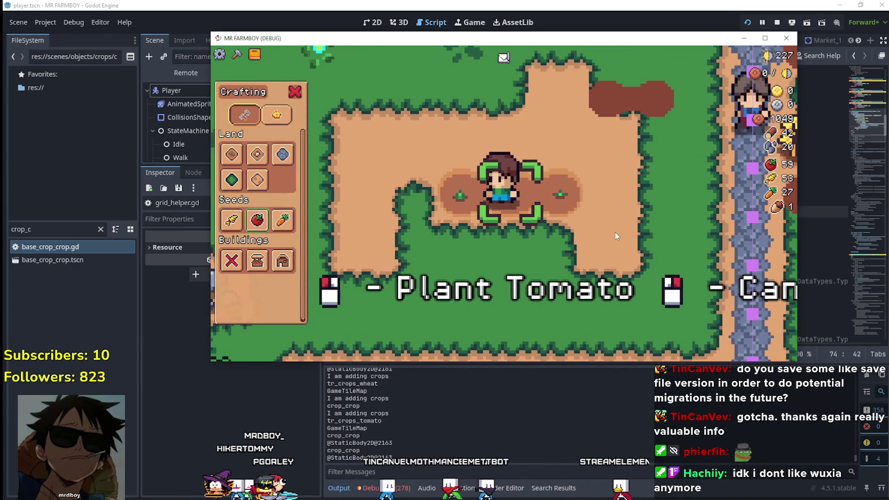
key(a)
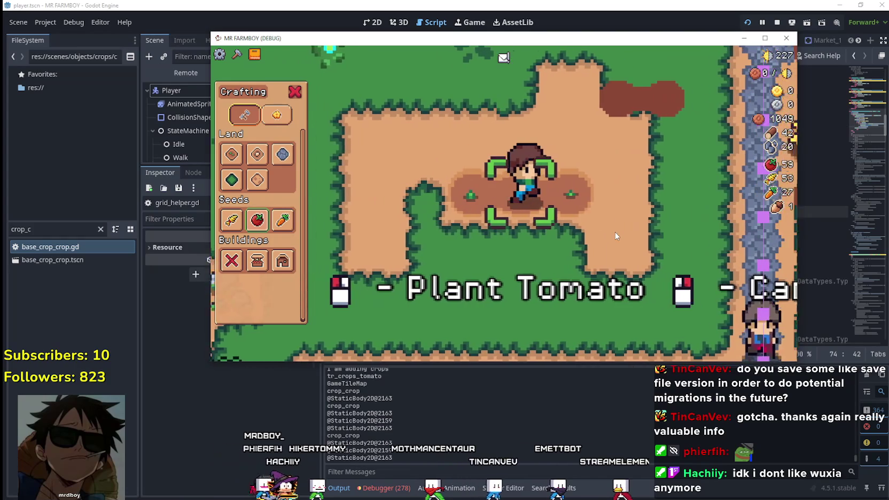
click(614, 232)
key(a)
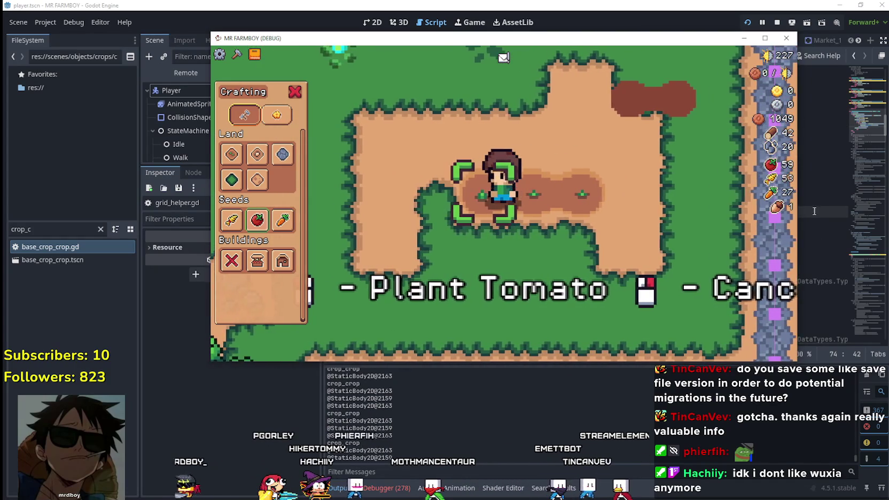
key(F8)
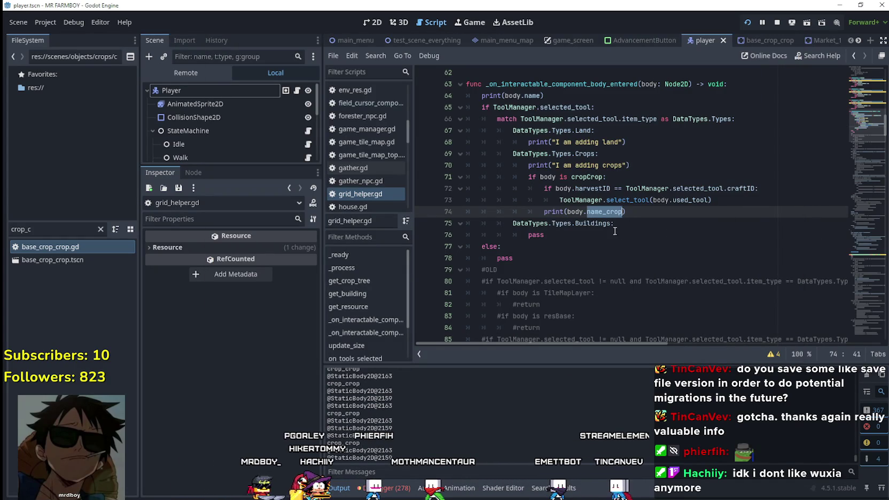
Step: Change line 74's print from body.name_crop to harvestID, run, and plant a tomato
double_click(589, 188)
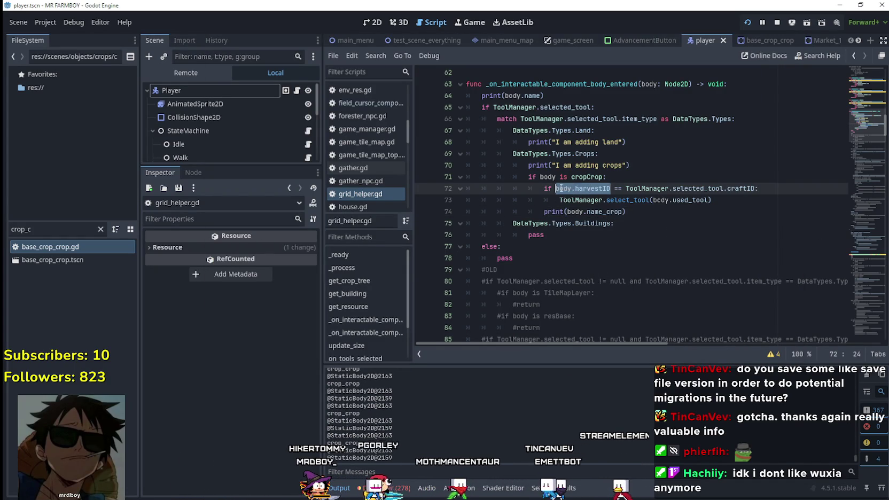
drag(567, 212, 623, 212)
key(F5)
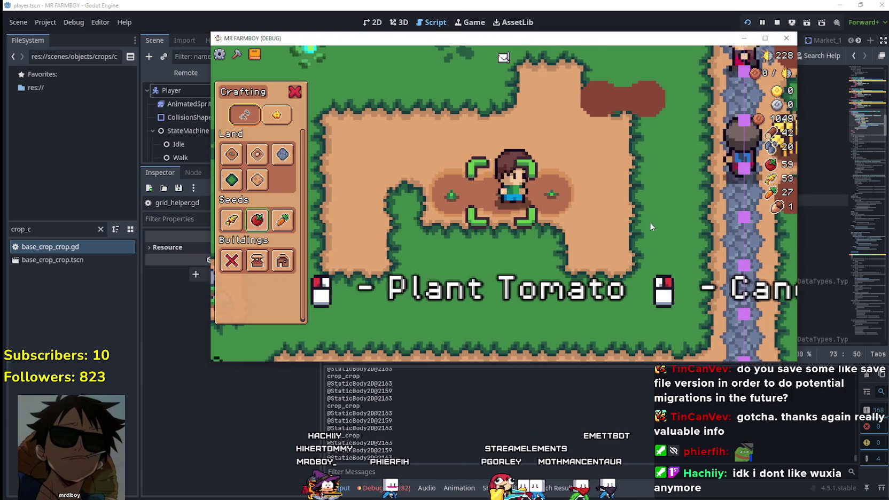
click(650, 224)
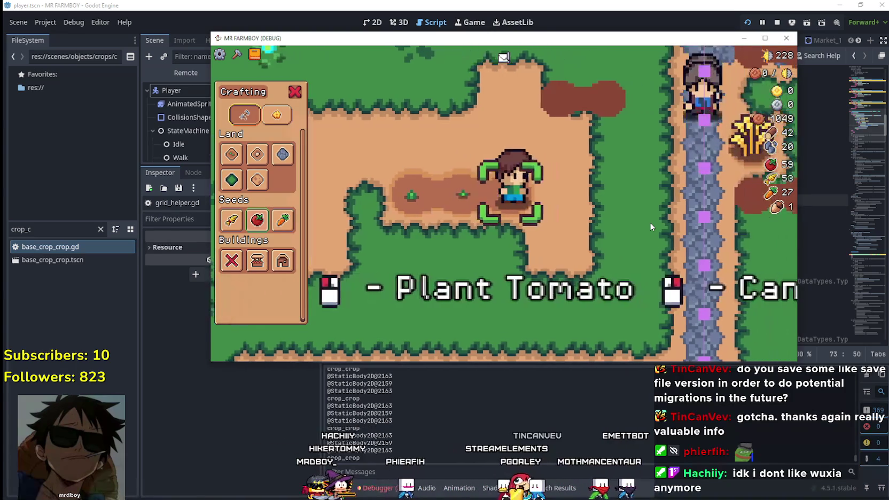
key(a)
key(F8)
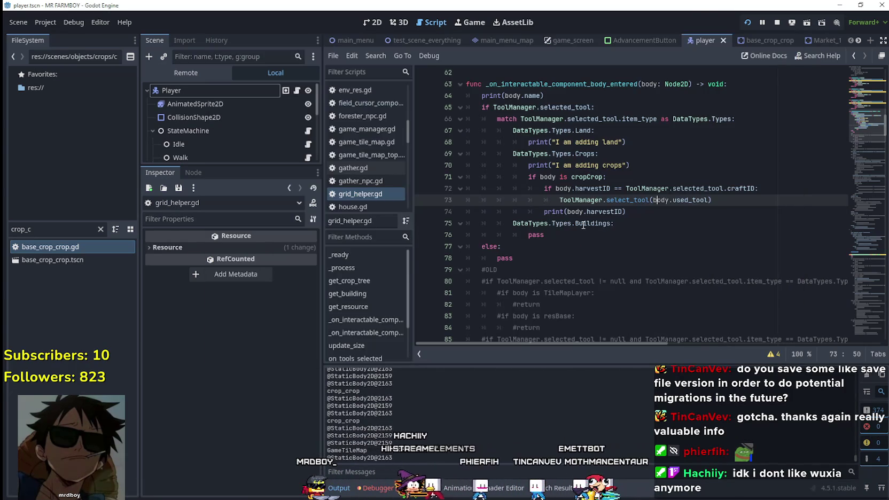
Step: Review the cropCrop block and print lines, then plant carrot seeds in the game
mouse_move(626, 212)
mouse_down()
mouse_move(481, 188)
mouse_move(478, 176)
mouse_up()
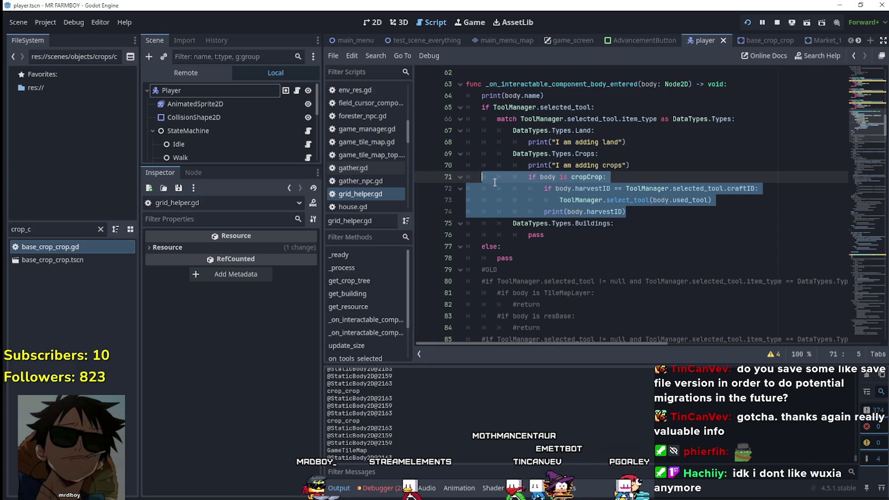
double_click(575, 211)
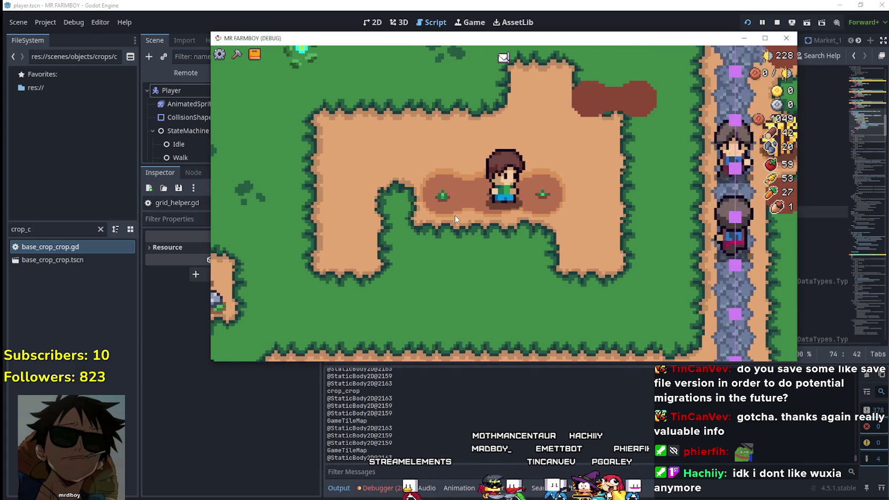
key(a)
key(d)
key(d)
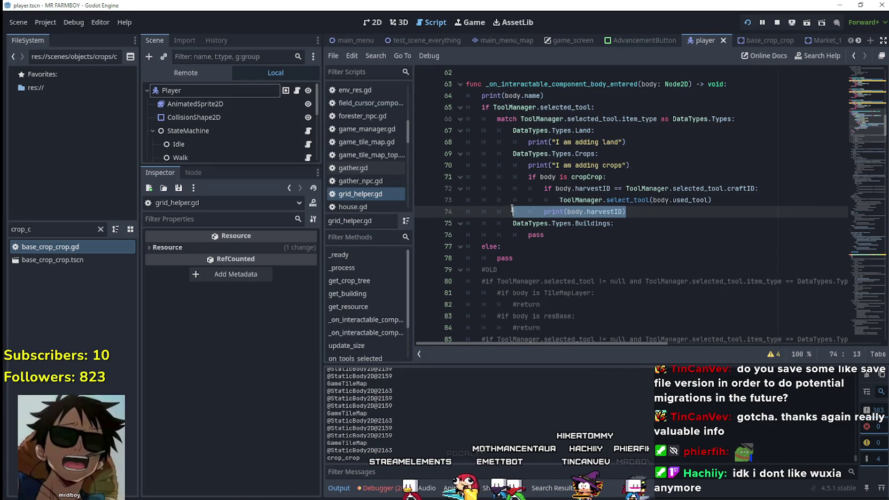
double_click(557, 211)
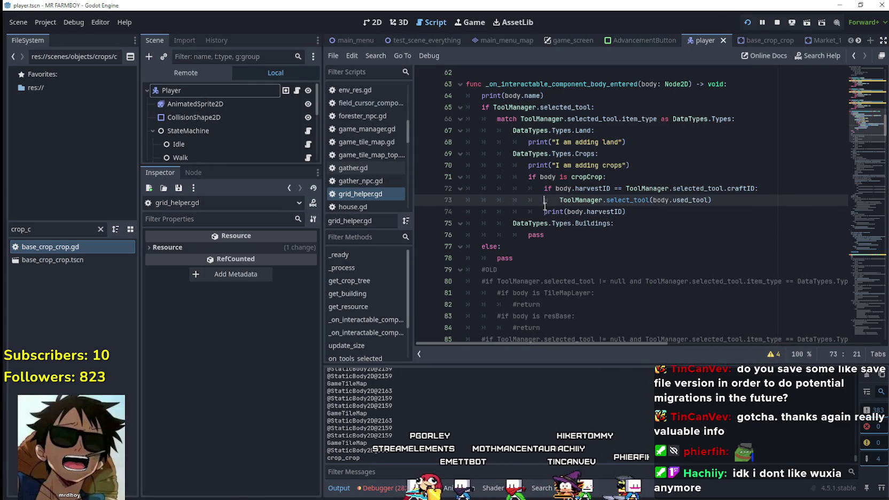
click(643, 216)
drag(584, 95, 484, 97)
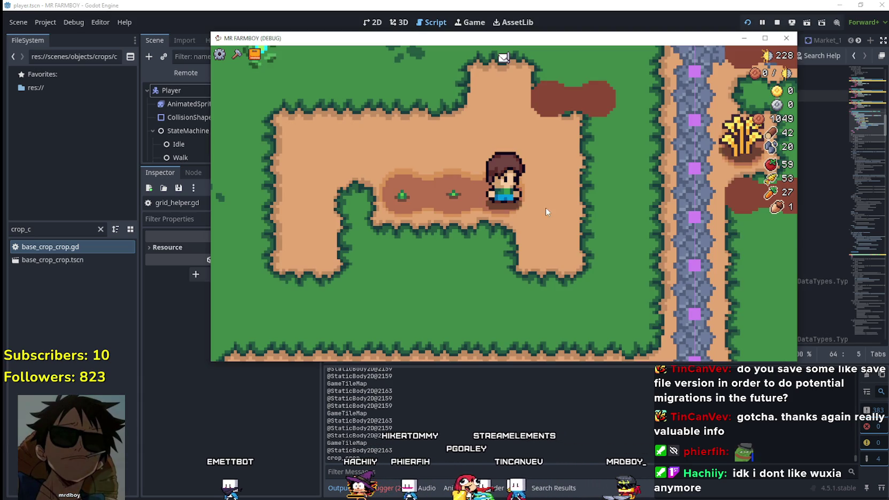
click(282, 219)
key(a)
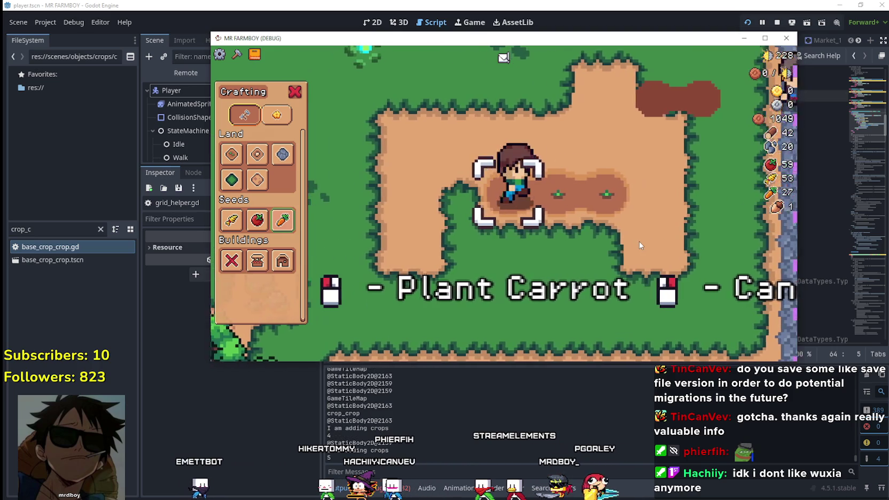
key(alt+Tab)
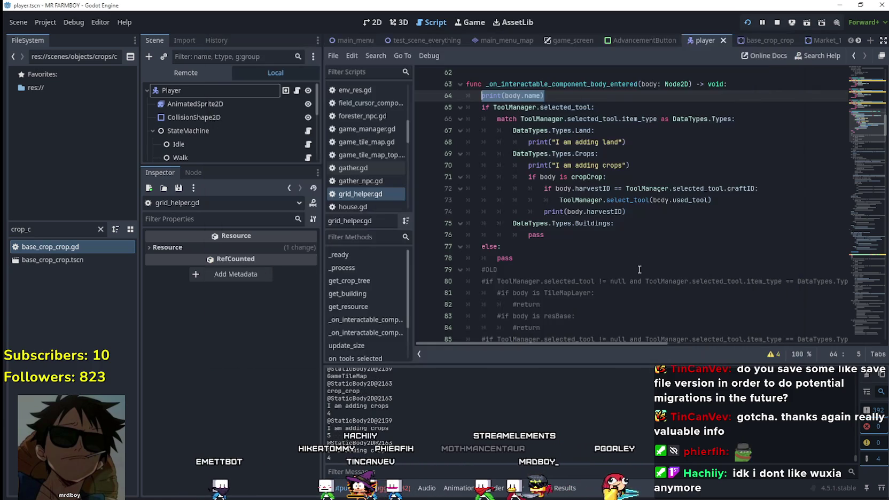
Step: Save line 74's body.harvestID.keys() print, check its error, and open Help > Search Help
click(624, 211)
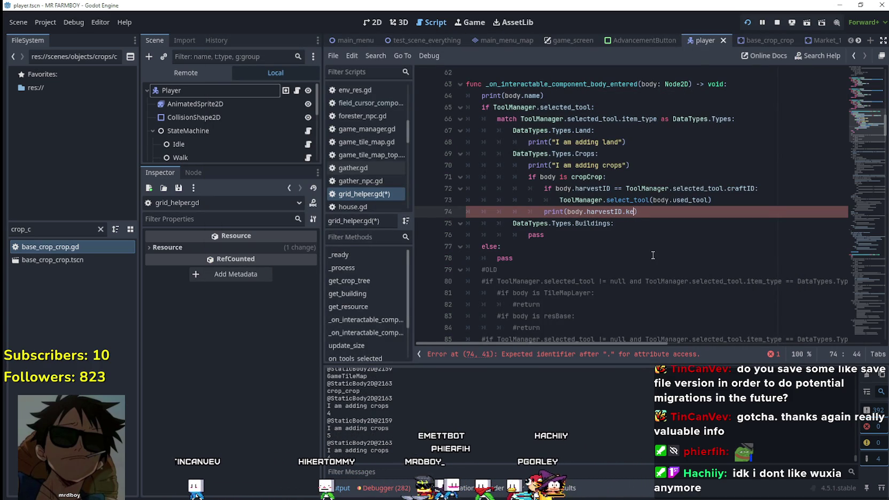
key(ctrl+s)
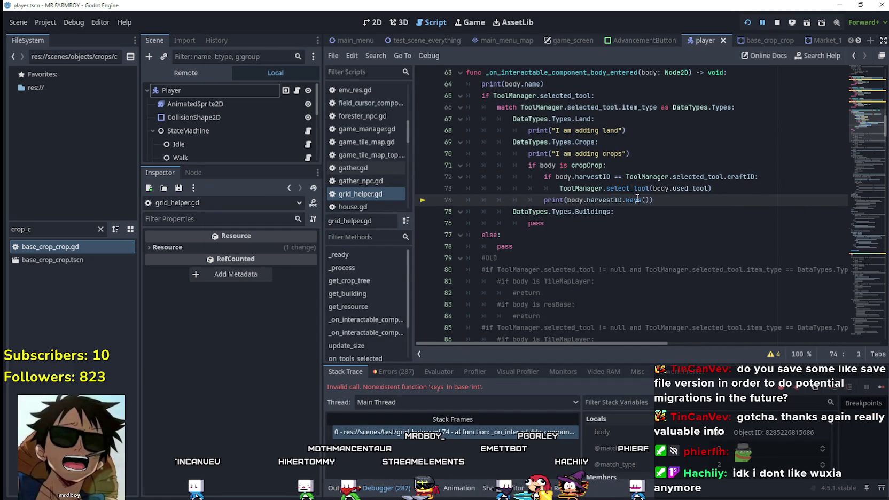
double_click(604, 199)
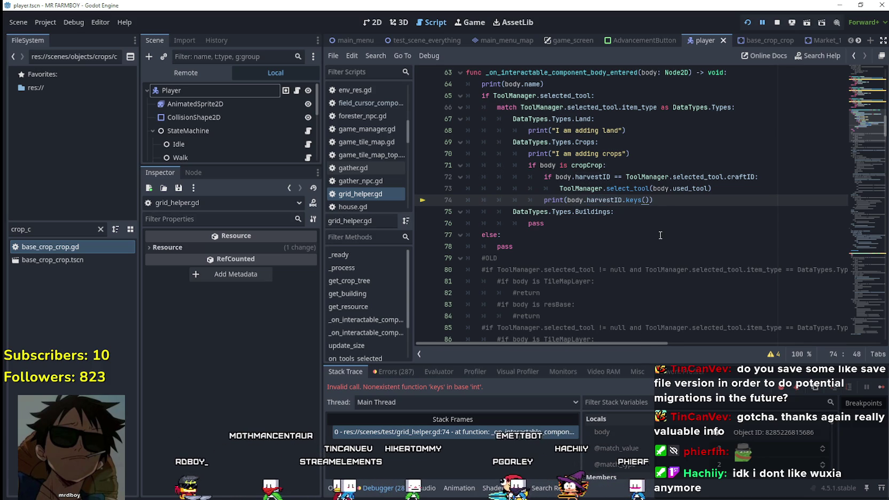
click(641, 203)
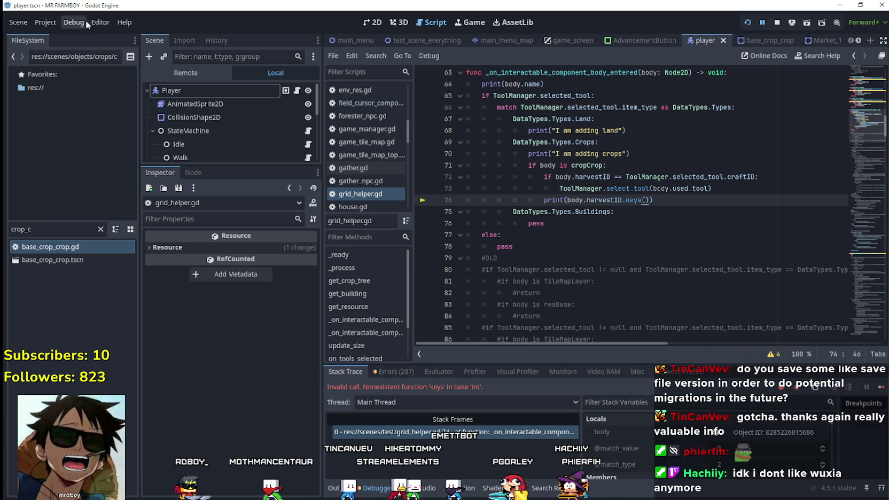
click(117, 22)
click(160, 32)
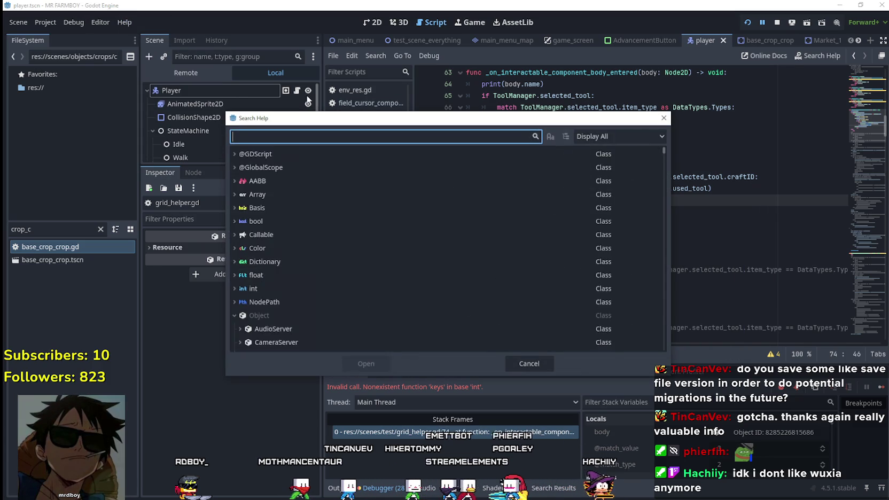
Step: Search the docs for 'keys', then rewrite line 74 to print DataTypes.itemID.keys() and run
text(keys)
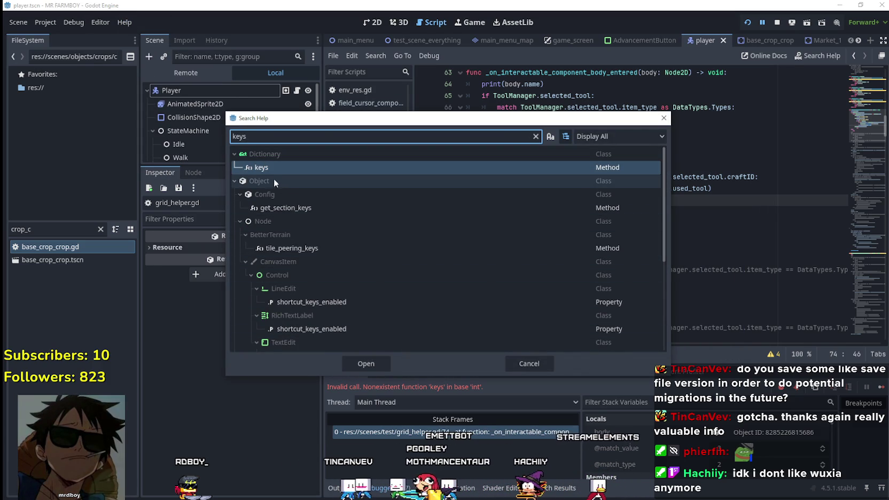
click(524, 364)
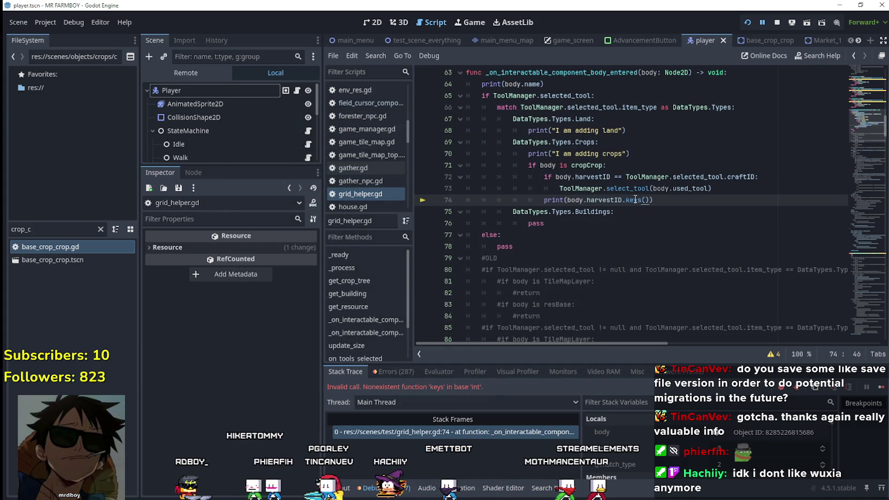
drag(566, 199, 586, 200)
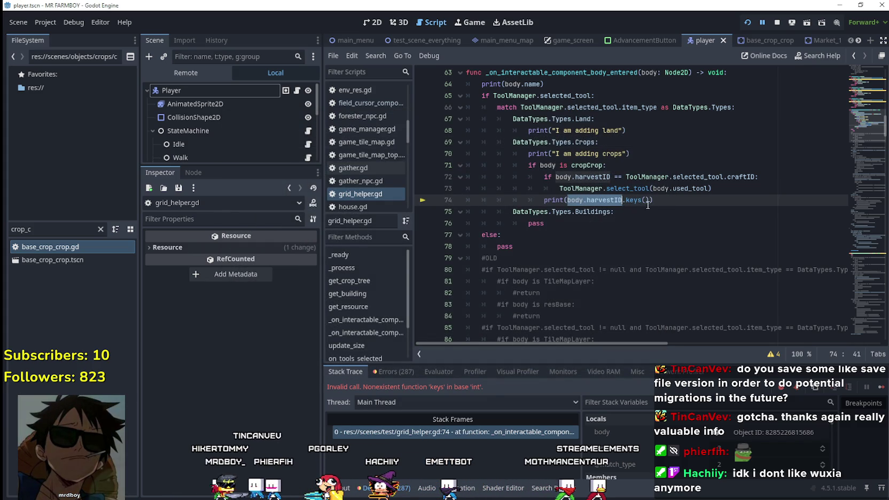
drag(650, 200, 558, 200)
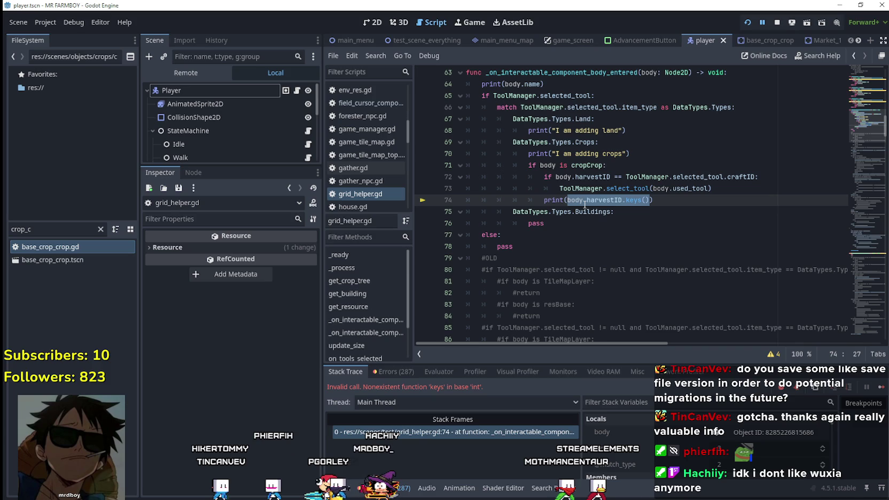
text(DataTypes.)
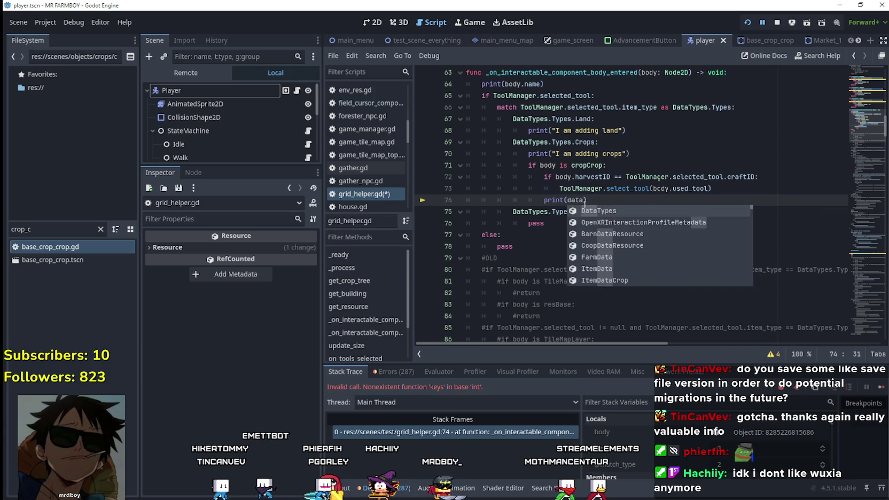
text(itemID.)
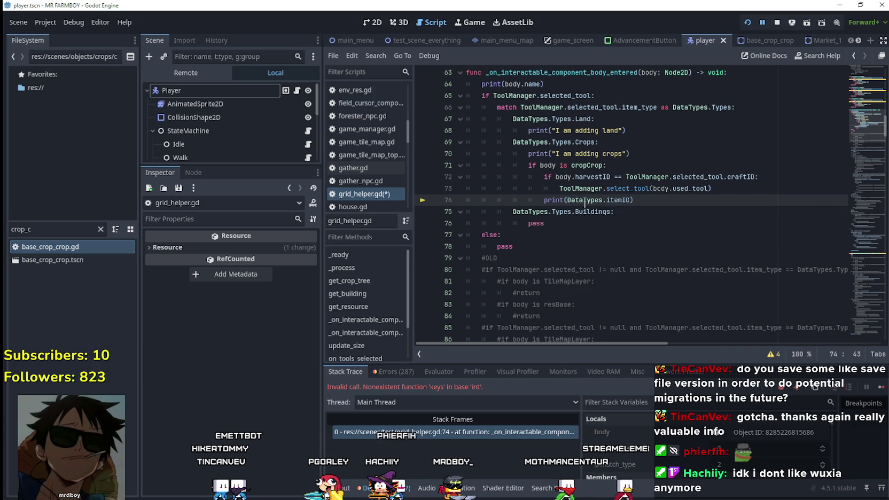
text(keys())
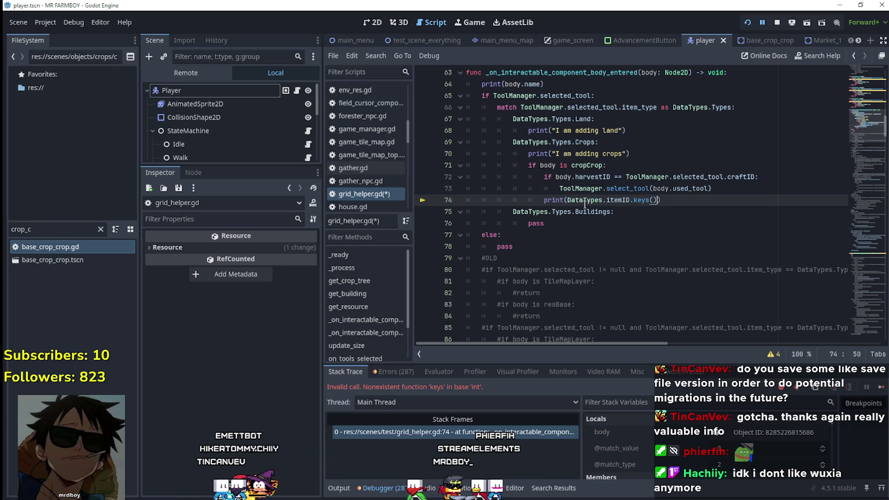
key(F12)
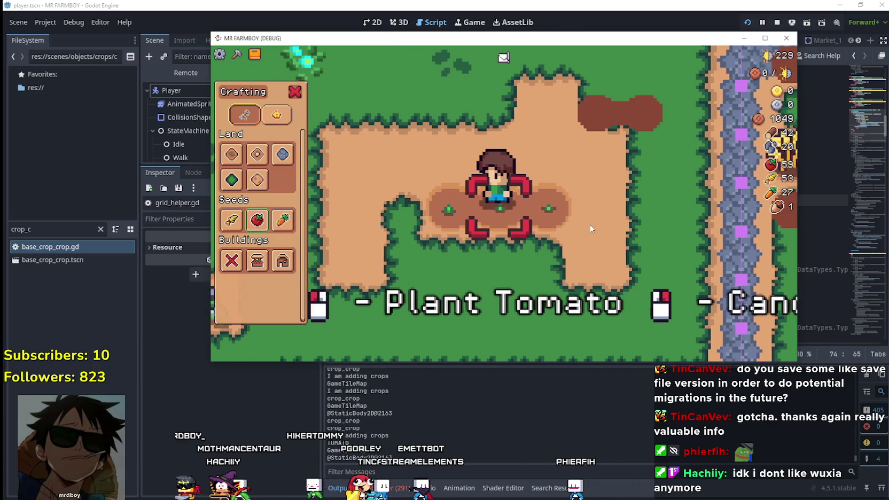
Step: Walk the farmer around and reposition the game window over the editor
key(d)
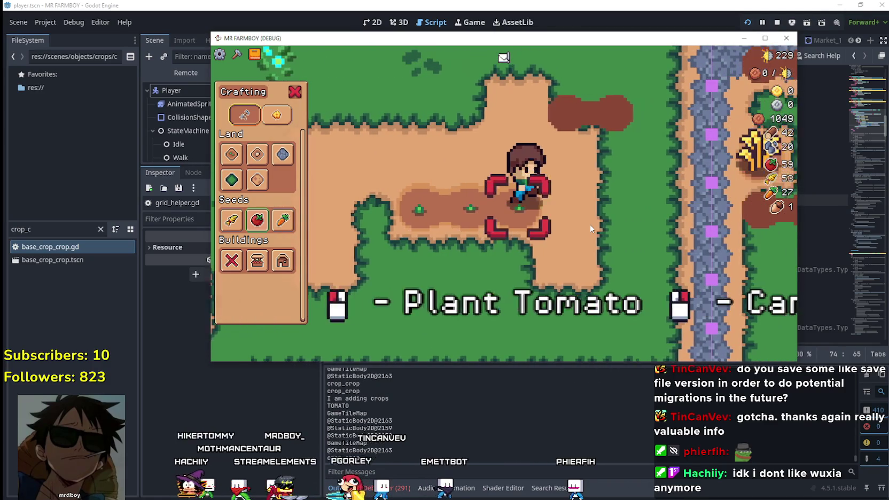
key(w)
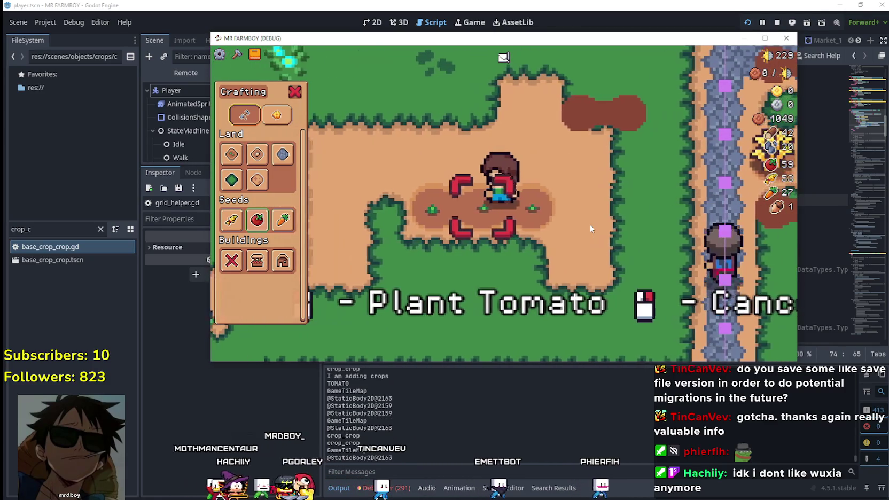
key(w)
key(s)
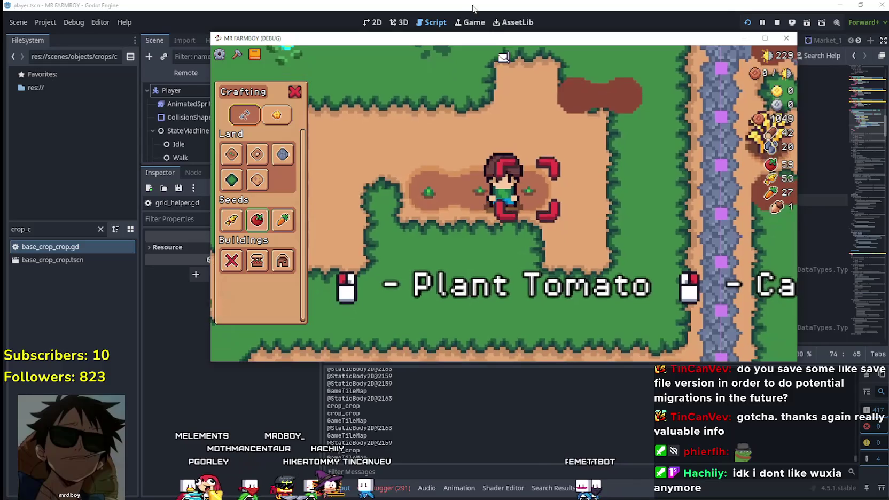
mouse_move(521, 45)
mouse_down()
mouse_move(312, 63)
mouse_move(457, 338)
mouse_up()
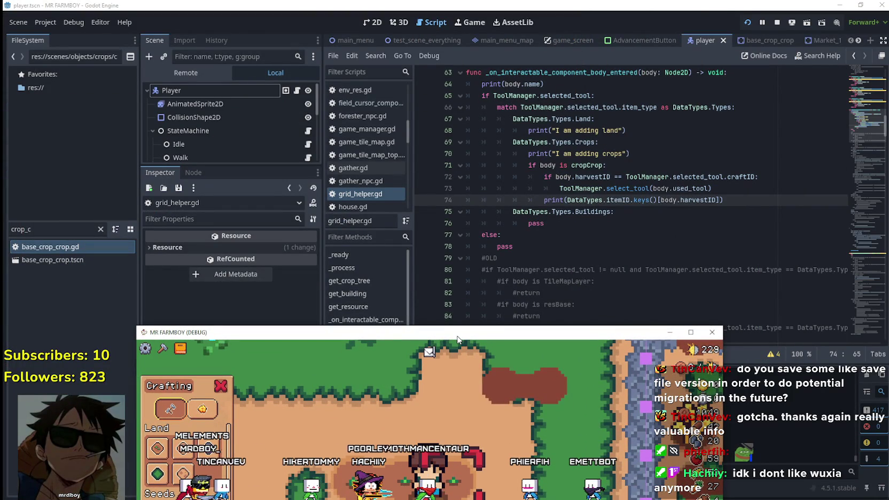
drag(457, 331, 492, 51)
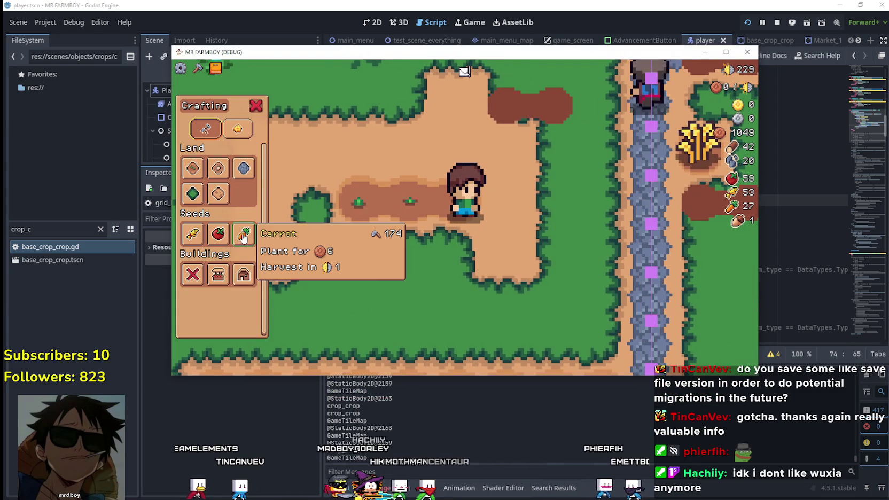
Step: Pick carrot seeds and plant two carrot sprouts along the plot
click(244, 235)
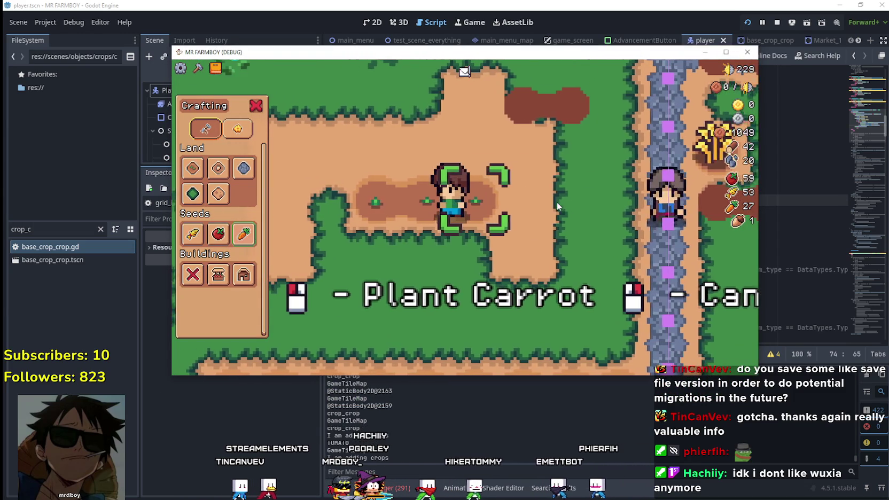
key(a)
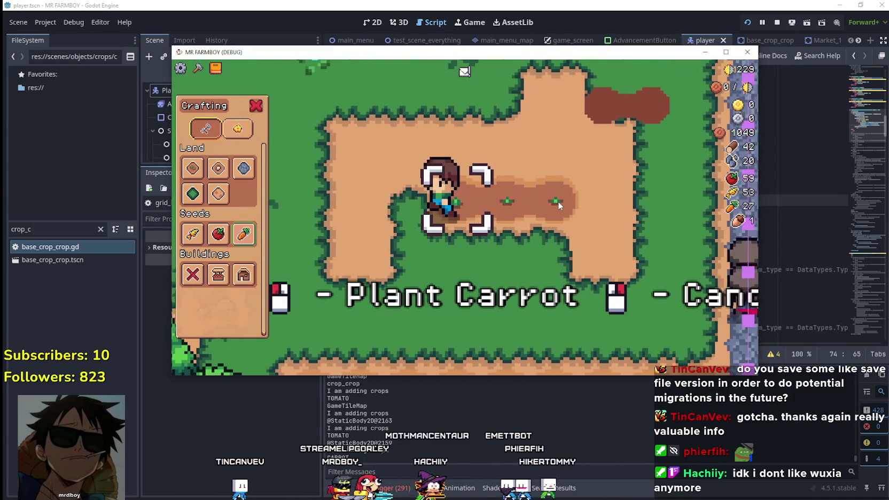
click(557, 201)
key(d)
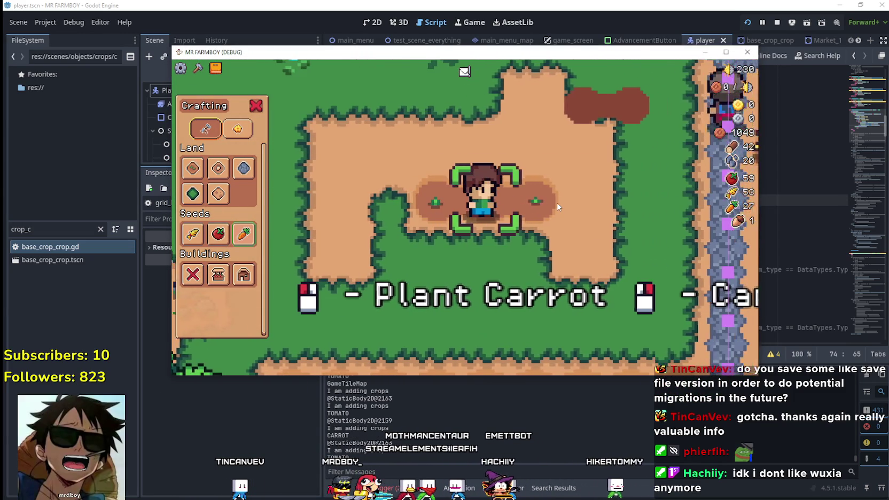
click(557, 202)
key(a)
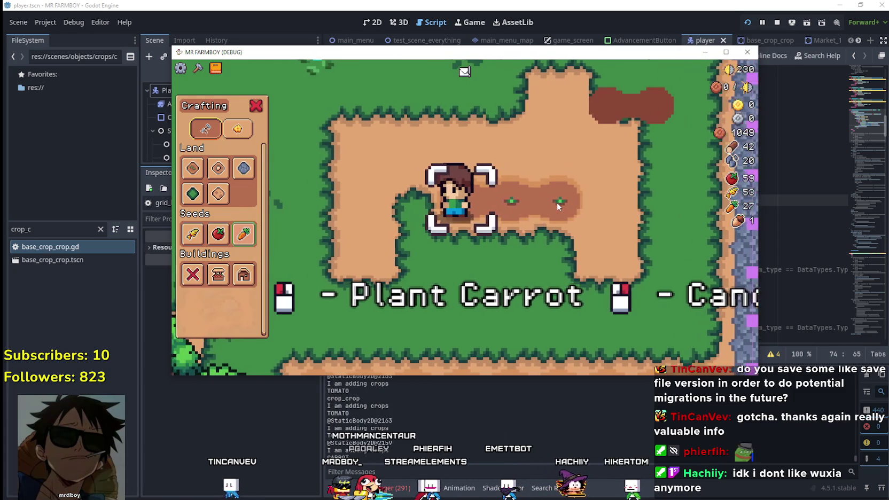
mouse_move(243, 234)
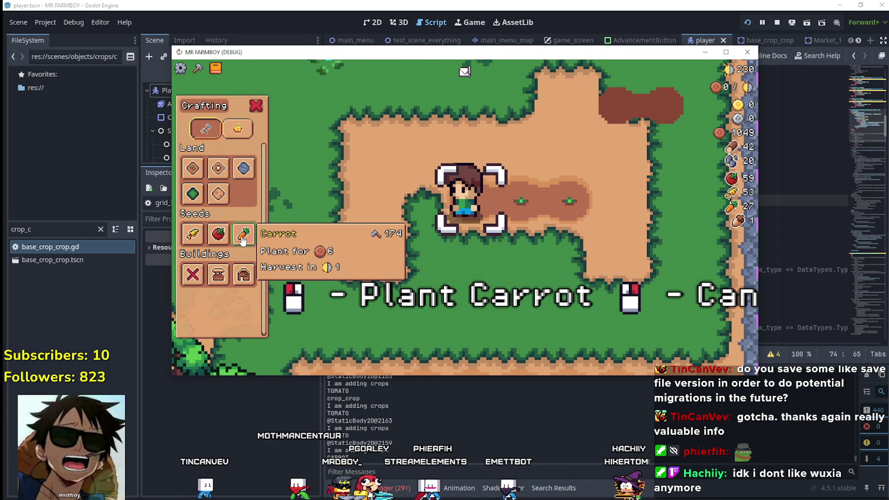
scroll(544, 239, up, 2)
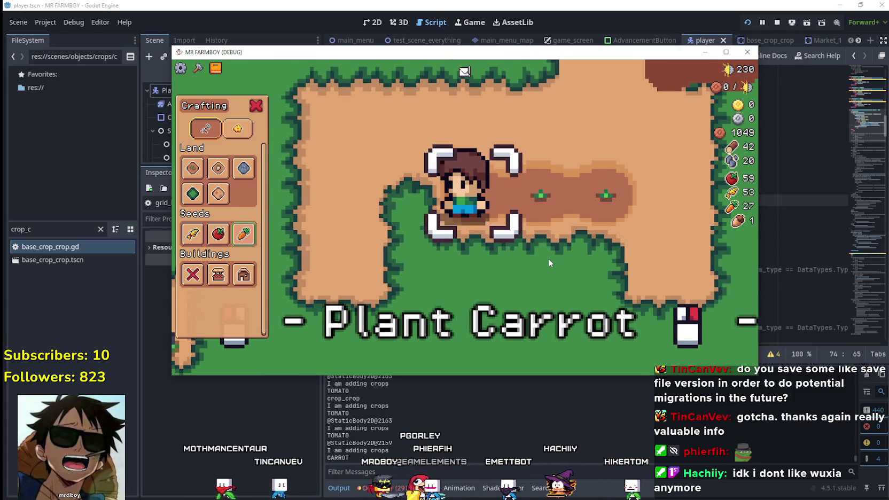
scroll(547, 256, down, 2)
Step: Close the game and go to line 73's select_tool call for the breakpoint
key(F8)
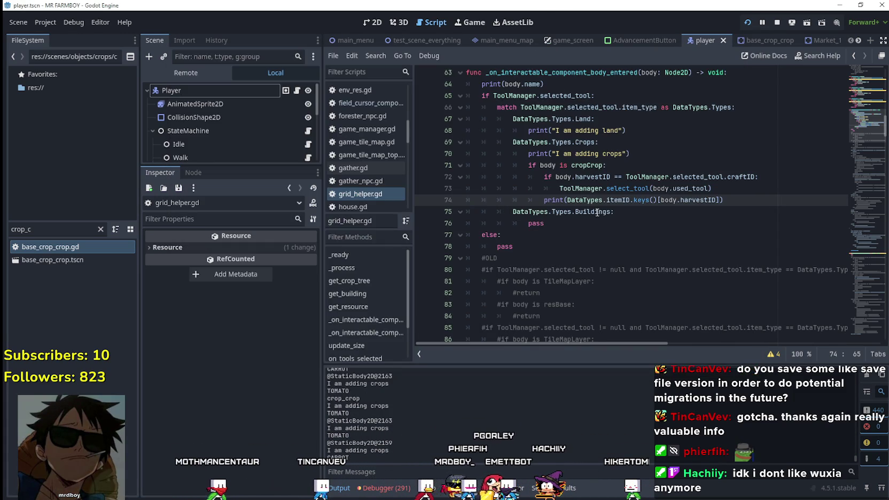
click(553, 188)
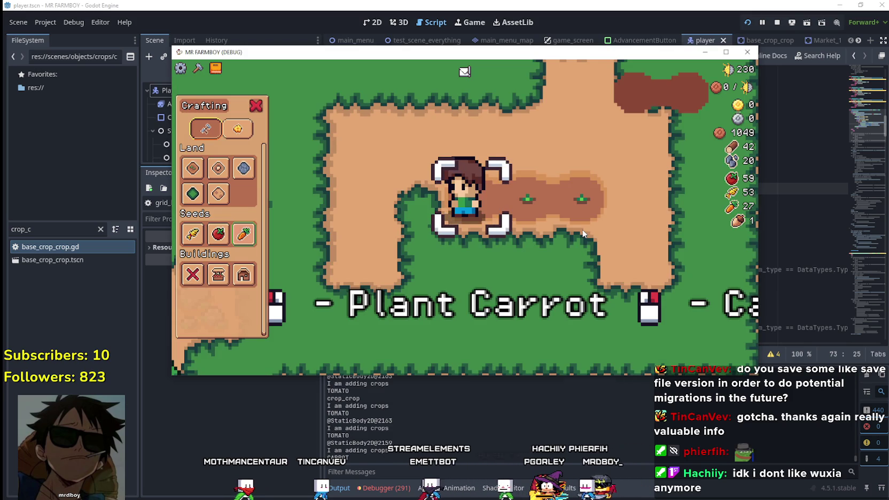
key(d)
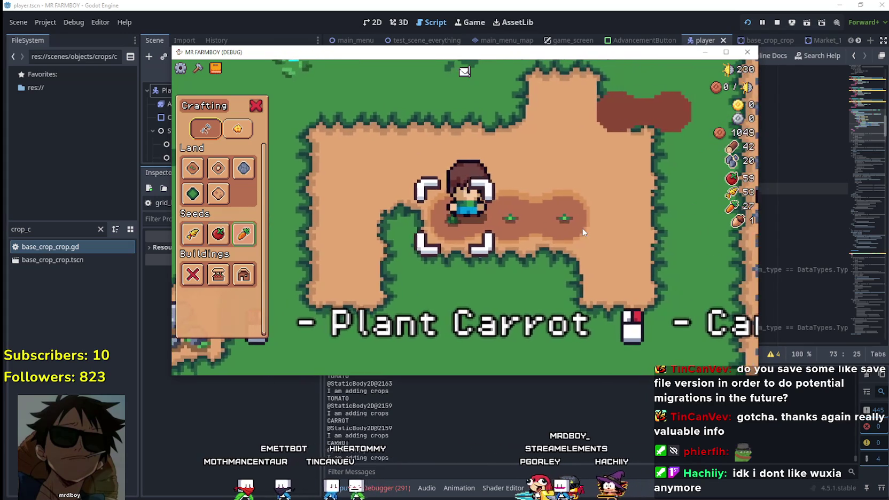
click(873, 206)
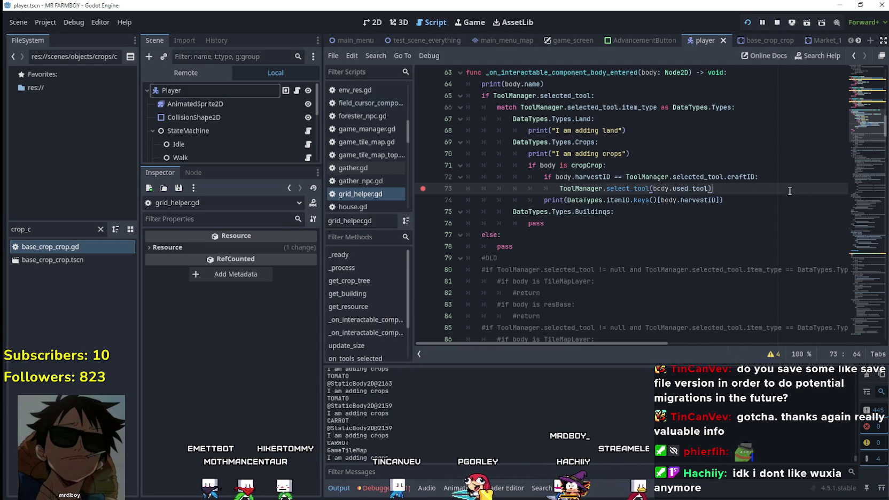
Step: Check harvestID and craftID on line 72, then set shop_carrot.tres Craft Id to Carrot
double_click(591, 177)
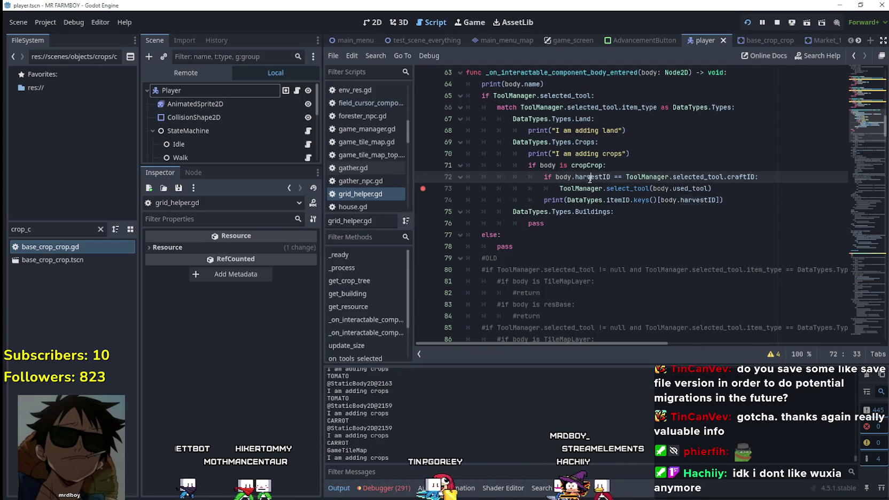
double_click(741, 176)
click(37, 230)
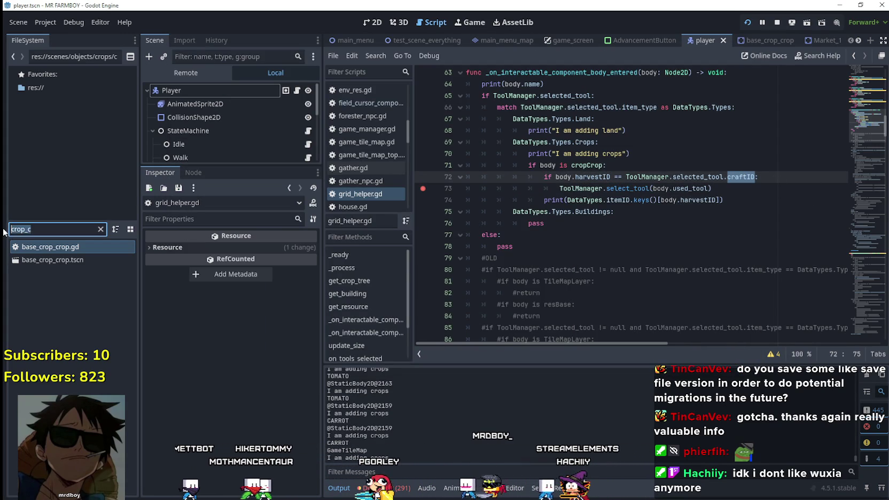
text(craft)
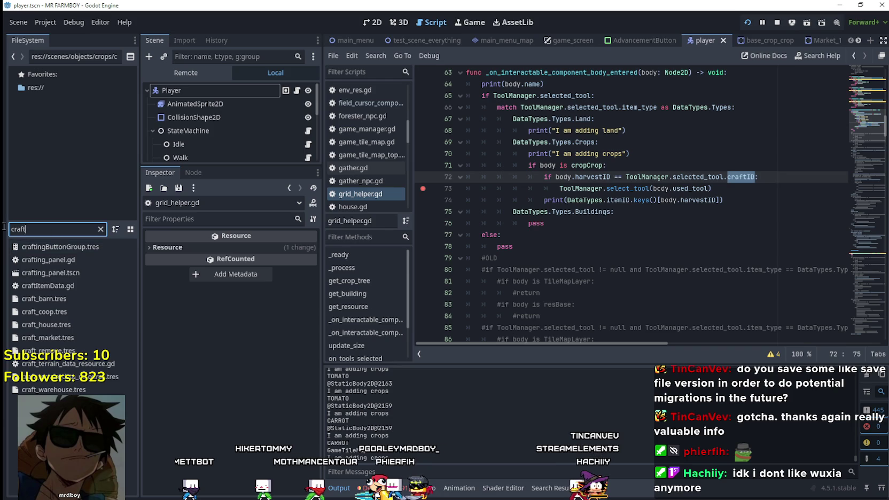
text(shop_ca)
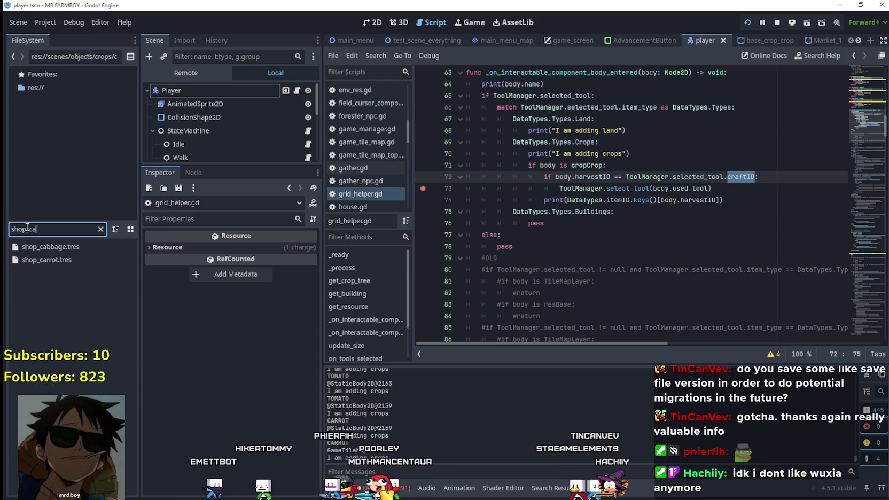
click(45, 260)
click(278, 247)
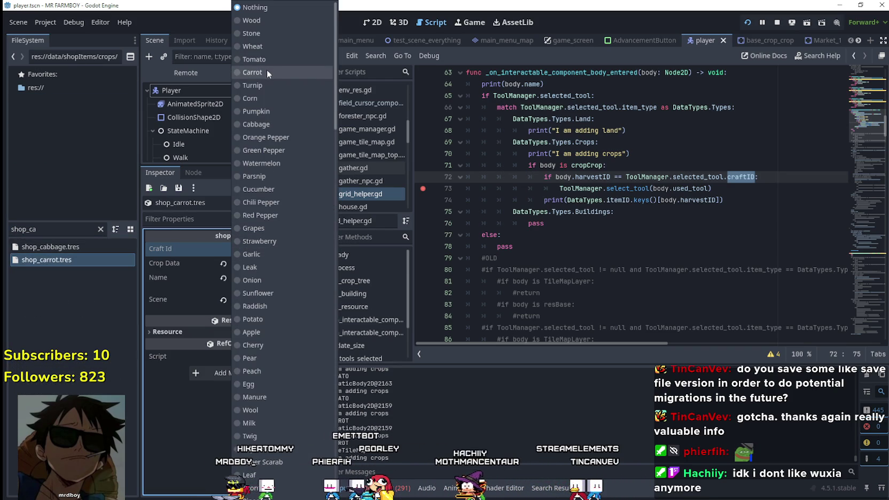
click(266, 70)
Step: Relaunch the game, filter for 'toma', and expand the carrot Crop Data details
click(8, 231)
key(F5)
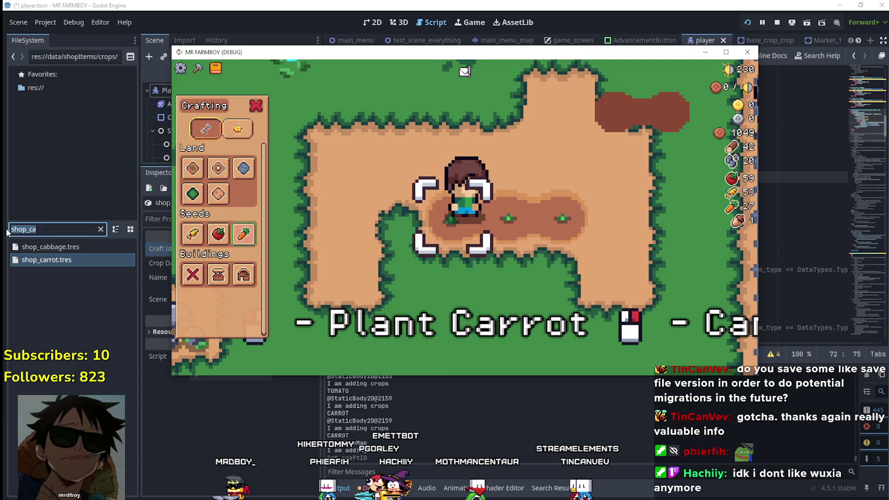
click(40, 230)
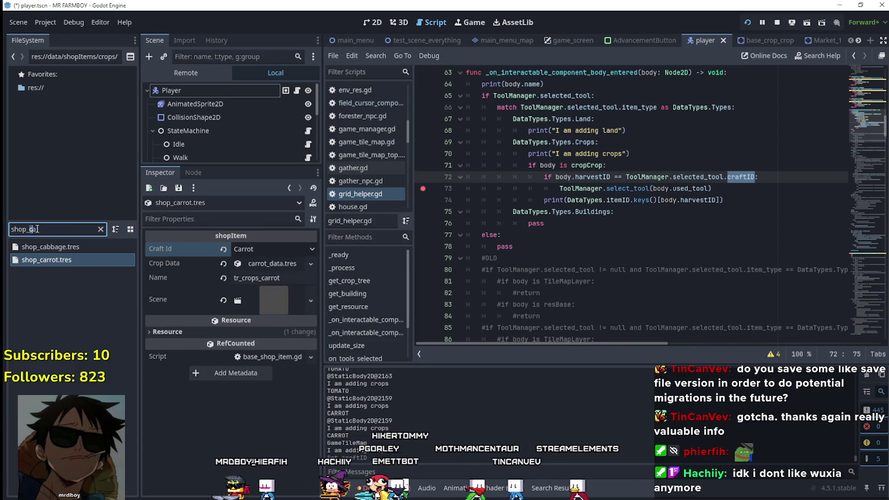
text(toma)
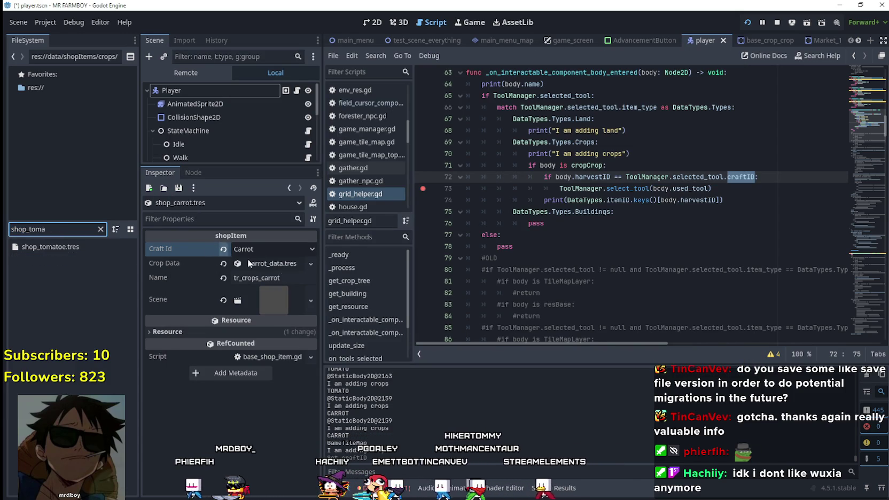
click(310, 263)
click(273, 261)
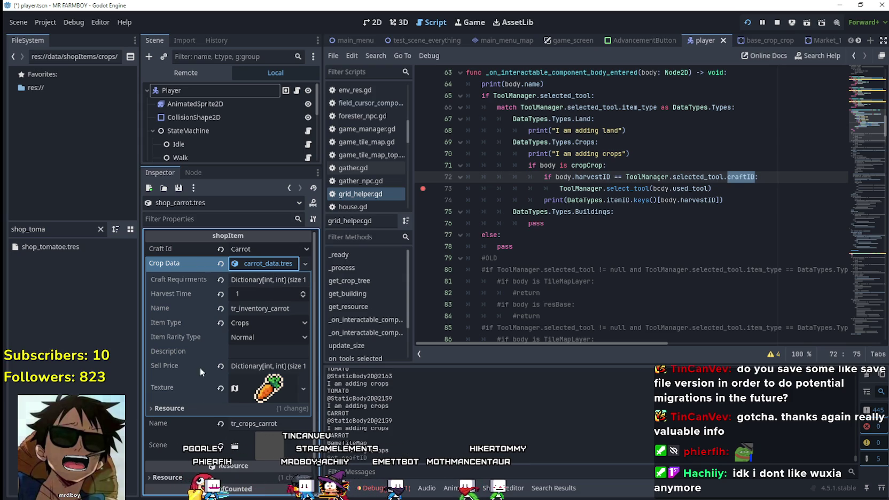
scroll(196, 409, down, 1)
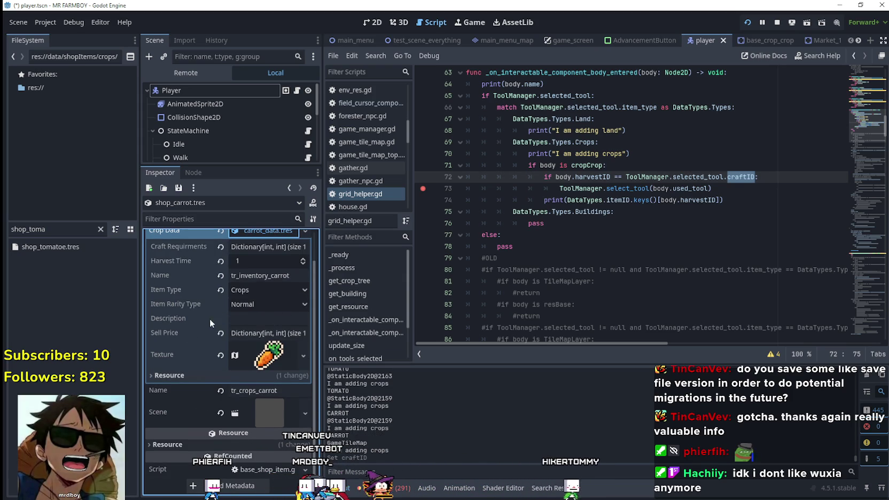
scroll(209, 326, up, 1)
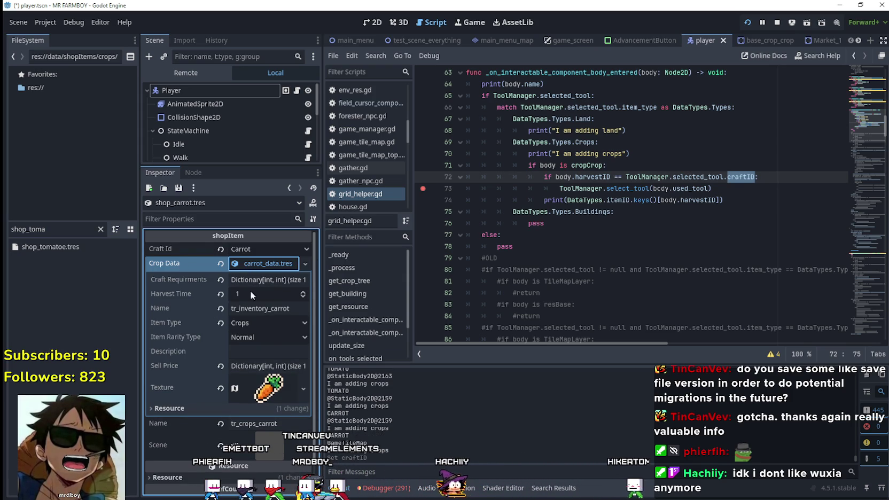
click(267, 264)
click(273, 265)
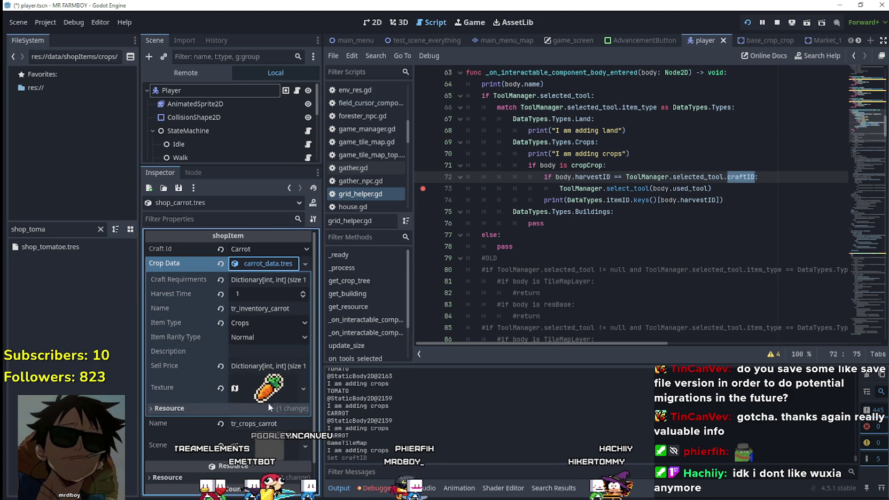
Step: Open the tomato and wheat shop items, then relaunch and walk until the breakpoint hits
click(48, 245)
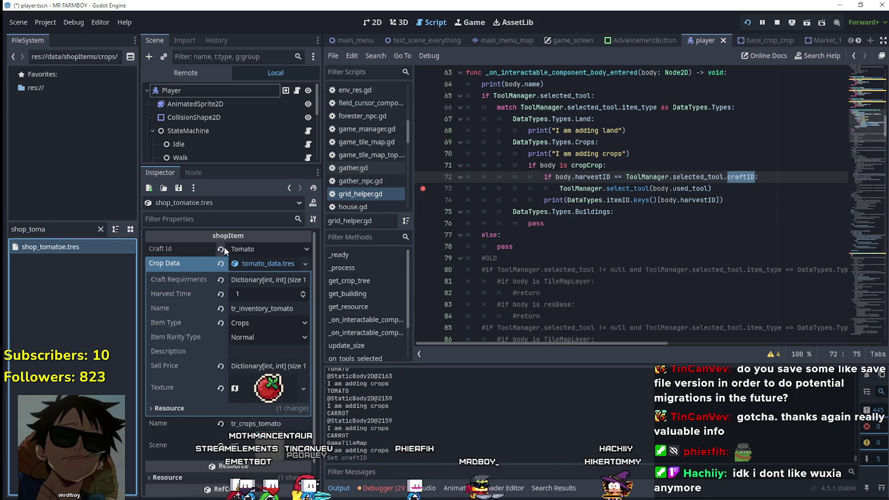
click(33, 229)
text(wh)
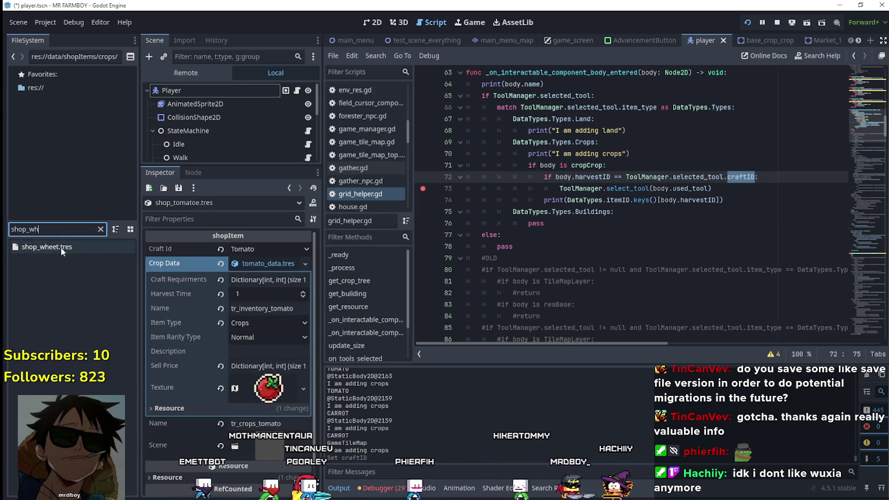
click(61, 247)
key(F5)
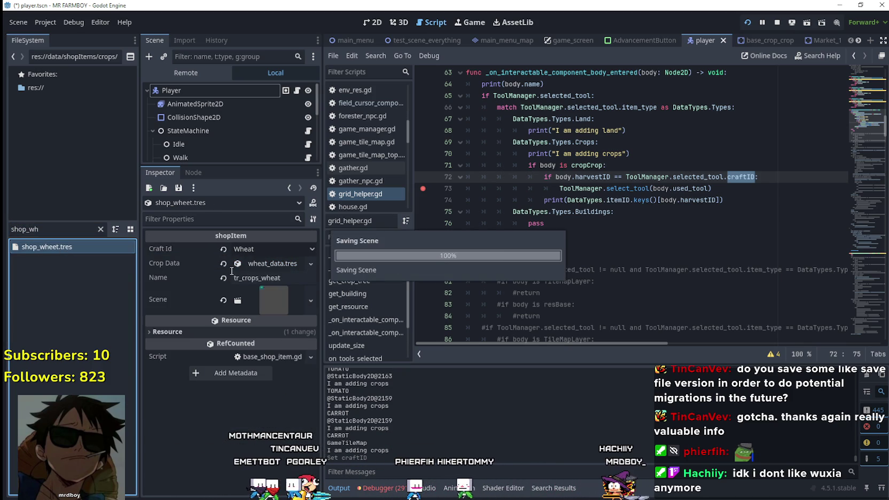
key(a)
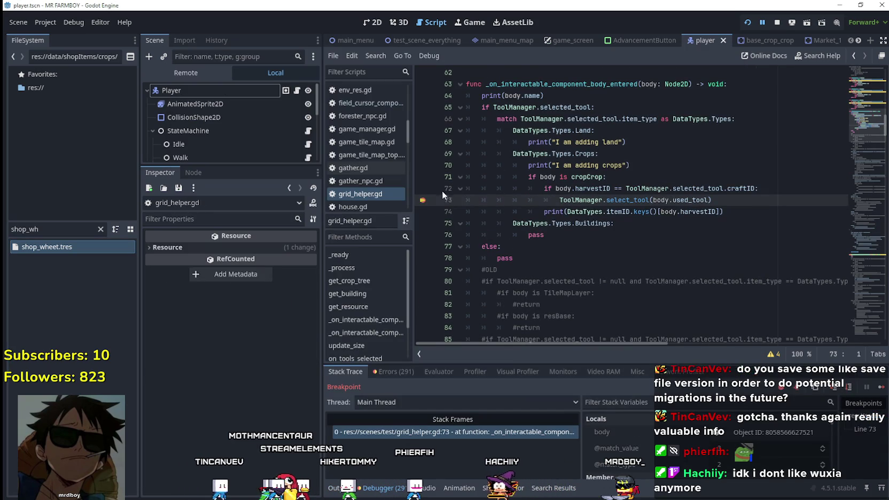
Step: Resume the paused game, walk onto the soil and plant a third carrot sprout
click(879, 387)
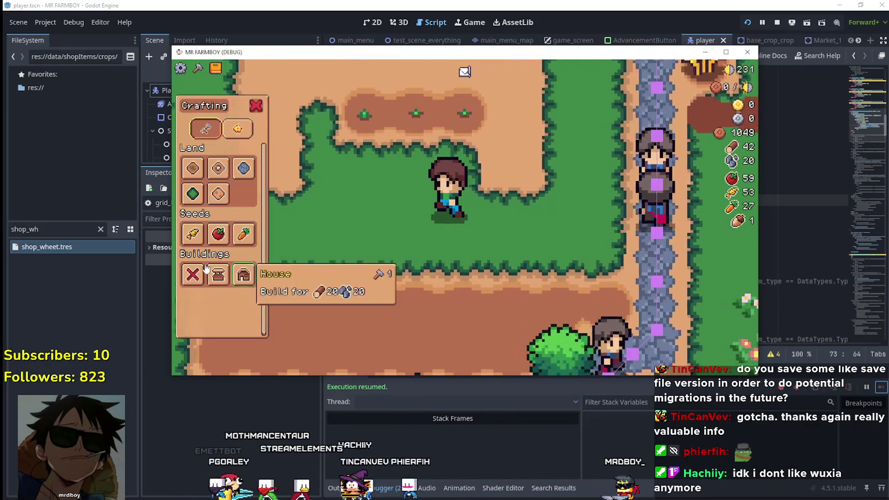
key(w)
key(F12)
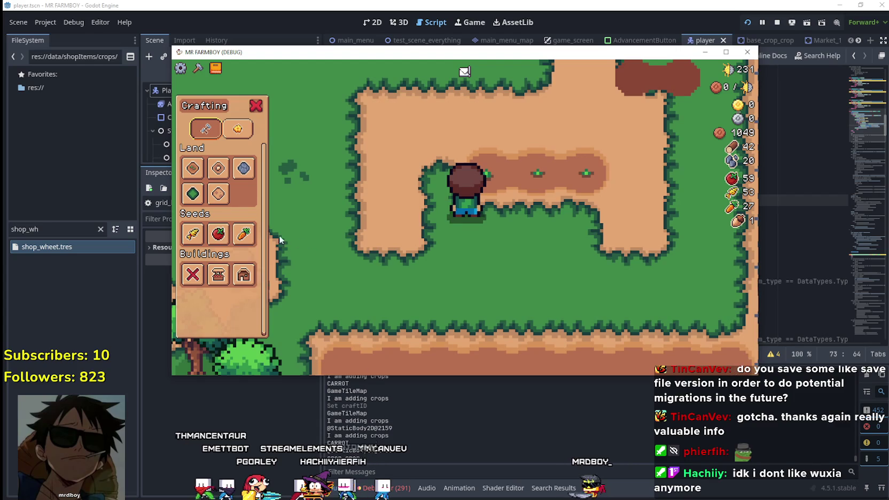
click(192, 233)
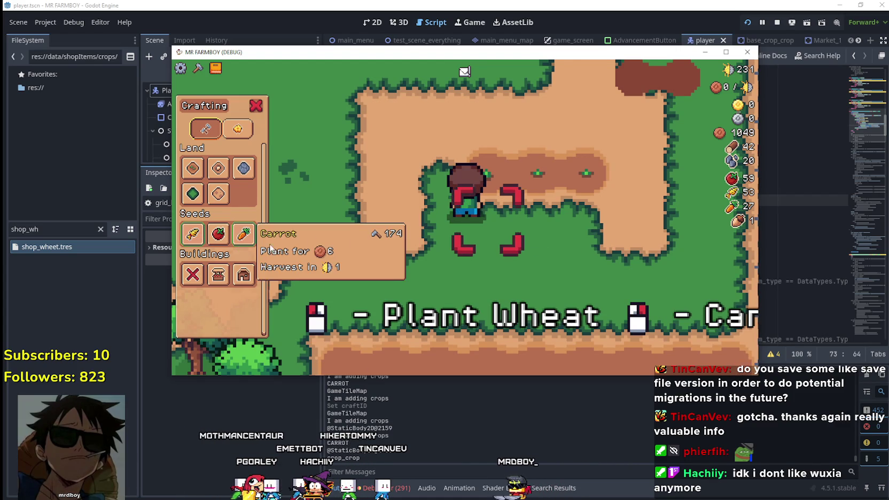
click(244, 233)
key(w)
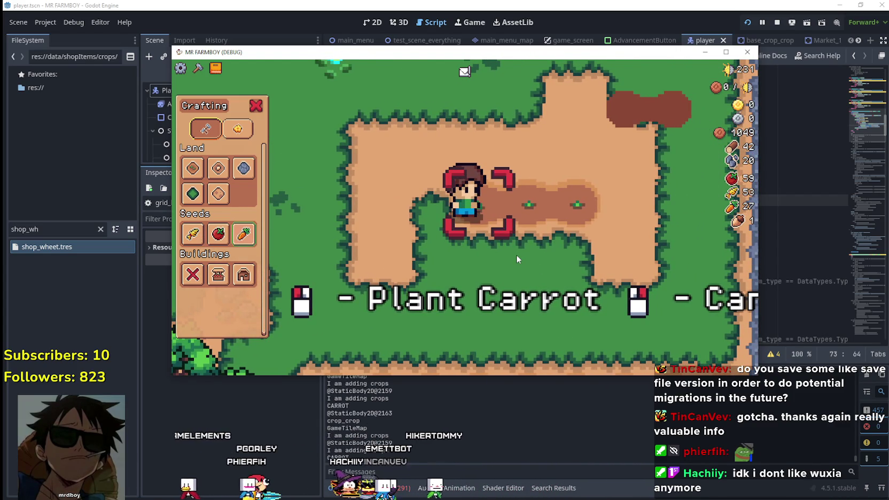
key(d)
key(d)
key(a)
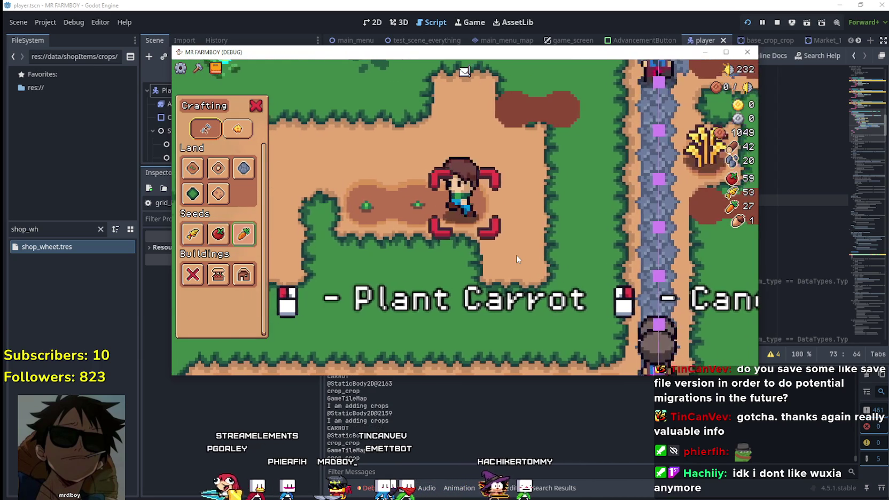
key(a)
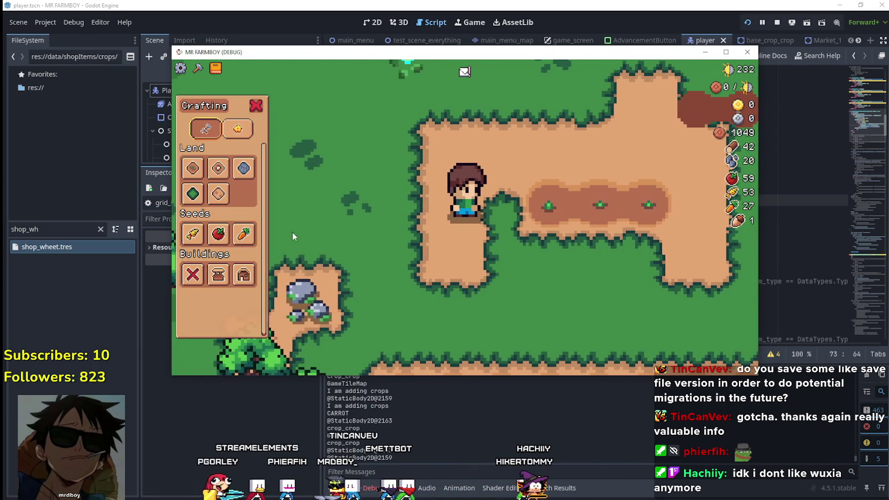
click(243, 233)
key(d)
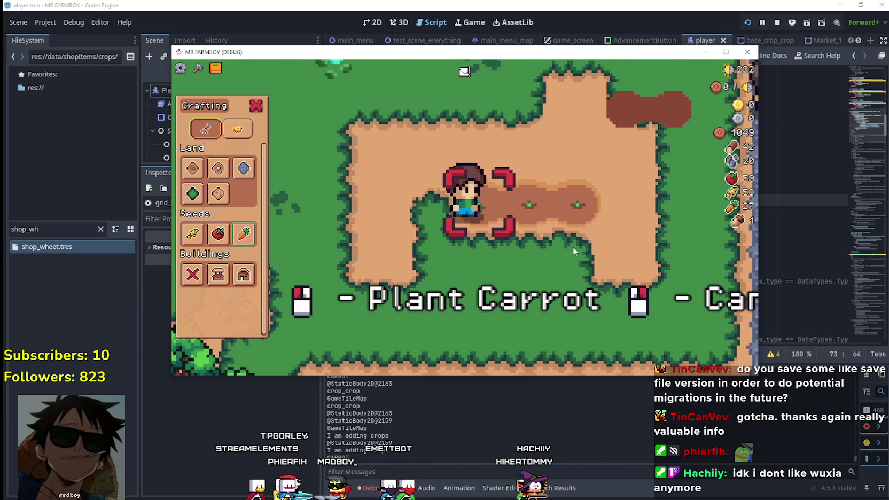
click(567, 246)
Step: Cancel carrot planting, try the tomato then wheat seeds, and return to grid_helper.gd
key(a)
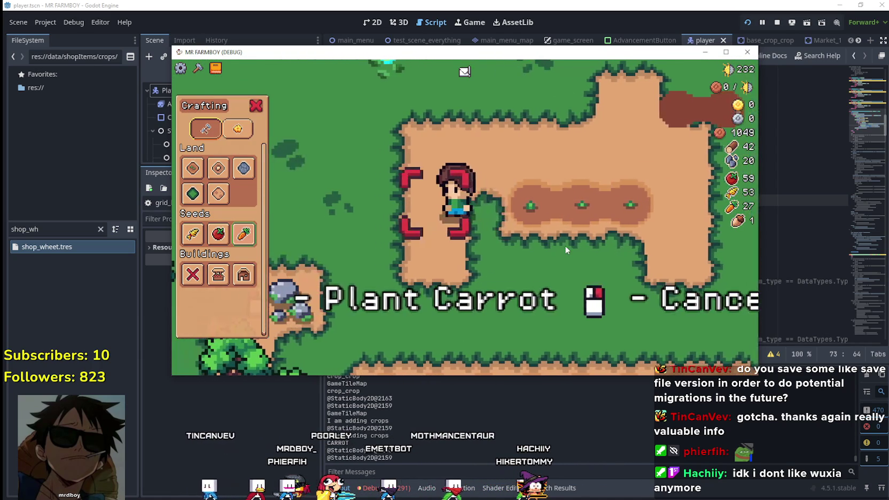
right_click(564, 246)
key(c)
key(d)
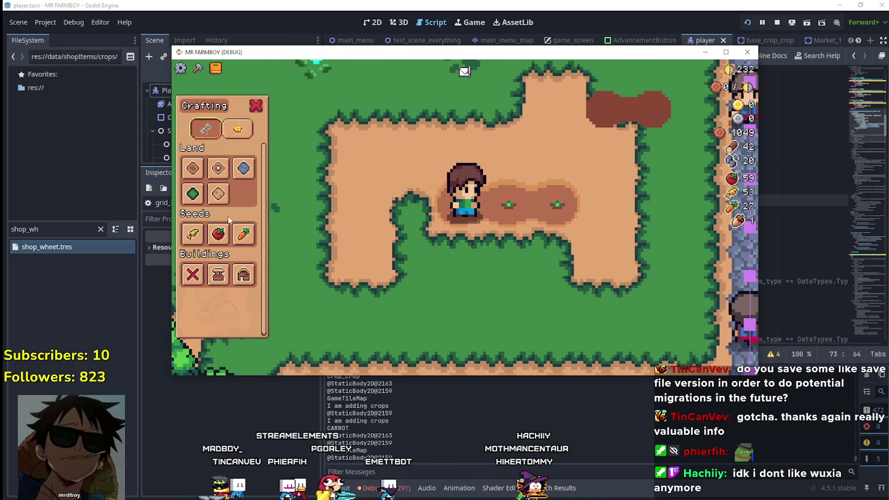
key(a)
click(219, 235)
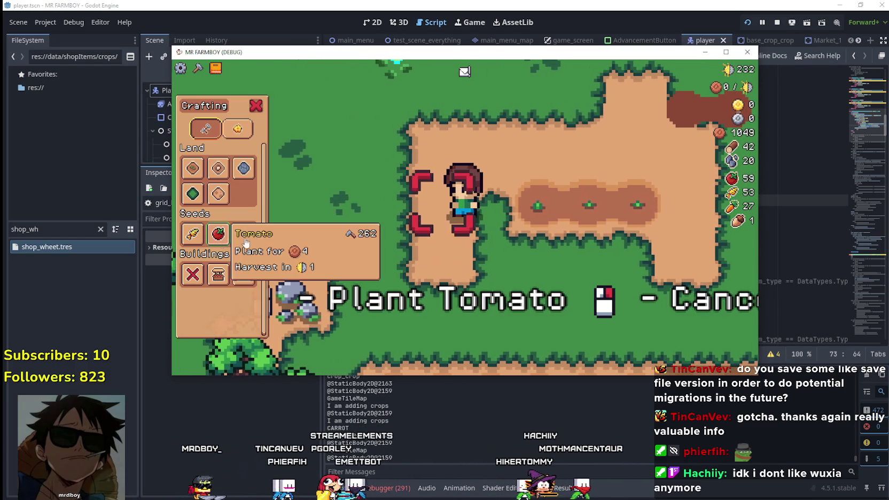
right_click(411, 259)
click(192, 233)
key(d)
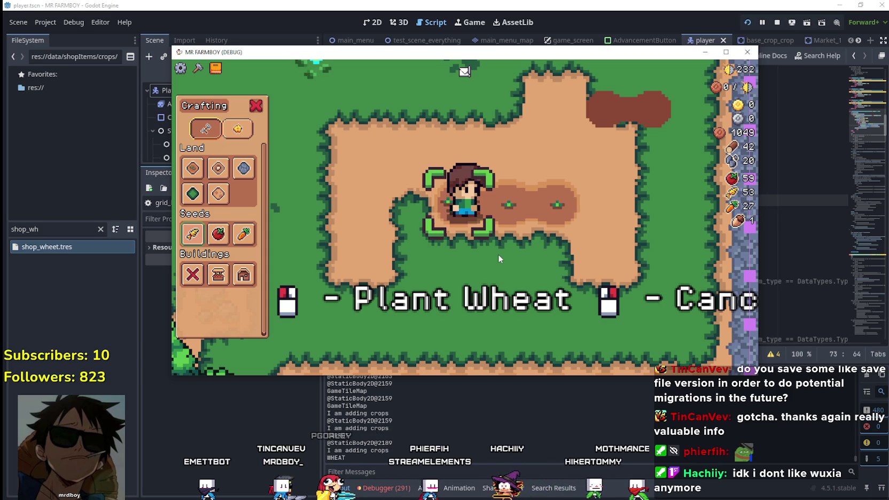
click(782, 203)
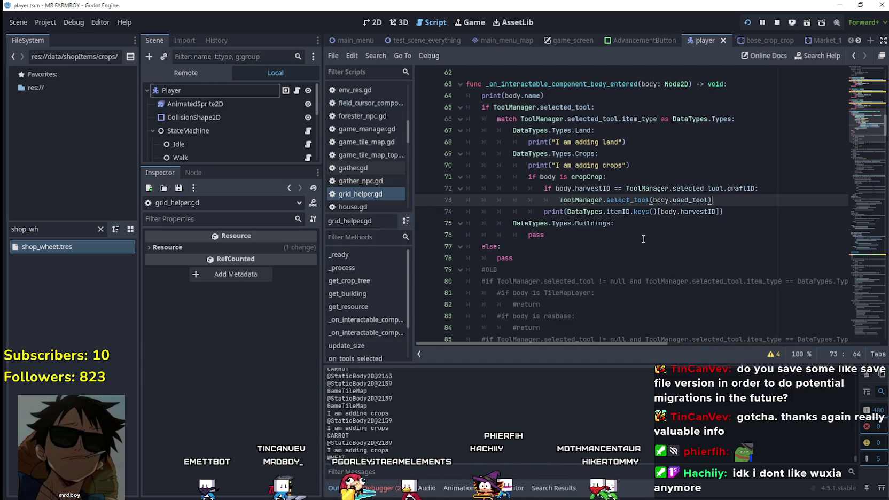
Step: Set a breakpoint on line 73, the select_tool(body.used_tool) call
mouse_move(594, 198)
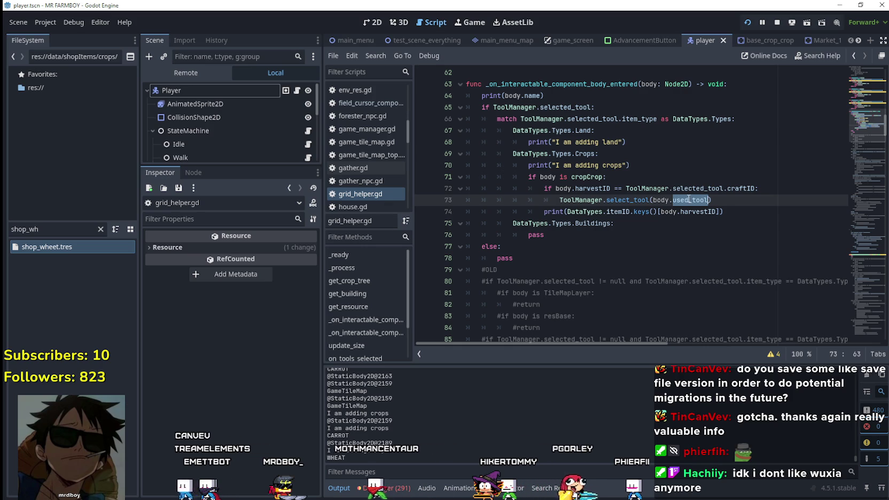
mouse_move(689, 199)
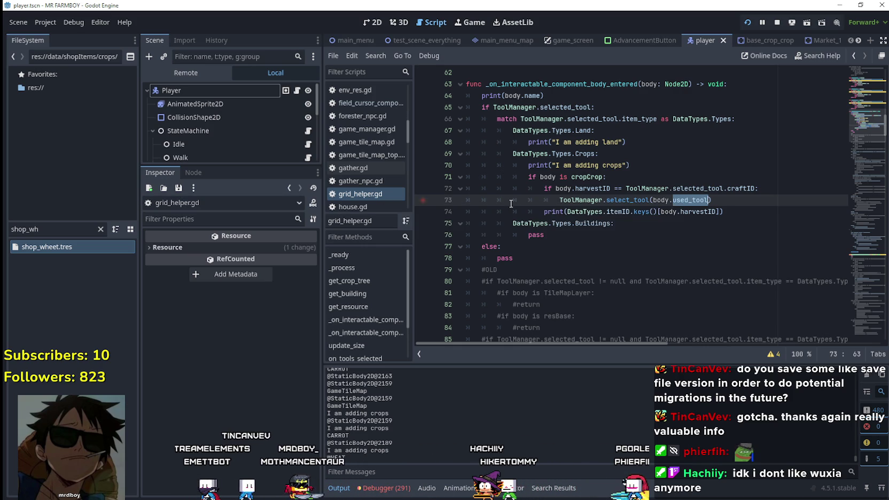
click(422, 203)
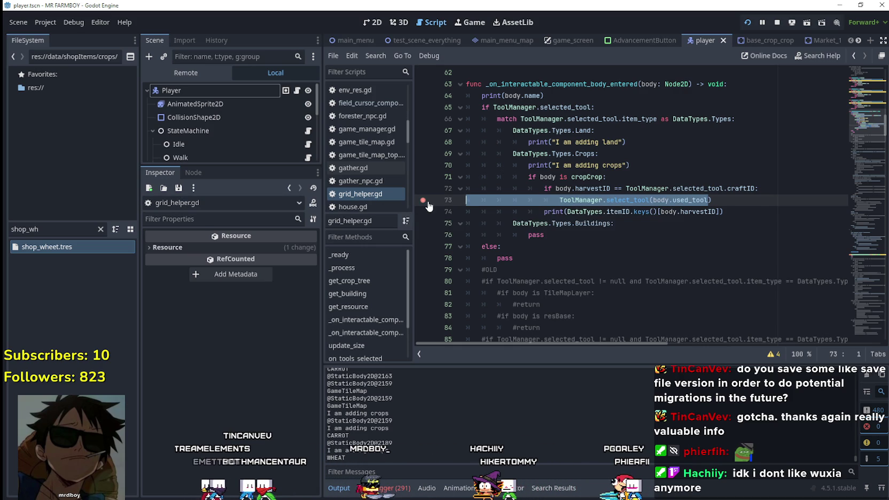
Step: Walk the player onto the wheat crop to hit the breakpoint, then inspect 'body' in Locals
key(alt+Tab)
key(w)
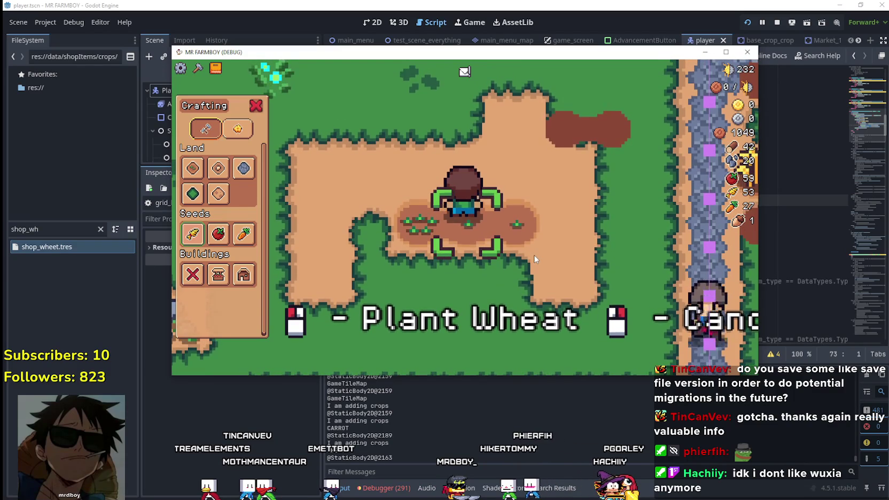
key(s)
mouse_move(201, 237)
key(w)
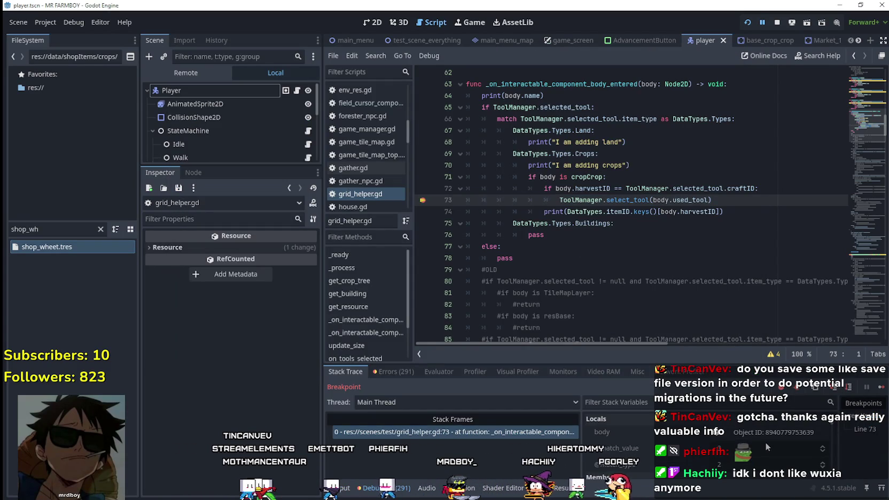
click(769, 432)
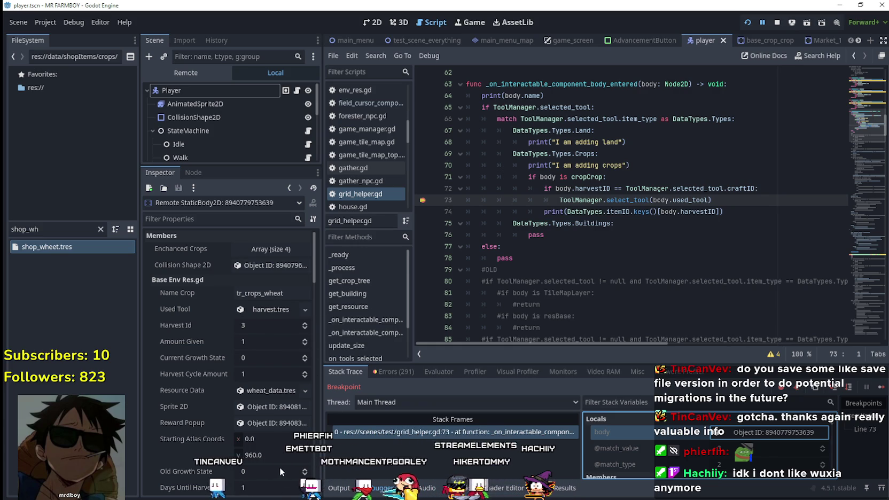
click(279, 310)
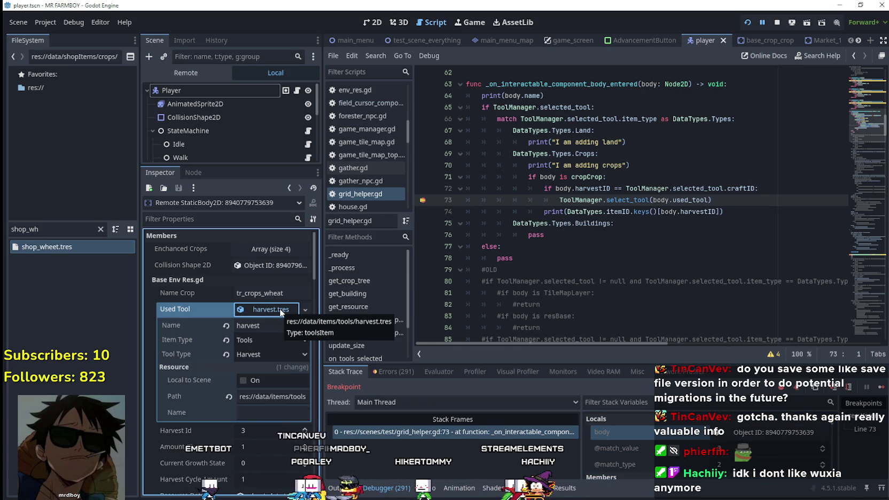
click(280, 309)
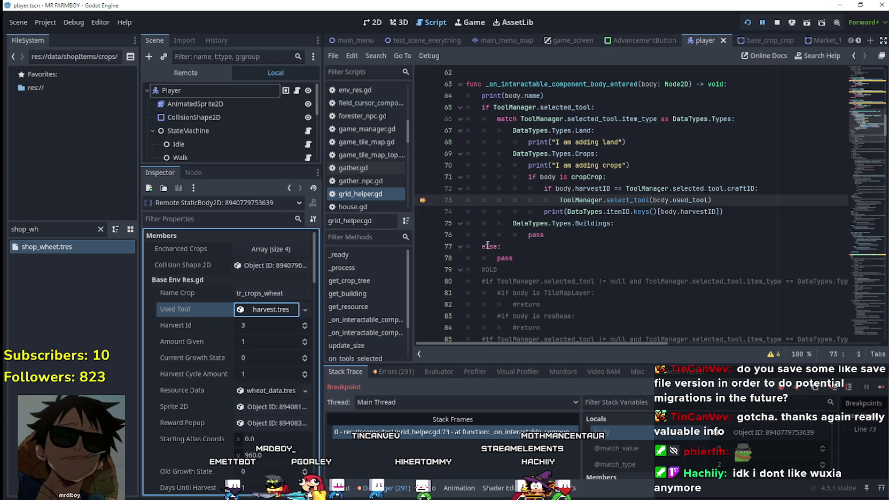
scroll(499, 235, down, 2)
scroll(483, 172, down, 17)
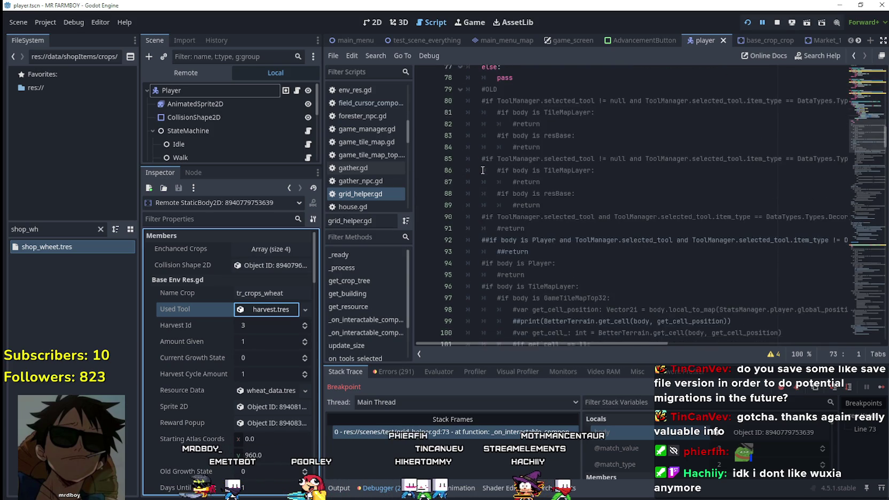
scroll(483, 169, down, 13)
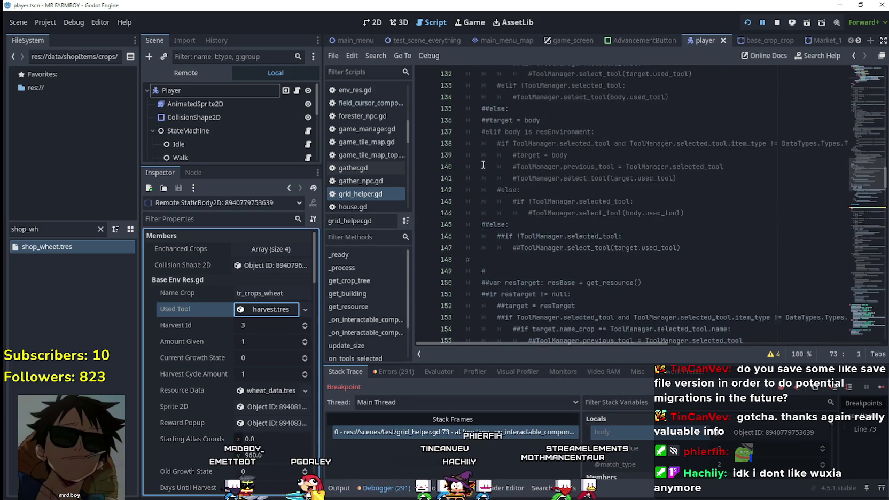
scroll(480, 157, up, 2)
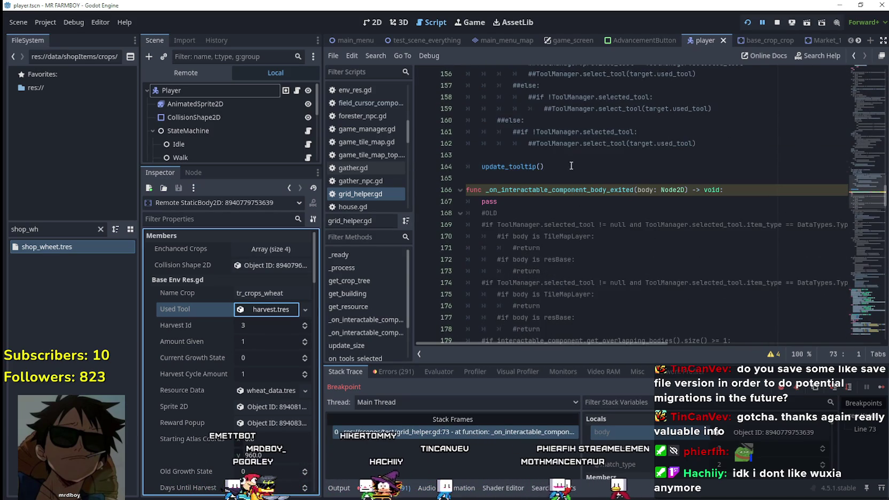
drag(544, 166, 481, 167)
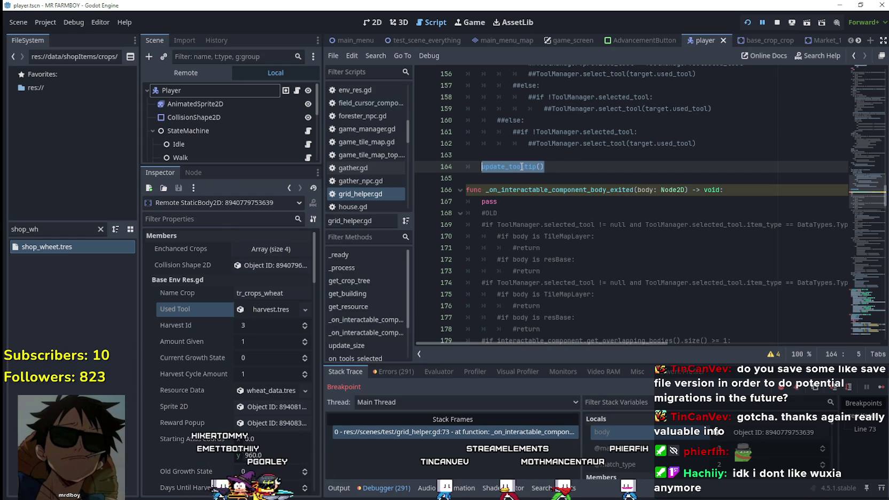
mouse_move(863, 198)
mouse_down()
mouse_move(855, 147)
mouse_move(842, 194)
mouse_up()
right_click(493, 123)
click(551, 320)
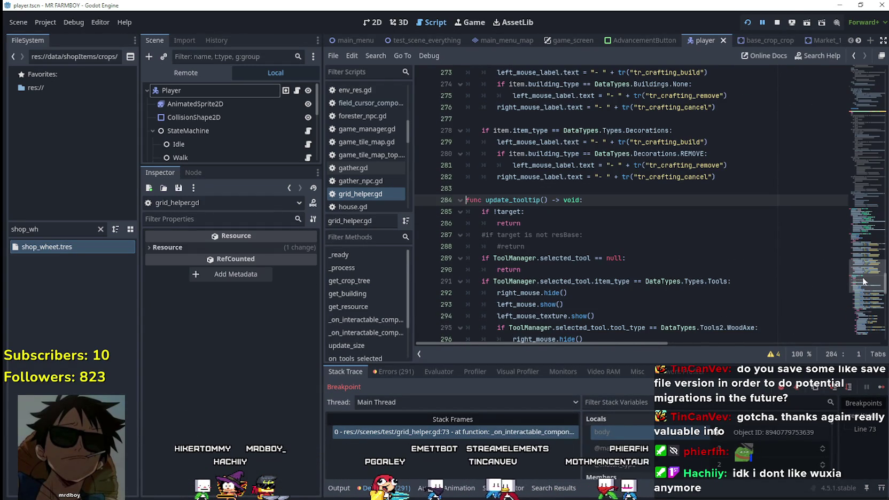
mouse_move(863, 276)
mouse_down()
mouse_move(860, 315)
mouse_move(855, 88)
mouse_move(850, 120)
mouse_up()
click(689, 182)
click(708, 161)
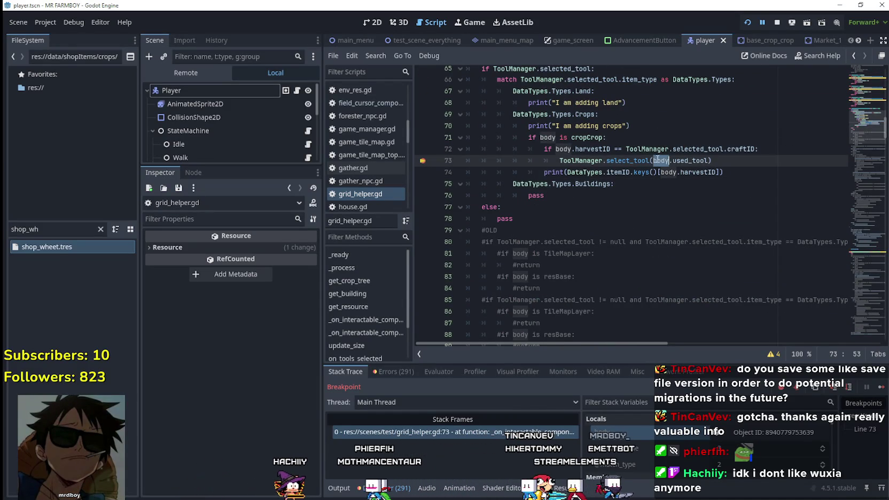
click(789, 152)
scroll(653, 274, up, 1)
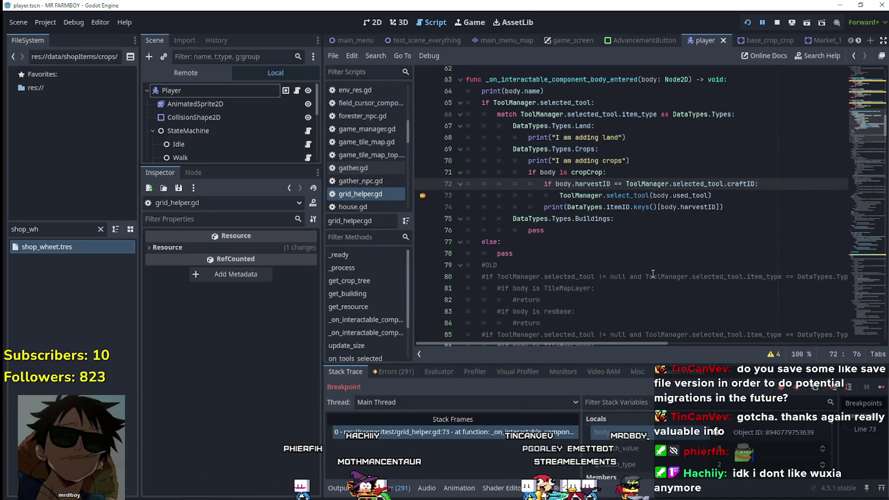
click(552, 171)
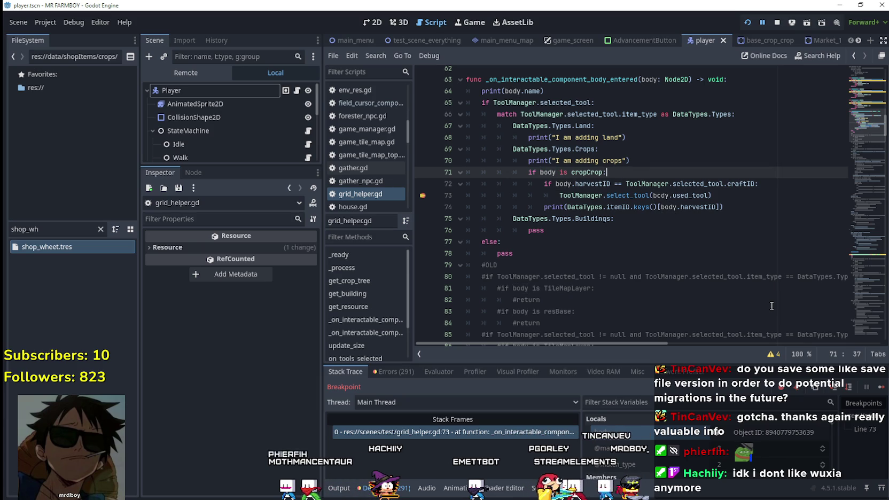
click(776, 187)
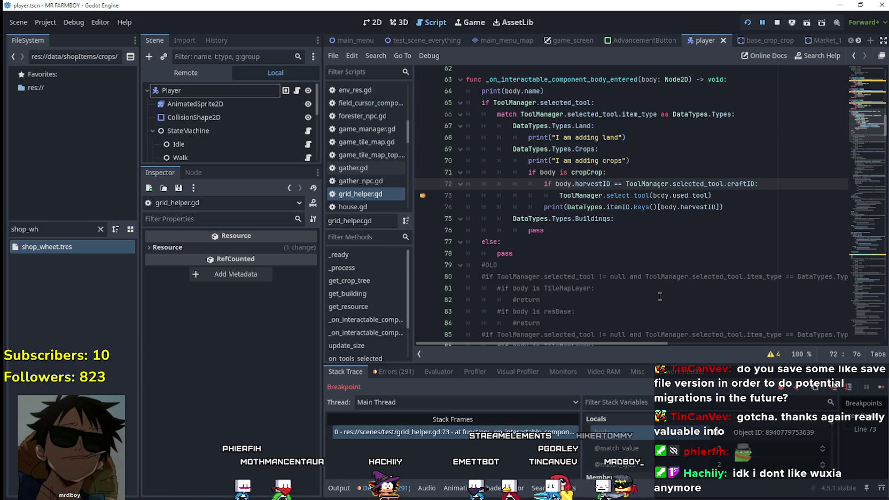
click(630, 172)
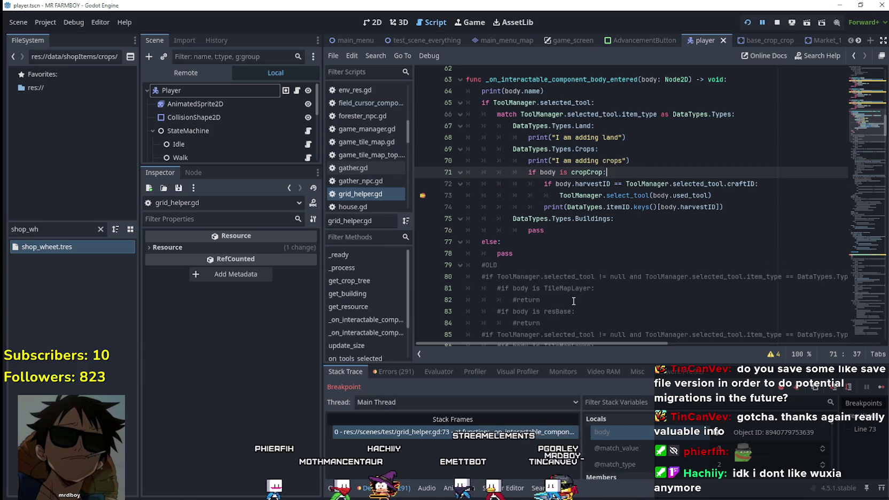
scroll(569, 294, up, 1)
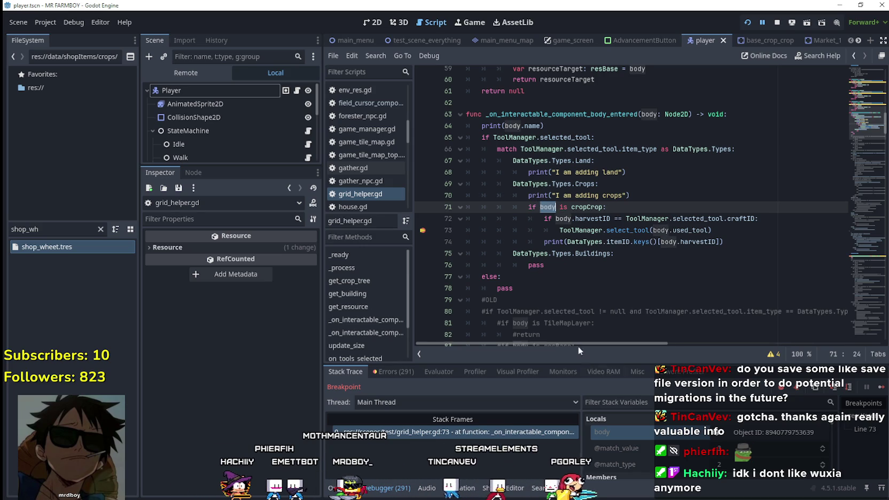
click(560, 131)
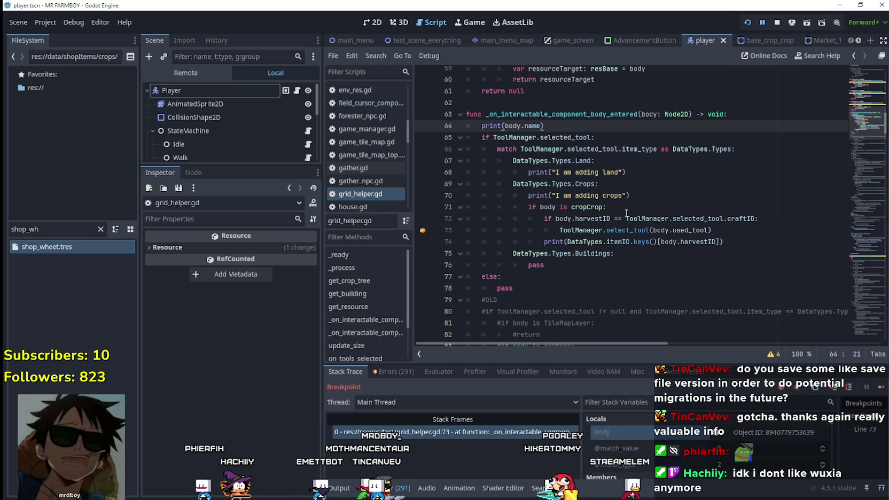
key(Return)
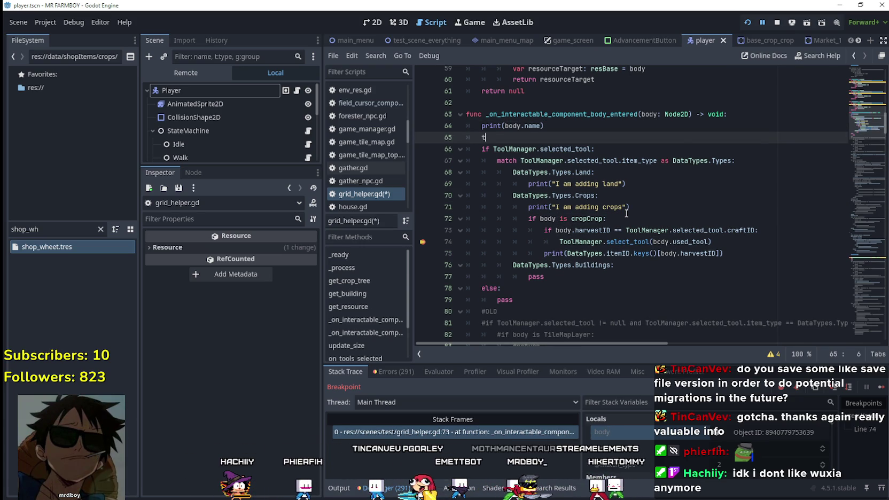
Step: Finish typing 'target = body' on line 65 and save the script
text(arget = body)
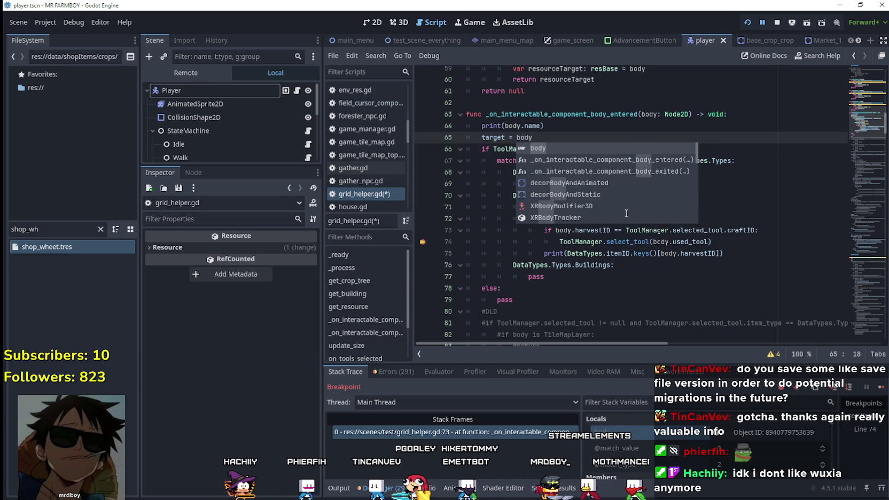
key(ctrl+s)
click(494, 139)
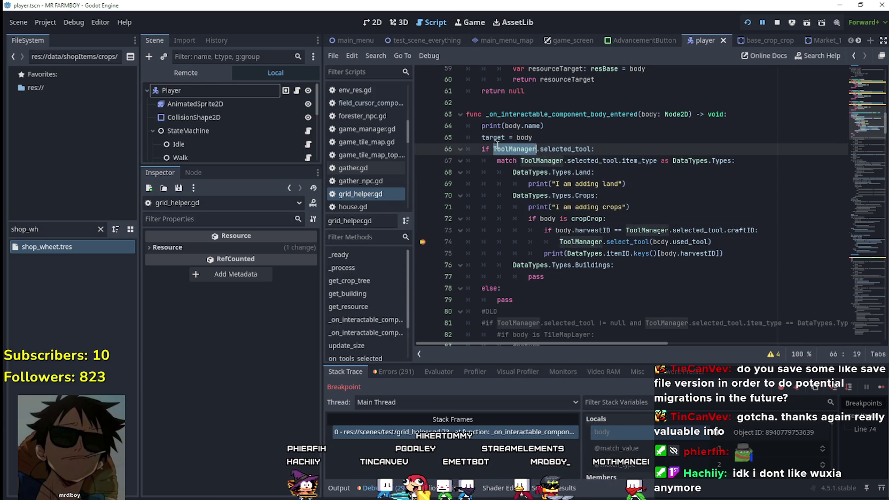
Step: Replace 'body' with 'target' on lines 72–75 and save grid_helper.gd
click(549, 219)
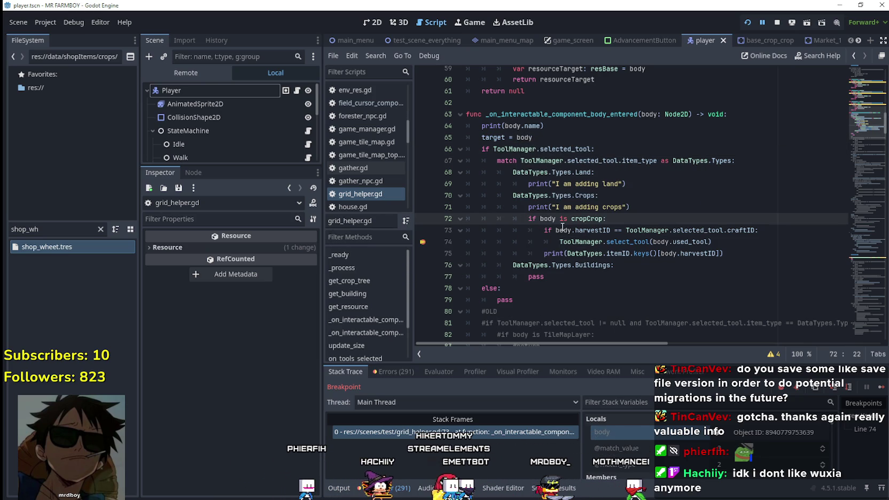
text(target)
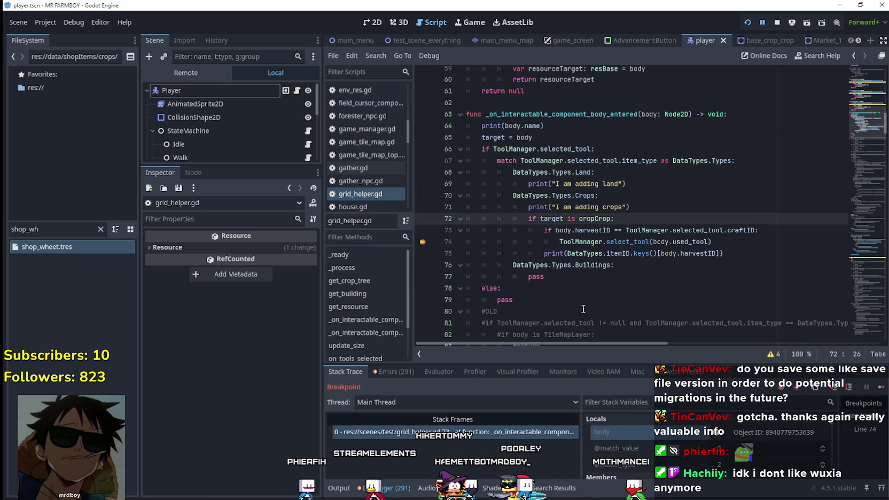
double_click(564, 231)
text(target)
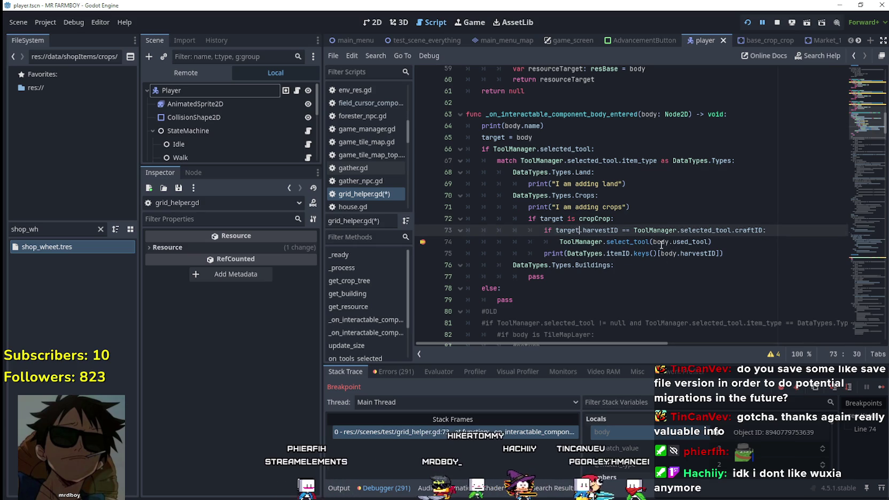
double_click(660, 241)
text(target)
double_click(668, 253)
text(target)
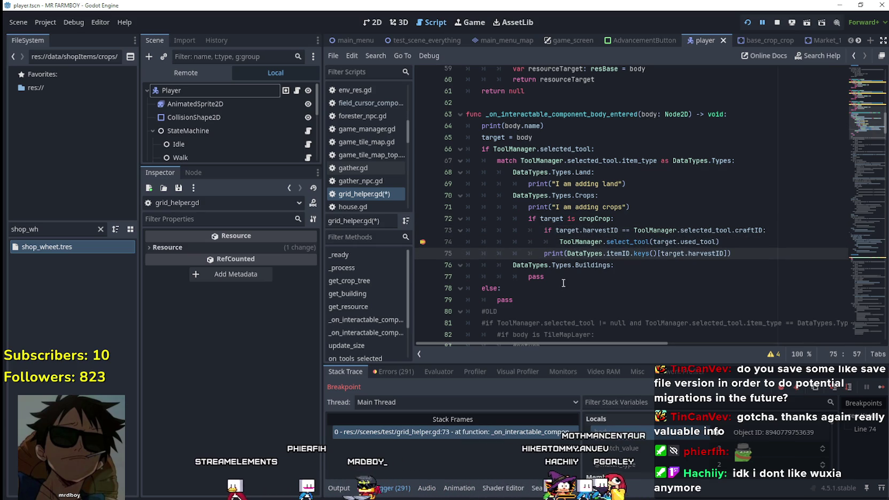
click(558, 276)
key(ctrl+s)
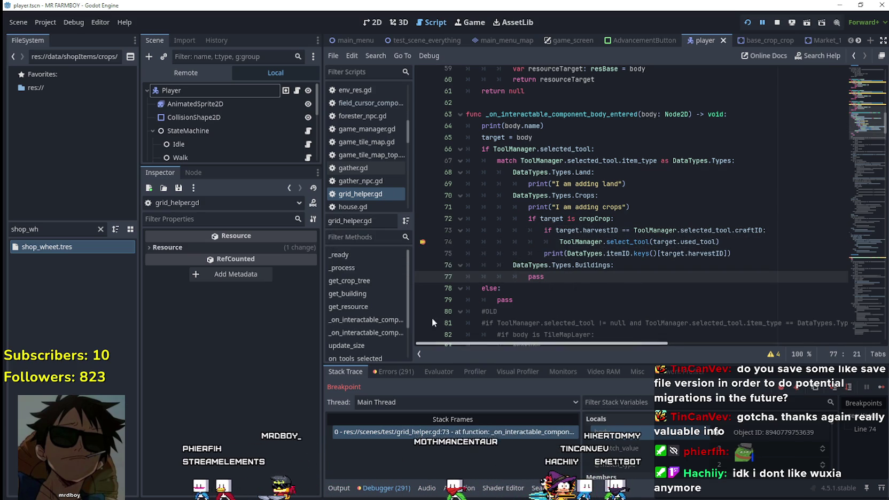
Step: Resume the paused game and plant wheat on the tile beside the first
click(674, 241)
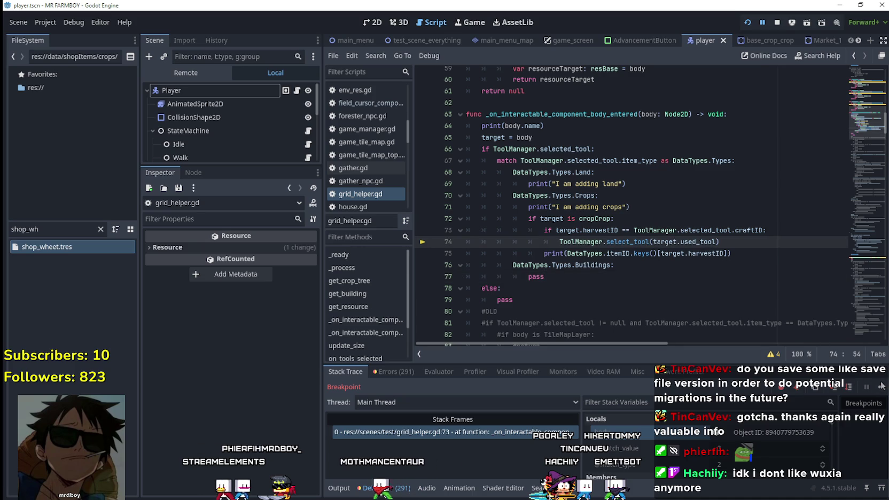
click(880, 384)
click(491, 210)
Step: Walk to the crop row, then plant and water a tomato on a tilled tile
key(w)
key(a)
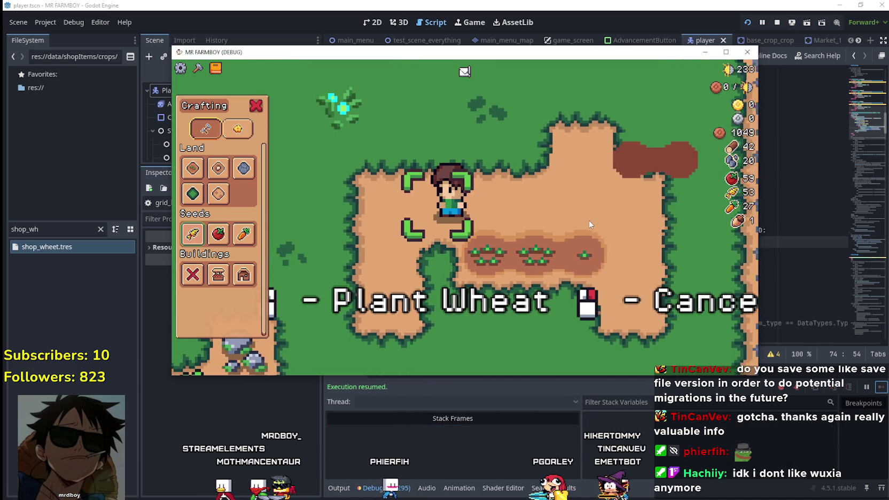
key(s)
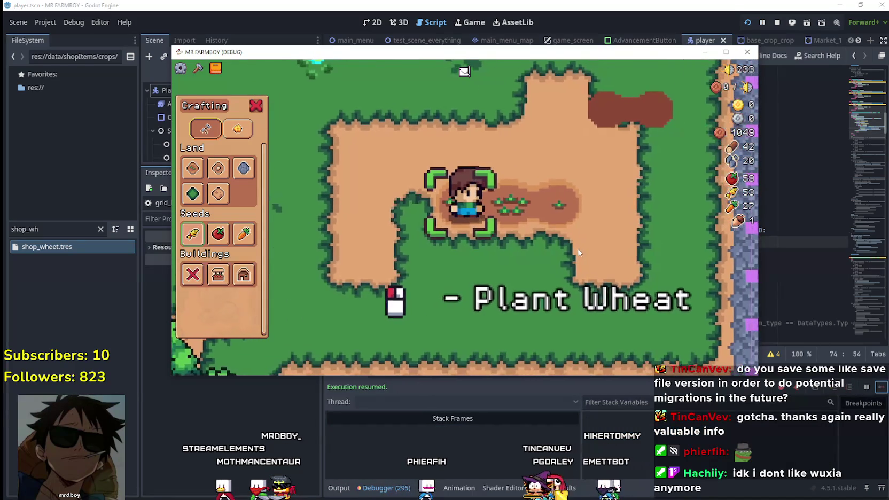
key(a)
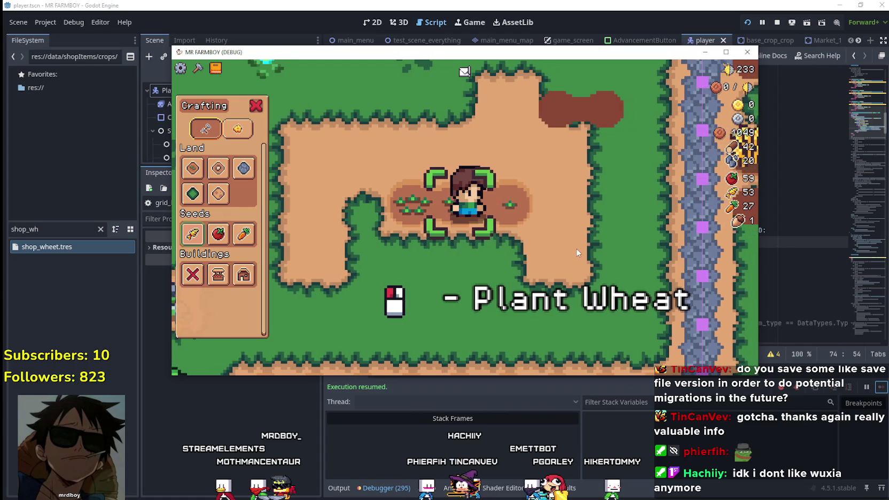
click(218, 233)
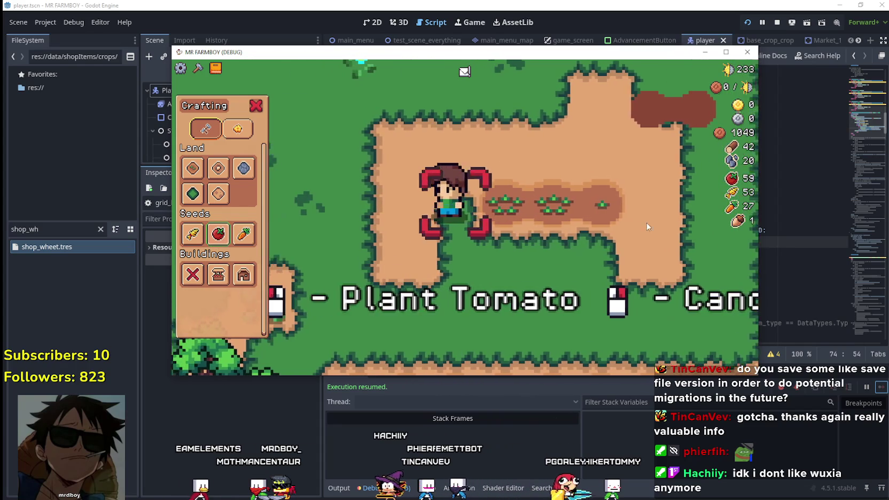
click(604, 235)
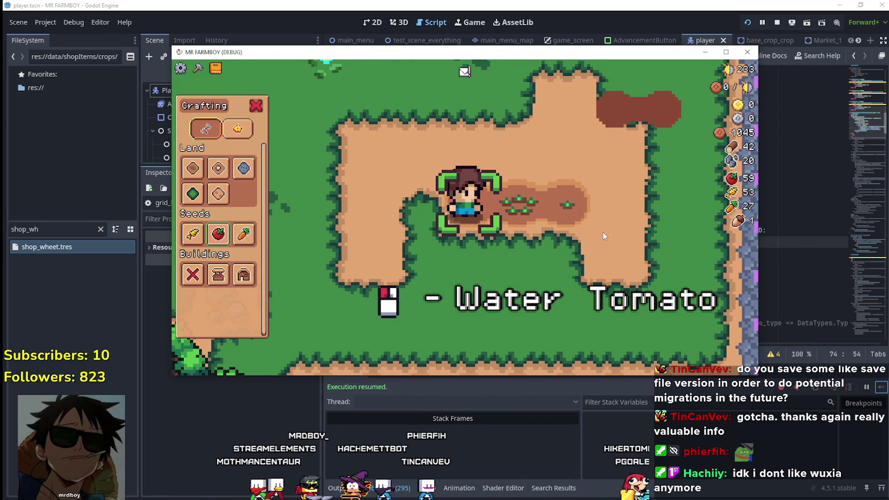
click(596, 234)
Step: Plant and water two more tomatoes on the neighbouring tilled tiles
key(d)
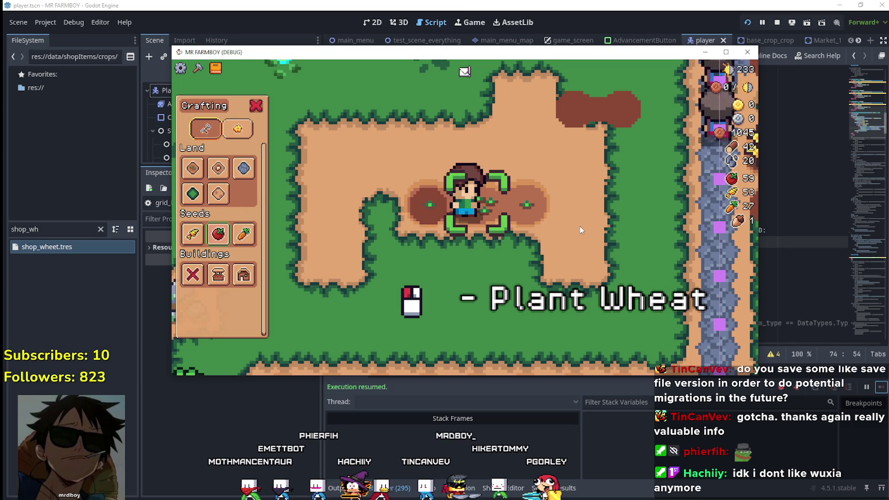
key(a)
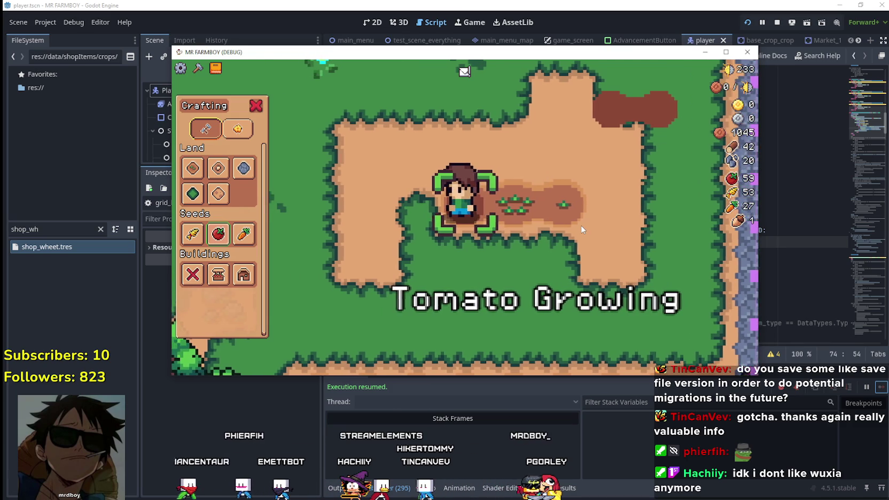
key(d)
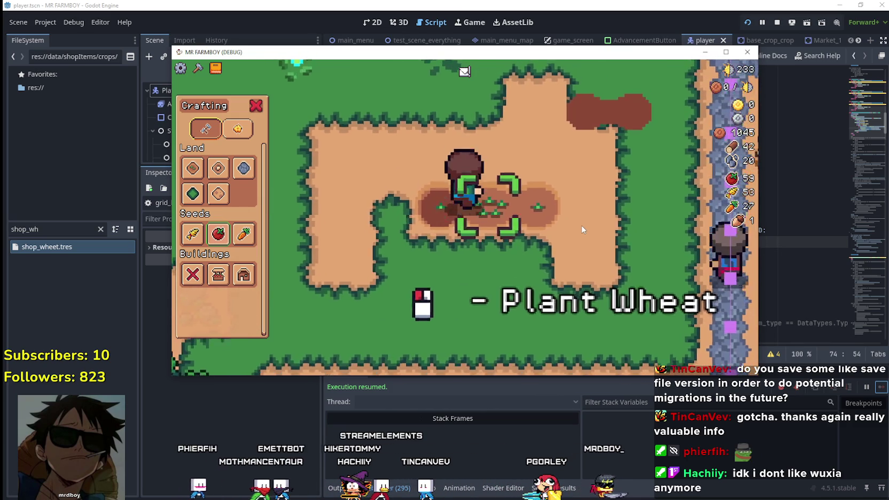
scroll(583, 230, down, 3)
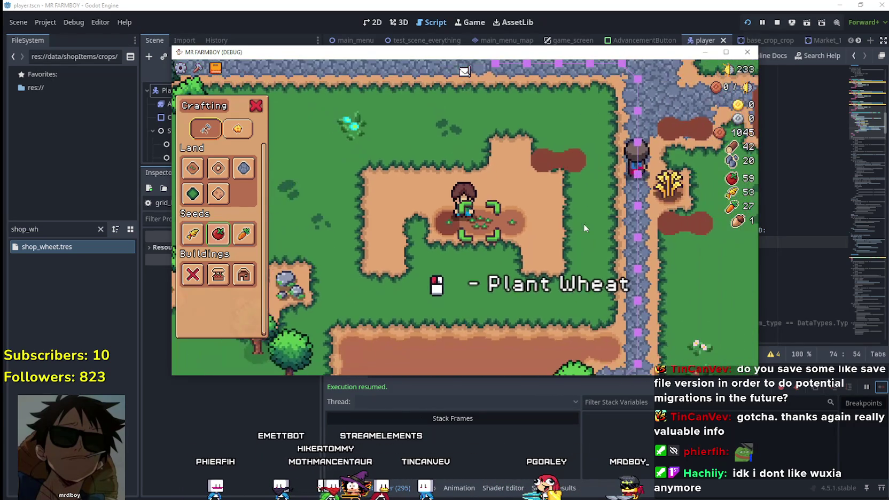
scroll(578, 229, up, 3)
key(a)
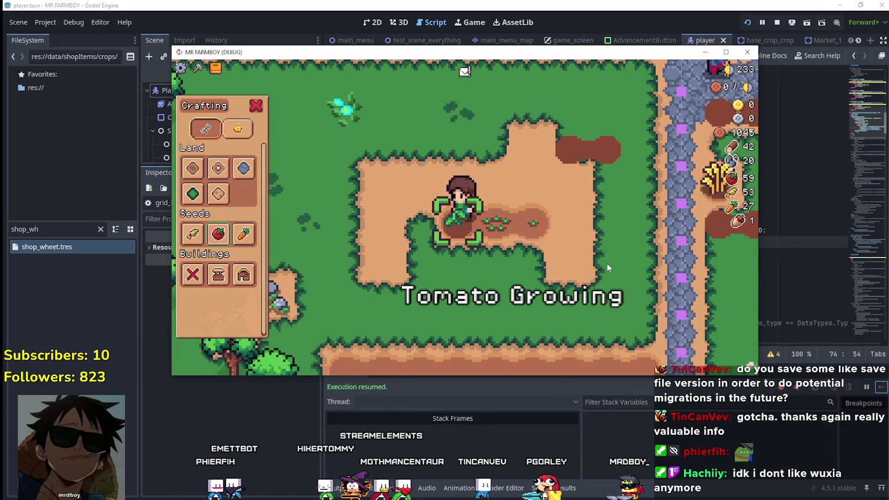
key(d)
click(219, 235)
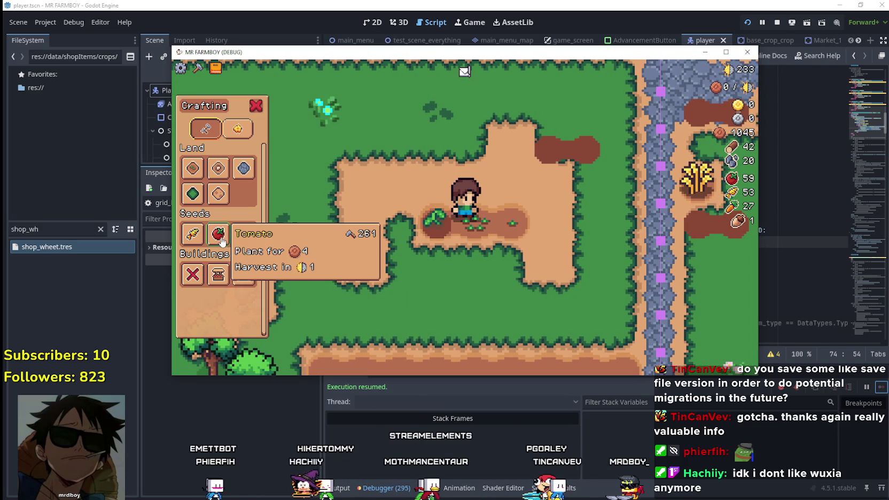
click(584, 241)
click(583, 241)
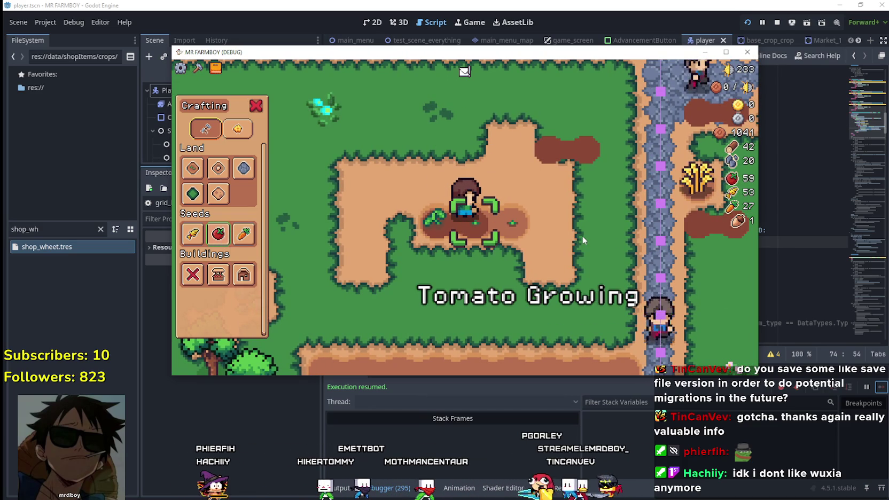
key(d)
click(562, 230)
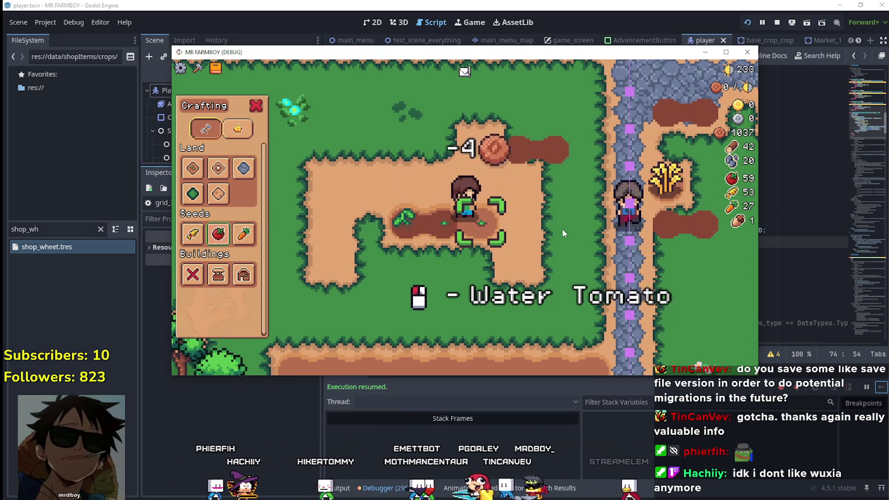
click(562, 229)
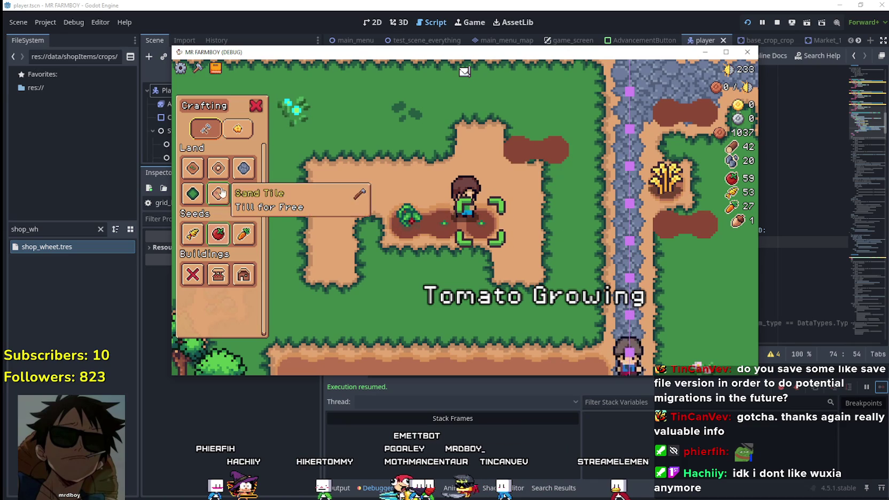
Step: Pick a land tile, then plant and water a wheat seed on the plot and return to the editor
click(193, 193)
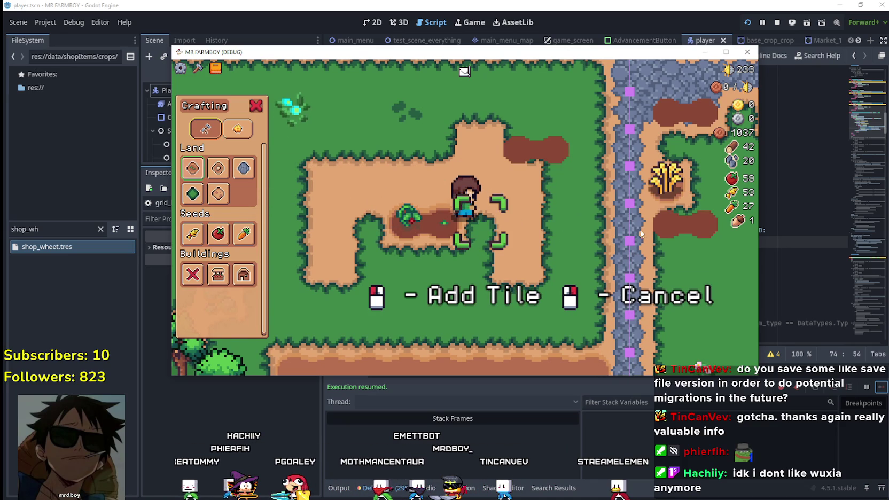
key(w)
key(a)
key(w)
key(a)
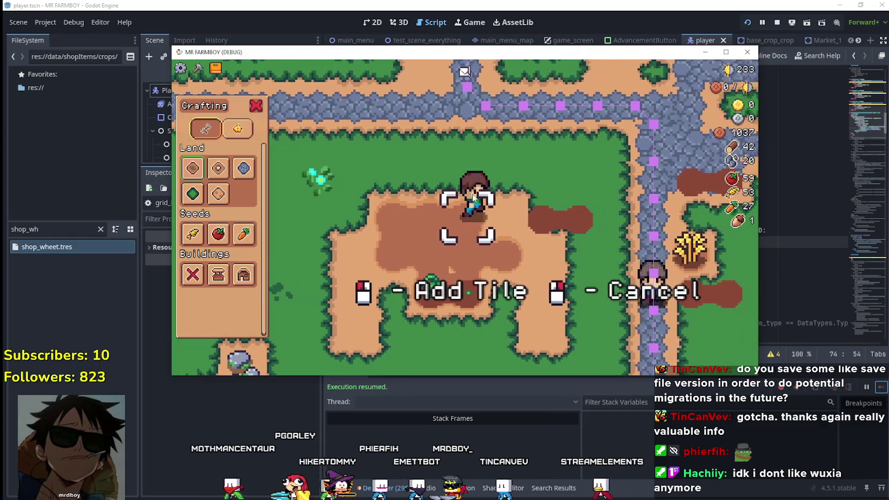
click(203, 234)
key(a)
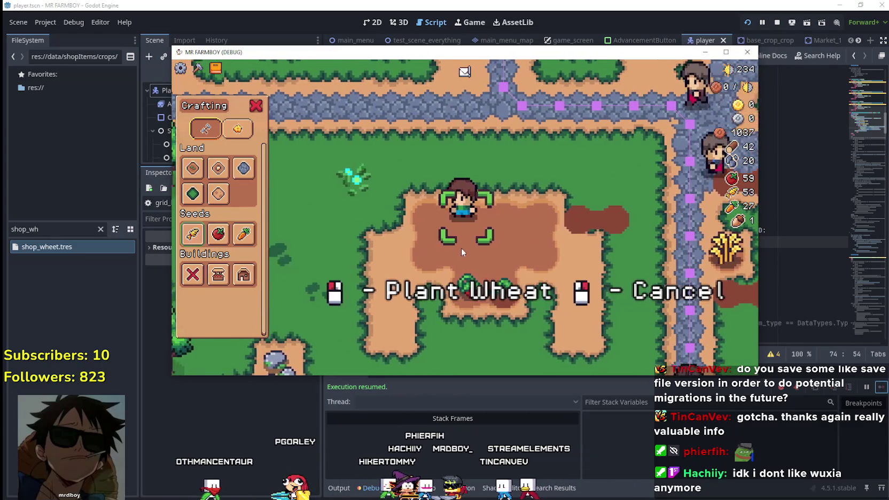
click(538, 236)
click(548, 242)
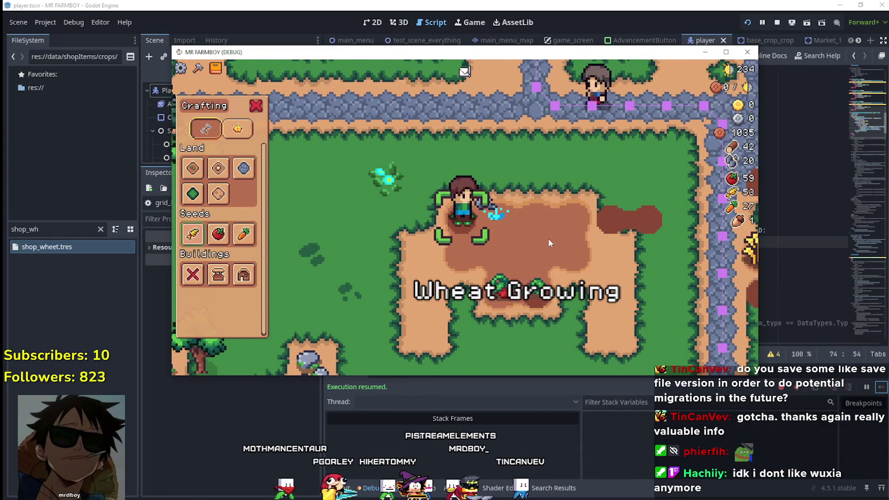
key(d)
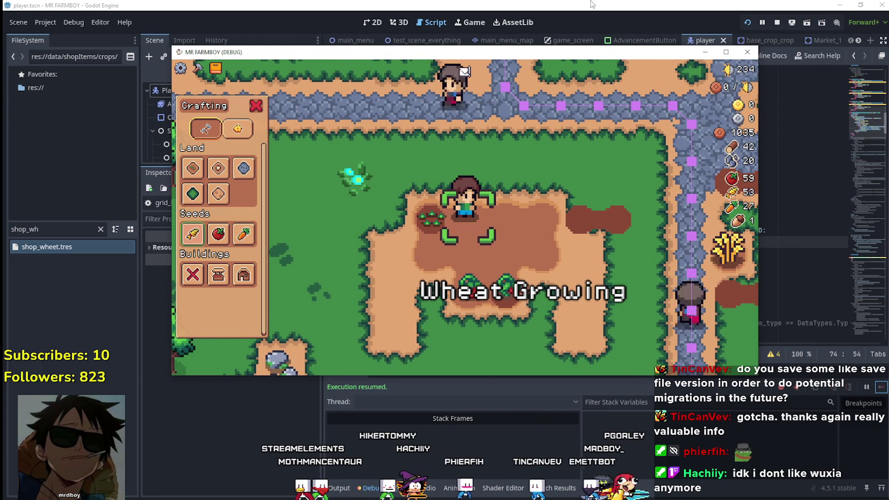
click(549, 7)
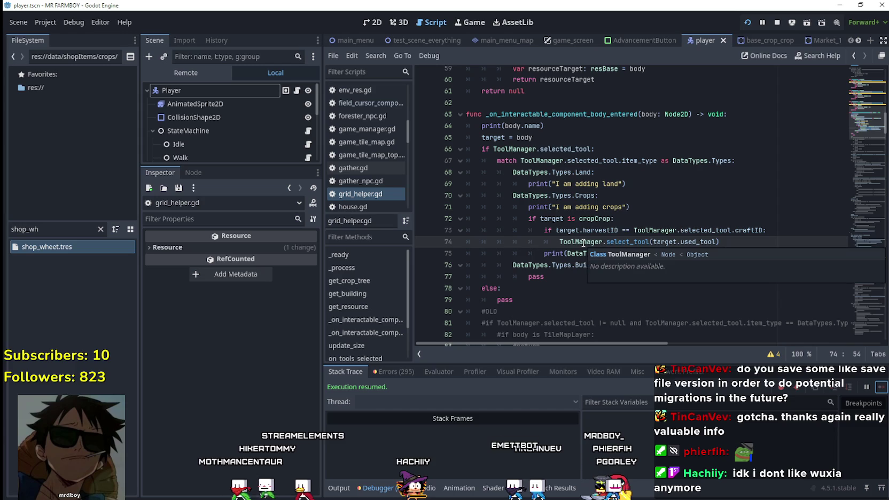
Step: Look over the else branch and select the select_tool call on line 74
click(573, 288)
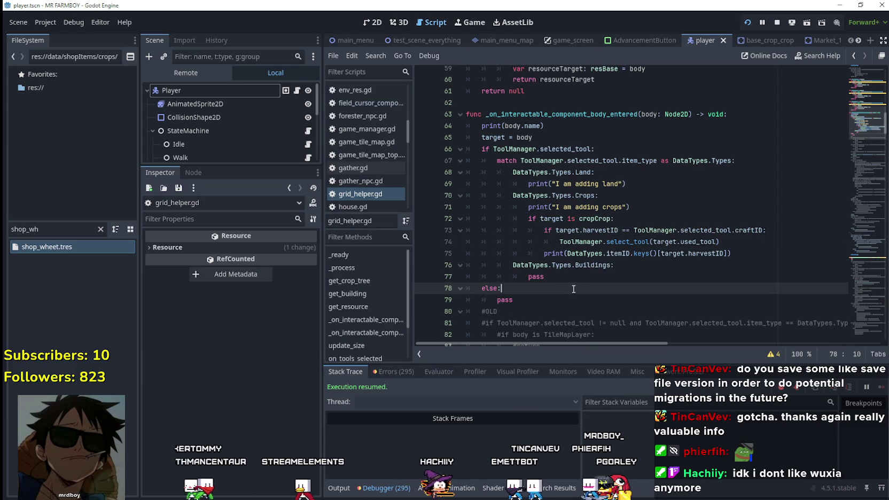
key(alt+Tab)
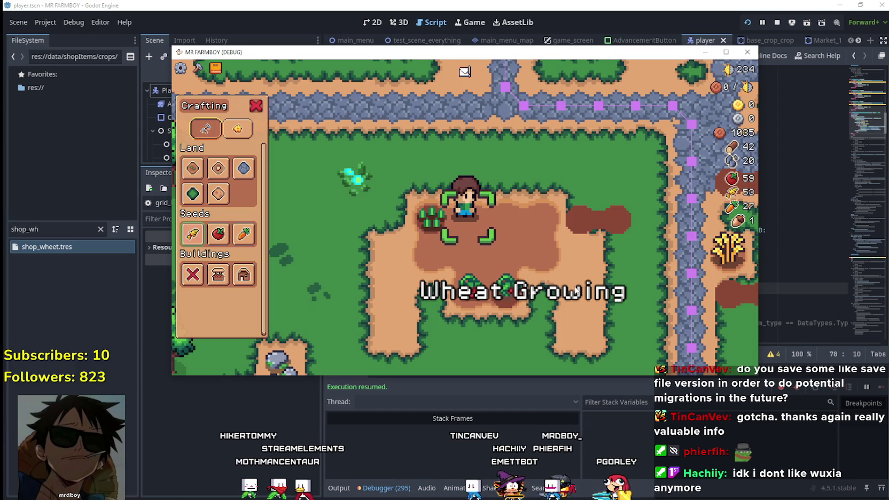
key(alt+Tab)
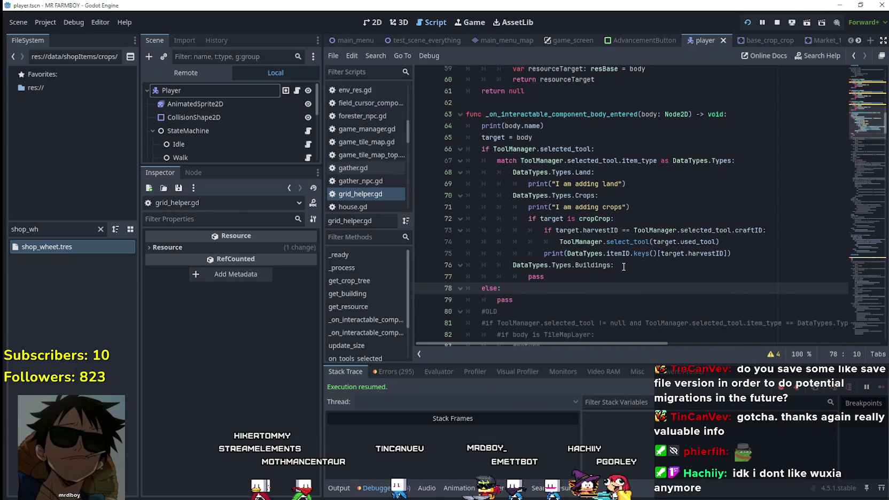
click(733, 244)
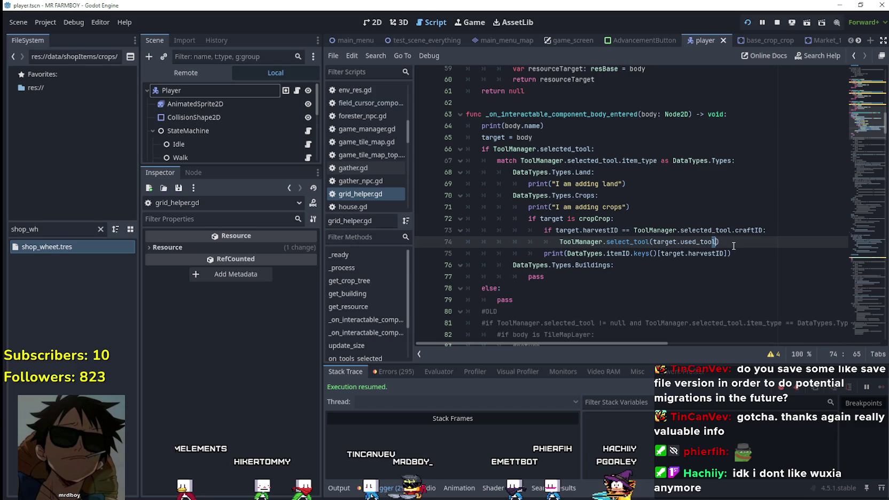
mouse_move(732, 245)
mouse_down()
mouse_move(534, 230)
mouse_move(558, 241)
mouse_up()
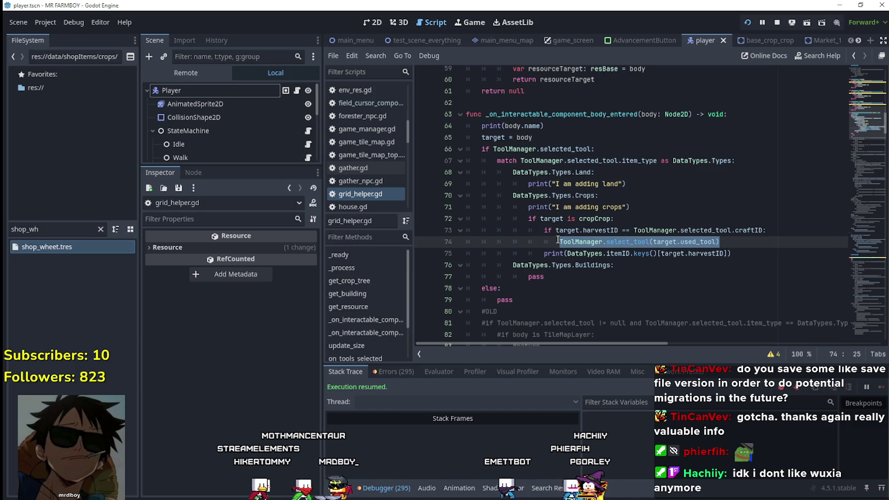
Step: Reselect ToolManager.select_tool(target.used_tool) and its select_tool name to examine the call
key(alt+Tab)
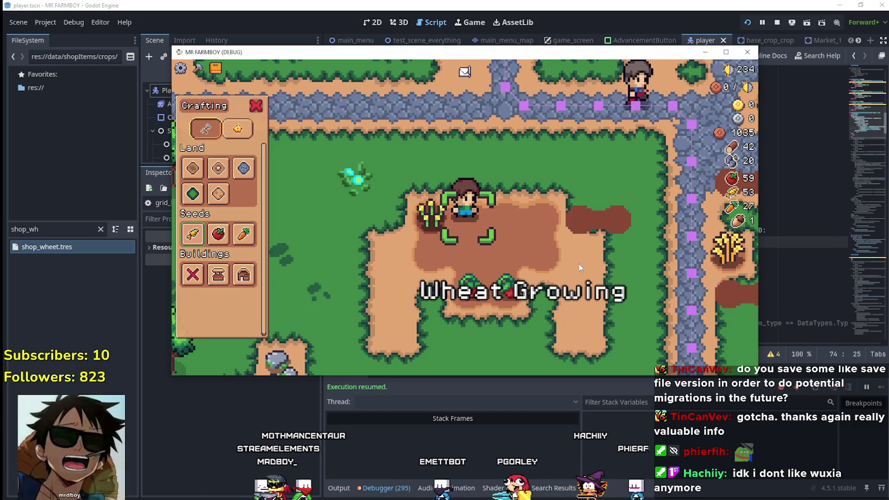
key(alt+Tab)
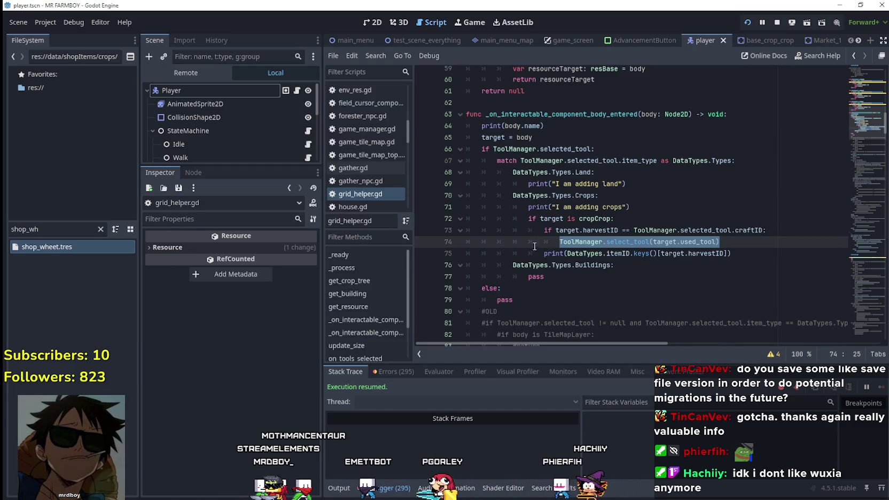
click(741, 244)
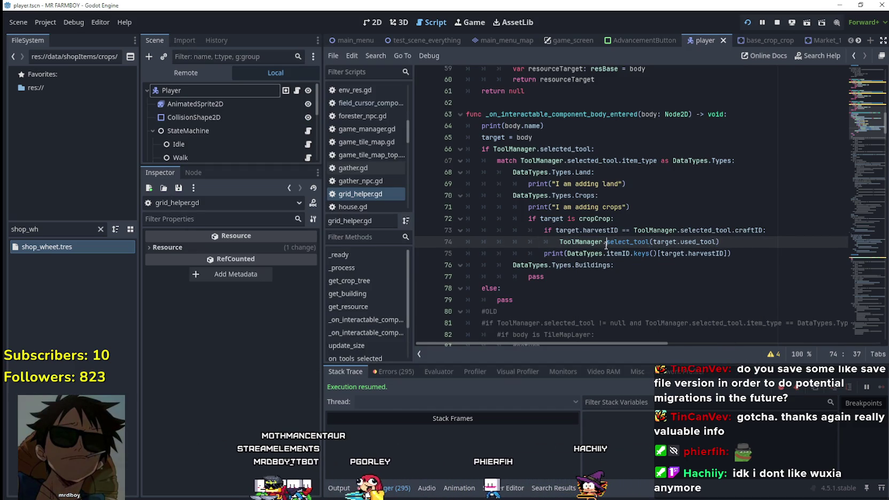
drag(561, 241, 779, 247)
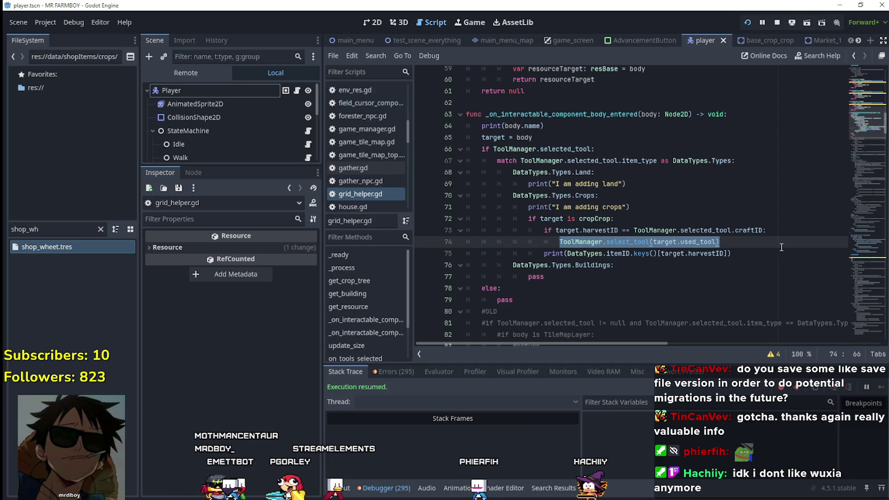
double_click(627, 241)
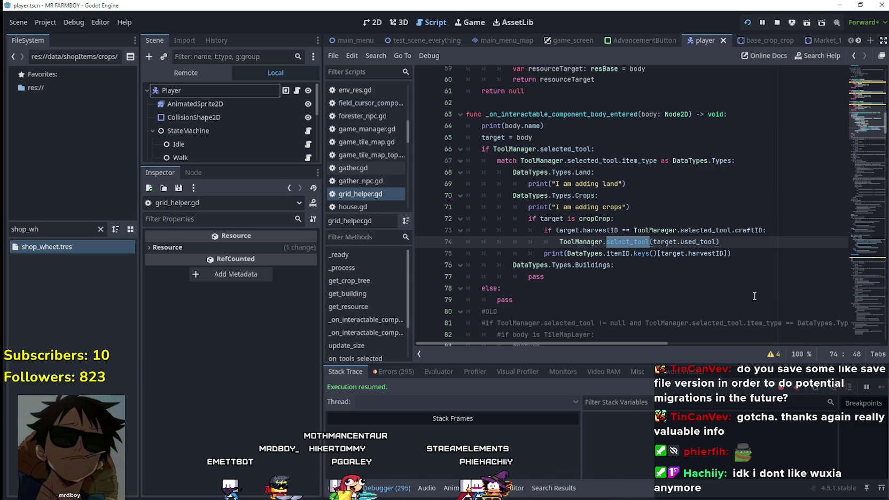
drag(721, 242, 557, 243)
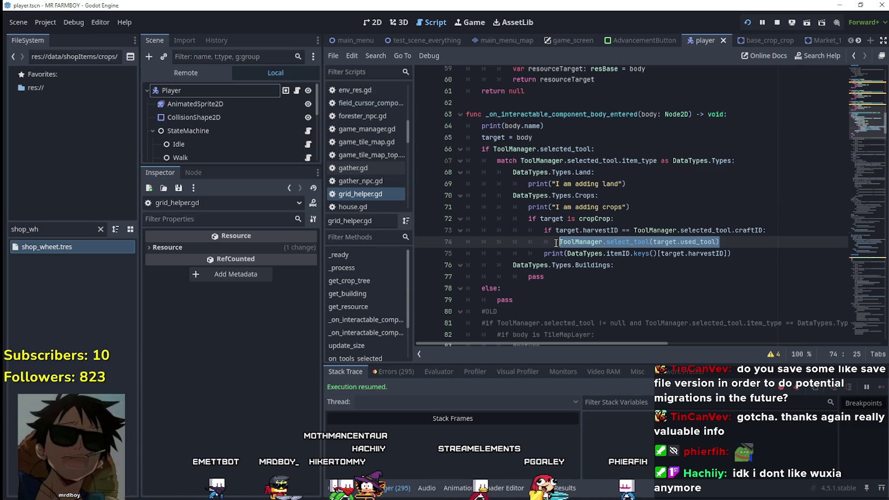
double_click(626, 241)
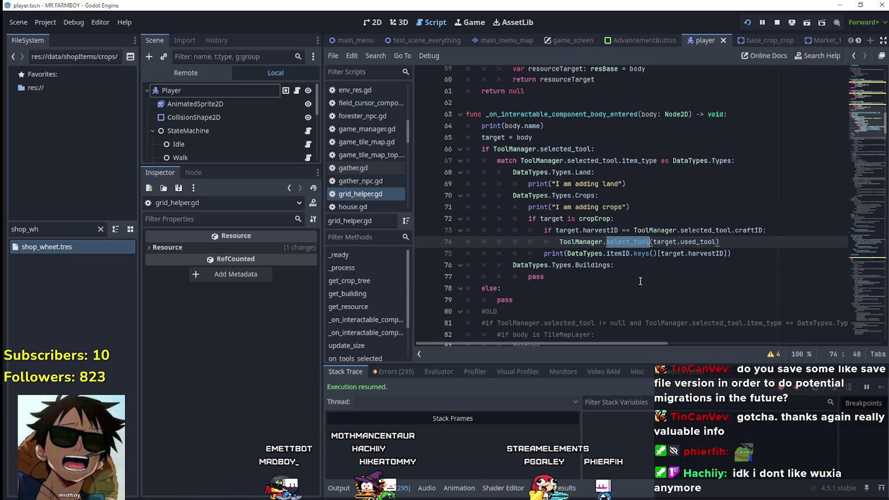
drag(720, 241, 558, 241)
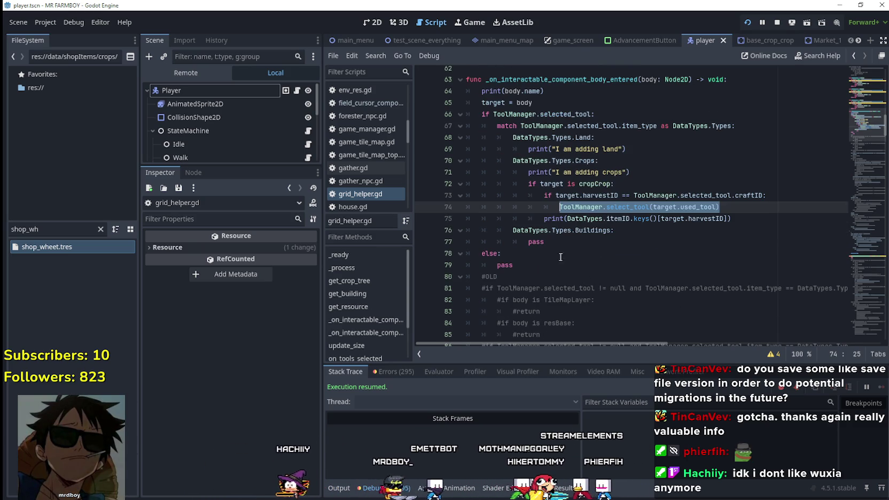
Step: Put # before ToolManager on line 74, leaving an expected-indented-block error on line 73
scroll(595, 244, down, 1)
click(559, 207)
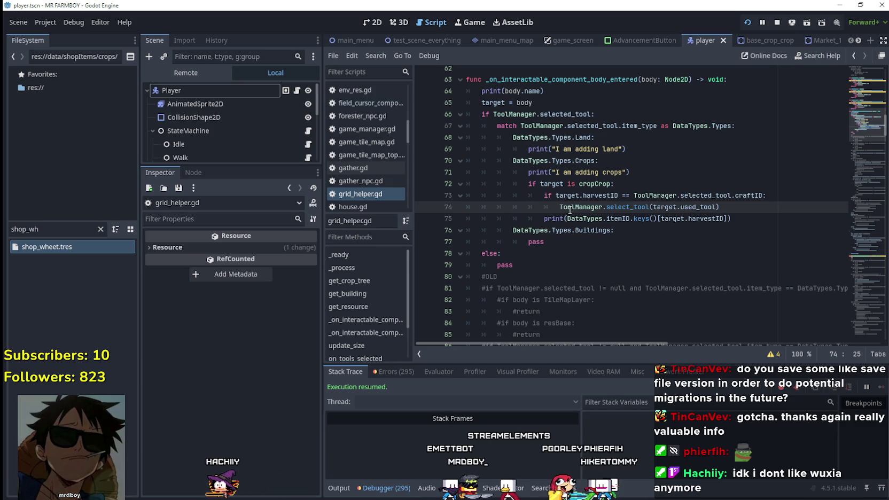
text(#)
click(649, 229)
click(774, 195)
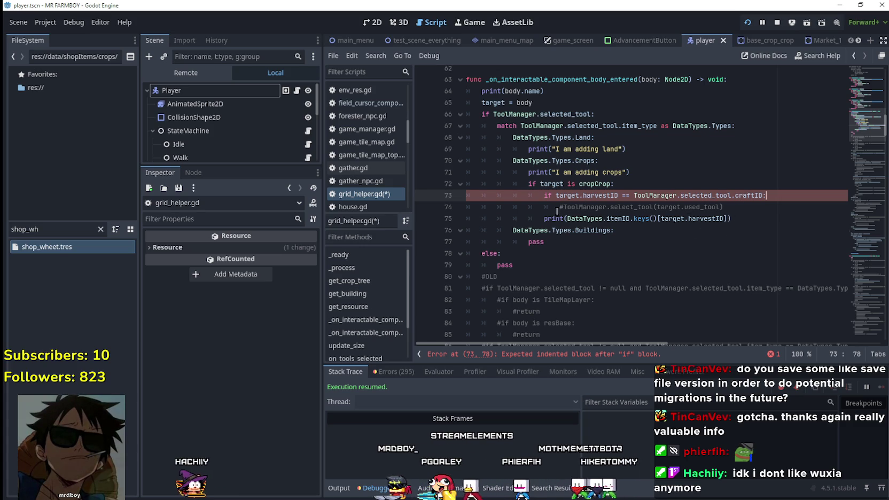
click(717, 212)
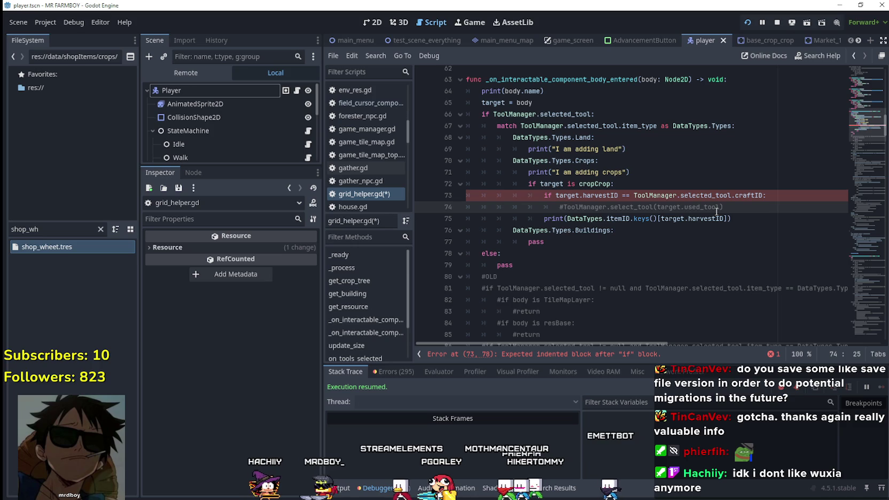
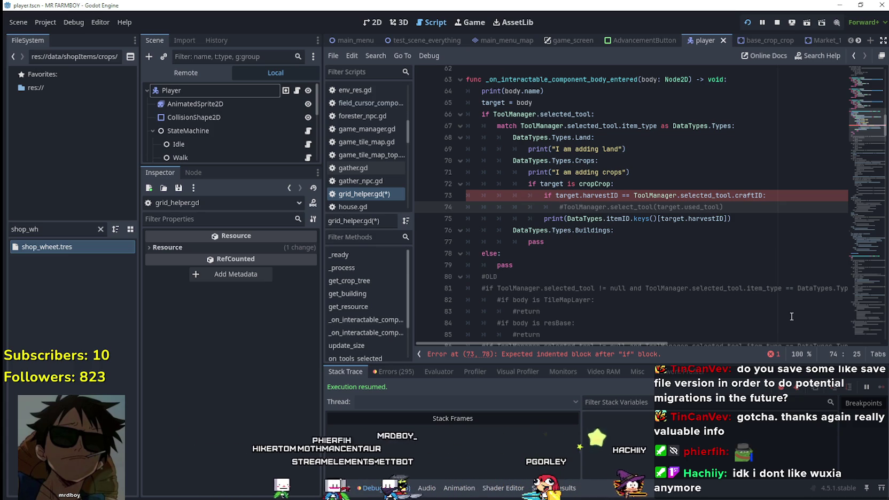
Step: Select the commented-out select_tool call on line 74 and the harvestID check on line 73
scroll(501, 157, up, 1)
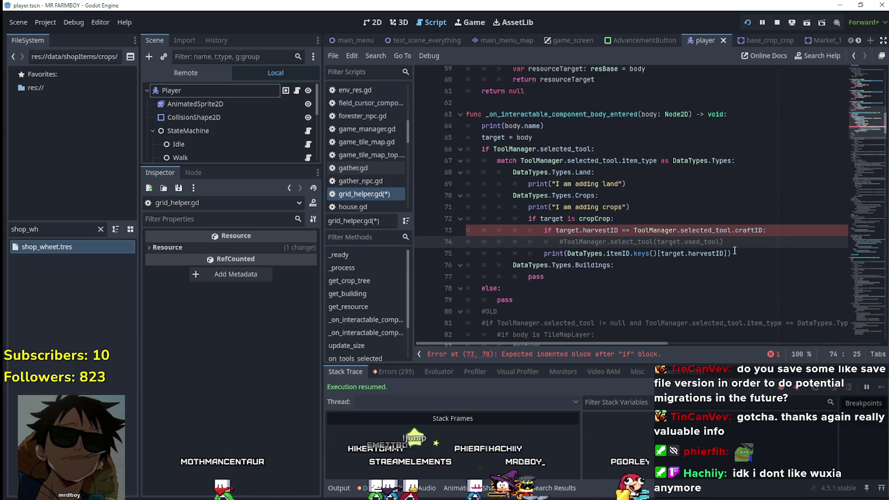
drag(723, 241, 563, 241)
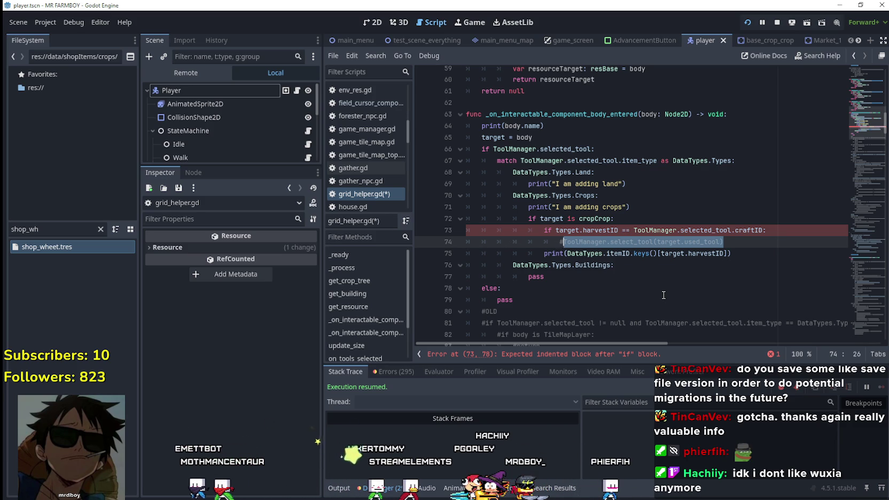
click(537, 231)
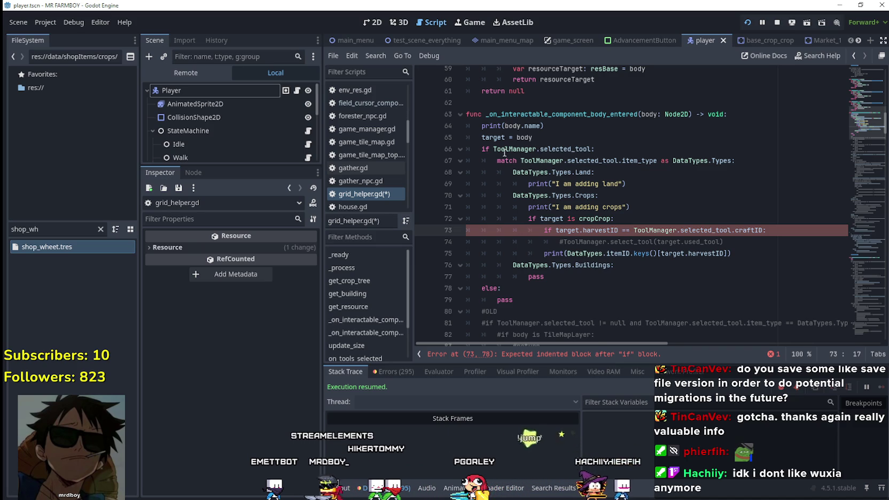
drag(481, 137, 532, 137)
Step: Move down to line 165 and open the context menu on the update_tooltip() call
scroll(862, 120, down, 1)
mouse_move(862, 120)
mouse_down()
mouse_move(850, 202)
mouse_move(853, 187)
mouse_up()
right_click(492, 189)
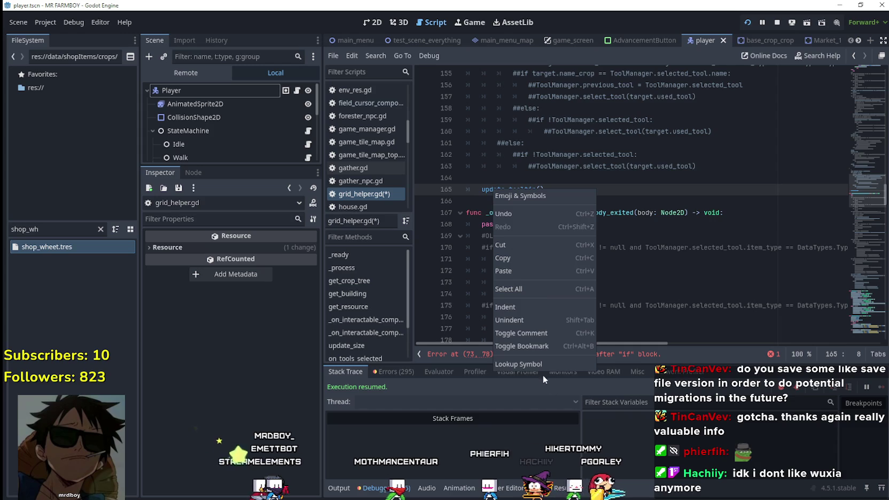
Step: Jump to the update_tooltip() definition and review its selected_tool uses and tool-type checks
click(544, 364)
scroll(555, 299, down, 2)
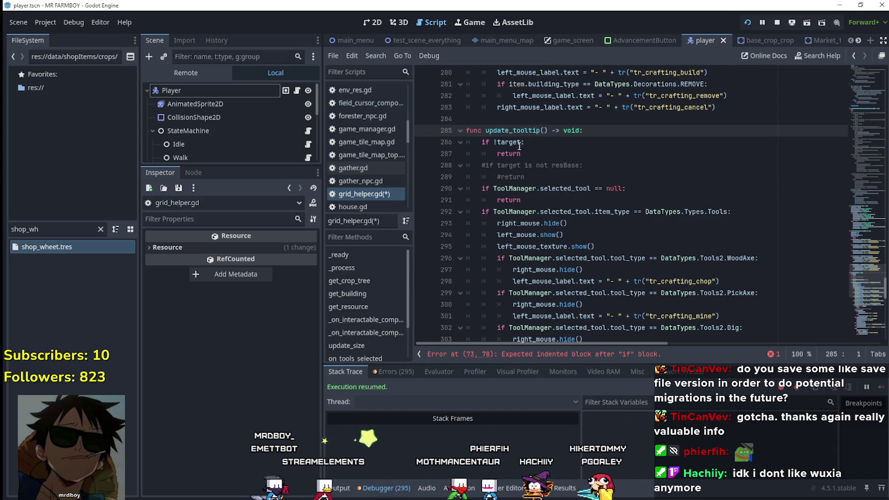
click(591, 189)
double_click(587, 188)
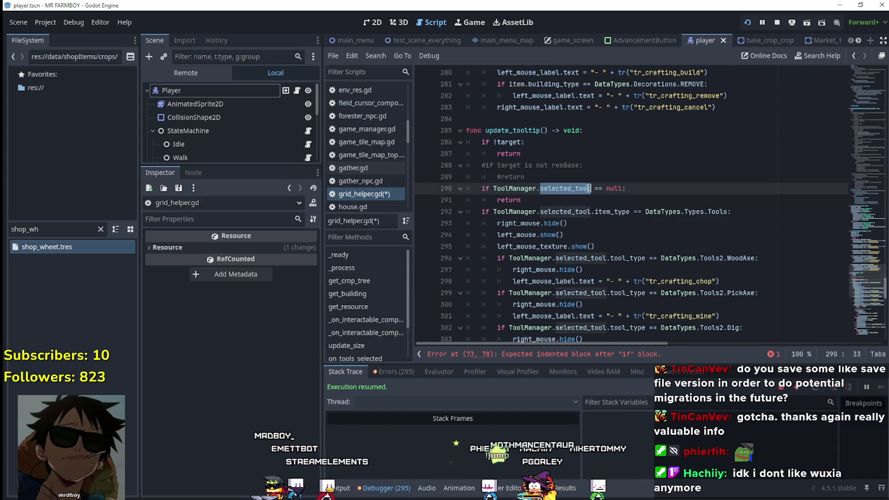
scroll(674, 247, down, 2)
scroll(717, 204, down, 5)
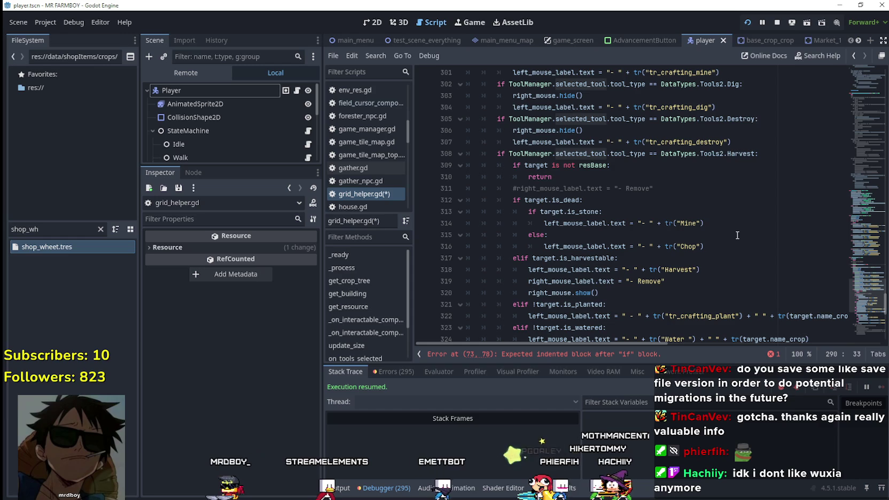
scroll(700, 223, up, 4)
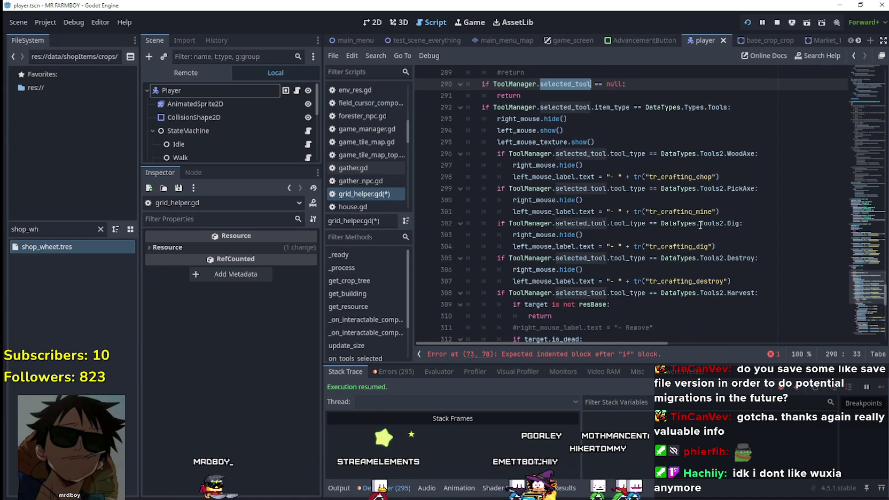
scroll(718, 295, down, 3)
scroll(719, 297, up, 4)
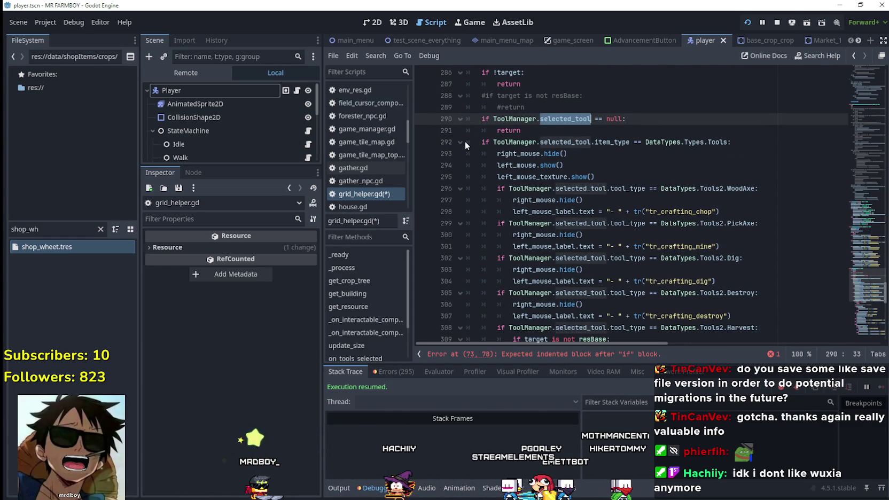
drag(465, 141, 499, 165)
mouse_move(585, 210)
mouse_down()
mouse_move(759, 223)
mouse_move(748, 230)
mouse_move(737, 198)
mouse_move(658, 179)
mouse_move(695, 245)
mouse_move(758, 195)
mouse_move(759, 241)
mouse_move(748, 69)
mouse_move(755, 262)
mouse_move(754, 224)
mouse_move(665, 137)
mouse_move(695, 171)
mouse_move(716, 226)
mouse_up()
click(657, 280)
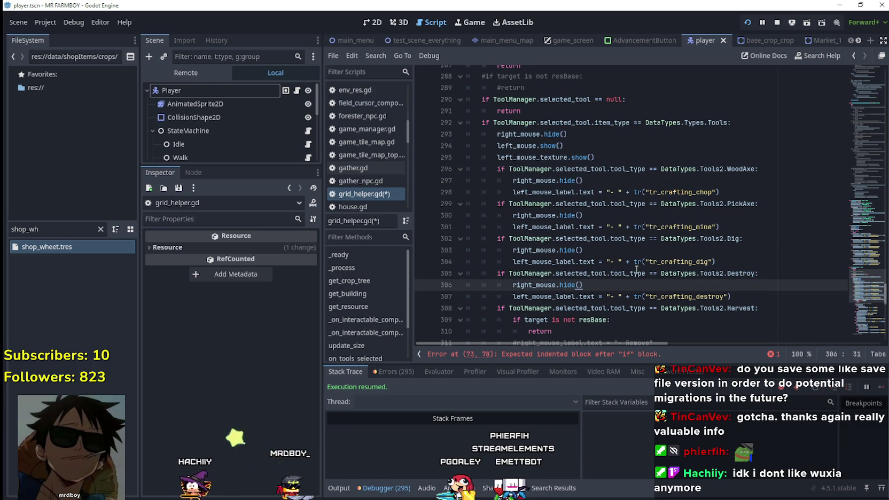
Step: Add a new empty line after the 'if !target: return' check on line 287
scroll(636, 270, up, 2)
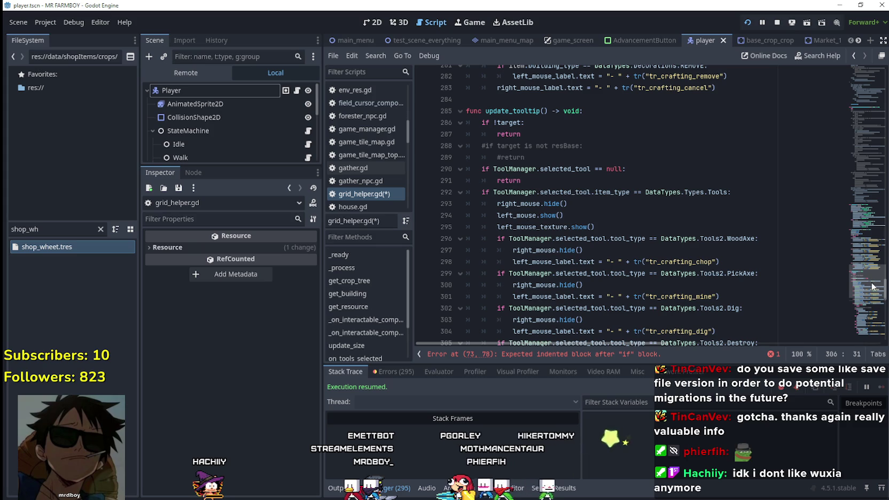
click(509, 110)
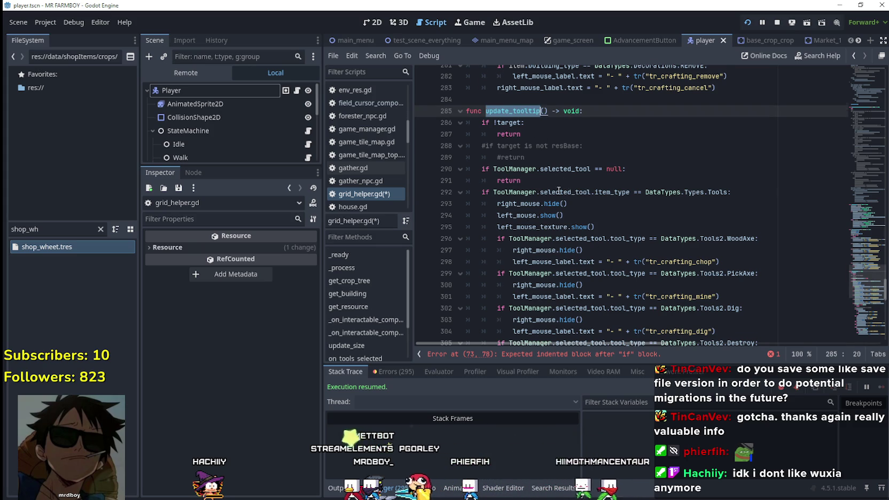
scroll(559, 188, down, 8)
scroll(563, 169, down, 5)
scroll(660, 243, up, 3)
scroll(660, 244, up, 10)
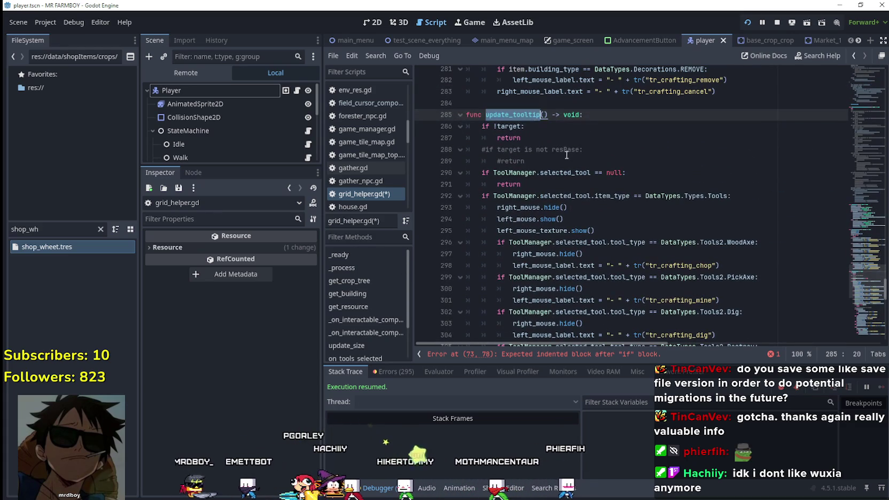
click(567, 159)
scroll(639, 228, up, 1)
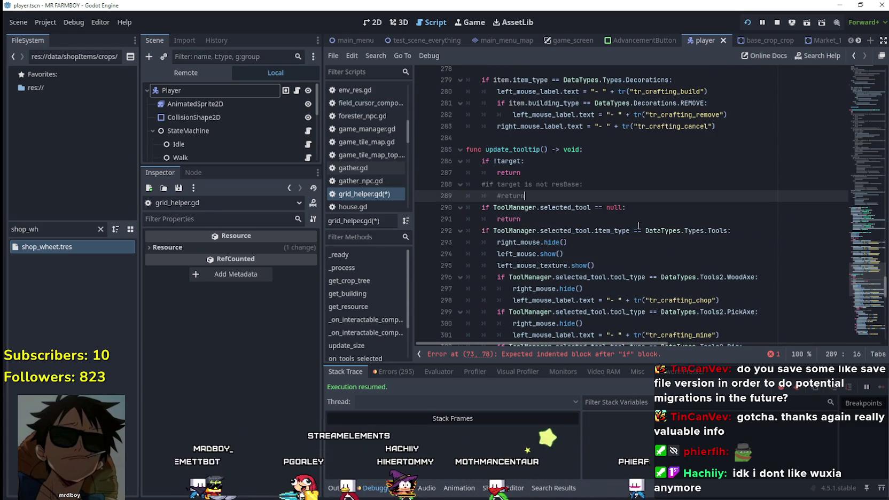
mouse_move(521, 172)
mouse_down()
mouse_move(497, 161)
mouse_move(427, 166)
mouse_up()
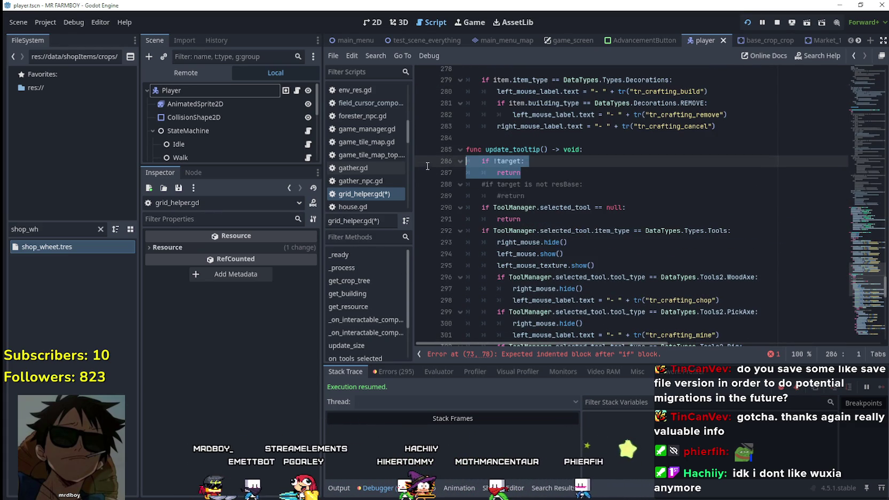
click(572, 175)
double_click(528, 149)
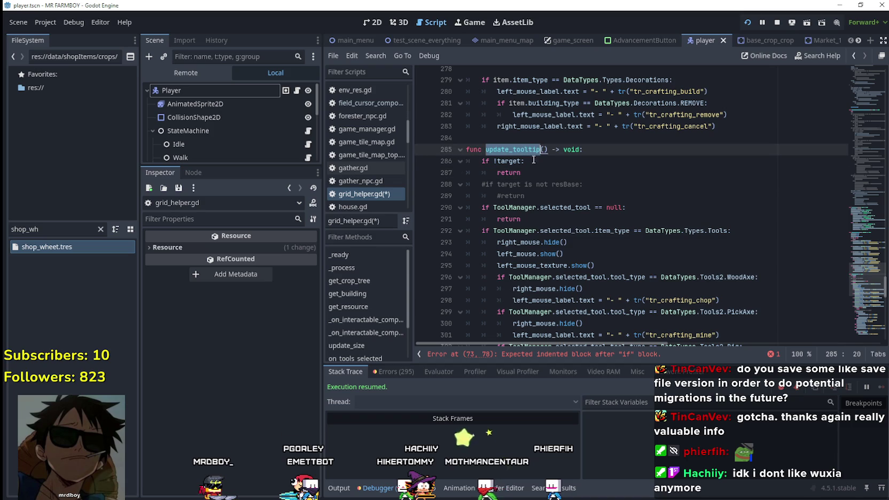
click(582, 172)
key(Return)
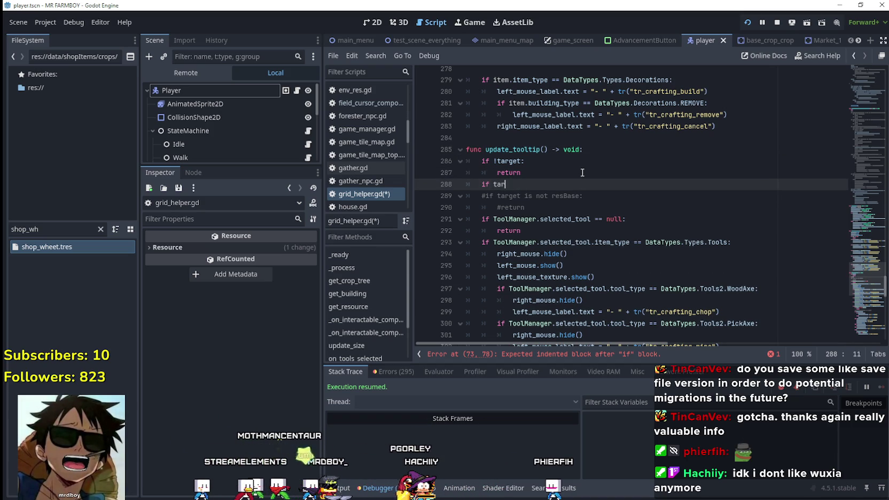
Step: Write an 'if target is cropCrop:' condition on the new line 288
text(get is c)
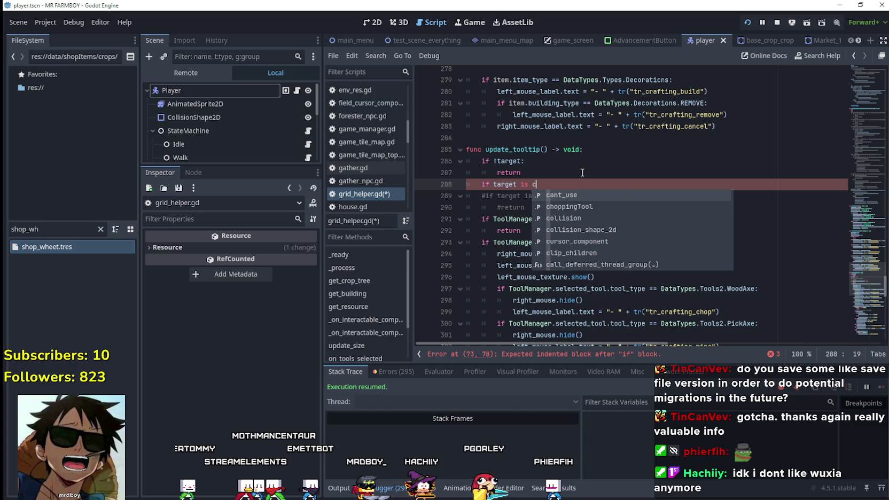
text(ropCrop:)
key(Return)
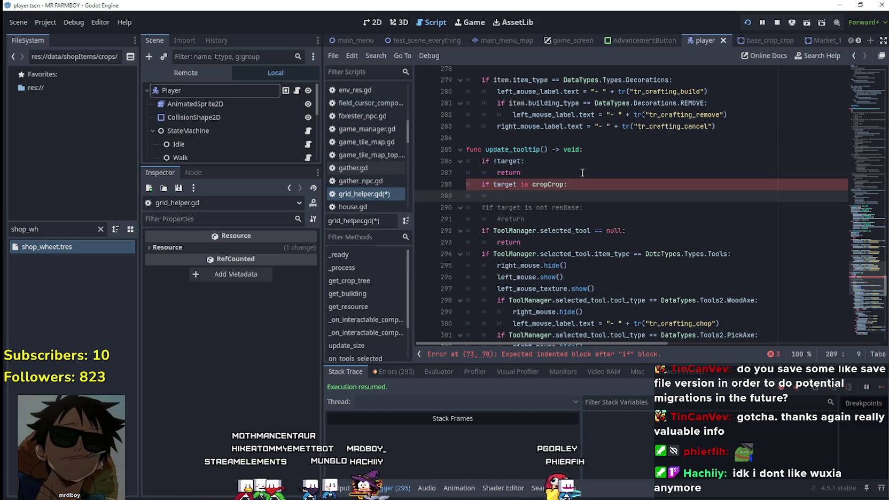
scroll(563, 154, down, 15)
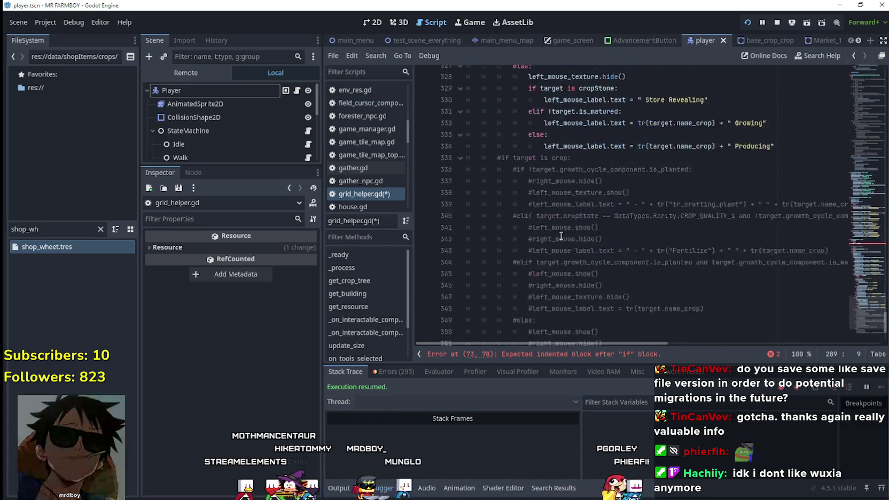
scroll(560, 233, up, 15)
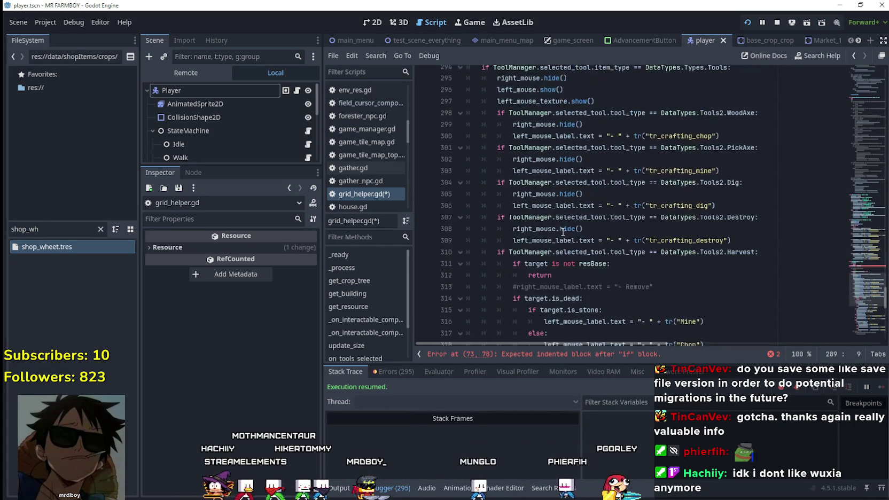
scroll(520, 128, up, 1)
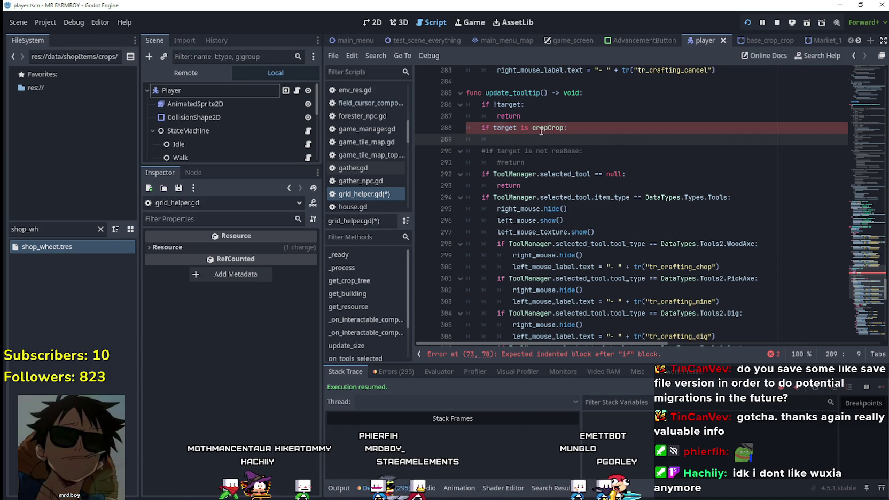
double_click(541, 129)
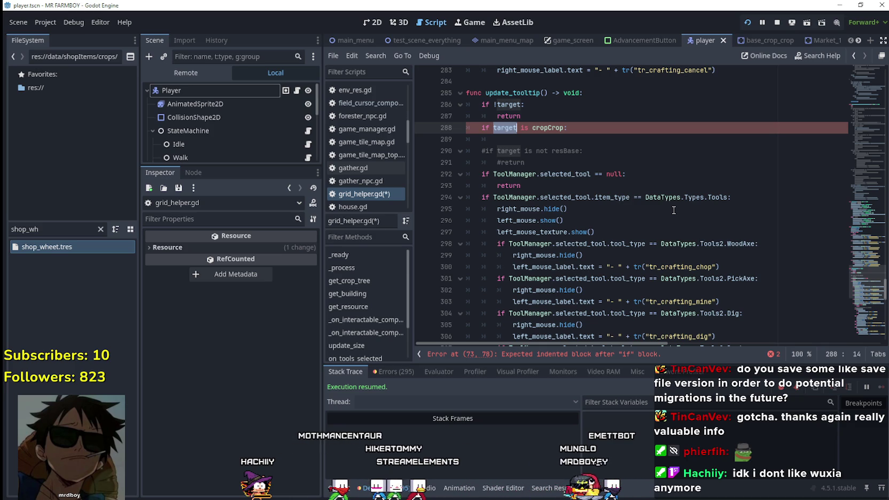
scroll(755, 216, down, 2)
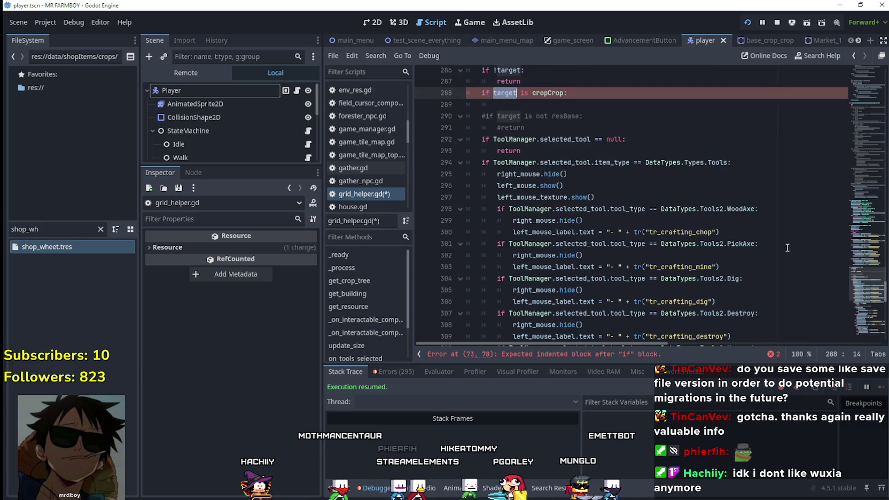
scroll(770, 230, up, 3)
click(546, 170)
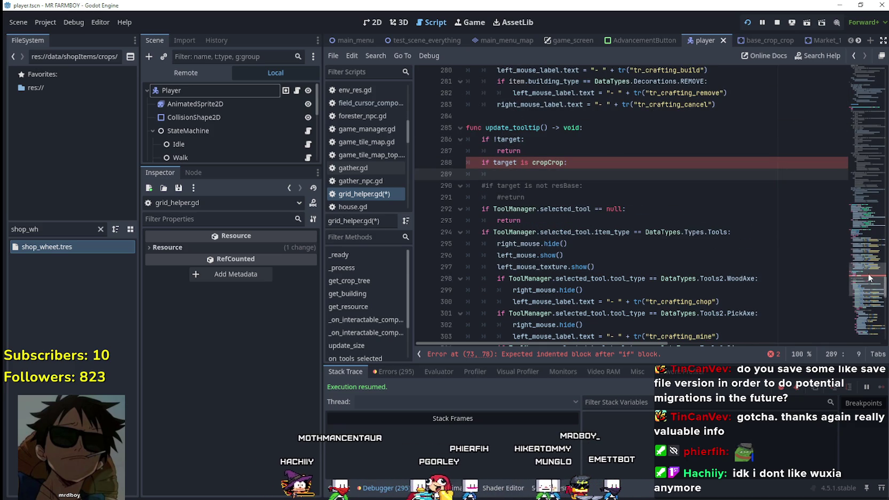
Step: Copy the harvestID == ToolManager.selected_tool.craftID comparison from line 73 and paste it under the crop check
drag(868, 278, 856, 118)
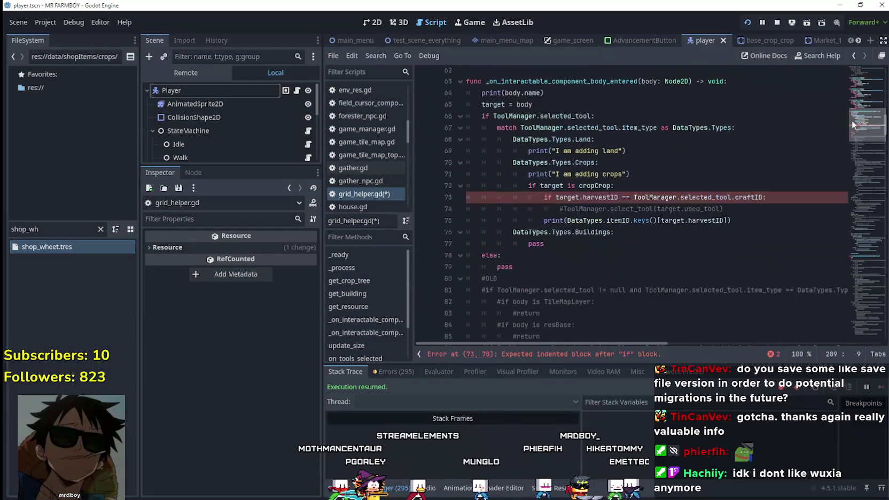
drag(783, 199, 540, 196)
key(ctrl+c)
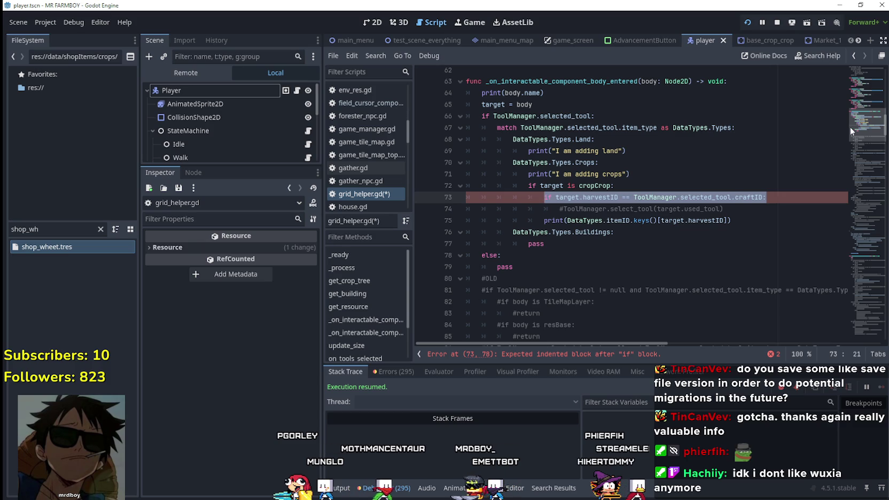
drag(868, 121, 869, 287)
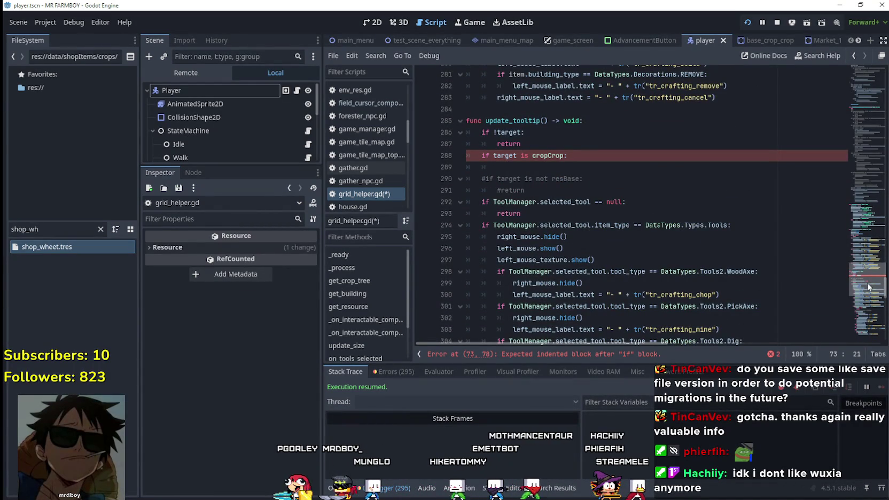
mouse_move(868, 287)
mouse_down()
mouse_move(867, 296)
mouse_move(866, 285)
mouse_up()
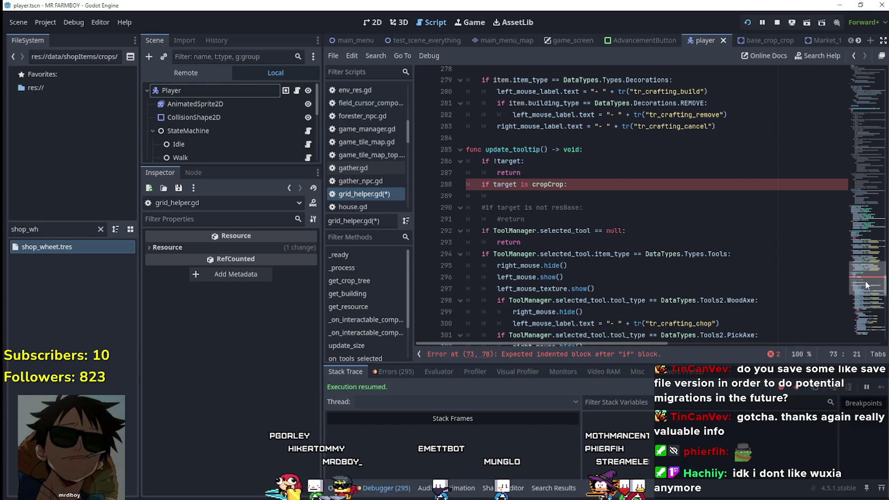
click(587, 195)
key(ctrl+v)
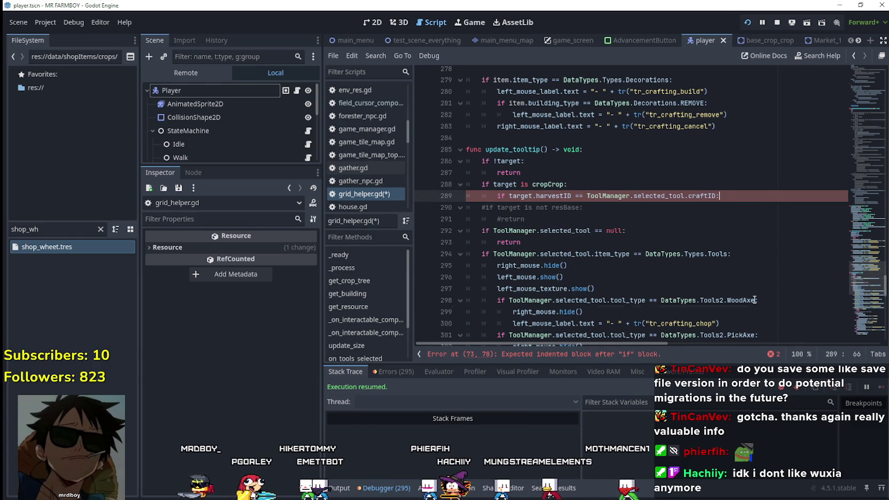
key(Return)
scroll(716, 138, down, 2)
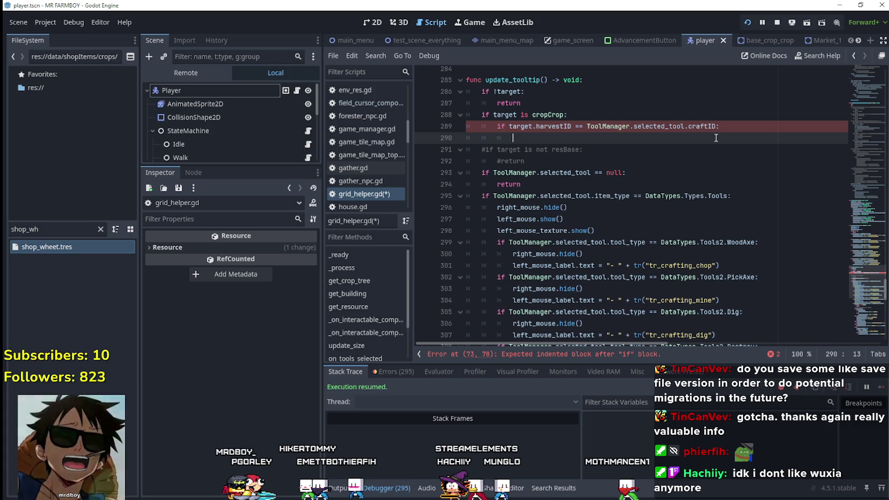
scroll(670, 208, down, 1)
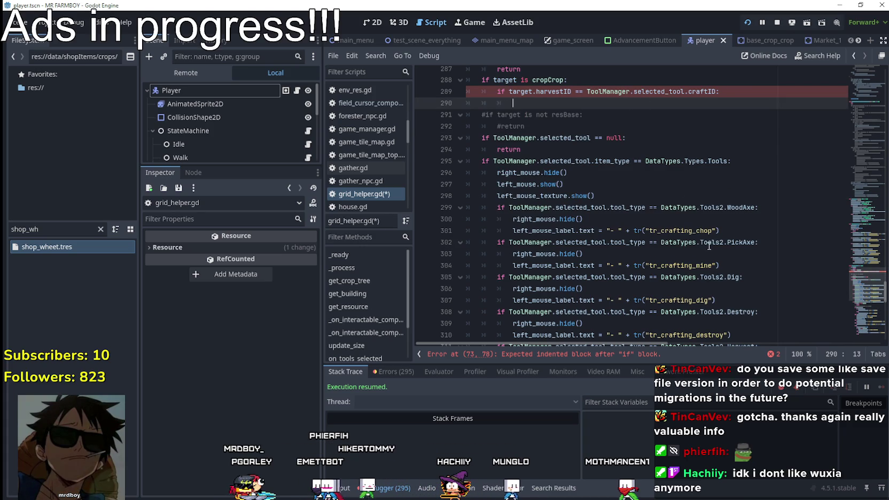
scroll(709, 246, down, 1)
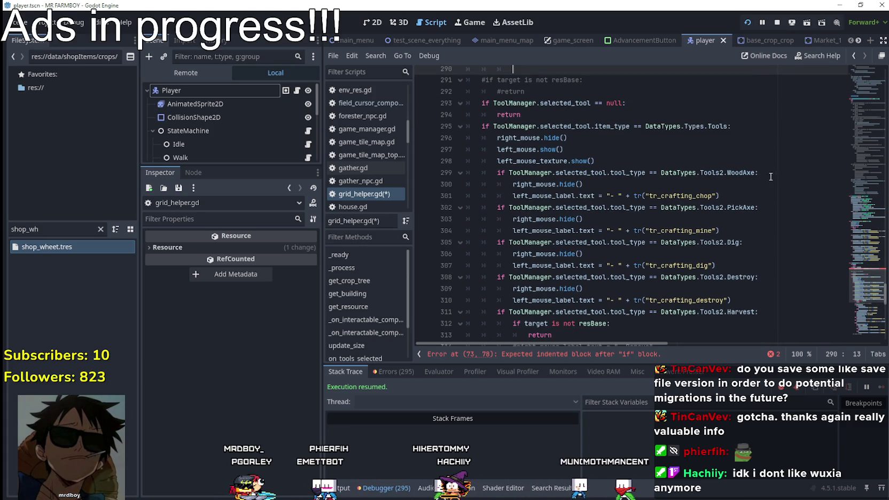
scroll(760, 235, up, 1)
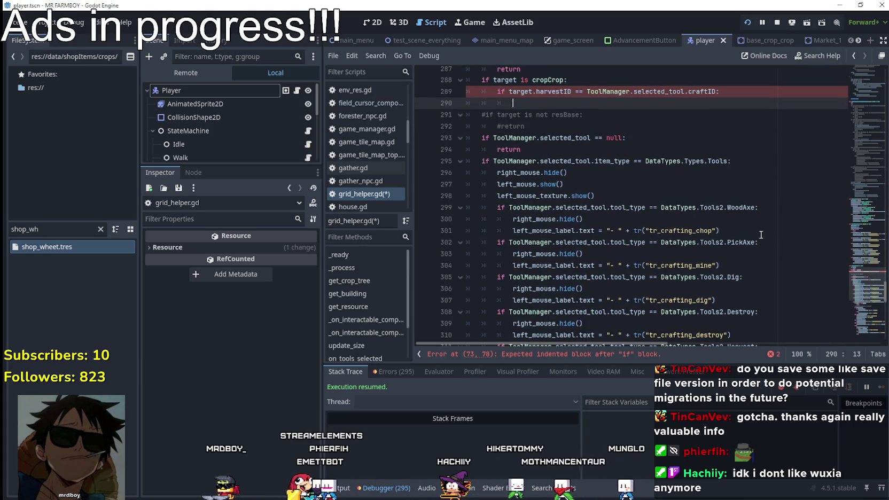
scroll(761, 235, down, 2)
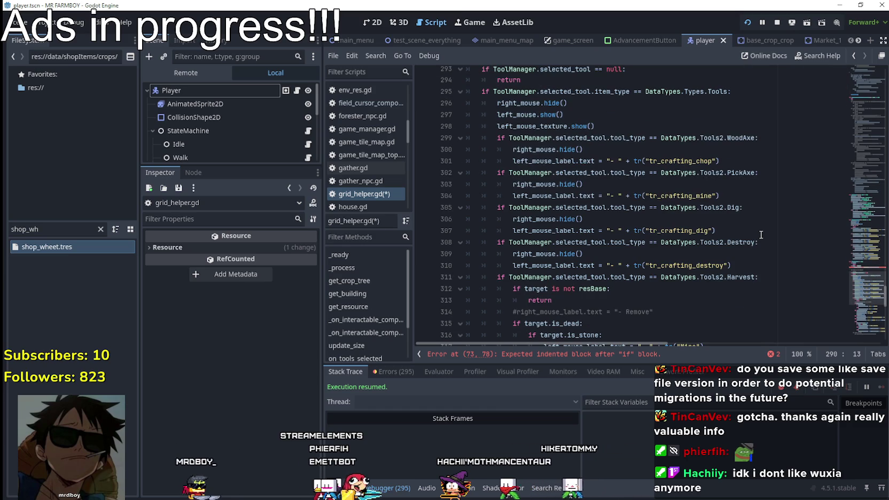
Step: Undo the unfinished edit and remove the empty line 71
click(764, 275)
key(ctrl+z)
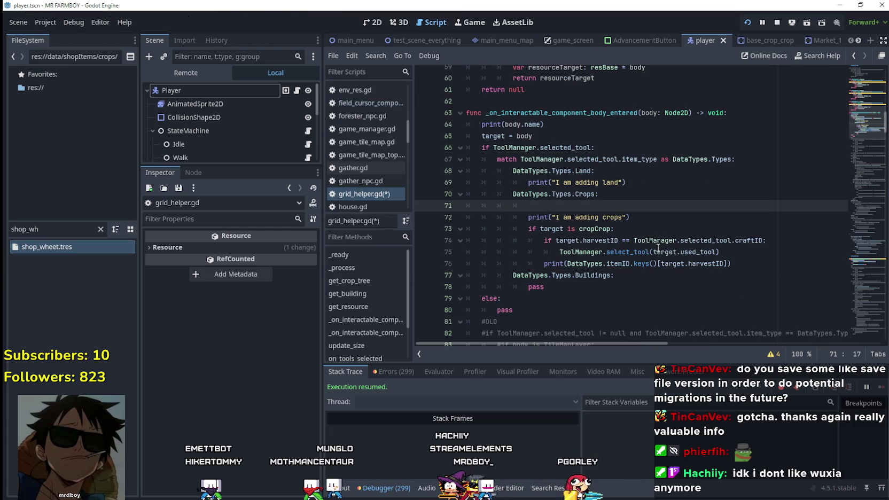
key(ctrl+z)
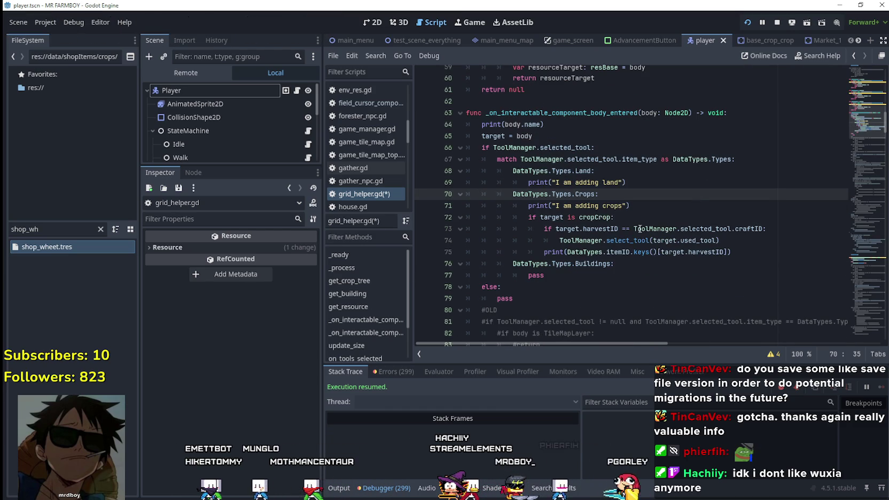
Step: Jump to the select_tool definition in tool_manager.gd and review its previous_tool variable
ctrl+click(630, 241)
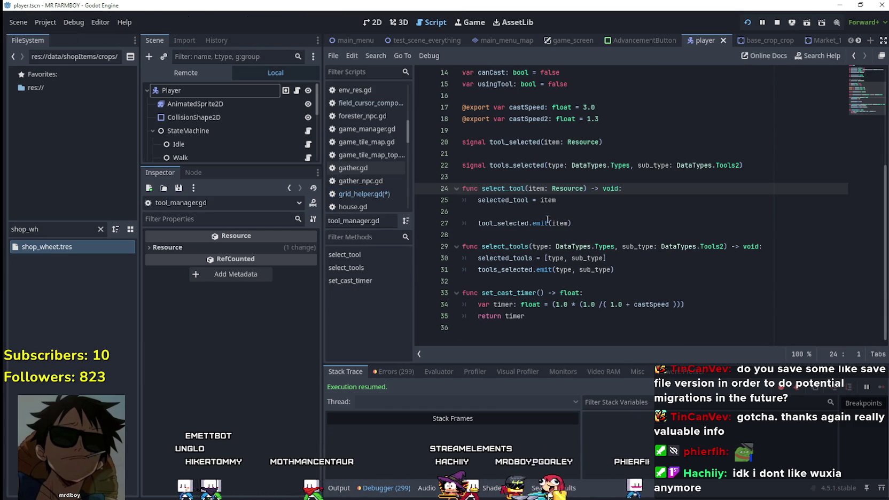
click(499, 201)
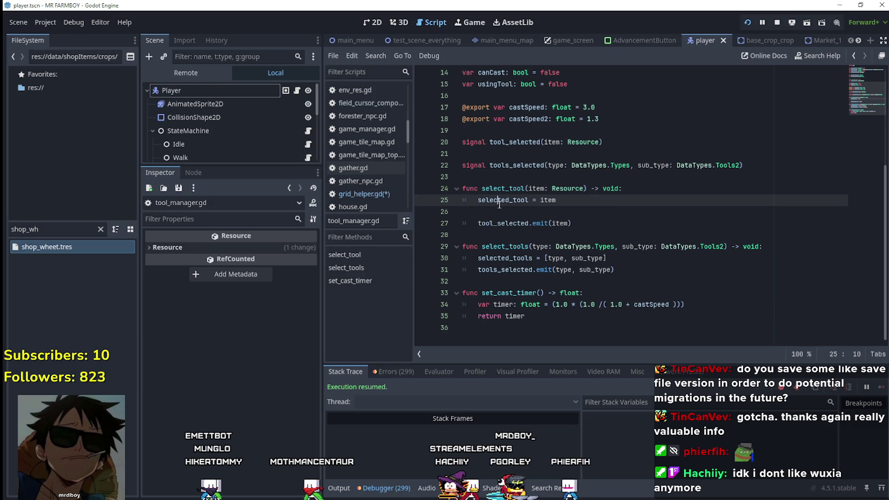
click(504, 188)
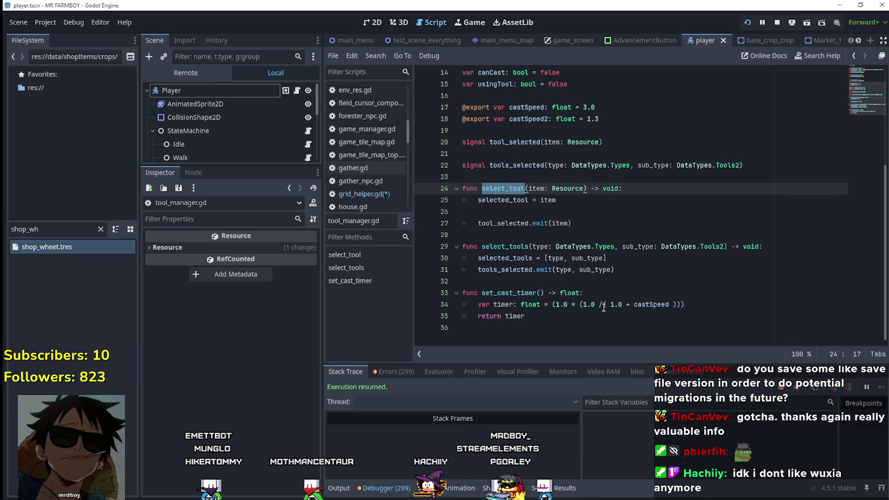
scroll(603, 307, up, 5)
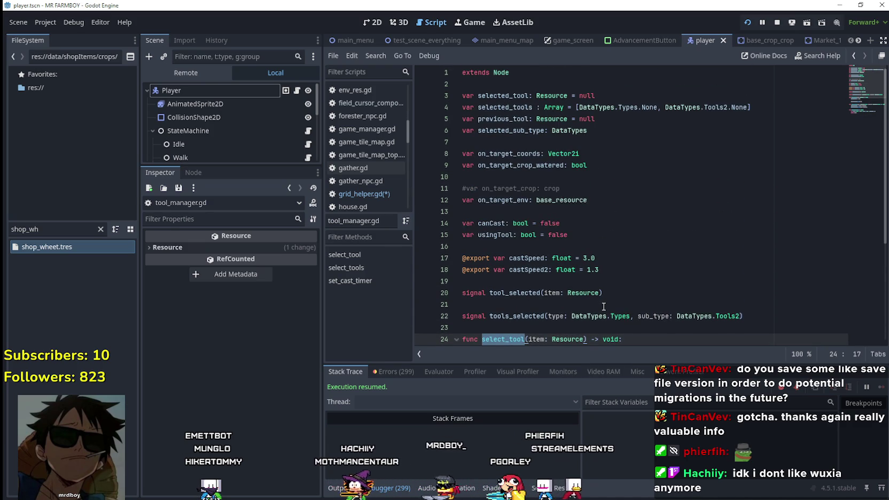
double_click(524, 118)
scroll(534, 213, down, 4)
scroll(538, 231, up, 3)
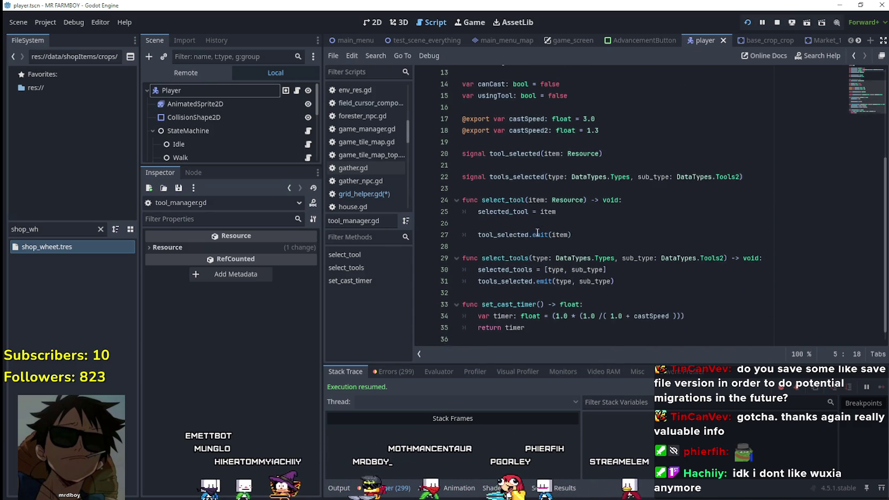
scroll(537, 231, up, 1)
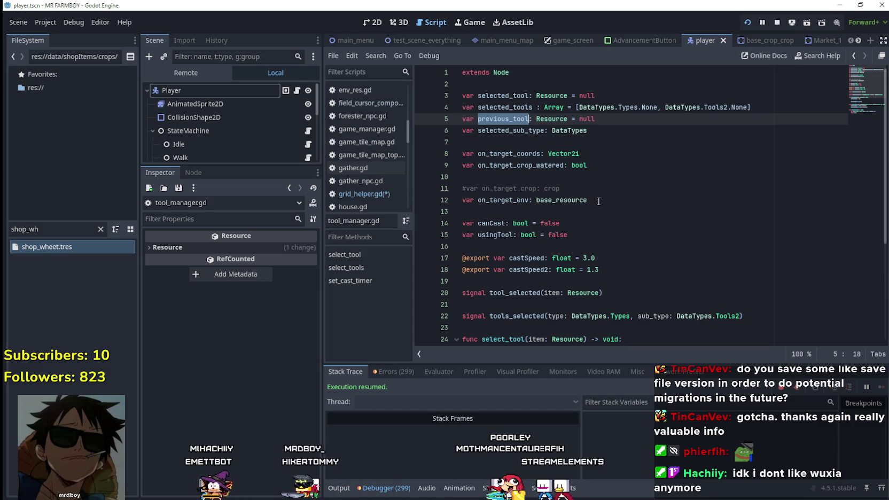
scroll(593, 206, down, 1)
scroll(593, 207, down, 3)
click(611, 212)
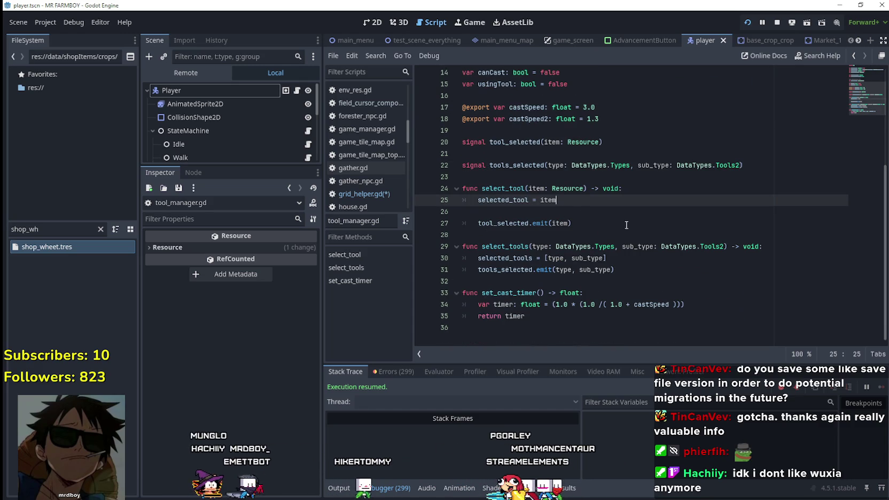
click(544, 186)
click(598, 212)
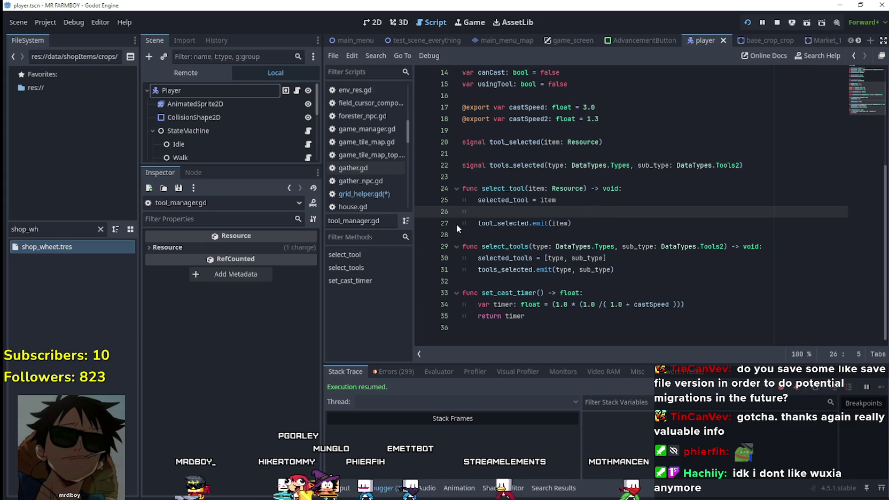
Step: Breakpoint the tool_selected emit line, run with F5, pick the tomato seed and inspect its item
drag(426, 211, 423, 240)
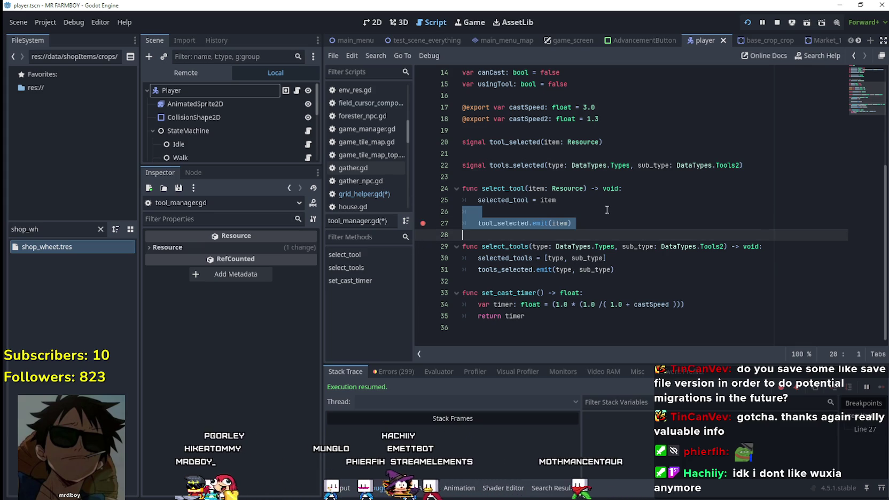
click(425, 223)
key(F5)
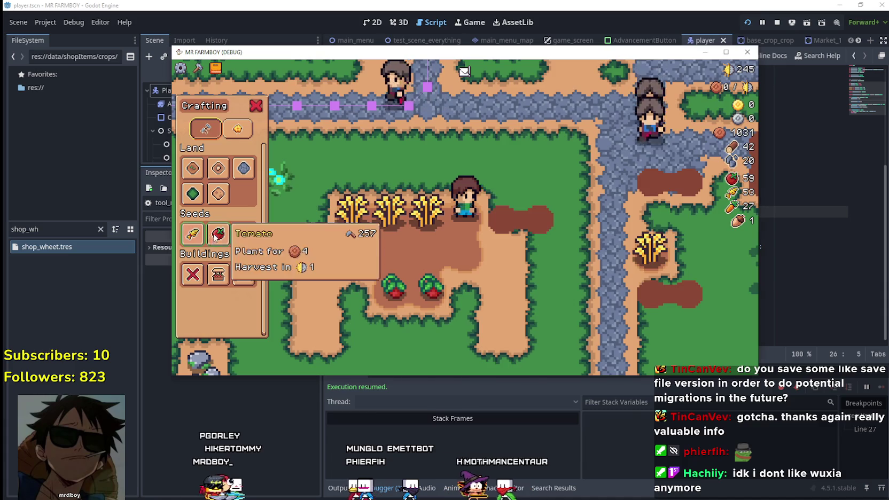
click(188, 233)
click(609, 432)
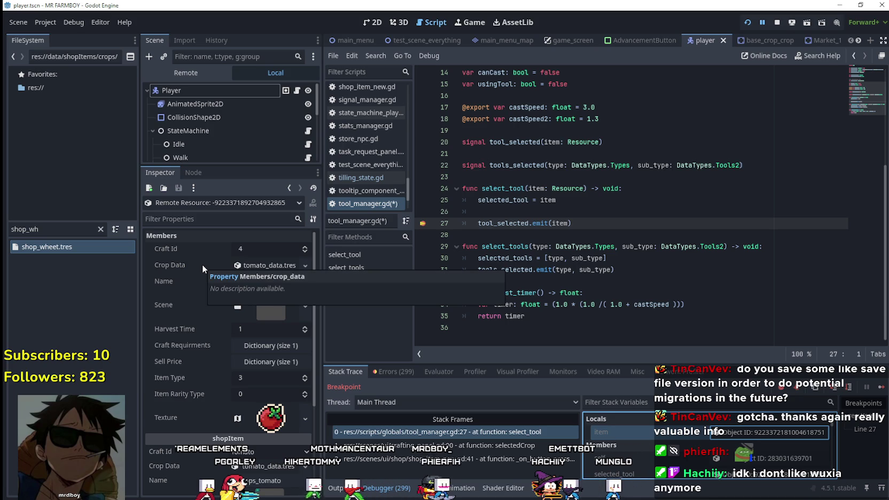
Step: Expand and collapse the tomato_data.tres Crop Data, then switch to the test_scene_everything scene
scroll(205, 416, down, 4)
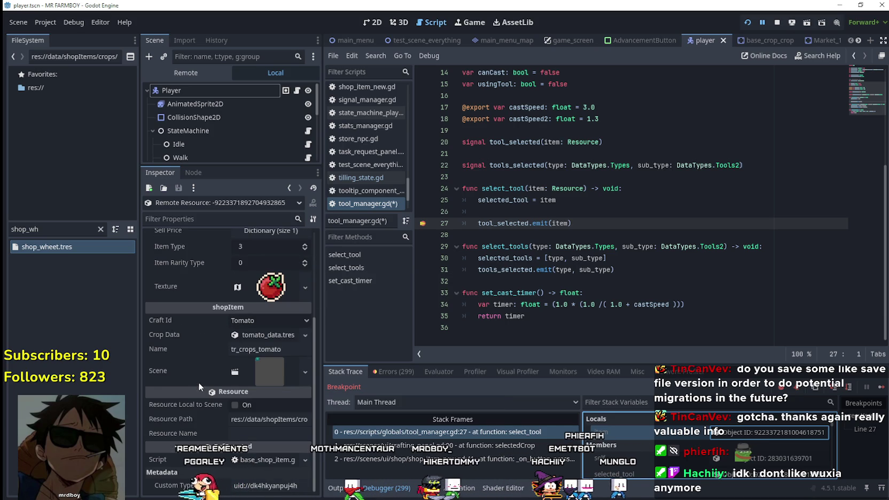
click(282, 338)
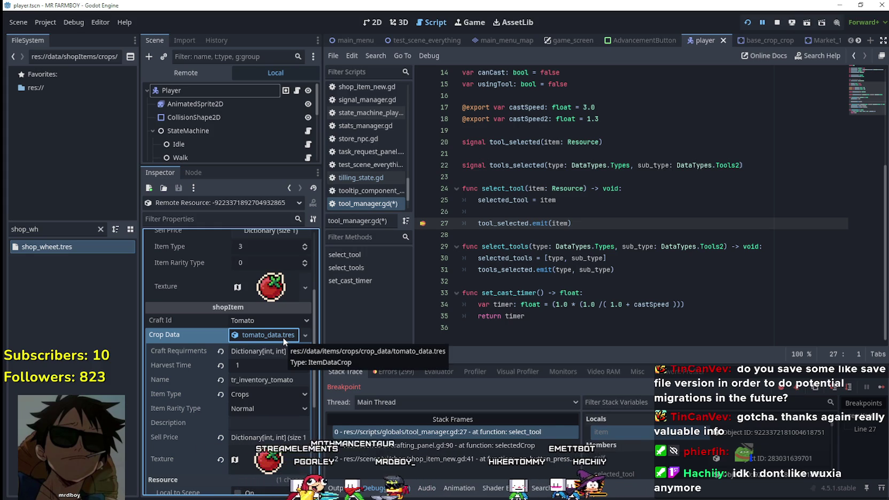
click(240, 336)
mouse_move(164, 335)
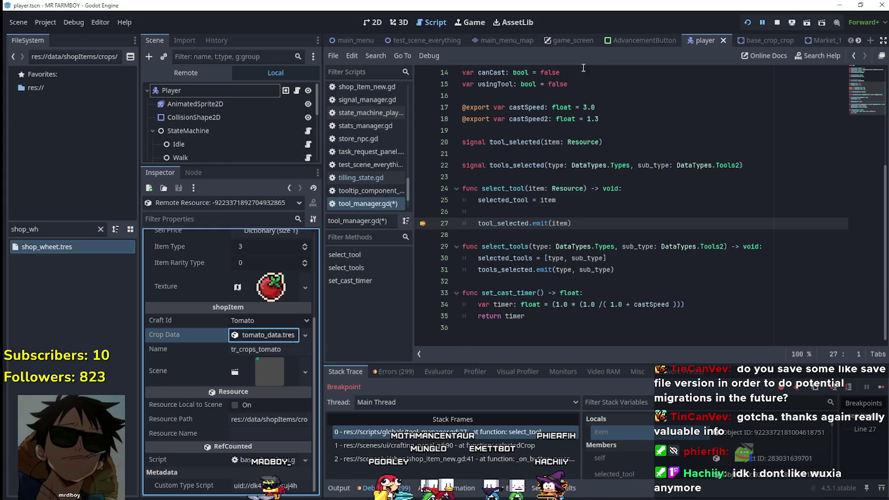
click(443, 39)
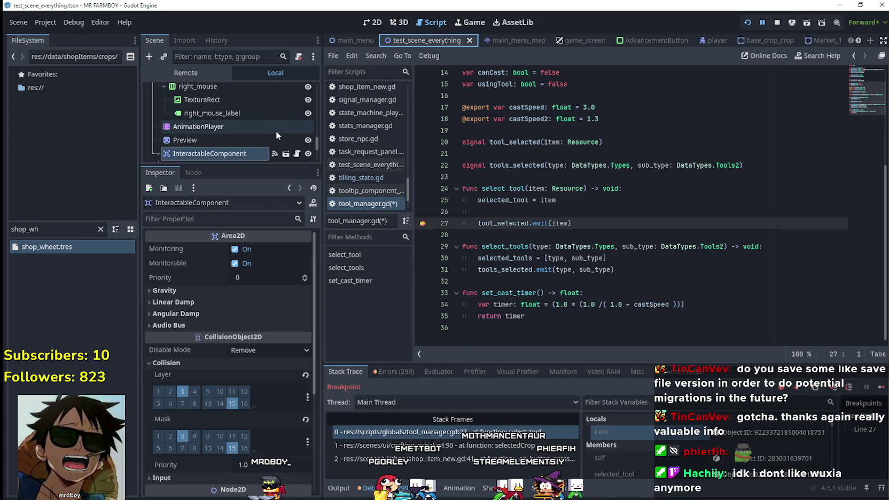
click(298, 135)
scroll(289, 130, up, 4)
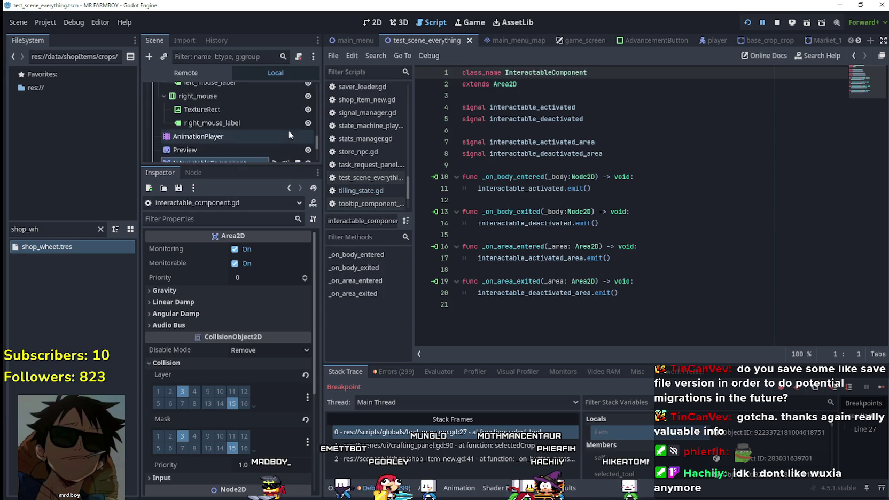
scroll(292, 131, up, 1)
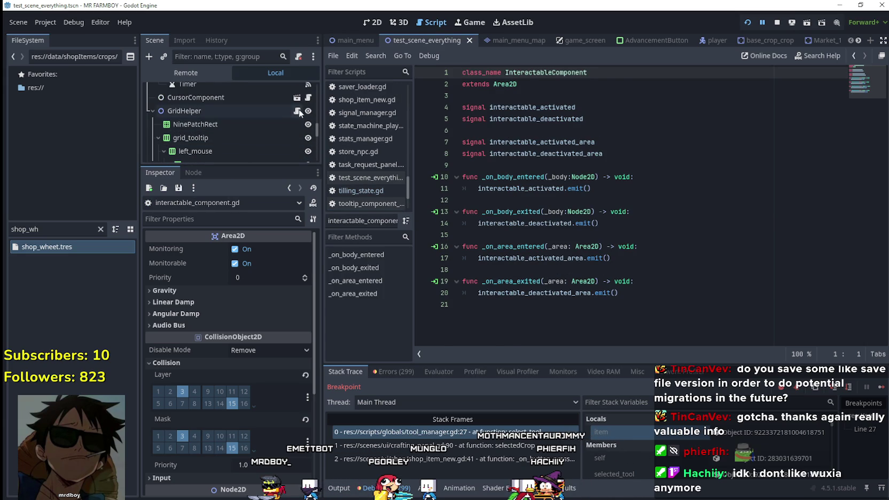
click(296, 110)
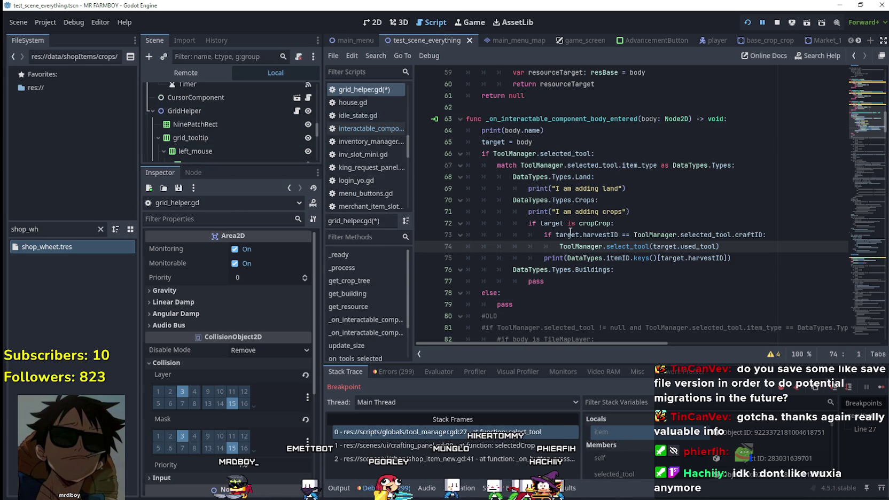
click(747, 235)
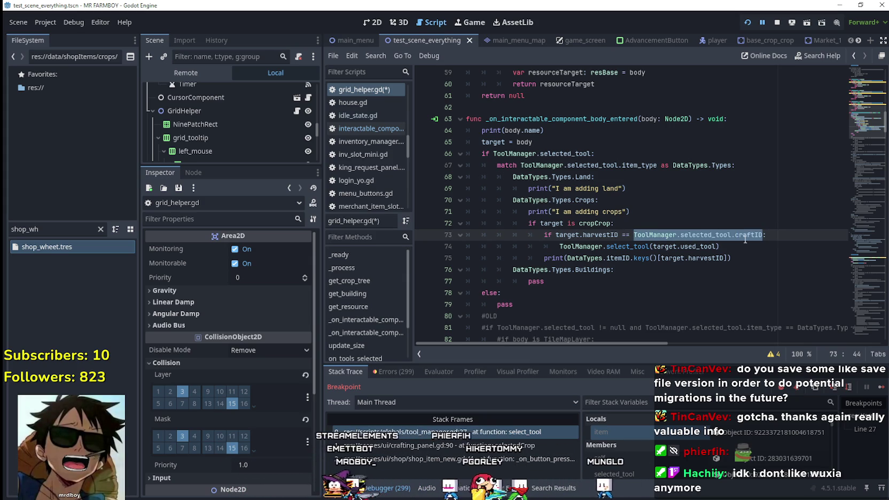
drag(597, 200, 513, 200)
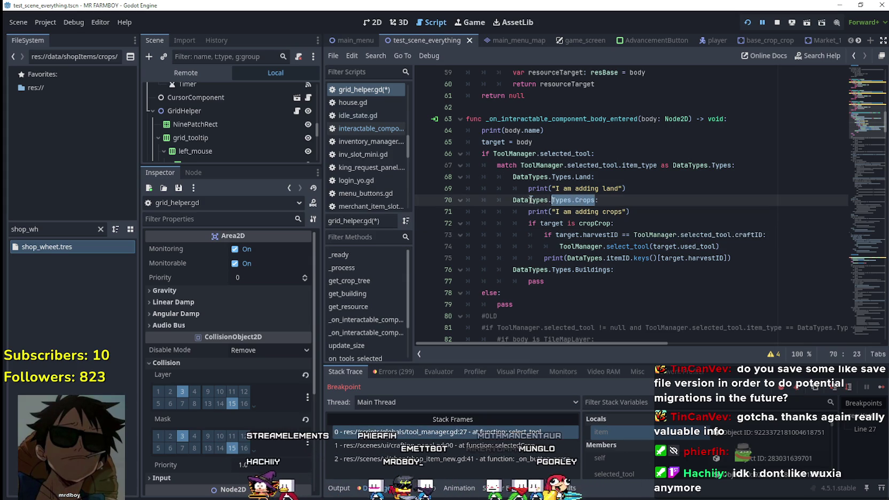
drag(590, 154, 492, 154)
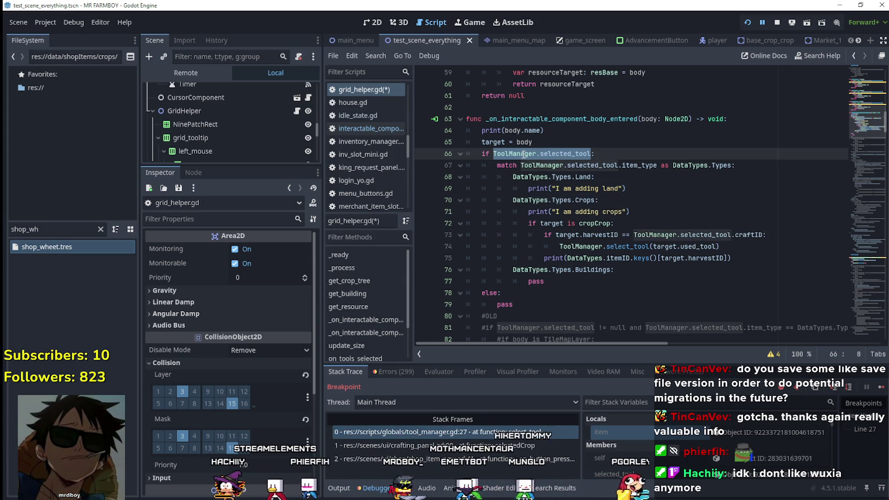
click(620, 164)
drag(657, 165, 521, 165)
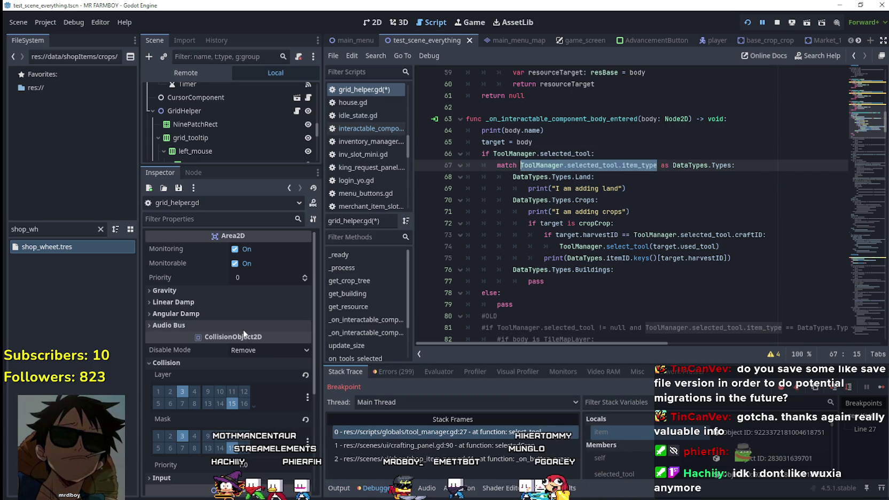
scroll(296, 377, down, 4)
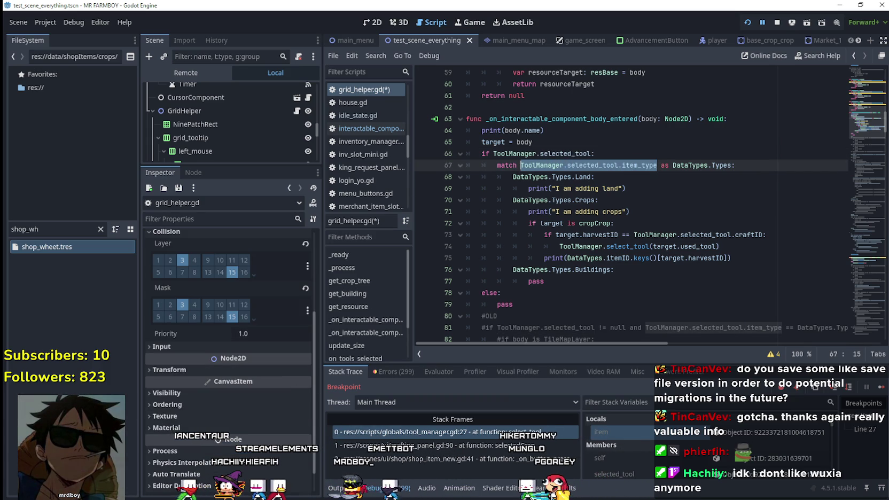
click(758, 433)
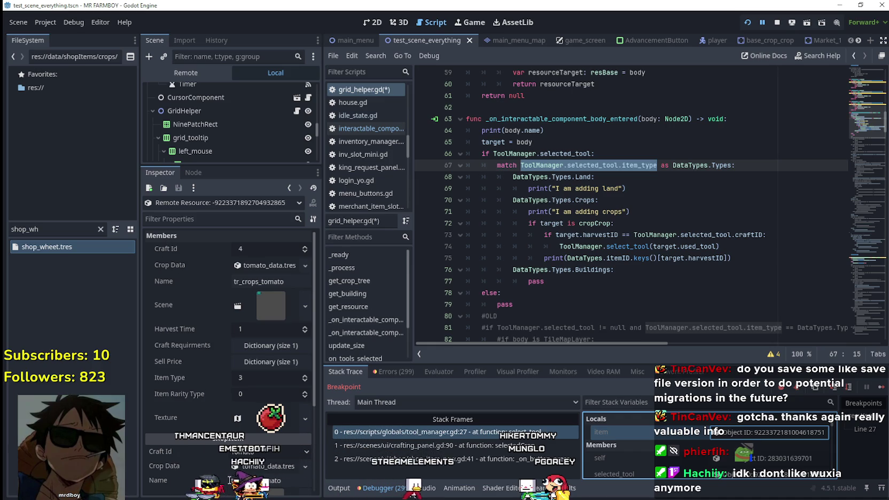
Step: Expand the tomato item's Crop Data resource in the Inspector
scroll(250, 392, down, 4)
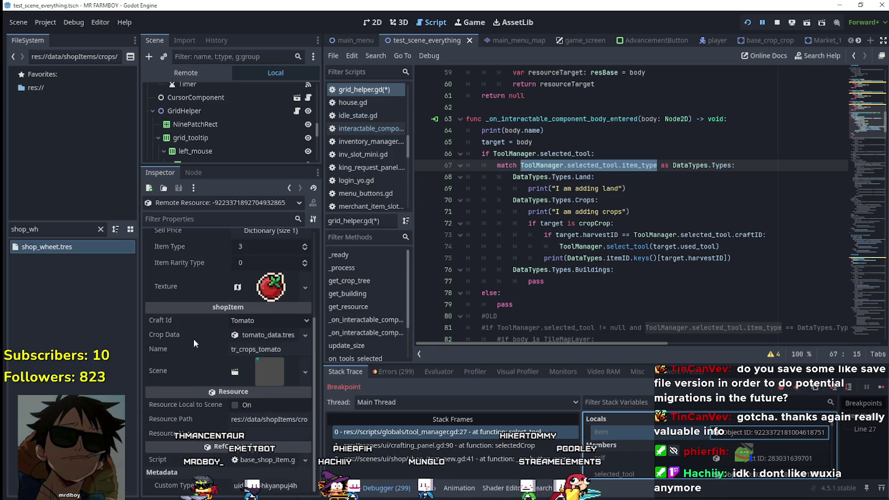
scroll(226, 386, up, 3)
scroll(225, 384, up, 1)
scroll(226, 385, down, 3)
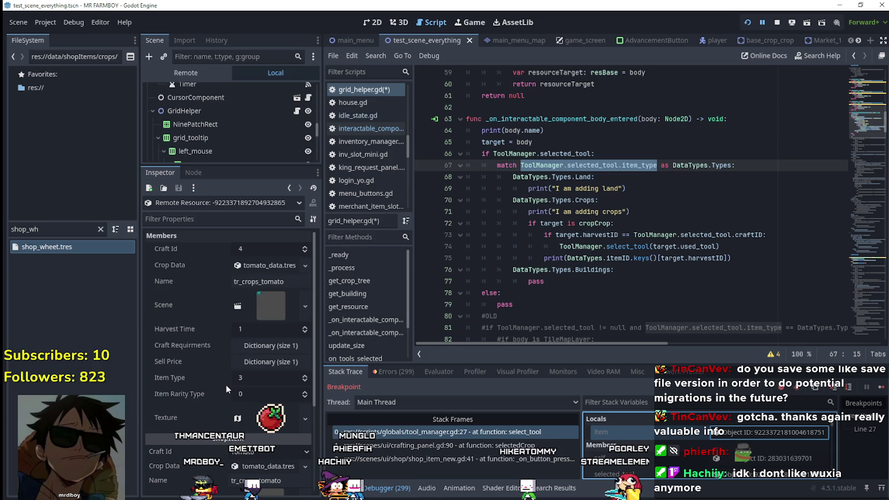
scroll(225, 385, up, 2)
scroll(226, 384, down, 3)
click(276, 335)
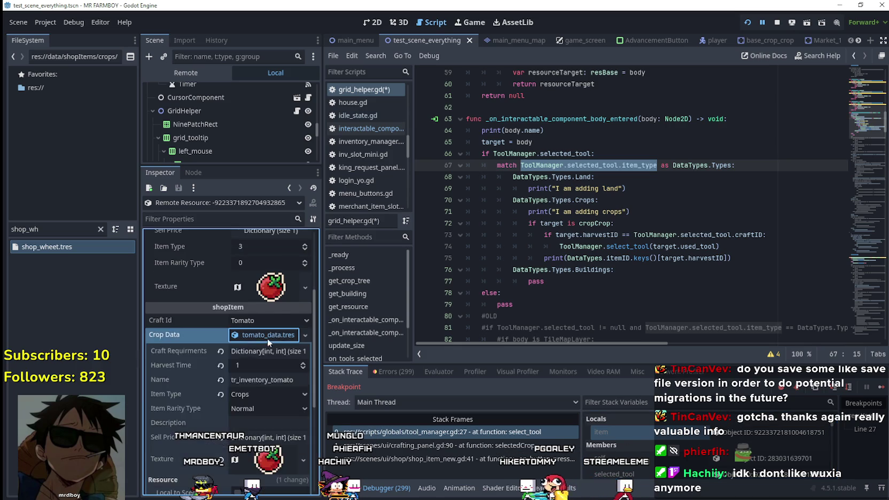
scroll(158, 391, down, 3)
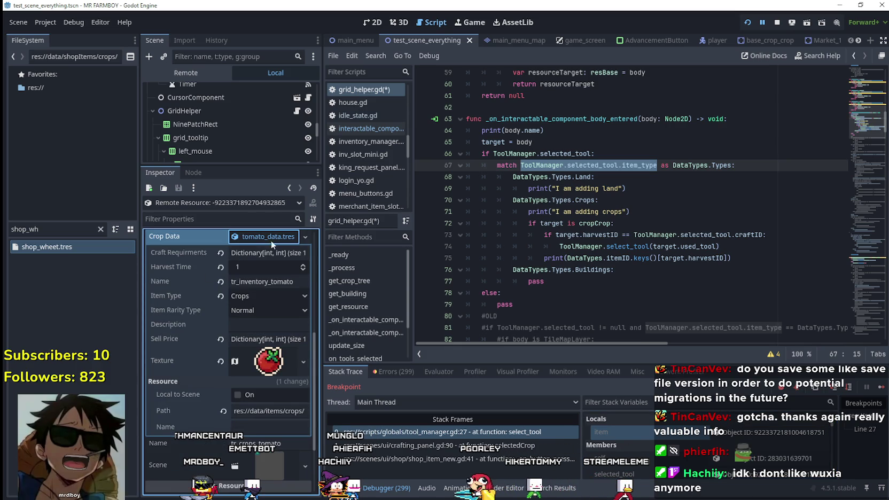
Step: Use Lookup Symbol on the select_tool call to open its definition in tool_manager.gd
click(641, 188)
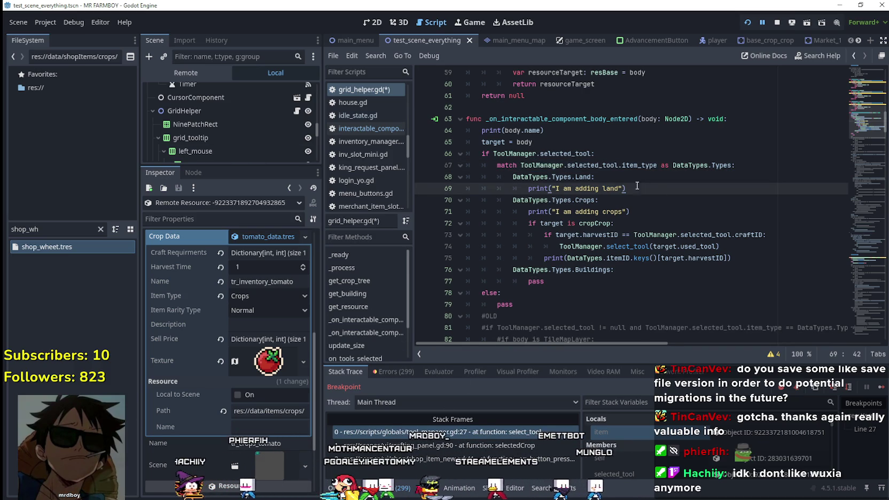
right_click(630, 249)
click(648, 424)
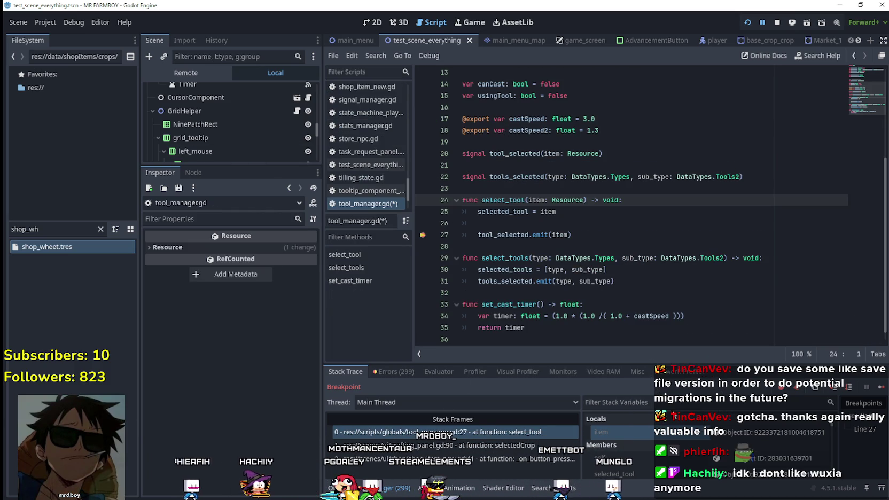
Step: Add a check 'selected_tool.item_type == DataTypes.Types.Crops:' on a new line in select_tool
click(566, 225)
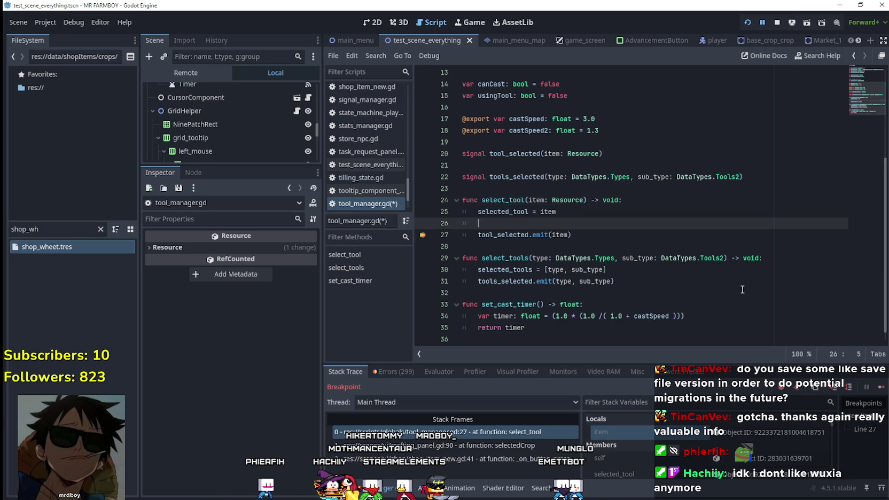
key(Return)
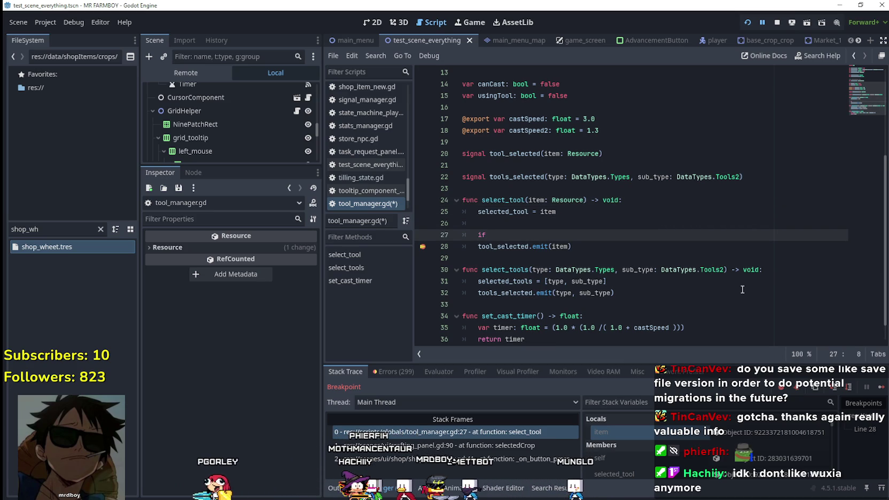
text(ToolManager.selected_tool.item_type)
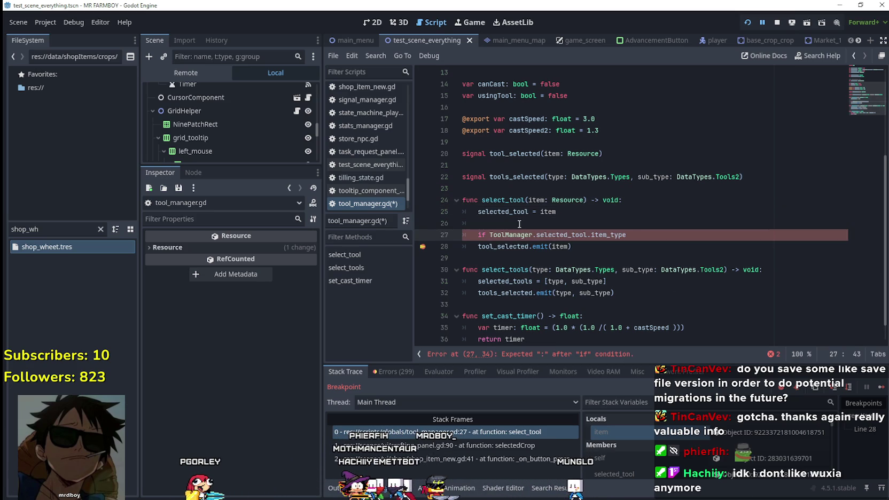
double_click(514, 212)
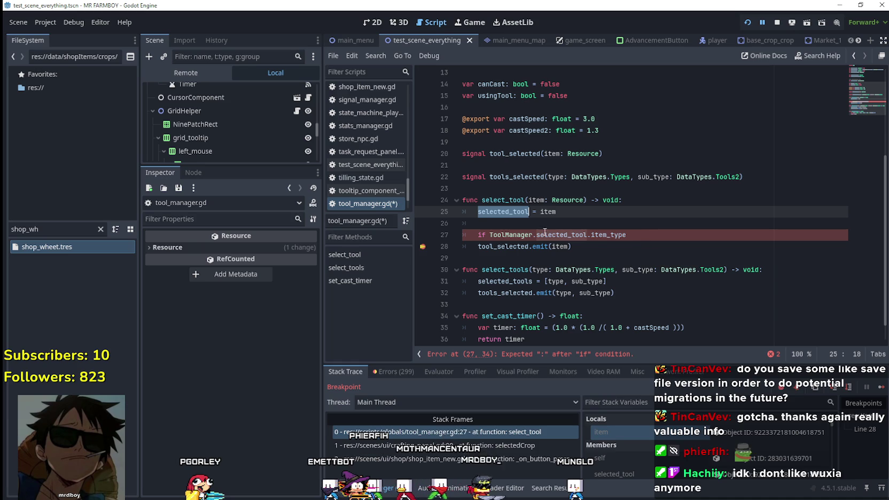
key(Down)
key(Down)
key(ctrl+shift+Left)
key(ctrl+shift+Left)
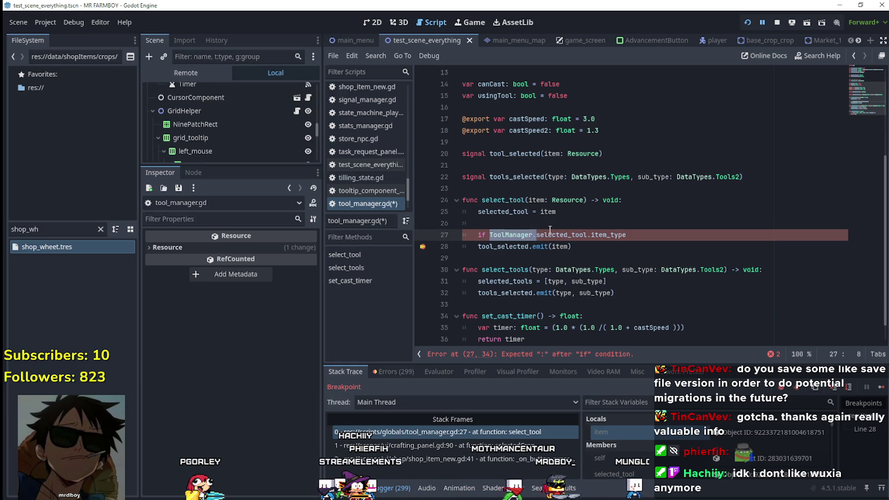
key(BackSpace)
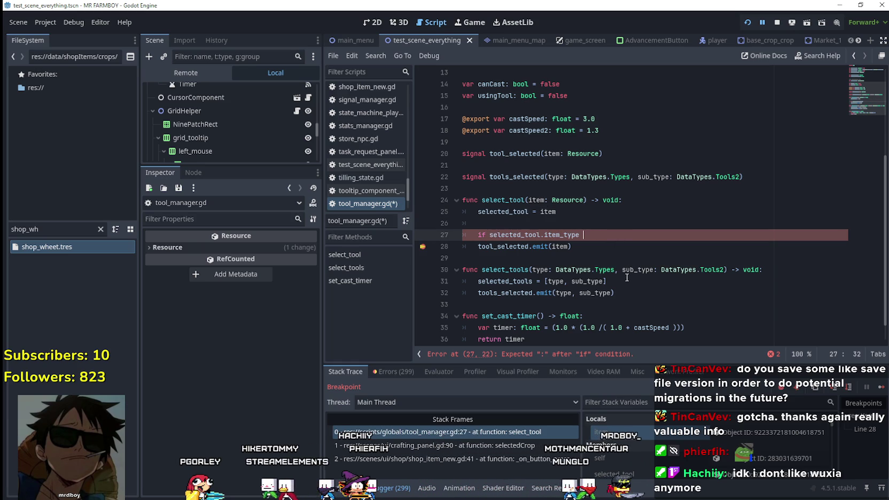
text(== )
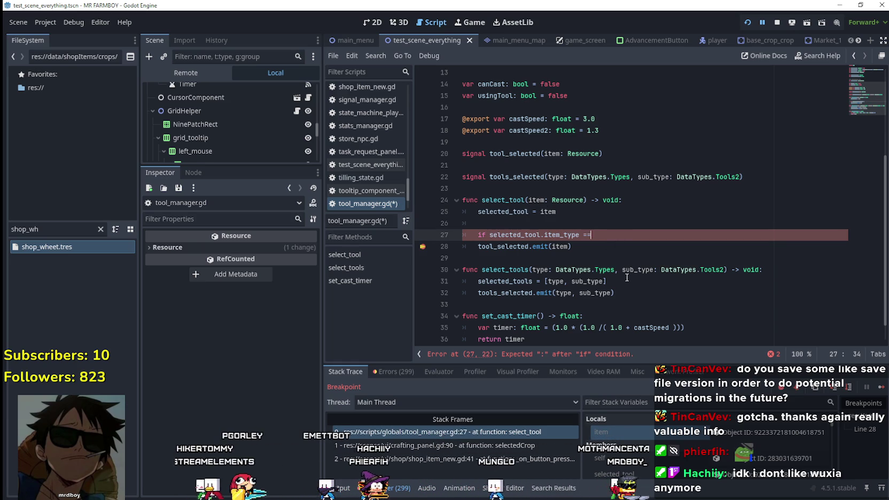
text(DataTypes.)
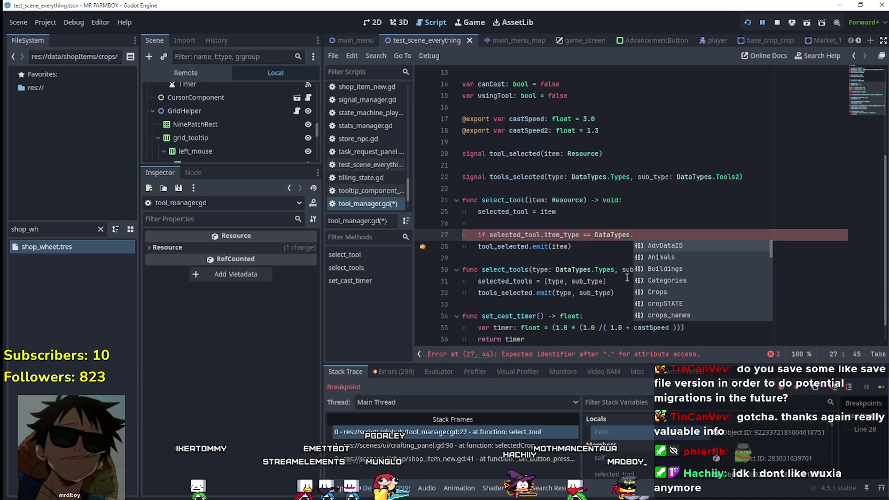
text(Types.C)
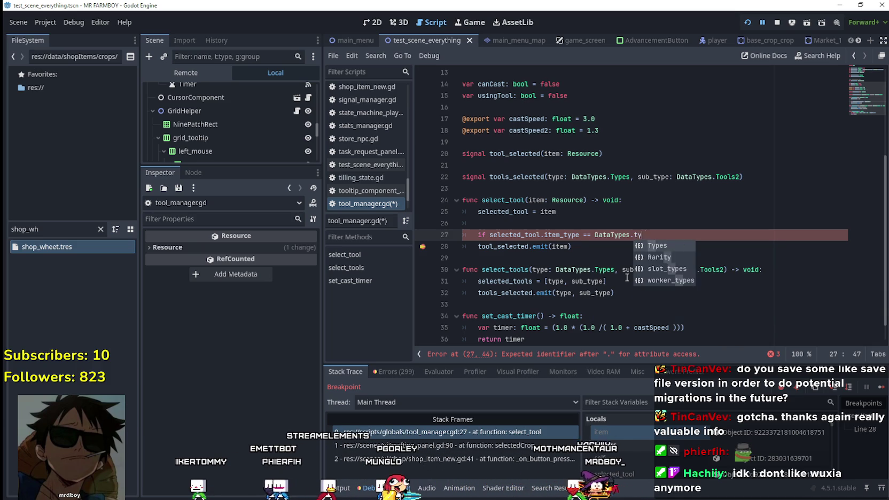
key(Return)
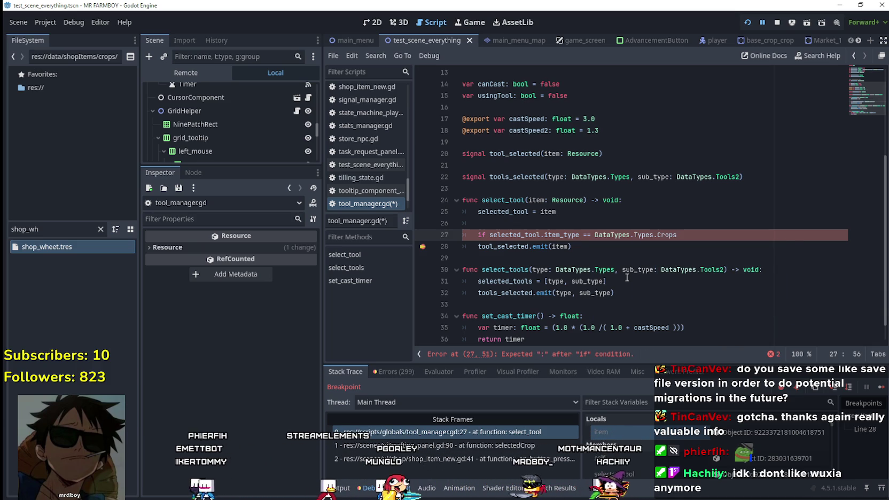
text(:)
key(Return)
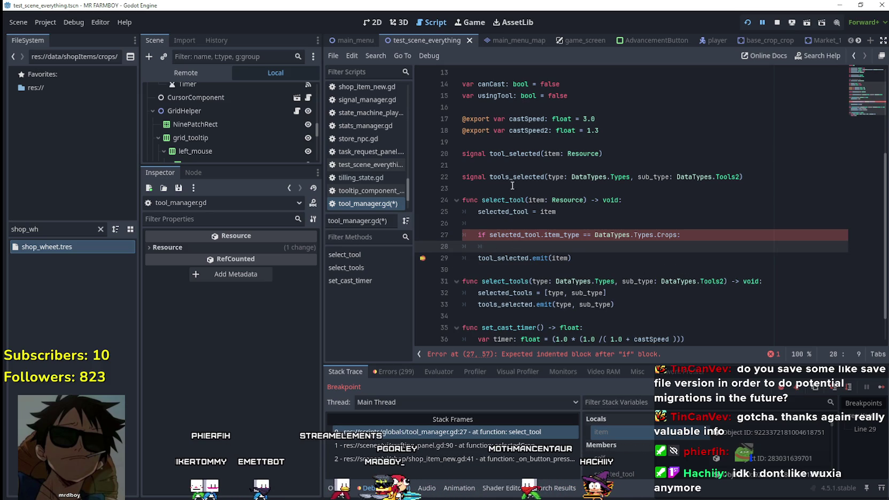
Step: Assign previous_tool = selected_tool inside the Crops check and save tool_manager.gd
scroll(511, 185, up, 3)
double_click(501, 96)
scroll(552, 283, down, 1)
scroll(551, 283, down, 1)
click(552, 281)
text(previous_tool)
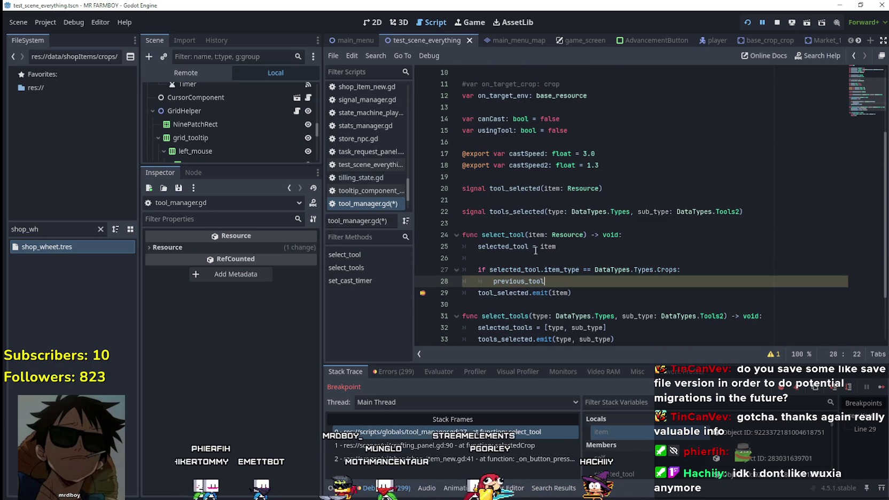
click(540, 249)
double_click(502, 246)
click(591, 283)
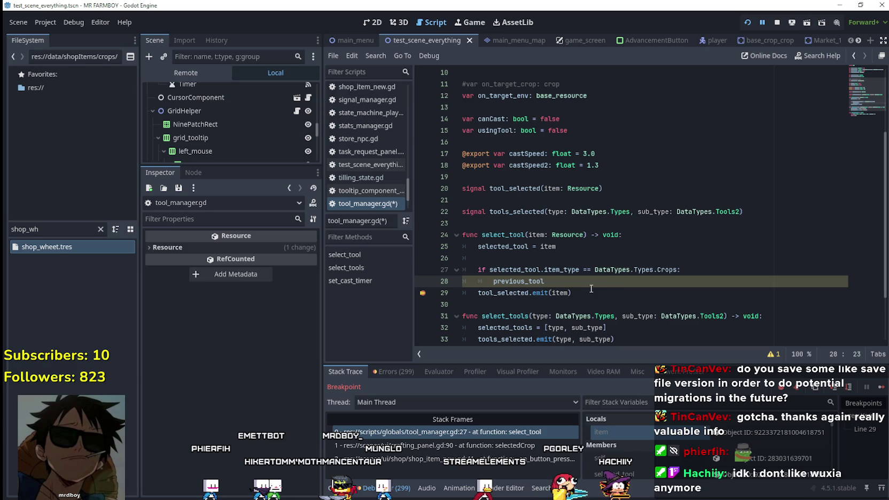
text(= selected_tool)
key(Escape)
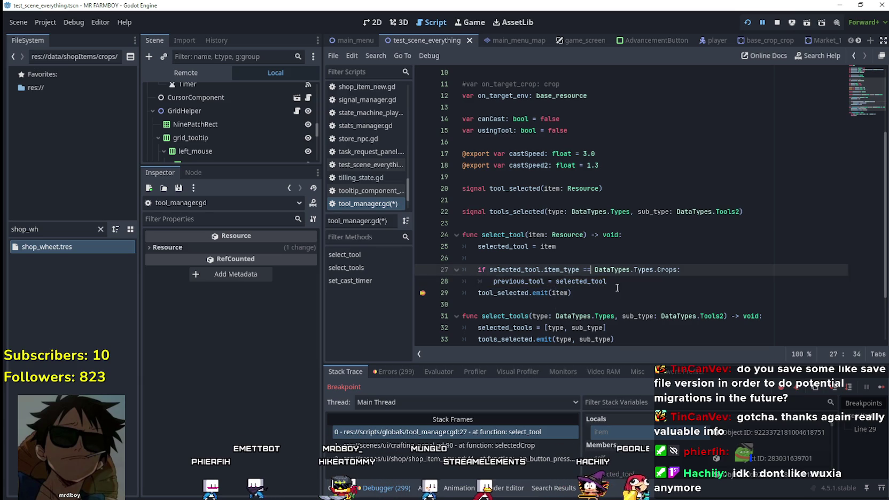
key(Return)
key(BackSpace)
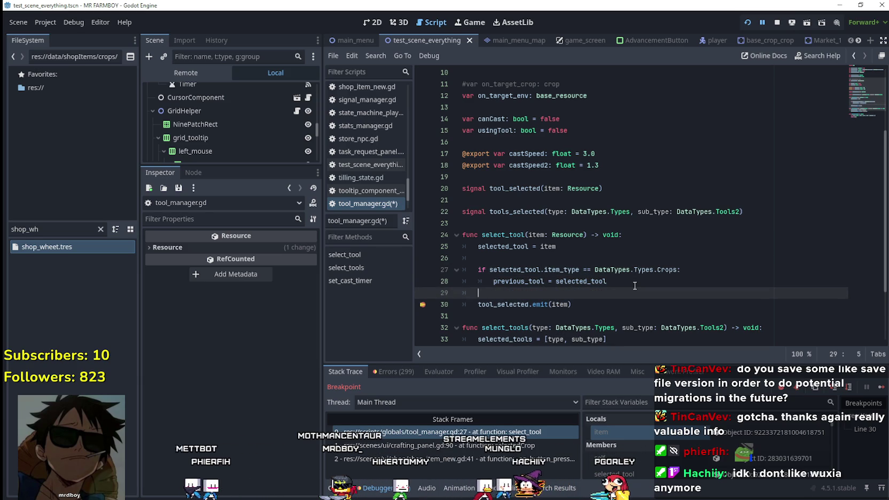
key(ctrl+s)
Step: Remove the emit-line breakpoint, save again, and resume the paused game
drag(493, 281, 613, 282)
click(584, 295)
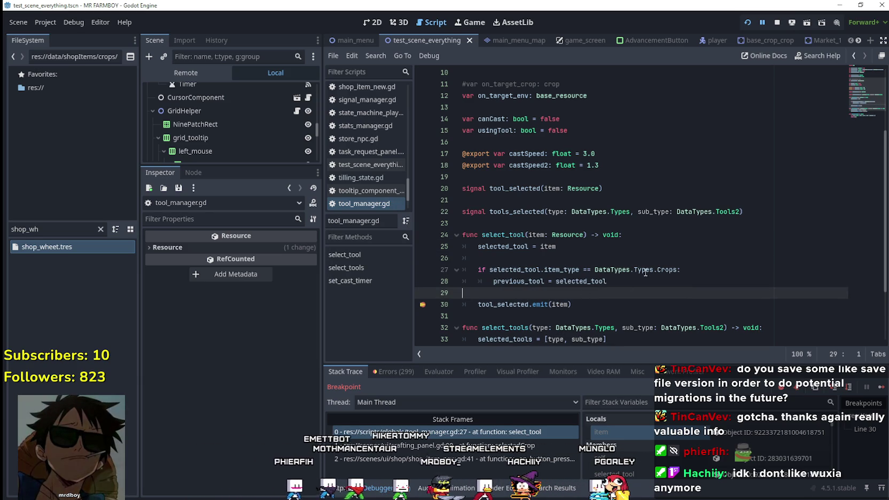
click(416, 305)
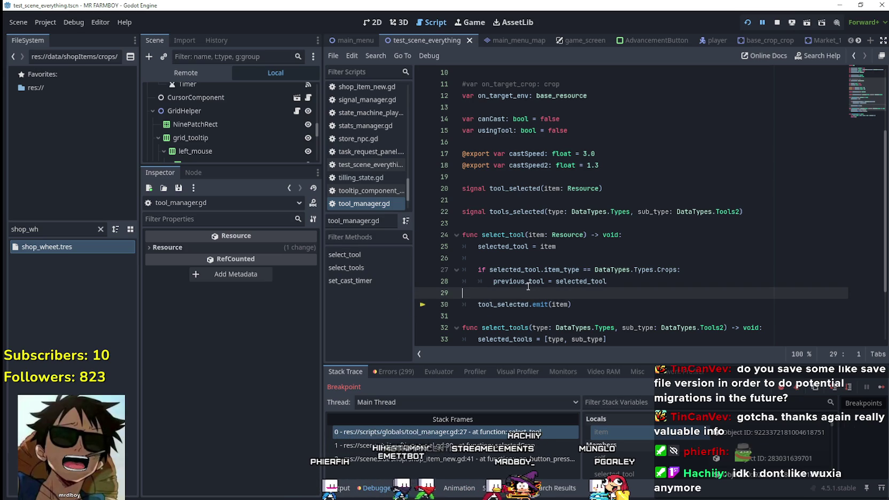
key(ctrl+s)
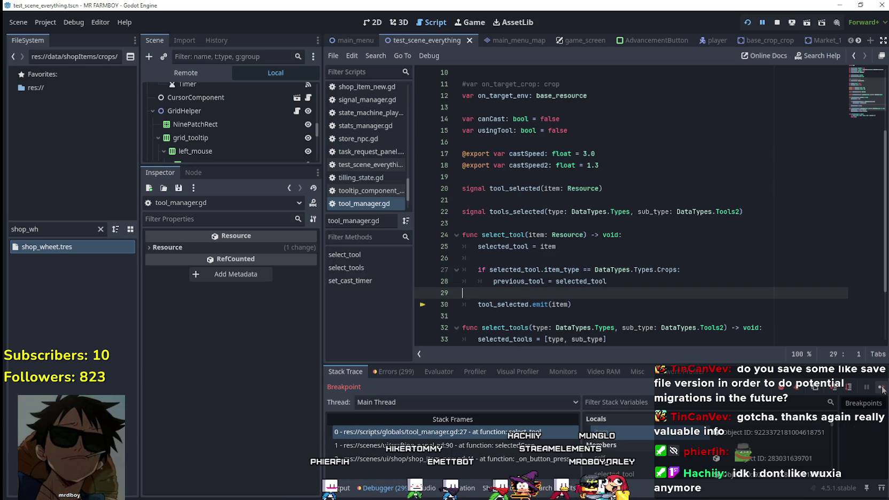
click(881, 388)
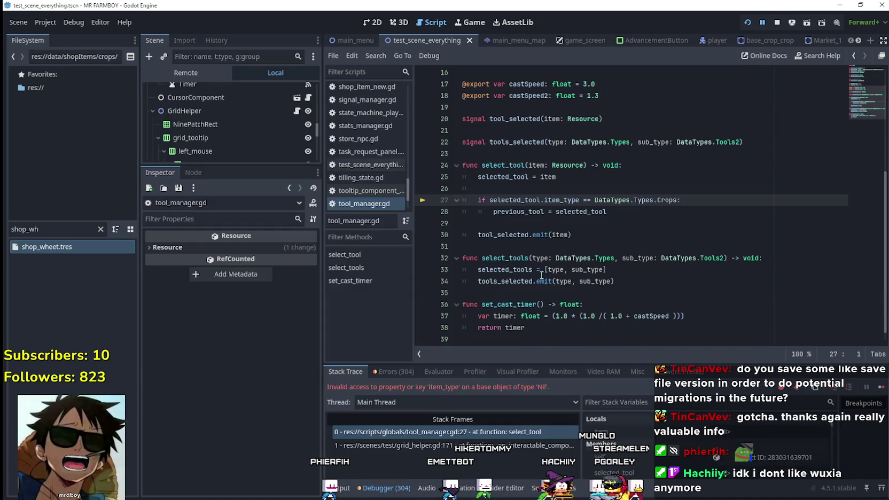
Step: Add an 'if selected_tool != null:' guard above the Crops check and indent the check beneath it
click(532, 235)
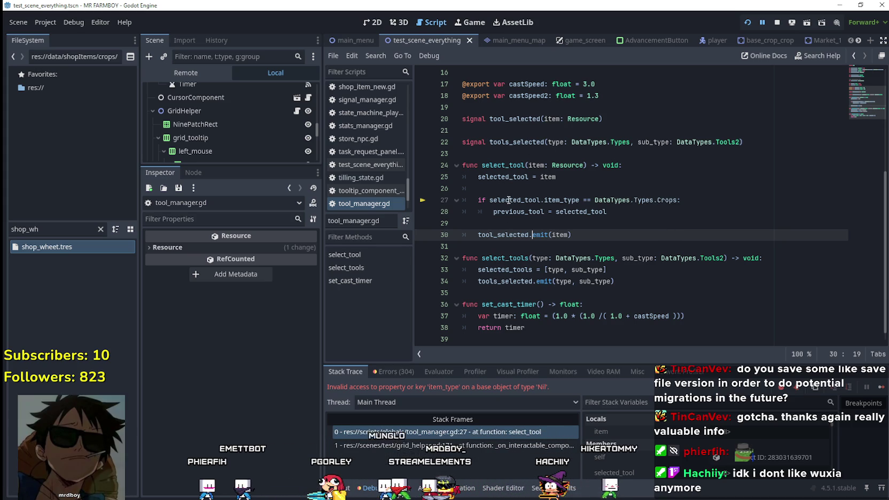
click(503, 185)
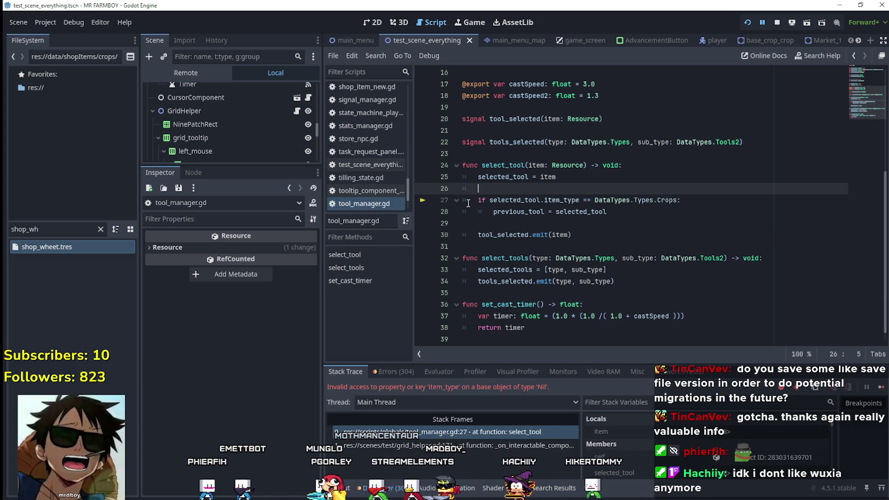
key(Return)
text(if selec)
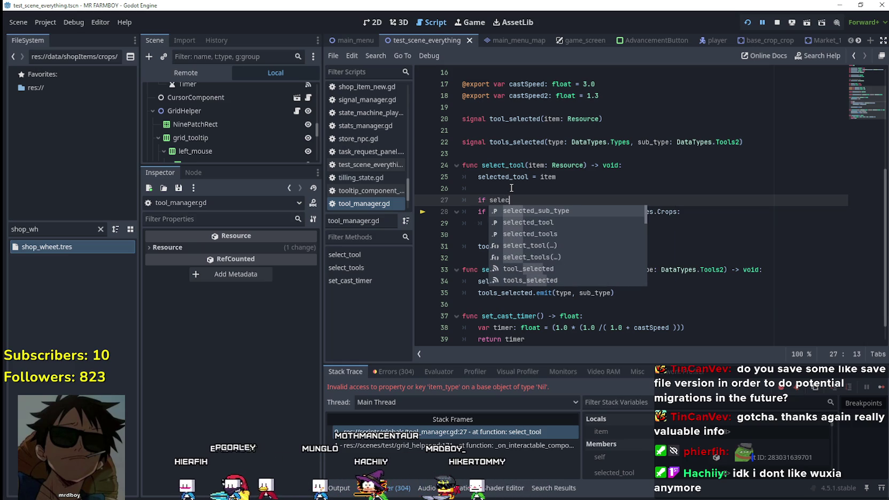
key(Return)
text(=! null:)
key(Return)
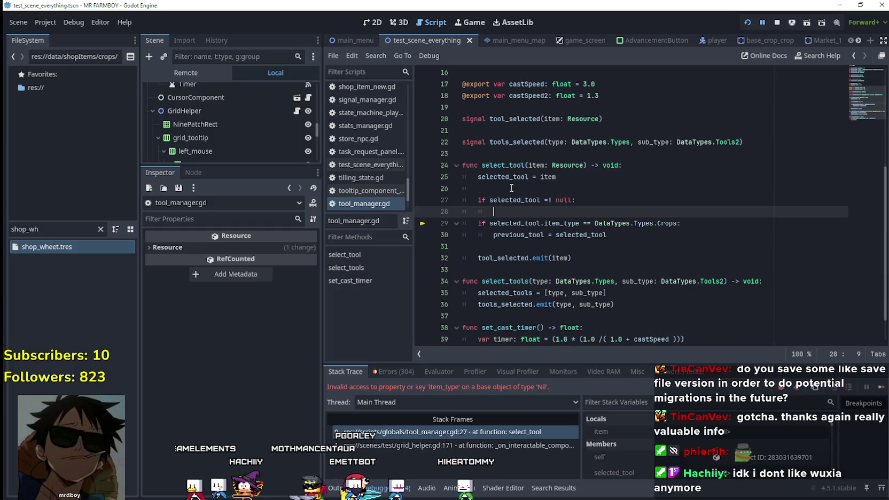
key(BackSpace)
key(BackSpace)
key(BackSpace)
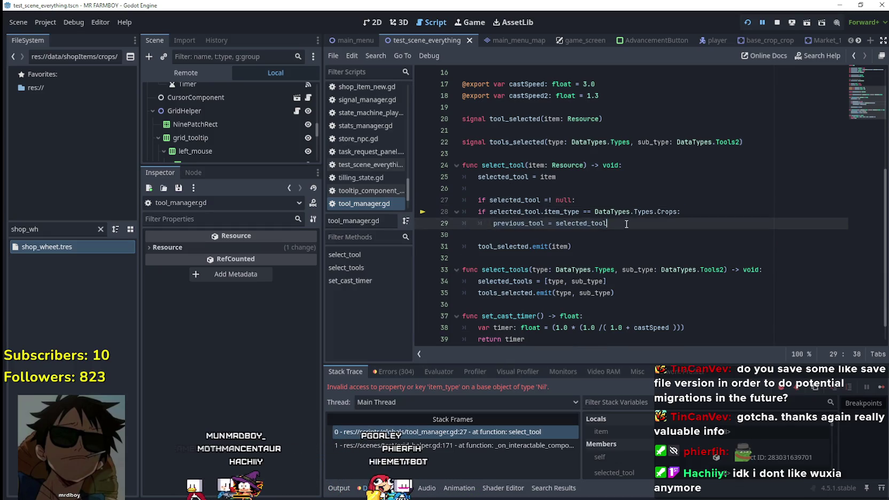
drag(629, 225, 436, 210)
key(Tab)
click(511, 238)
key(ctrl+s)
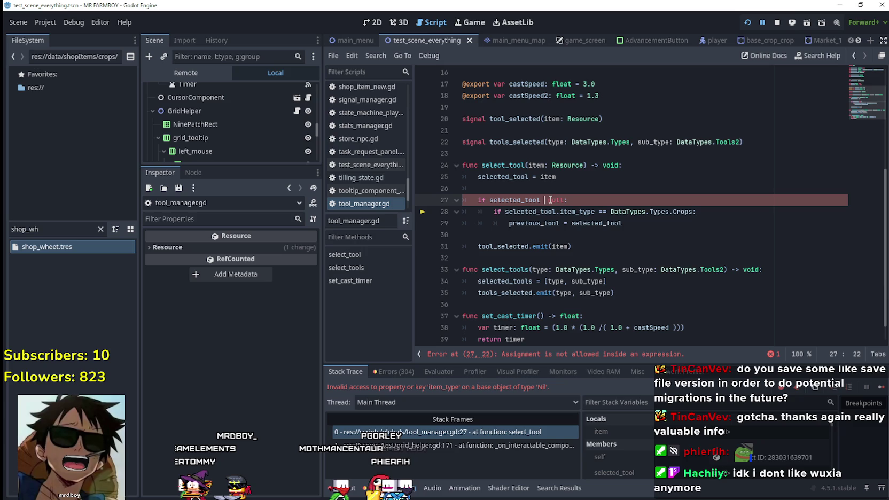
Step: Fix the misplaced equals sign so the guard reads '!=', save, and resume the game
key(Delete)
text(=)
key(ctrl+s)
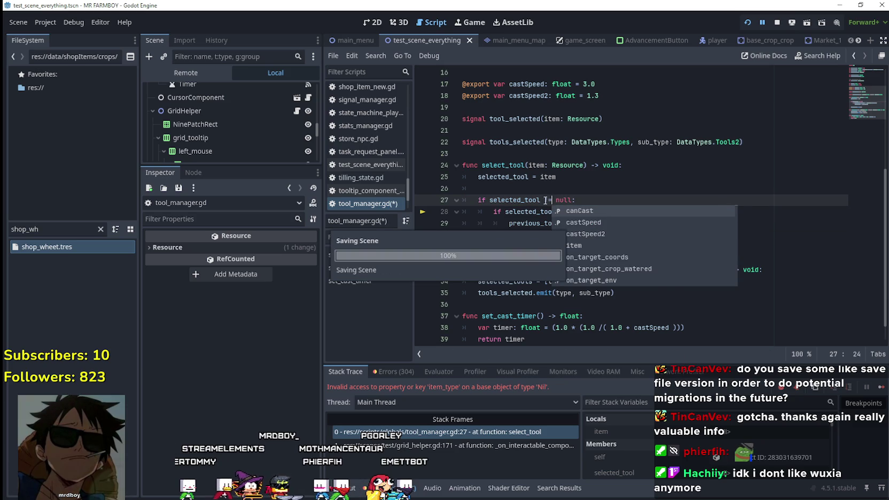
click(526, 200)
click(882, 388)
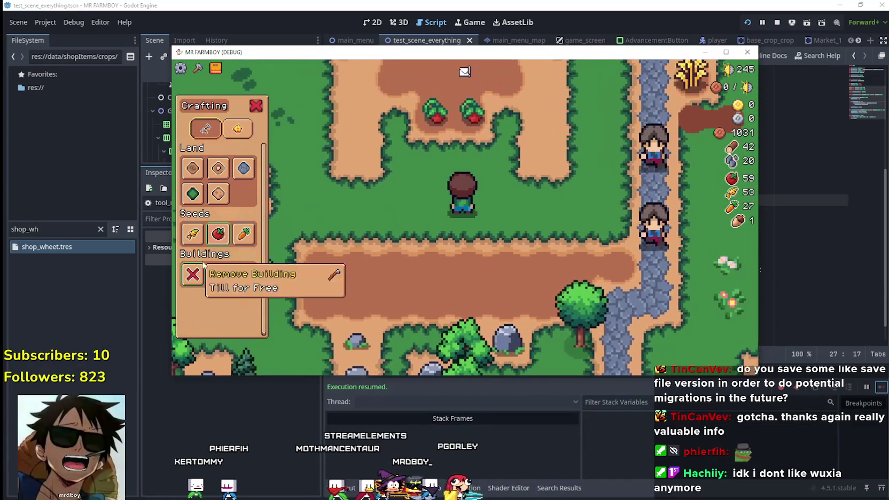
Step: Choose tomato seeds and plant the first three tomatoes in the crop field
click(218, 233)
key(w)
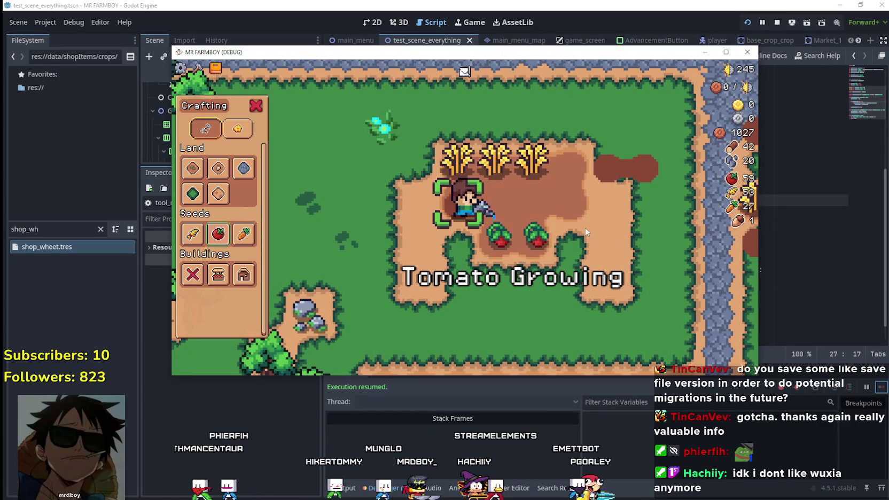
key(a)
click(576, 230)
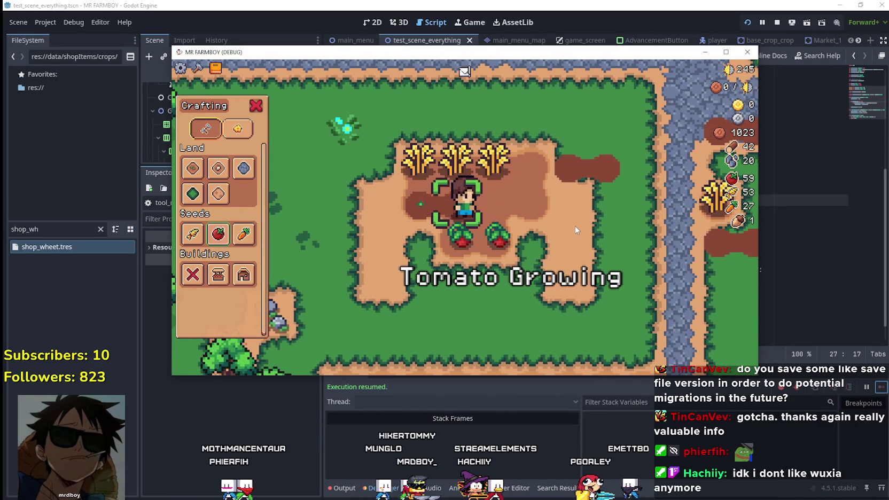
key(d)
click(576, 230)
click(552, 223)
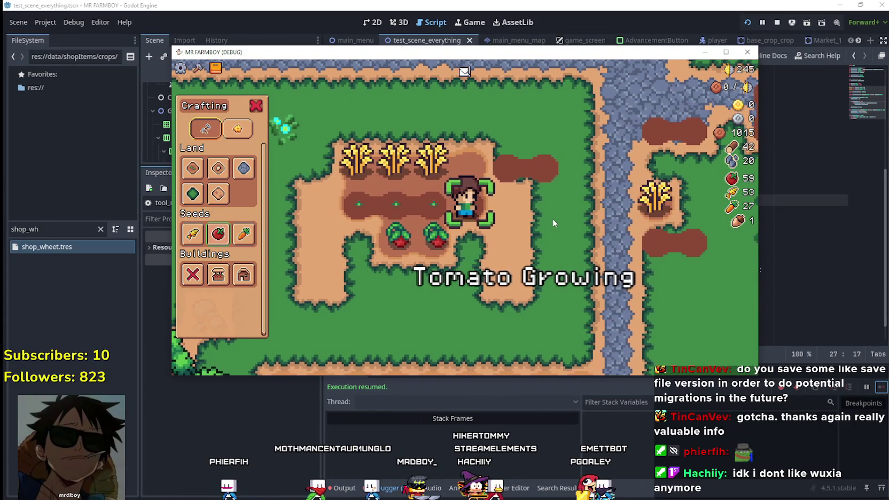
Step: Walk down to the long dirt strip and plant and water the first tomatoes there
key(d)
key(s)
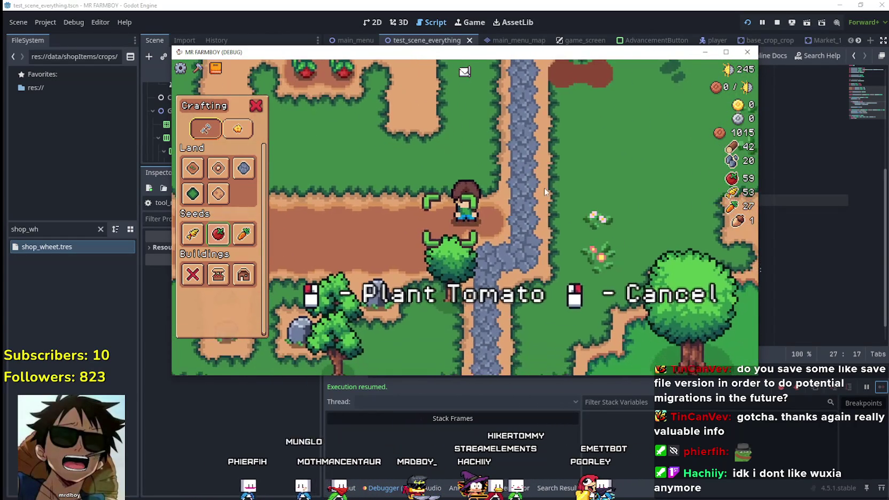
click(543, 189)
key(a)
click(543, 189)
click(544, 192)
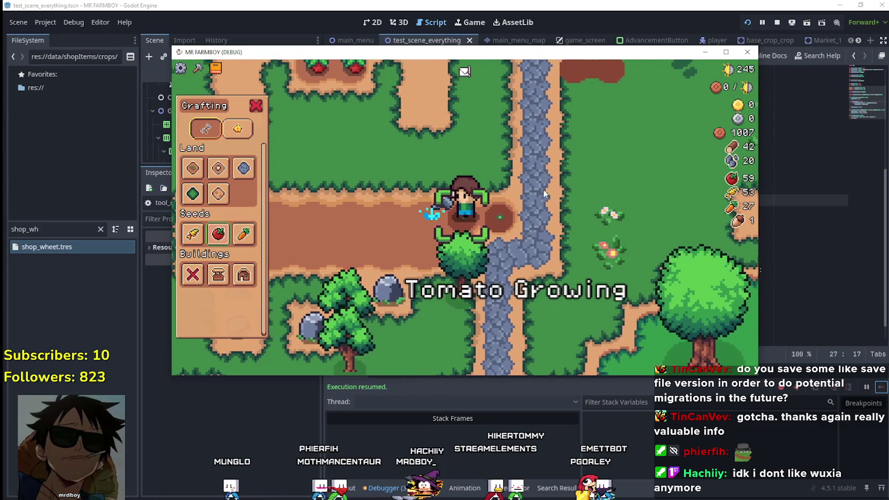
key(a)
click(584, 195)
click(585, 191)
Step: Continue planting and watering tomatoes leftward along the strip
key(a)
click(584, 191)
click(483, 134)
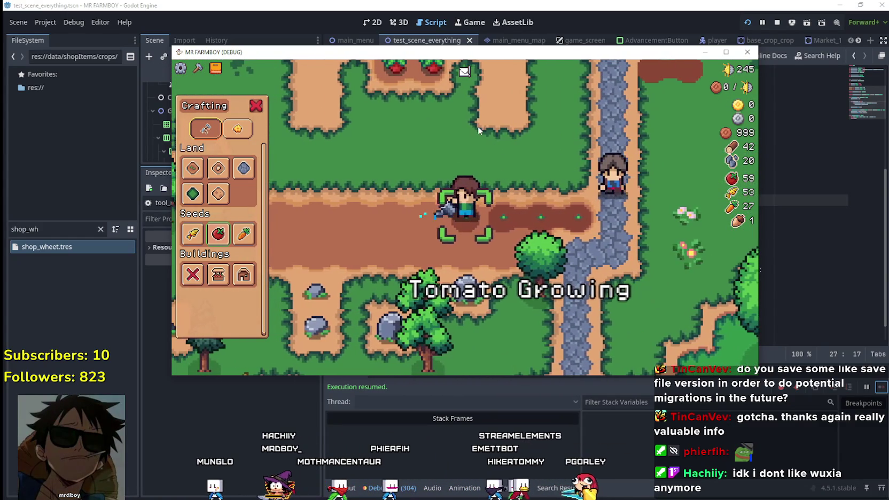
click(479, 127)
click(478, 127)
key(a)
click(479, 127)
click(479, 127)
Step: Plant and water more tomatoes on the next empty tiles to the left
key(a)
click(479, 127)
click(478, 127)
key(a)
click(478, 127)
click(479, 127)
key(a)
click(478, 127)
click(478, 127)
key(a)
Step: Plant and water the last tomatoes near the end of the strip
click(533, 226)
click(536, 226)
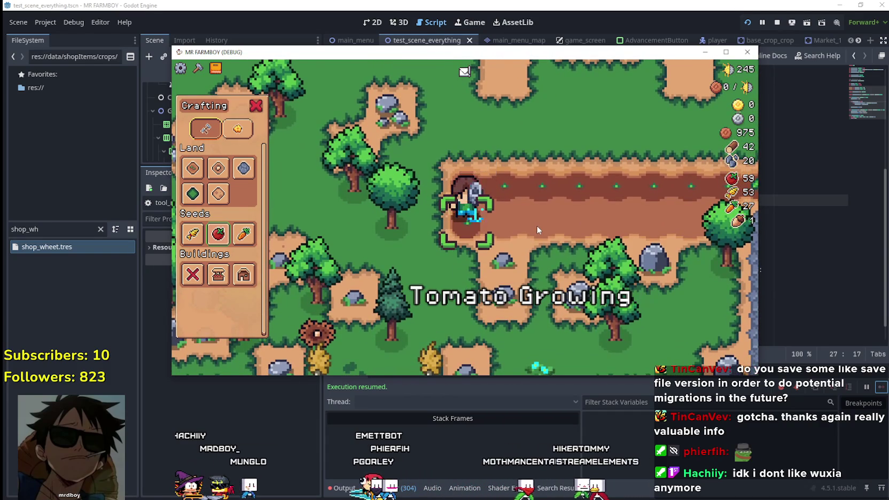
key(a)
click(537, 224)
click(537, 222)
key(a)
click(536, 222)
click(536, 222)
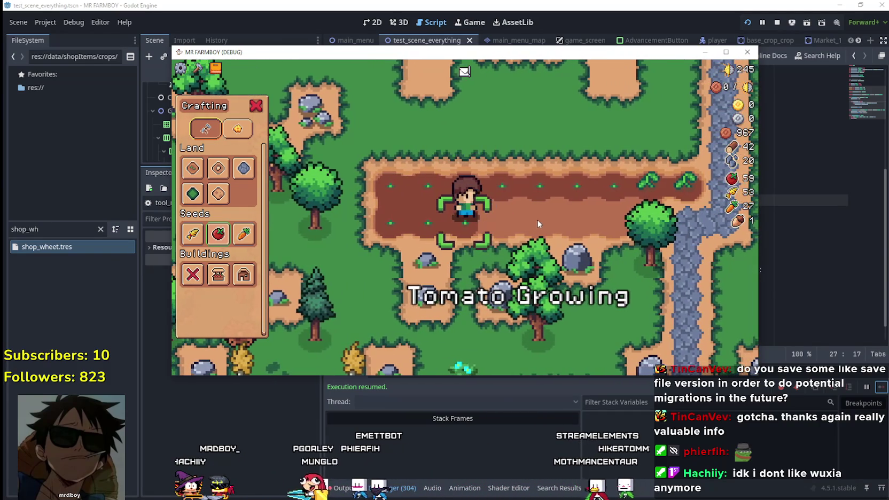
Step: Cancel tomato planting and select carrot seeds
key(a)
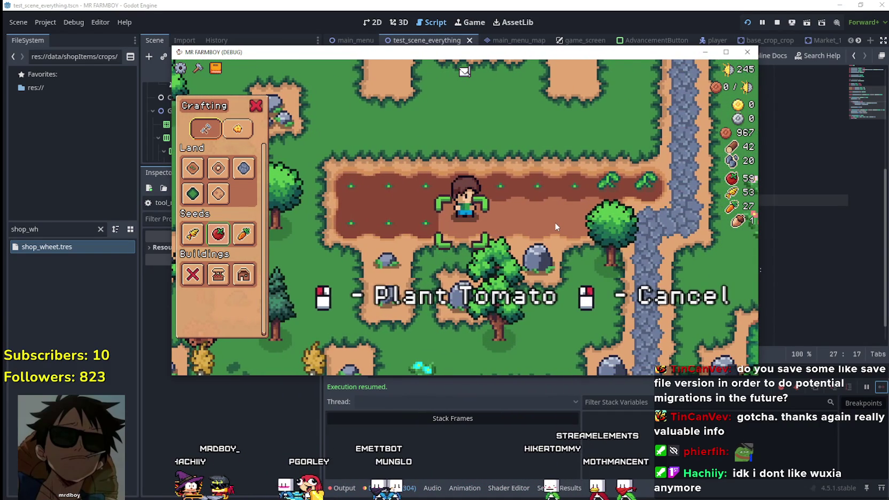
right_click(555, 224)
key(d)
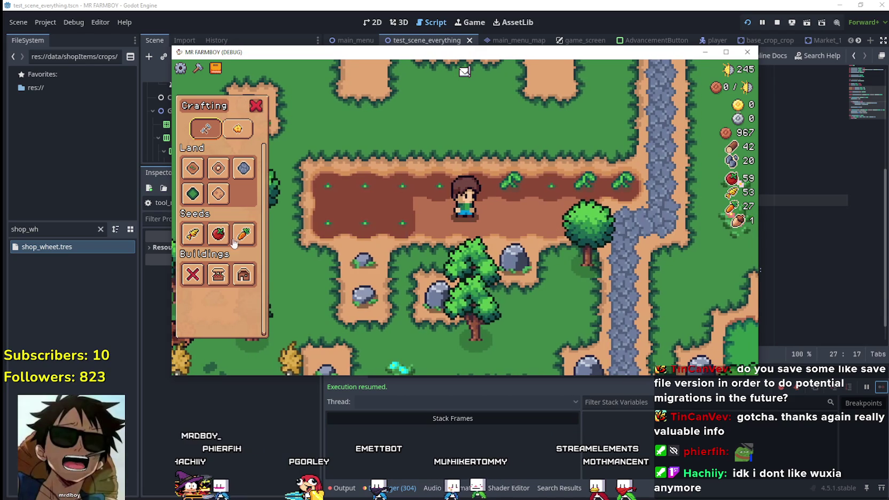
click(238, 235)
Step: Plant and water the first carrots along the row
key(a)
click(547, 247)
key(a)
key(d)
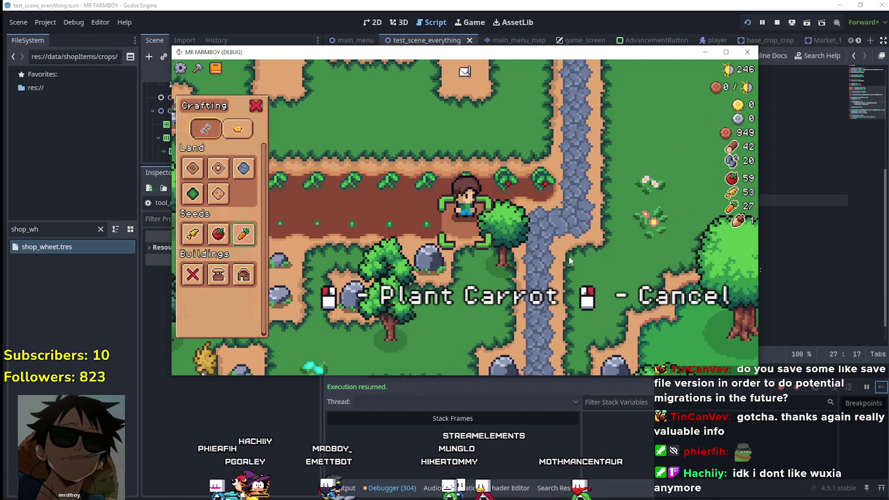
key(a)
key(a)
key(a)
key(a)
click(567, 257)
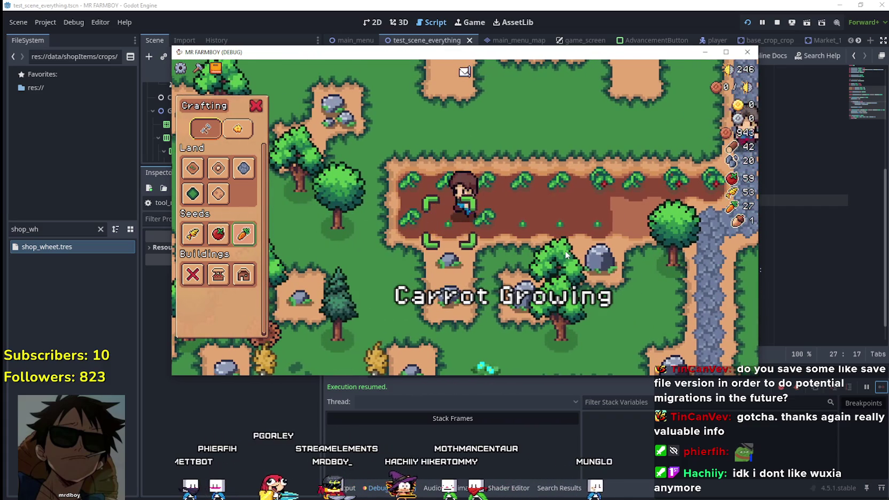
key(a)
click(564, 250)
click(564, 250)
Step: Plant carrots on consecutive tiles while walking right along the row
key(d)
click(408, 157)
key(d)
click(408, 157)
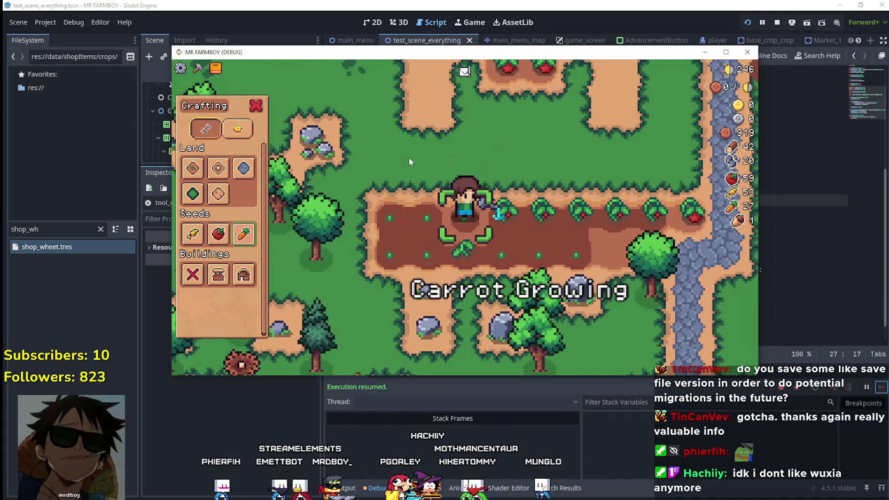
key(d)
click(408, 157)
key(d)
click(408, 158)
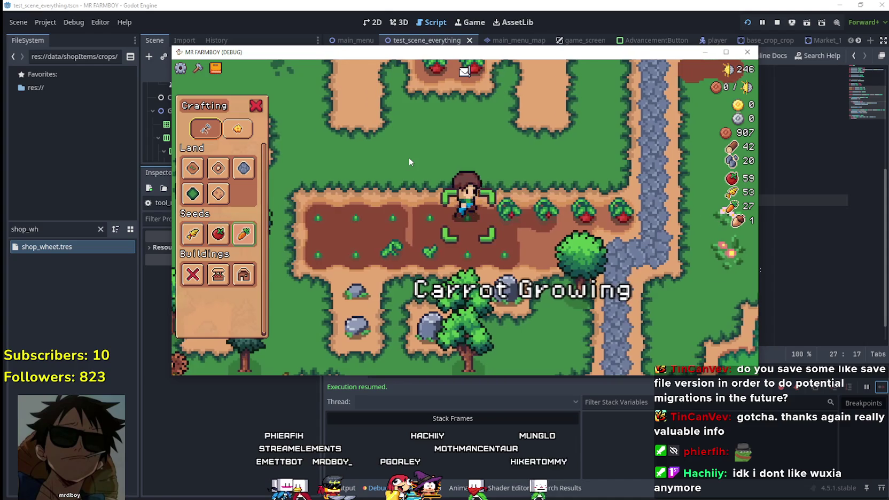
key(d)
click(408, 157)
key(d)
click(408, 157)
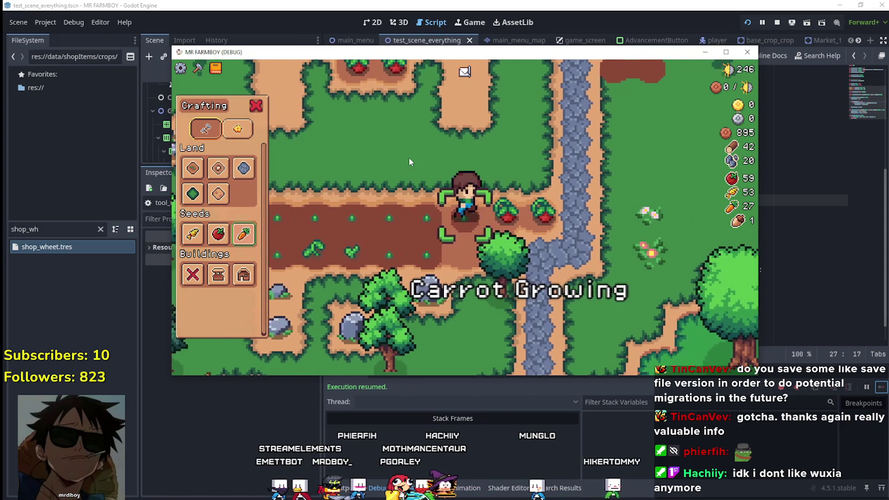
Step: Plant and water more carrots on the way toward the other field
key(d)
click(408, 157)
key(d)
click(408, 157)
key(d)
click(409, 162)
key(s)
click(410, 162)
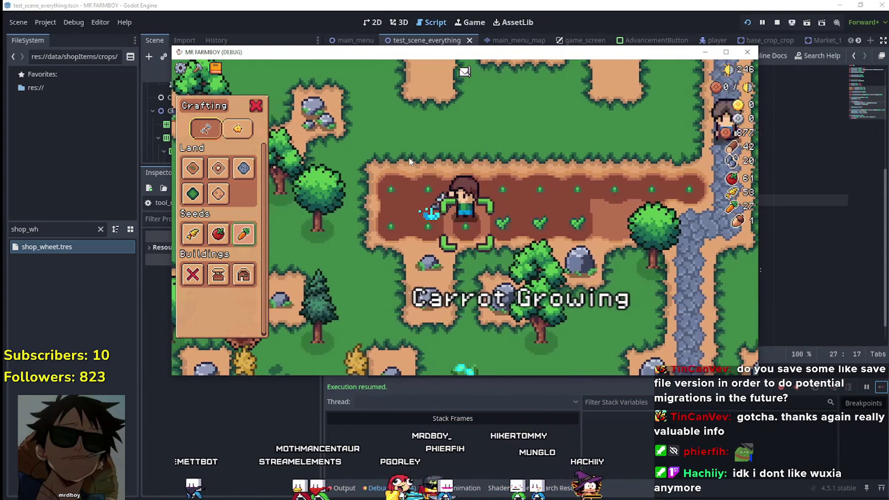
Step: Plant and water carrots in the upper crop plot
key(w)
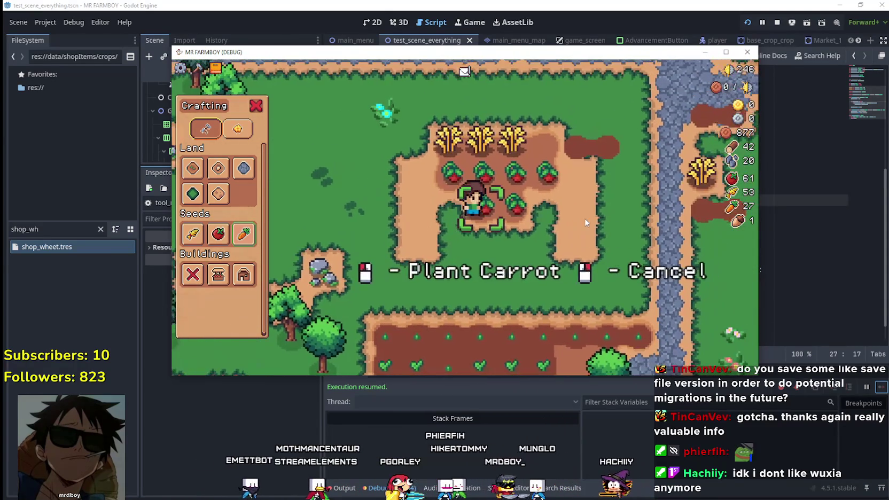
click(585, 222)
click(585, 222)
key(a)
click(579, 216)
click(579, 215)
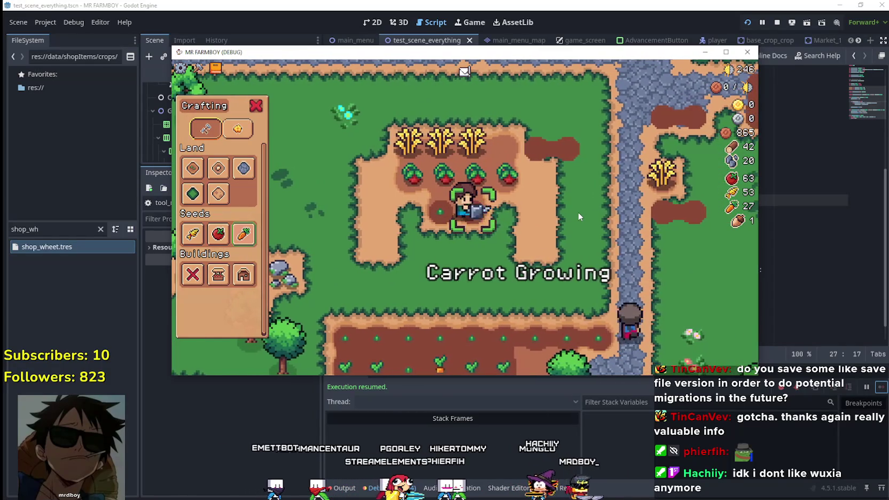
key(w)
key(d)
click(462, 274)
click(513, 279)
Step: Harvest the ripe tomatoes and replant the tiles with watered carrots
key(a)
click(512, 278)
click(512, 277)
click(511, 277)
key(a)
click(510, 275)
click(510, 275)
click(510, 275)
key(a)
click(510, 274)
click(510, 274)
key(a)
click(512, 274)
click(512, 274)
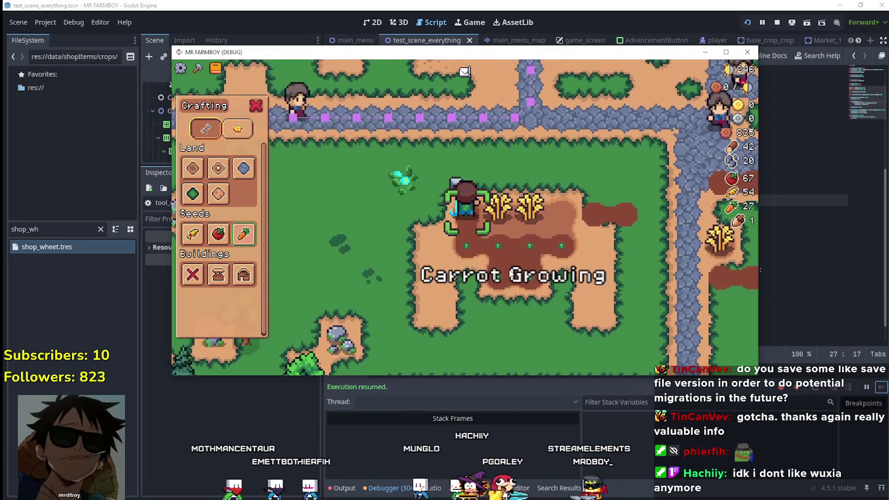
Step: Harvest the ripe wheat and plant and water carrots in its place
key(d)
click(511, 274)
click(511, 274)
click(511, 275)
key(d)
click(511, 275)
click(511, 275)
click(511, 275)
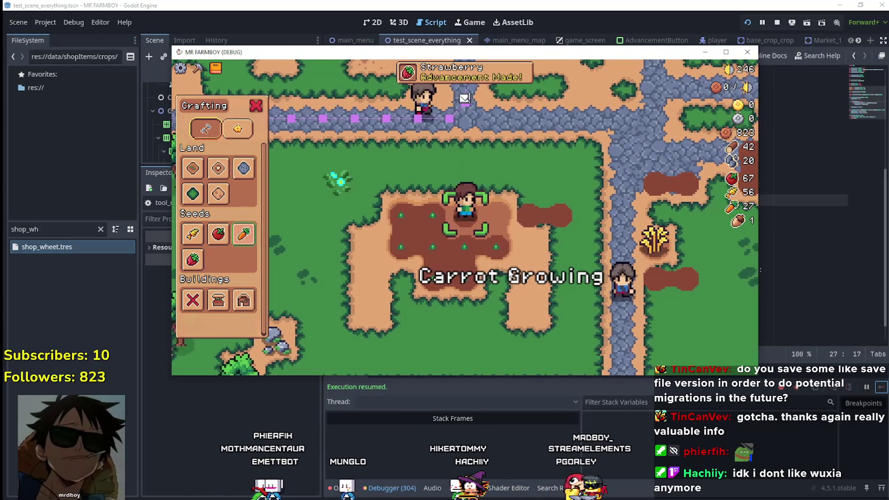
key(d)
click(511, 275)
click(510, 274)
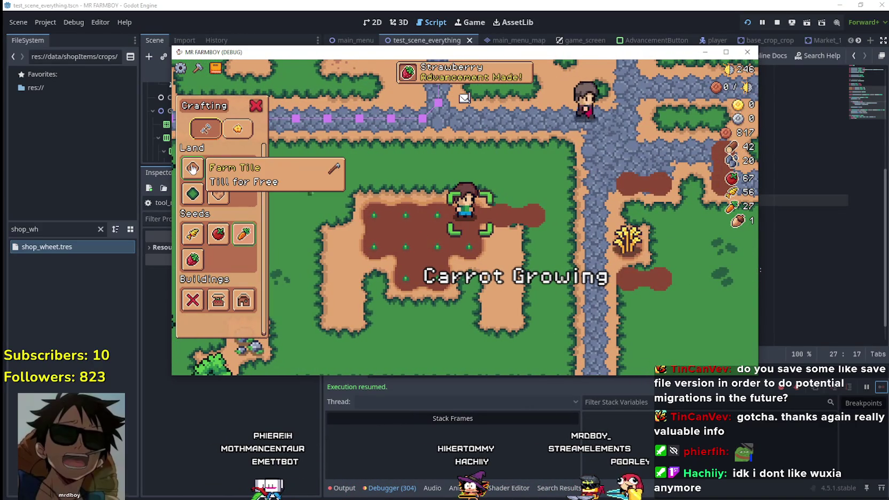
key(a)
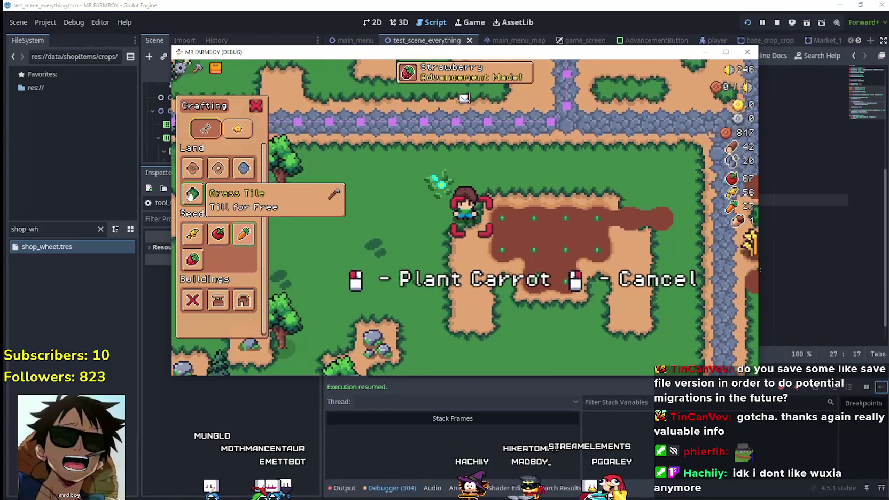
Step: Switch to grass tiles and turn the dirt strip into grass
click(191, 195)
key(s)
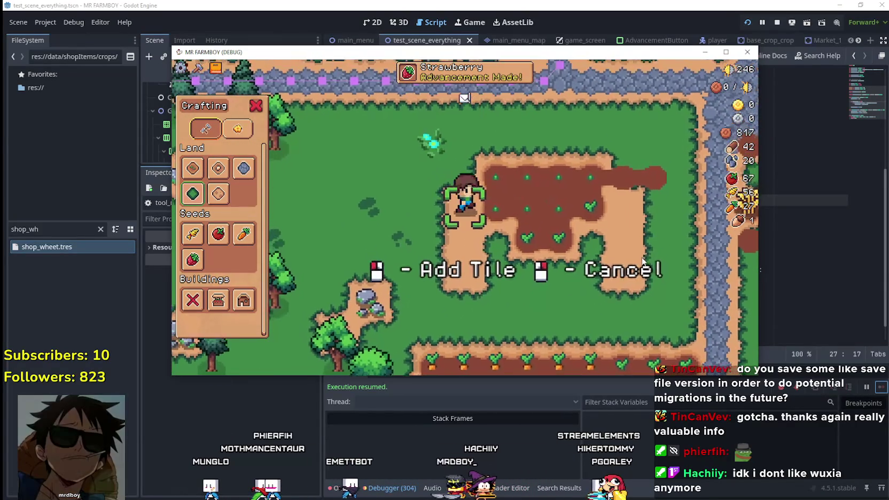
key(s)
click(617, 239)
click(616, 237)
Step: Walk back to the plot, hide the crafting panel, and stop the game with F8
key(w)
key(d)
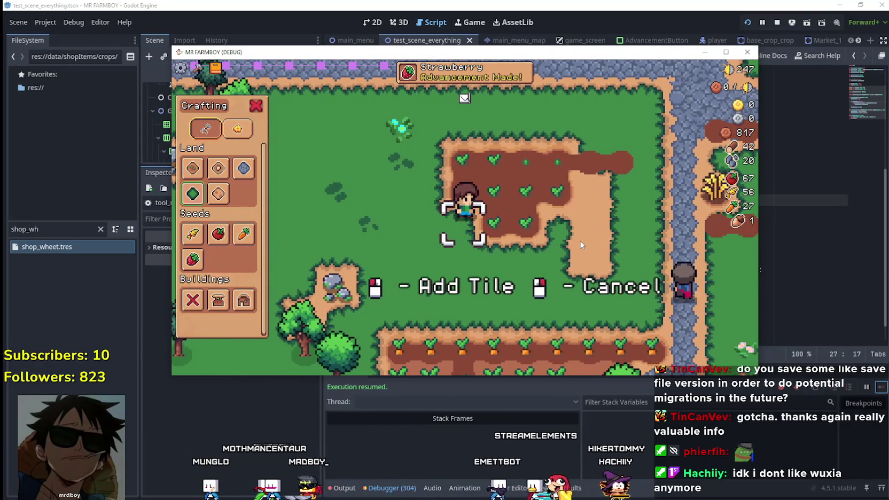
key(d)
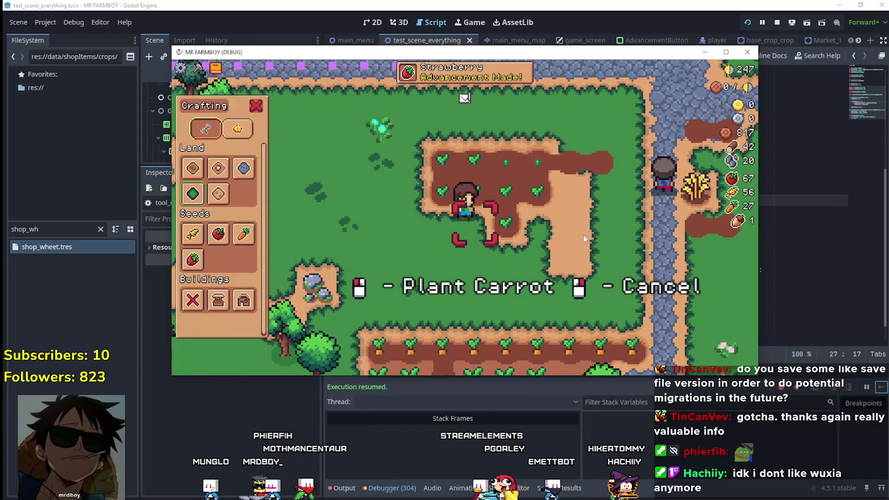
key(w)
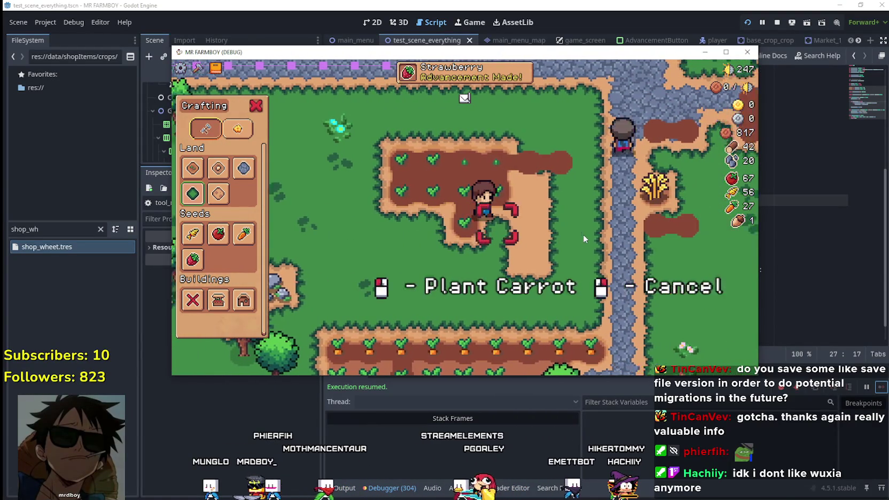
key(s)
key(a)
key(c)
key(c)
key(c)
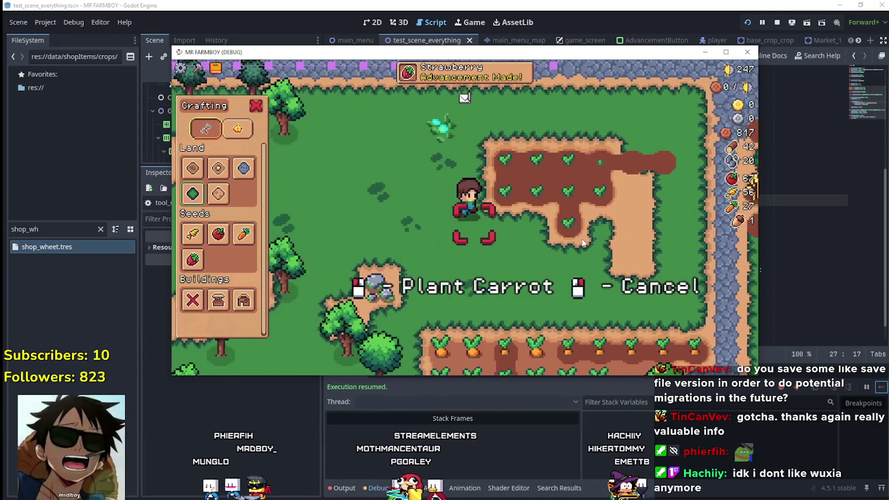
key(s)
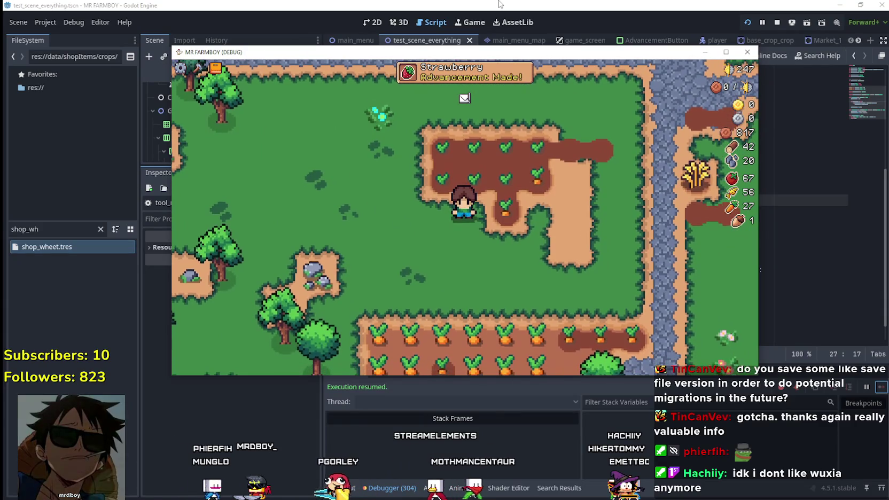
key(F8)
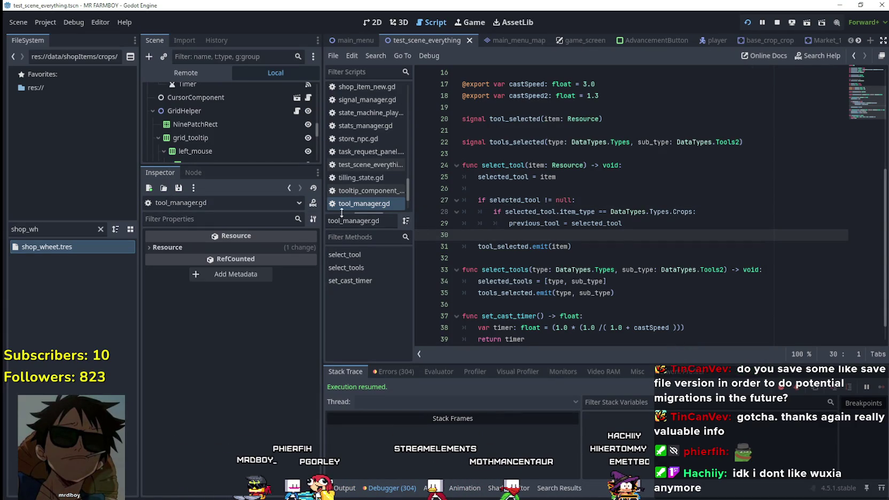
Step: Open grid_helper.gd and select the 'target = body' assignment on line 65
click(298, 111)
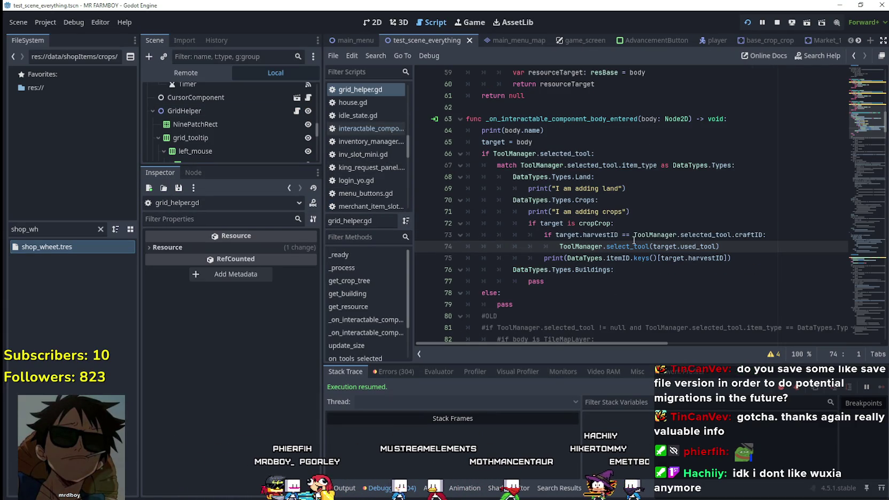
scroll(587, 213, up, 1)
click(537, 177)
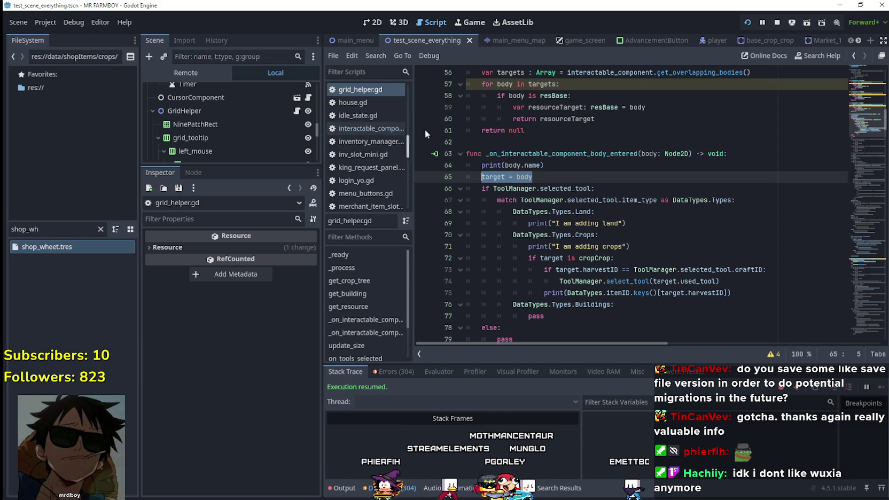
click(645, 228)
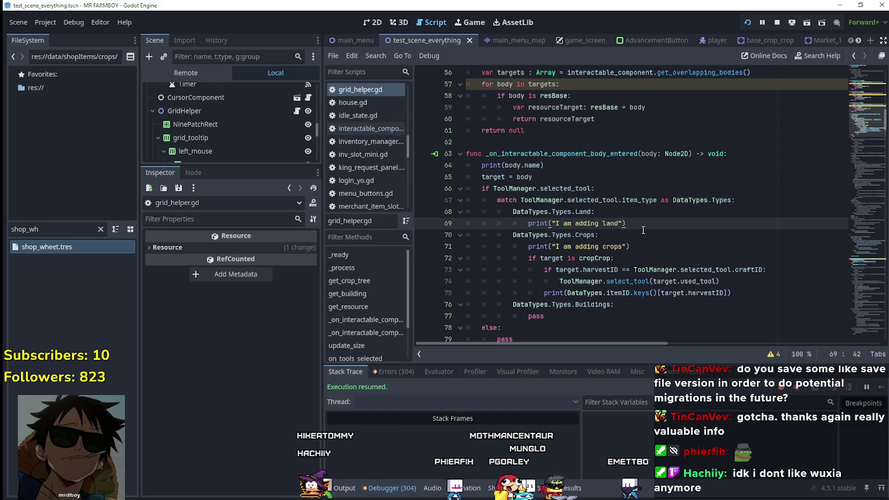
drag(537, 177, 497, 175)
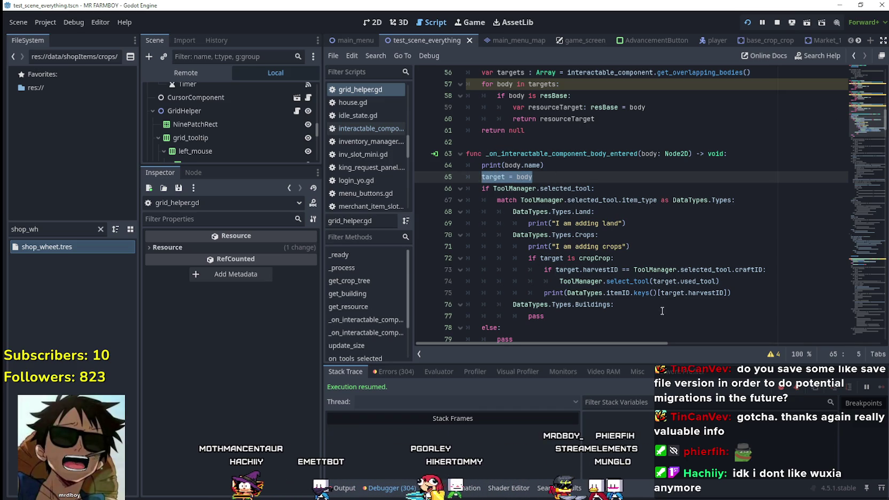
scroll(615, 245, down, 1)
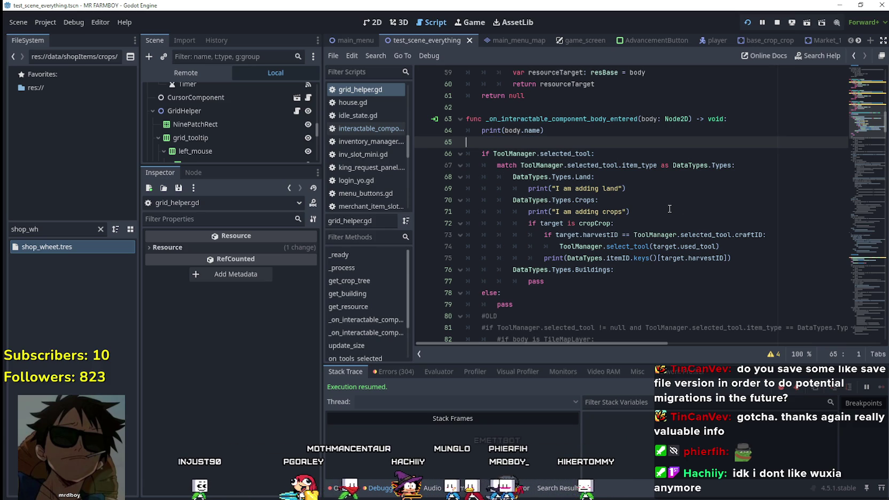
Step: Remove the old line, put 'target = body' under the Crops case, and save
key(BackSpace)
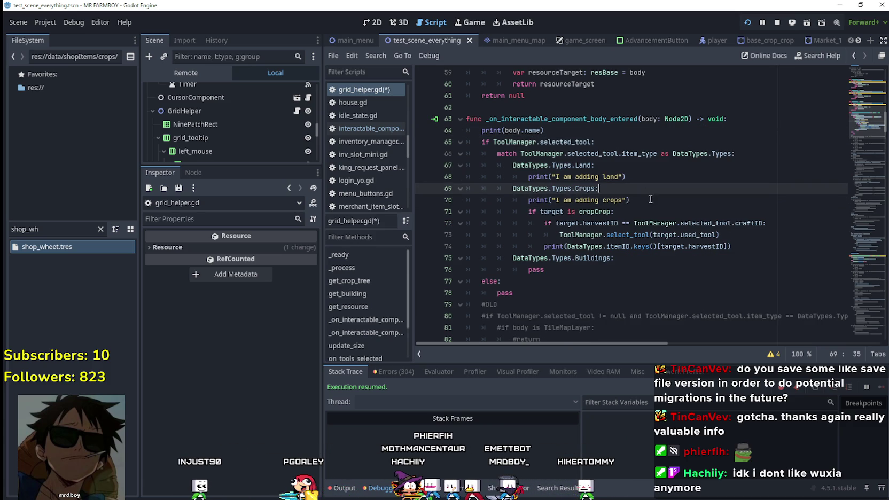
click(579, 132)
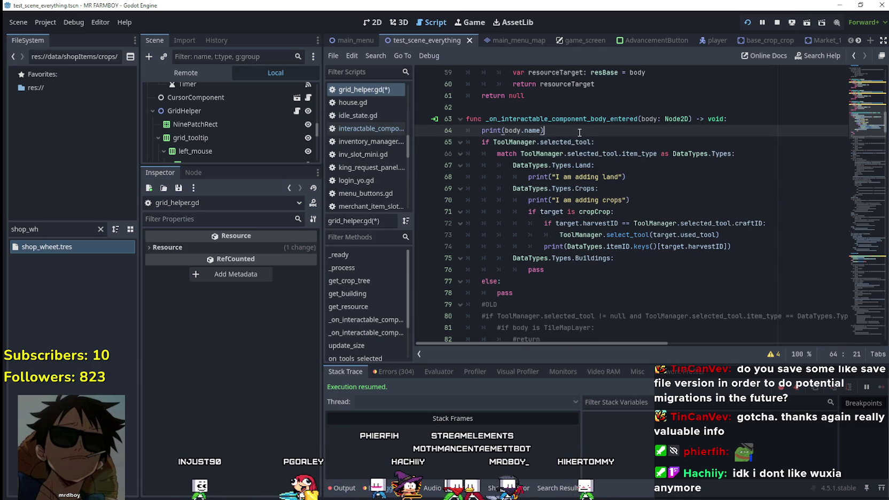
click(624, 190)
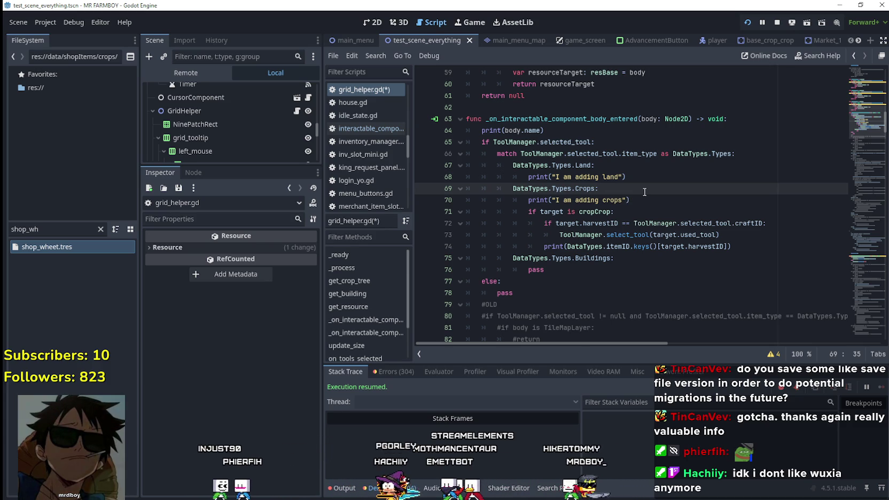
key(Return)
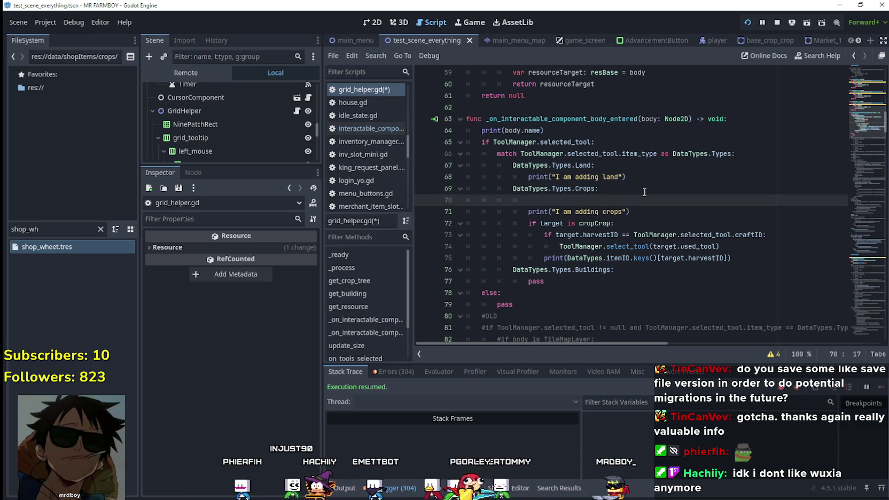
text(target = body)
key(ctrl+s)
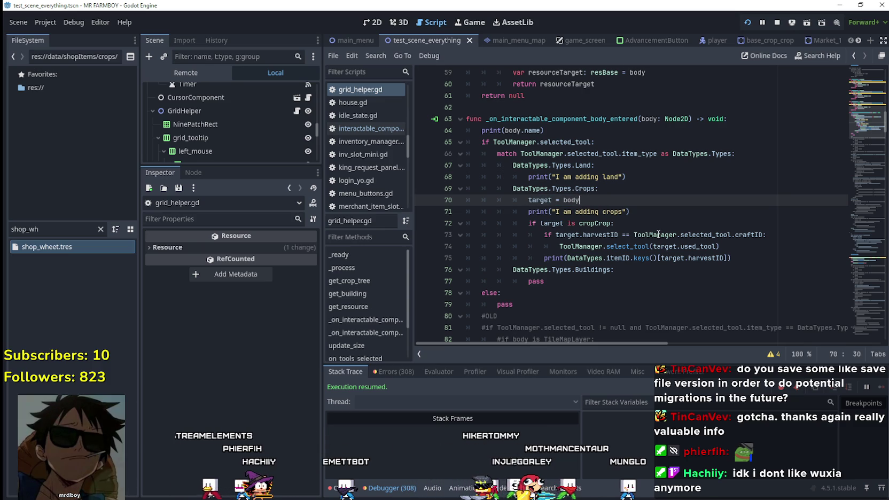
Step: Walk the farmer toward the field and reopen the Crafting panel
key(a)
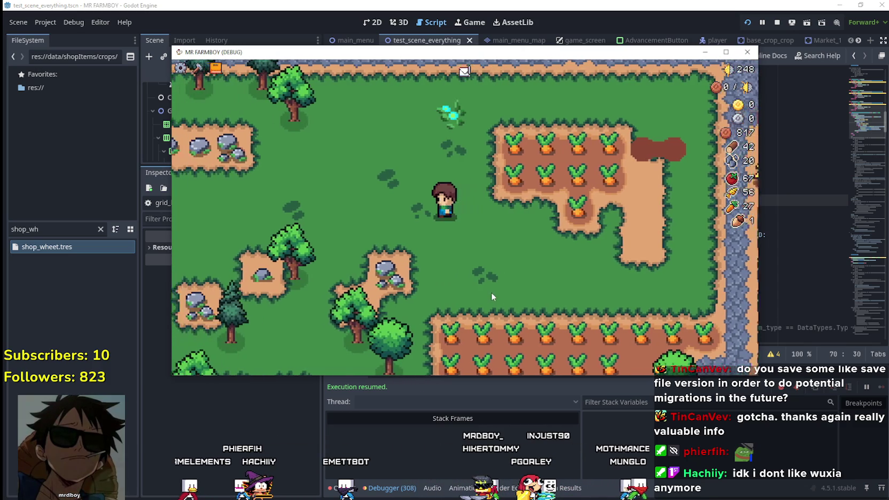
key(c)
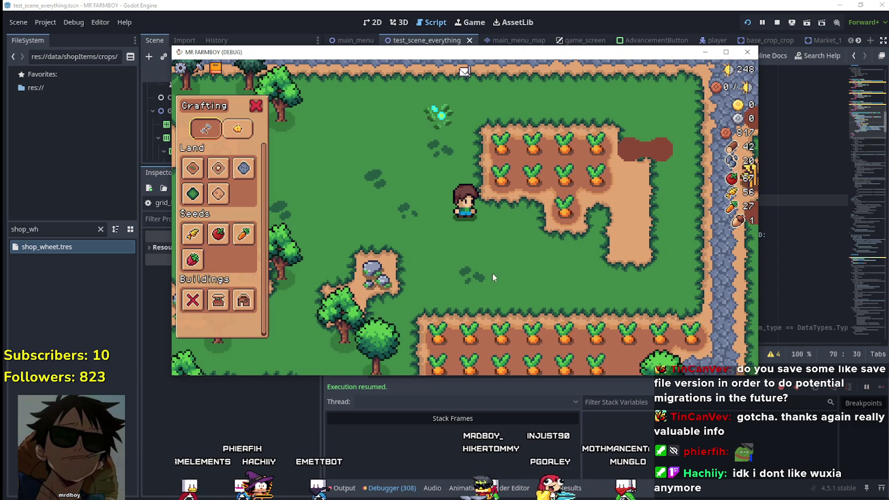
key(c)
key(d)
key(s)
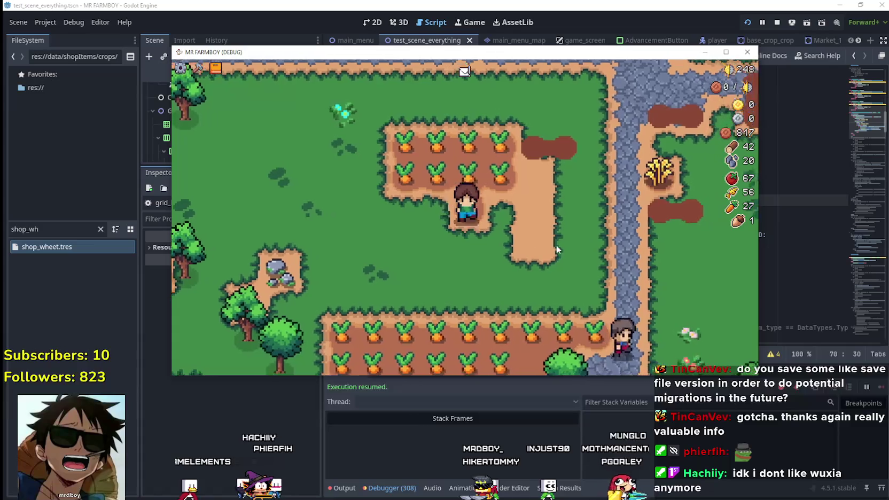
key(a)
key(c)
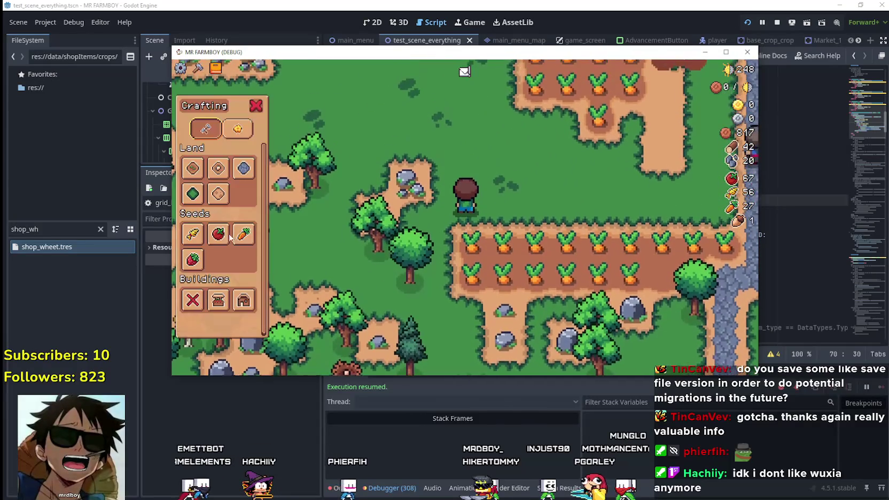
Step: Select Tomato seeds and plant tomatoes along the field row
click(210, 233)
key(s)
click(631, 240)
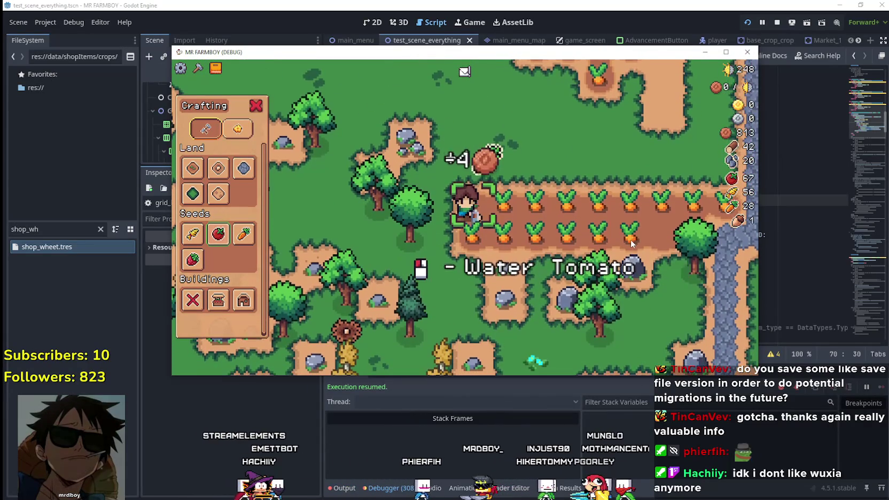
key(a)
click(631, 243)
click(631, 243)
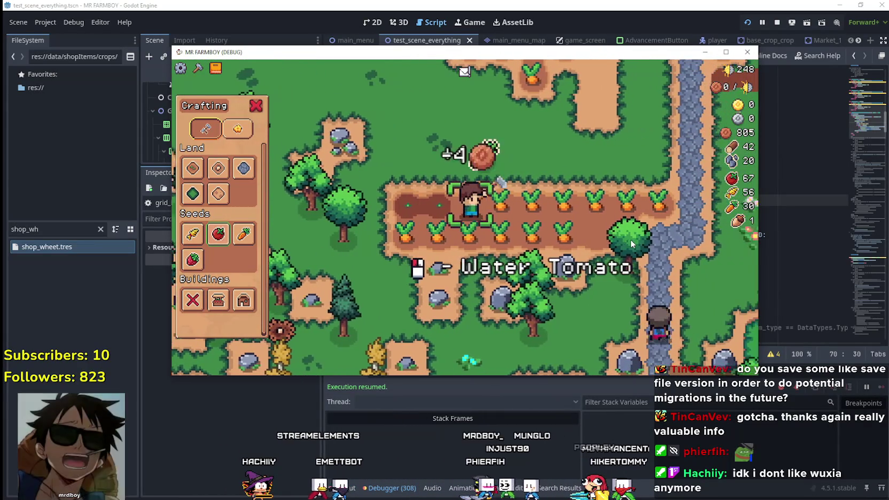
key(d)
click(631, 243)
click(631, 243)
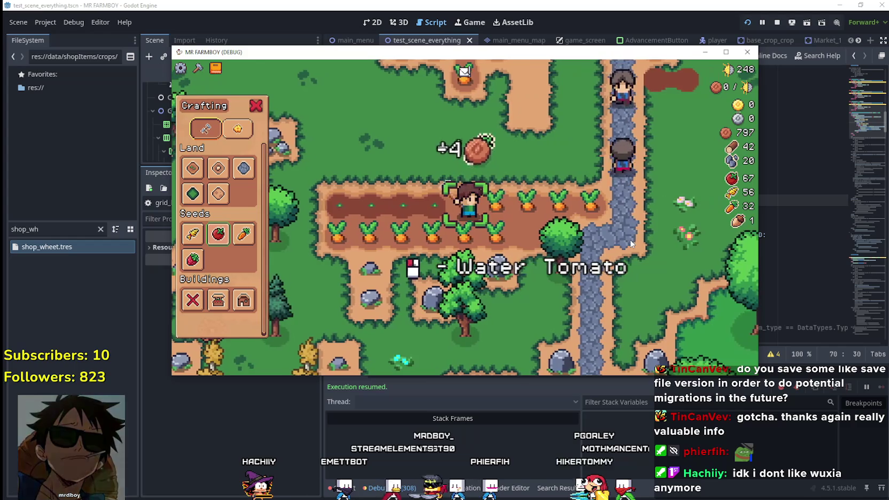
Step: Plant more tomato seeds farther left along the row
key(w)
key(d)
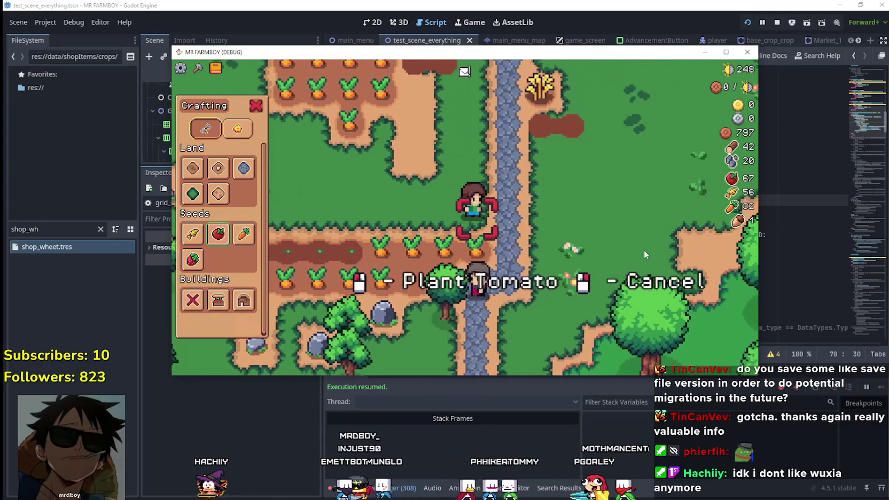
key(a)
click(644, 253)
click(645, 252)
key(a)
click(643, 248)
click(644, 247)
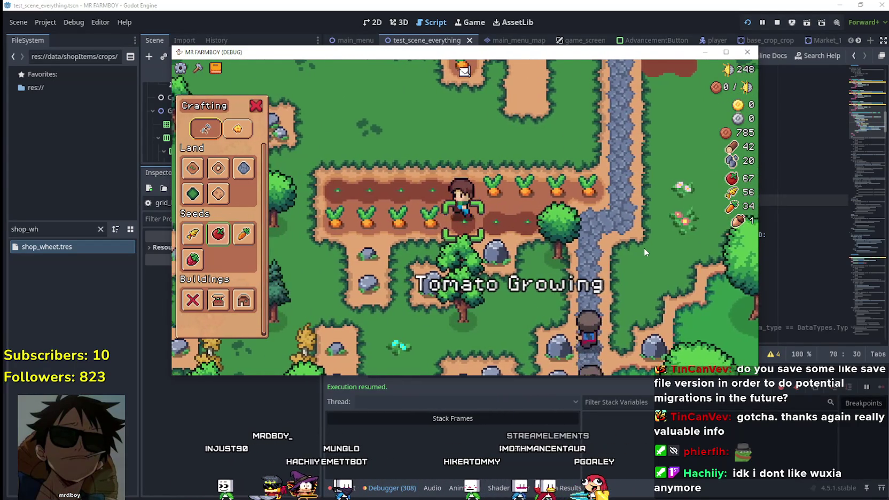
key(a)
click(394, 275)
click(394, 274)
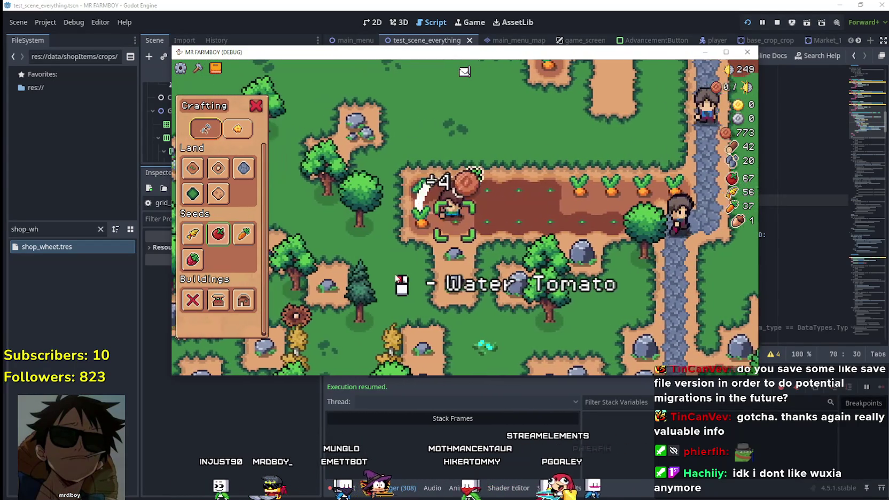
Step: Plant a wheat seed in the lower row
mouse_move(197, 243)
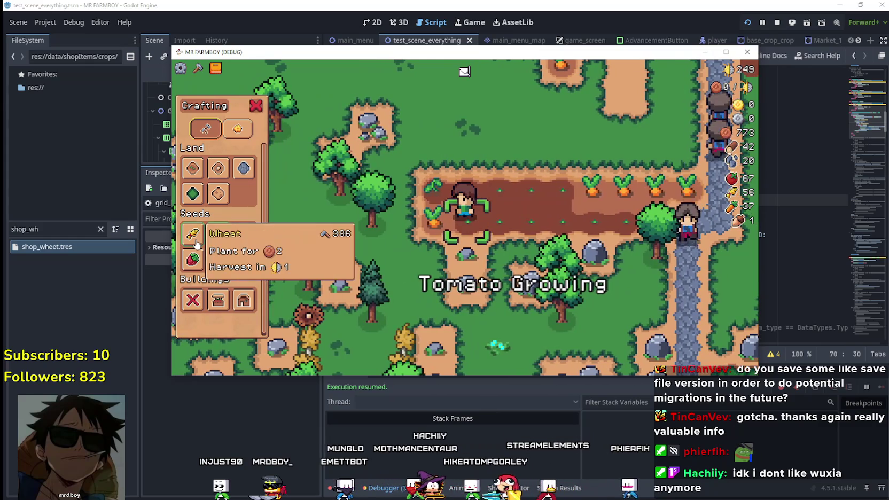
key(d)
click(584, 252)
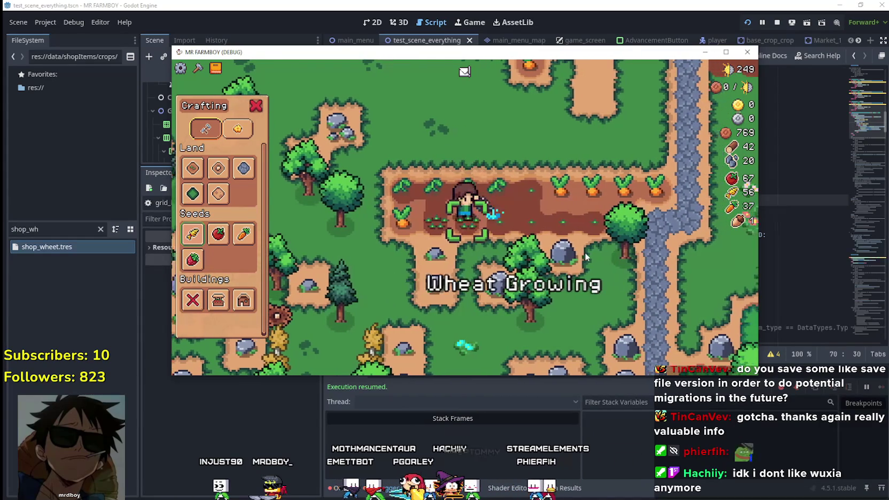
key(w)
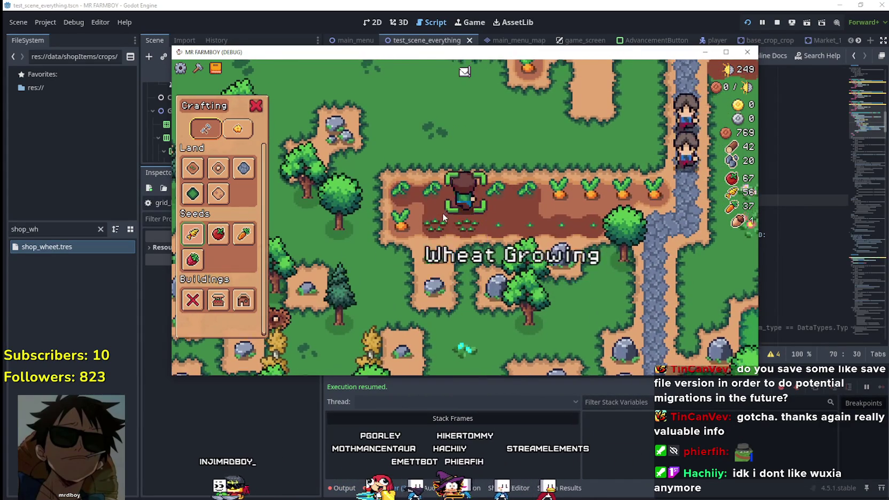
key(a)
Step: Switch to adding land tiles, walk around the field, and close the game
click(193, 193)
key(s)
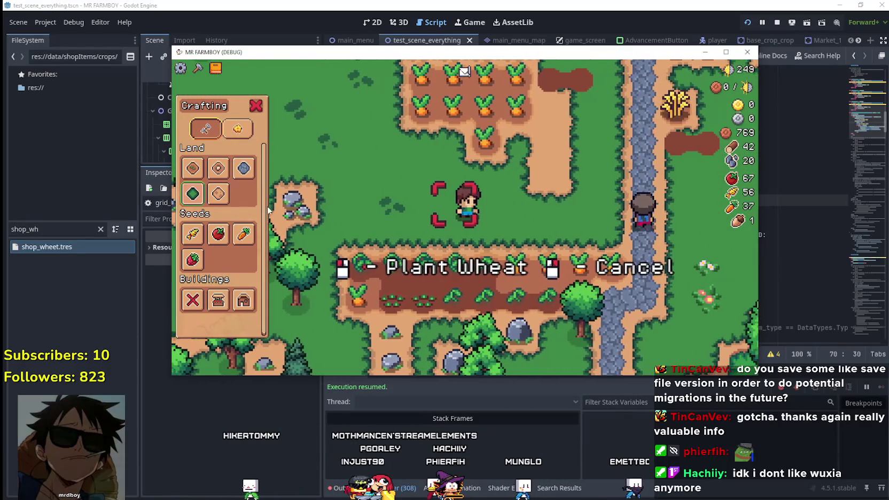
click(193, 193)
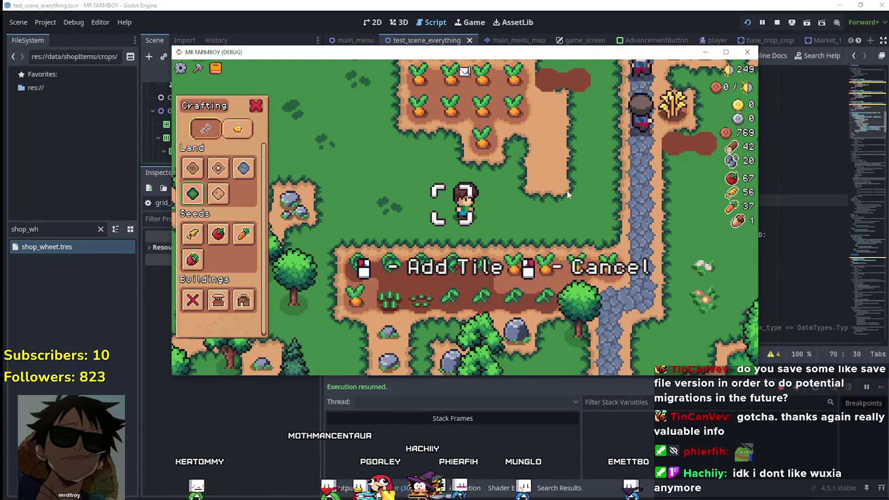
key(d)
key(w)
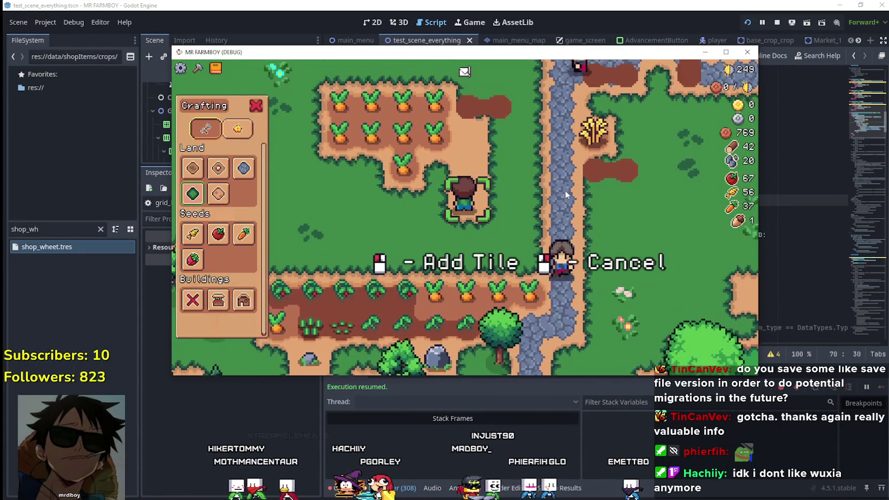
click(577, 5)
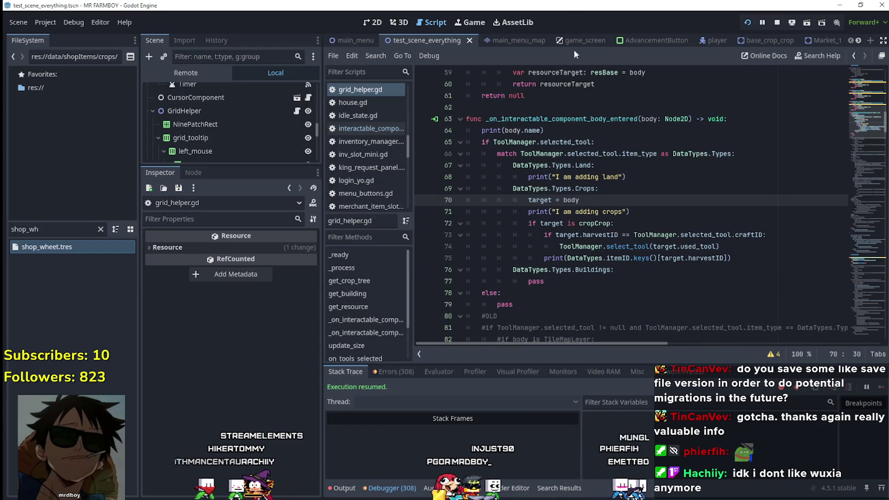
Step: Jump from the select_tool call to its definition in tool_manager.gd
right_click(629, 254)
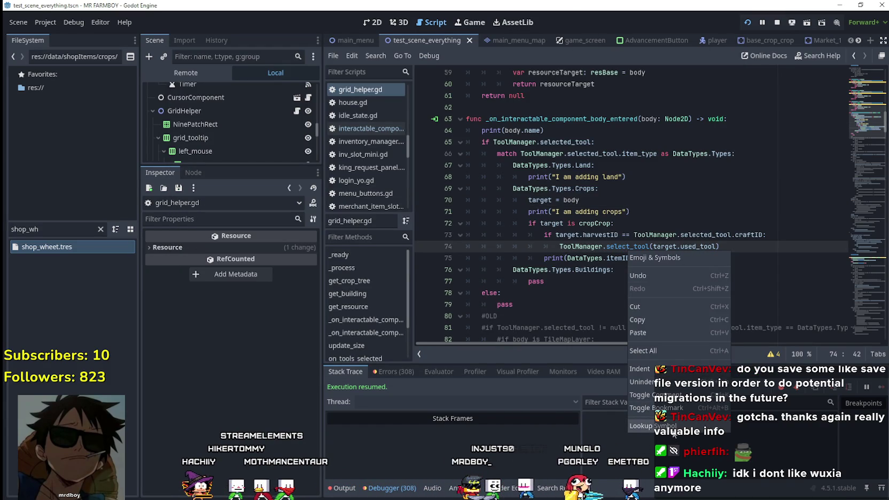
click(672, 427)
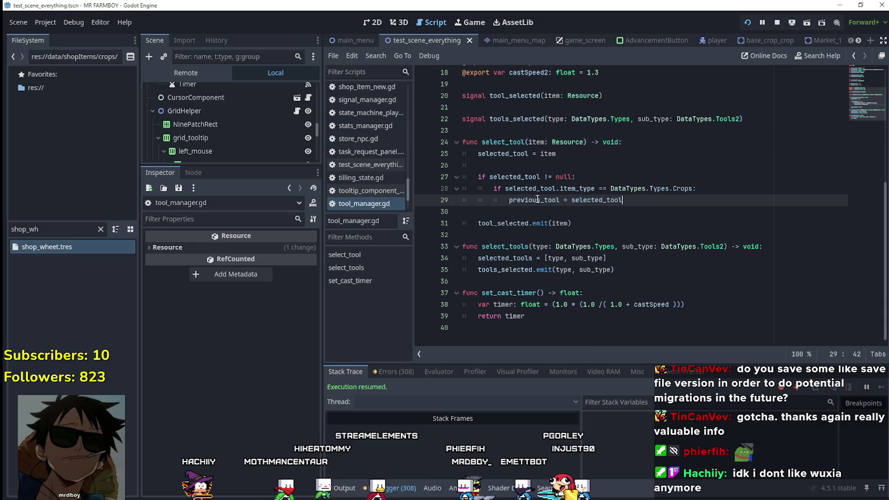
key(Home)
key(ctrl+shift+Right)
Step: Add 'else: previous_tool = null' under the Crops check, then save and run
click(654, 201)
key(Return)
key(BackSpace)
text(else:)
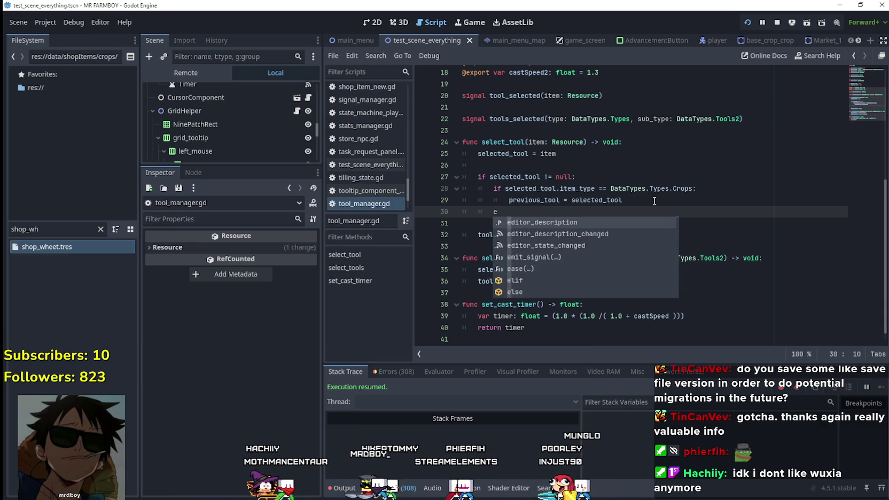
key(Return)
text(previous_tool = null)
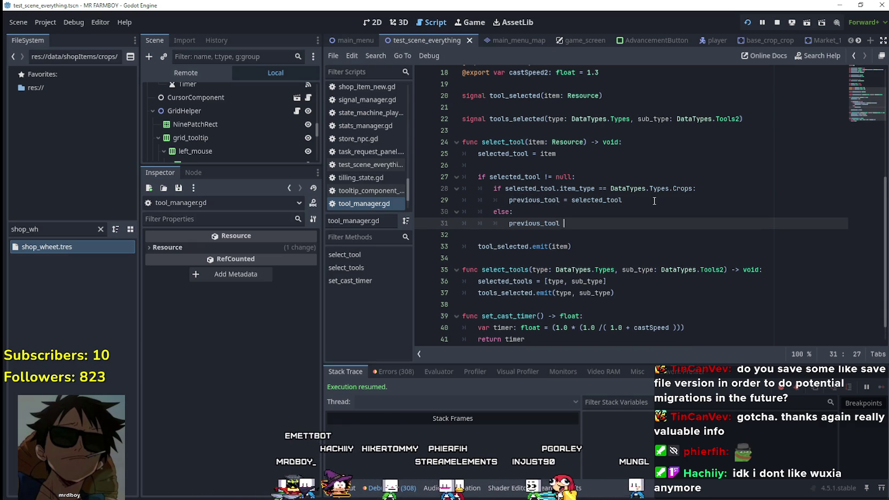
click(653, 200)
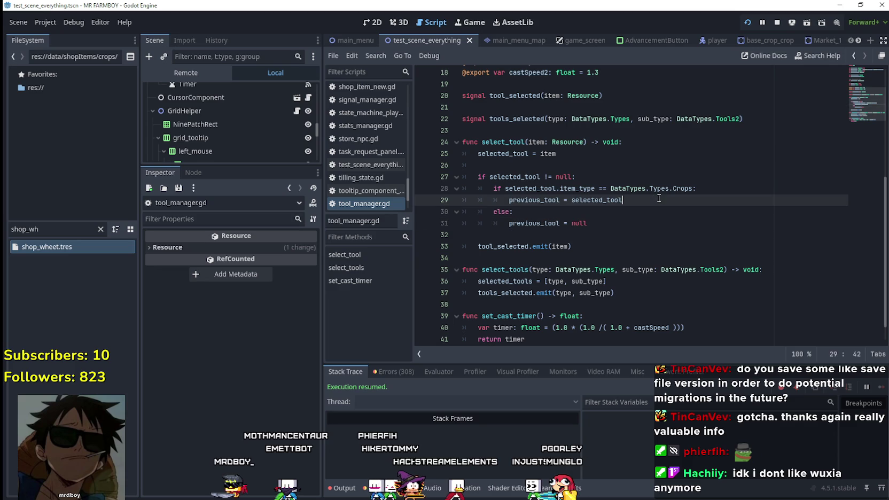
click(666, 208)
key(ctrl+s)
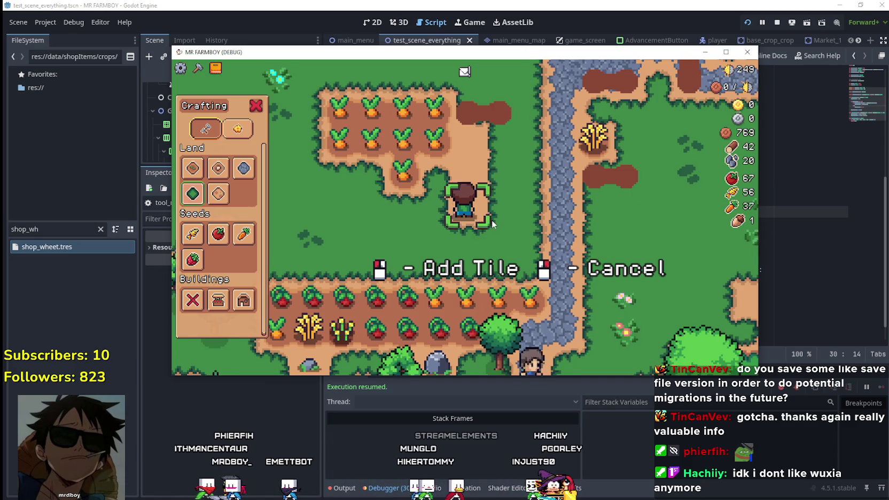
Step: With the Crafting panel open, walk to the carrot rows and harvest a carrot
key(c)
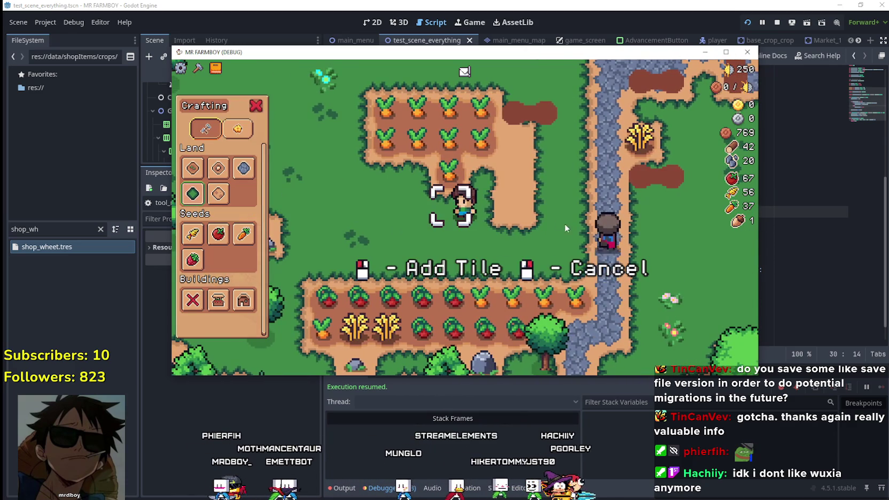
key(d)
key(w)
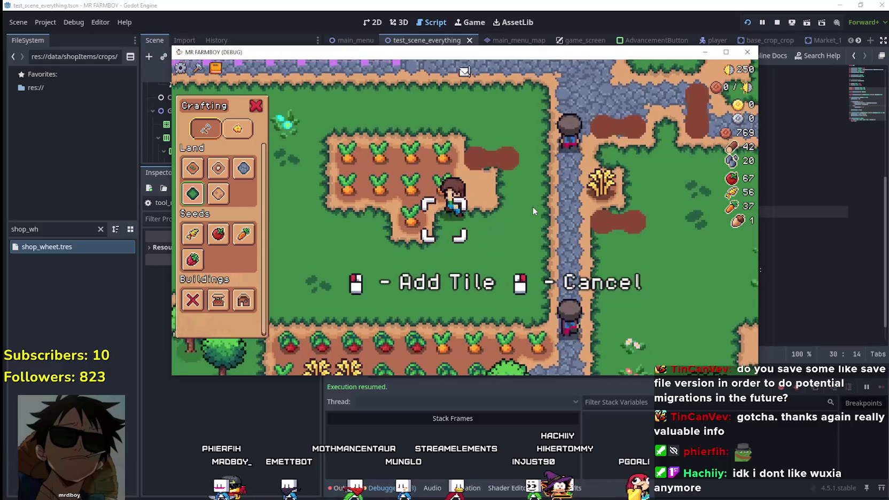
key(a)
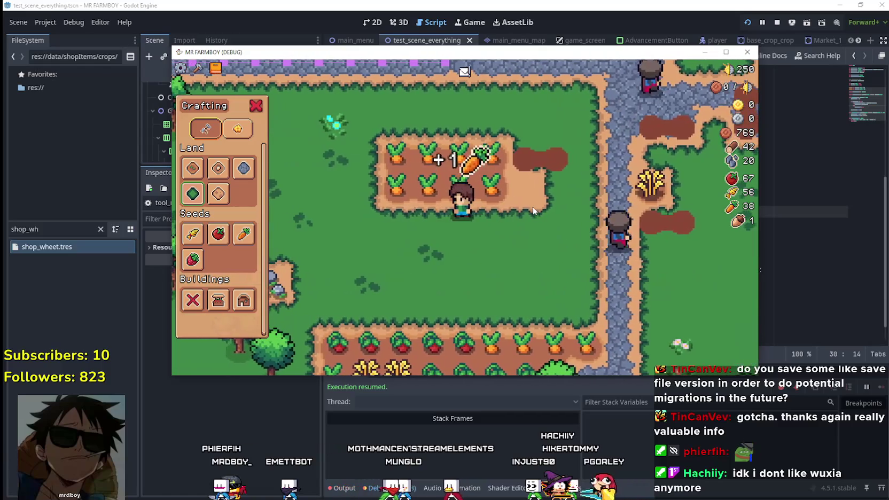
key(a)
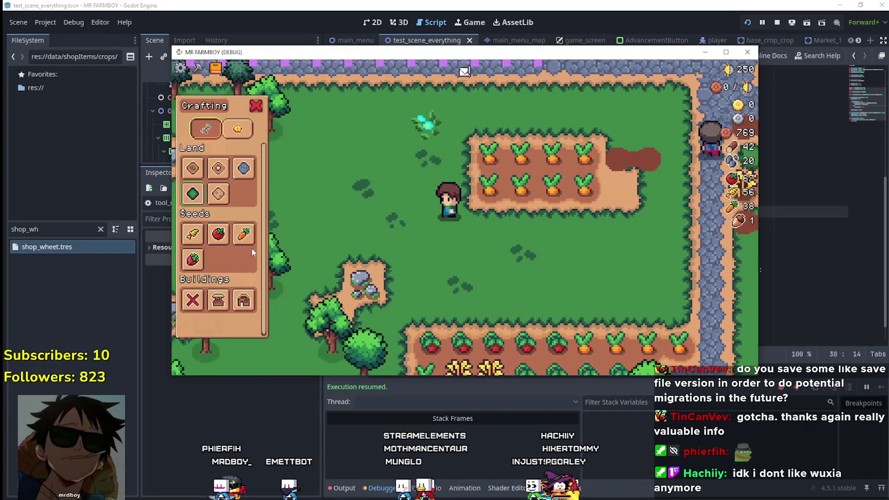
key(w)
key(d)
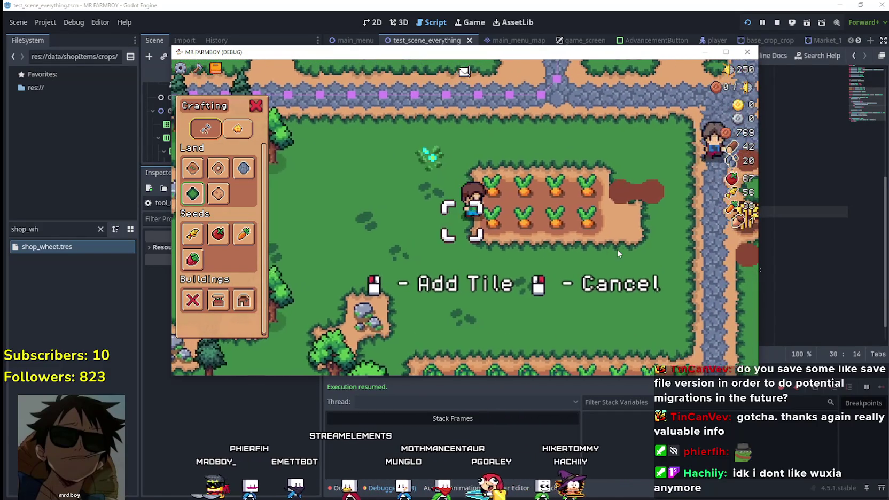
key(e)
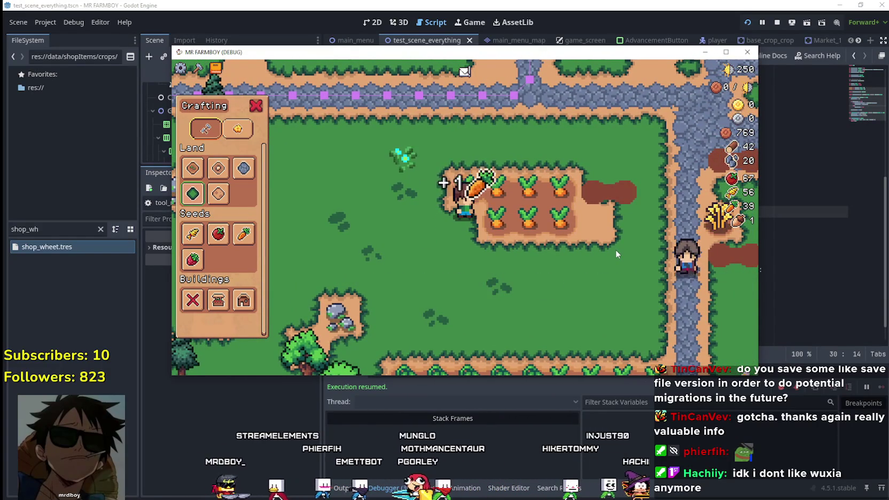
Step: Stop the game with F8 and switch to grid_helper.gd
key(d)
key(F8)
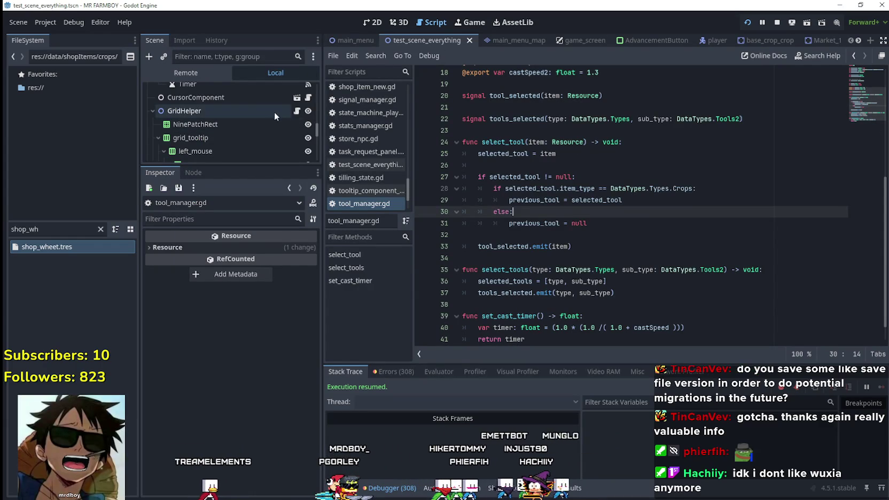
click(296, 111)
Step: Scroll grid_helper.gd down to _on_interactable_component_body_exited at line 167
scroll(686, 287, down, 3)
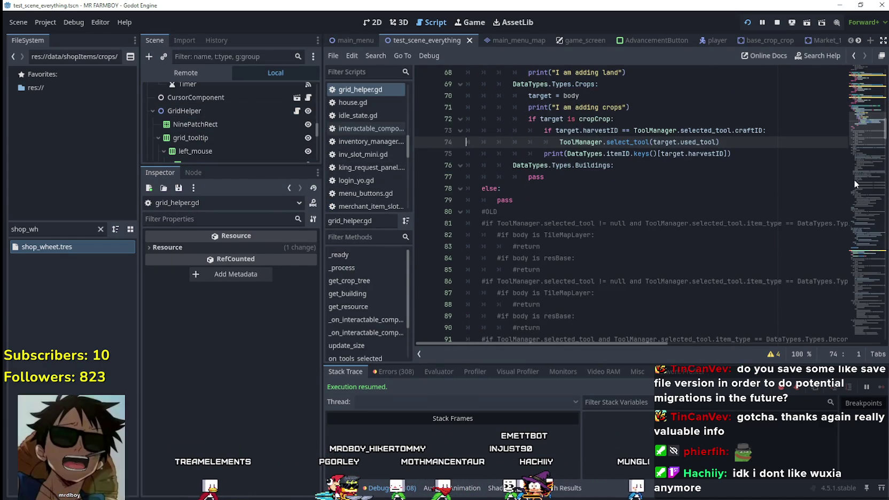
click(873, 251)
scroll(539, 317, down, 2)
mouse_move(466, 177)
mouse_down()
mouse_move(692, 199)
mouse_move(610, 223)
mouse_up()
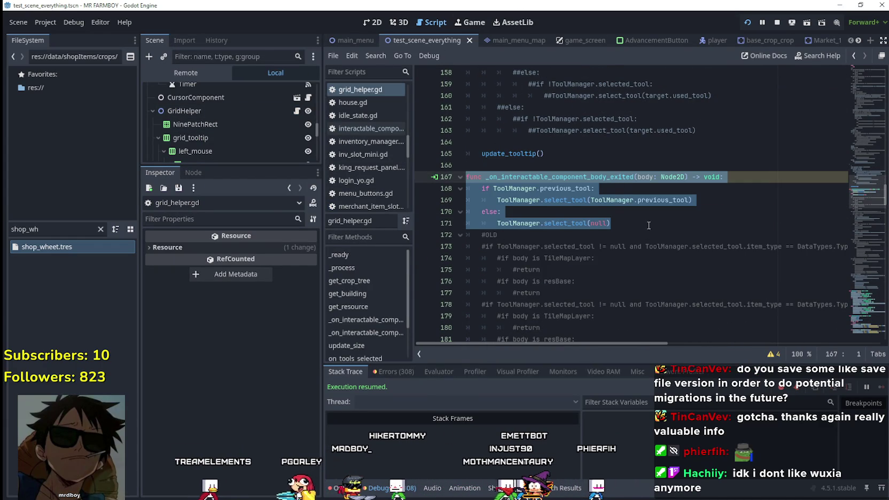
key(ctrl+z)
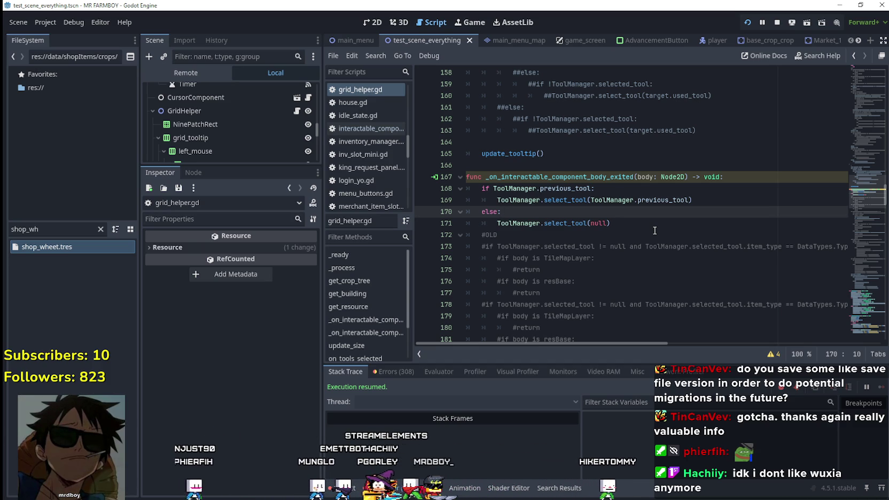
key(Up)
Step: Insert a new first line at the top of the body-exited handler
key(Down)
drag(591, 188, 493, 188)
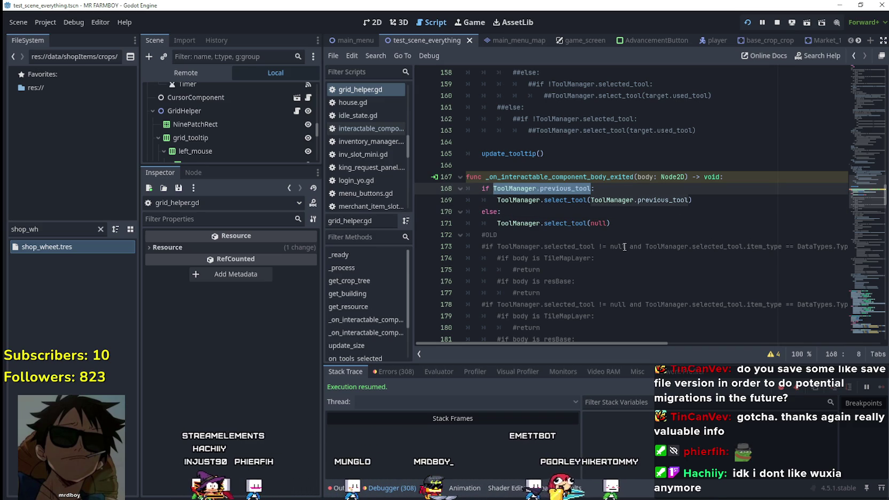
key(Up)
key(End)
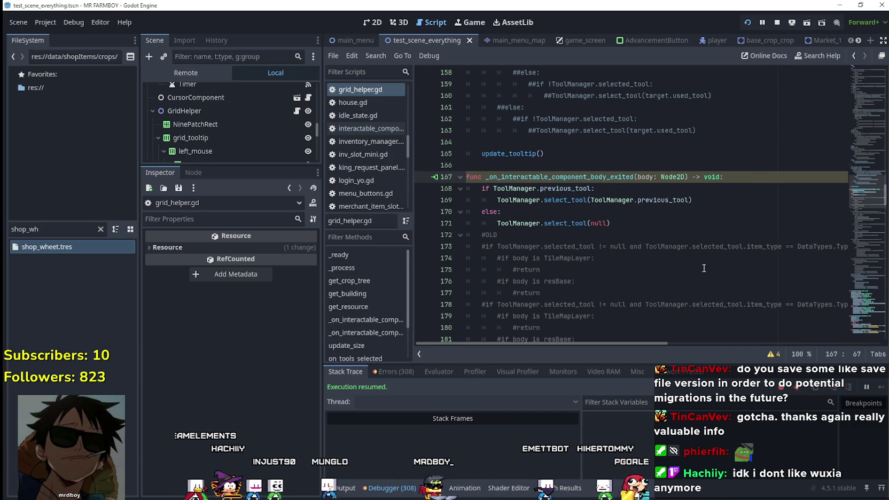
key(Return)
text(if)
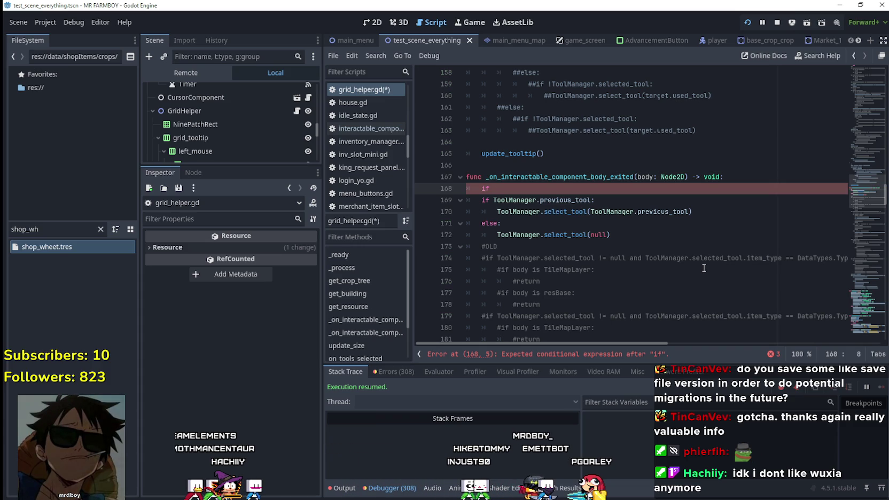
Step: Write the condition 'if ToolManager.selected_tool != null and' on the new line
drag(564, 258, 529, 256)
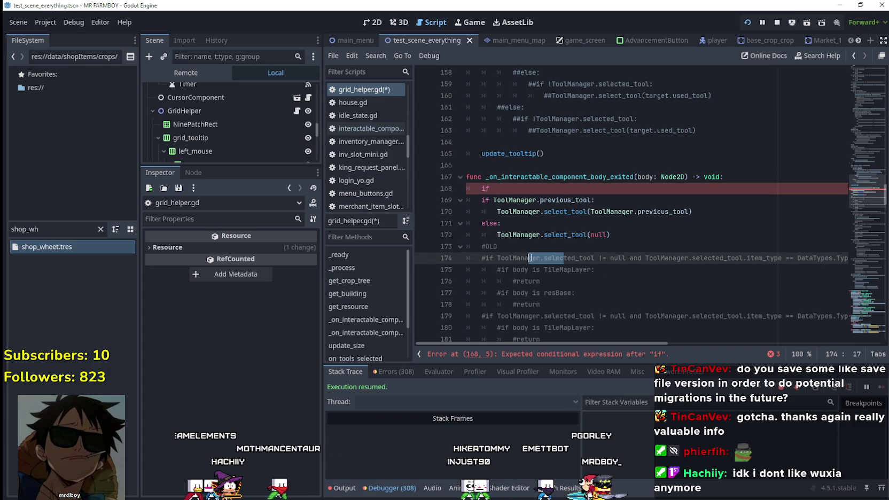
drag(594, 258, 496, 258)
key(ctrl+c)
click(591, 188)
key(ctrl+v)
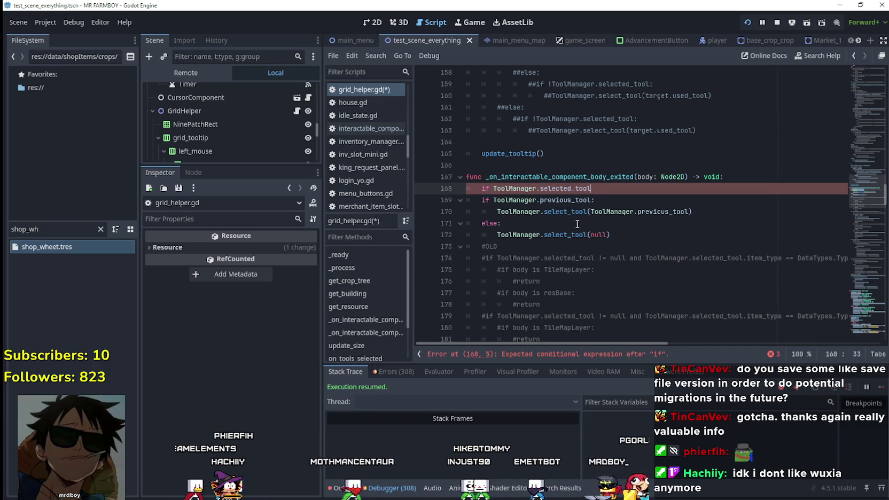
text( ==)
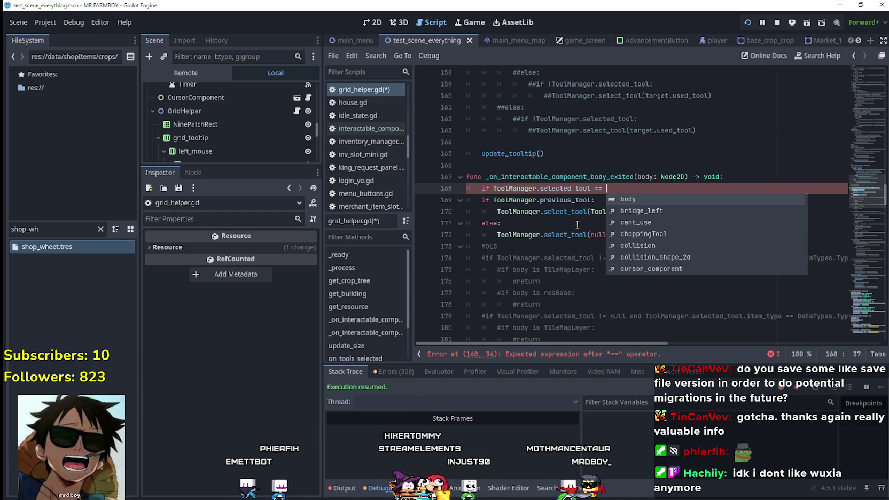
click(582, 281)
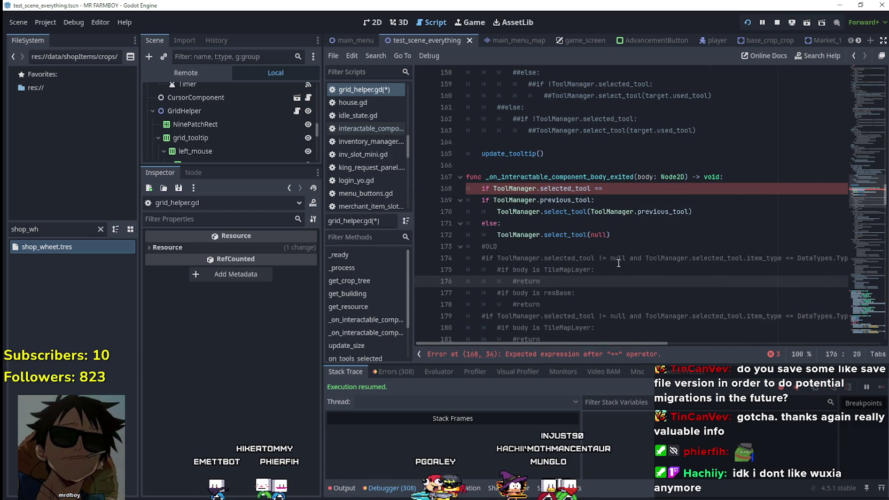
drag(641, 343, 734, 347)
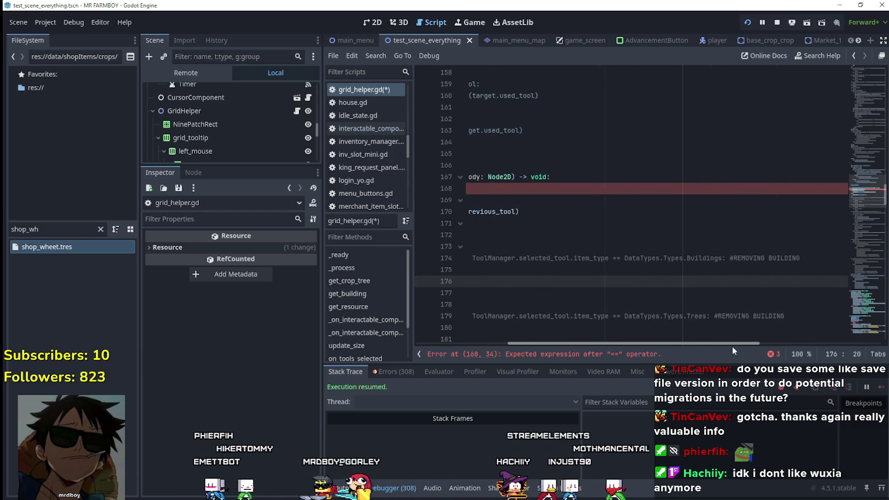
scroll(732, 345, left, 5)
click(624, 192)
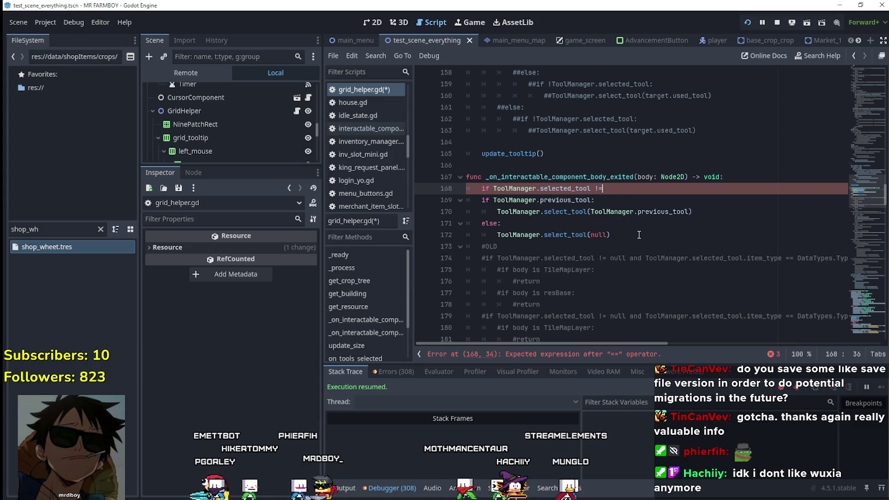
text(!= nnul)
key(BackSpace)
key(BackSpace)
key(BackSpace)
text(null and)
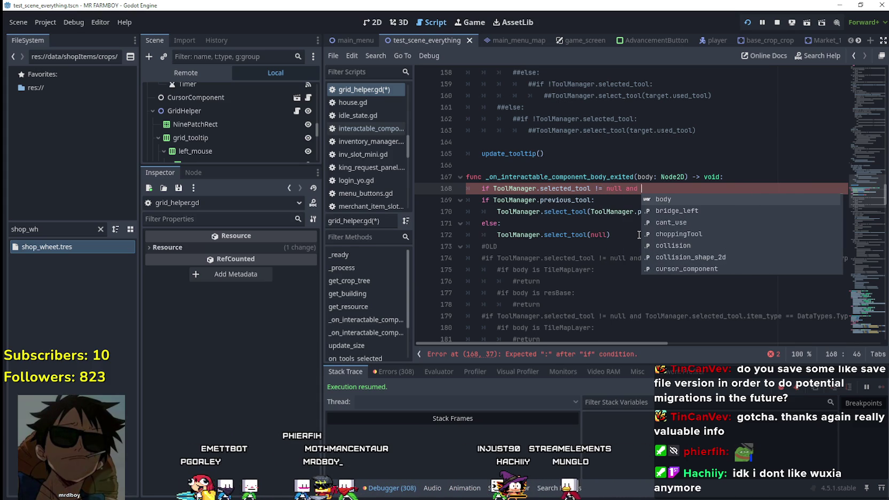
Step: Append the item_type == DataTypes.Types.Land check with an early return, and save
mouse_move(645, 315)
mouse_down()
mouse_move(842, 316)
mouse_move(825, 315)
mouse_up()
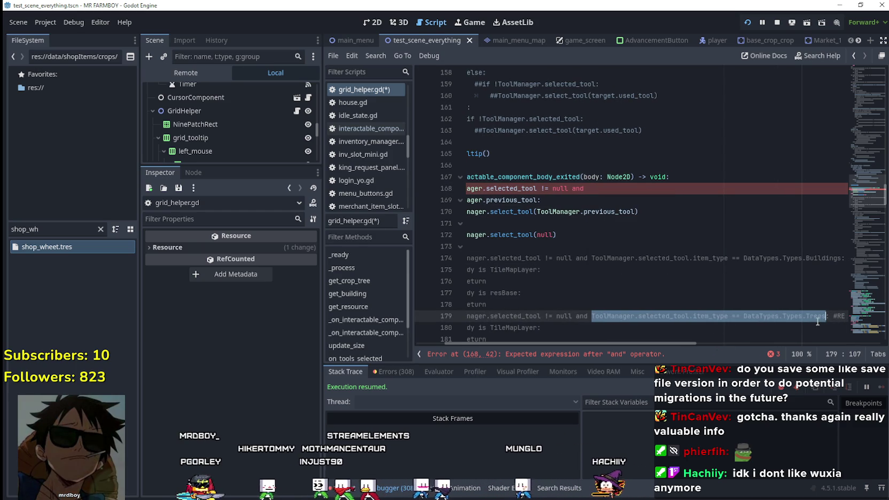
click(646, 190)
key(ctrl+v)
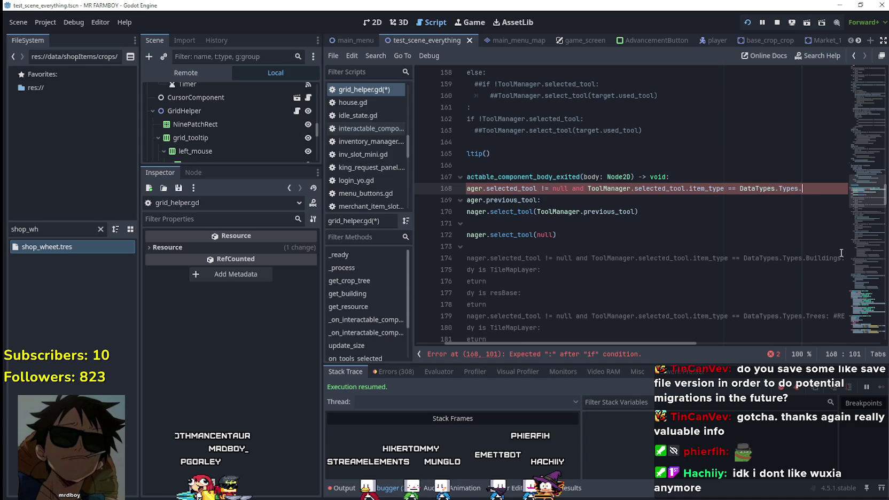
text(Land)
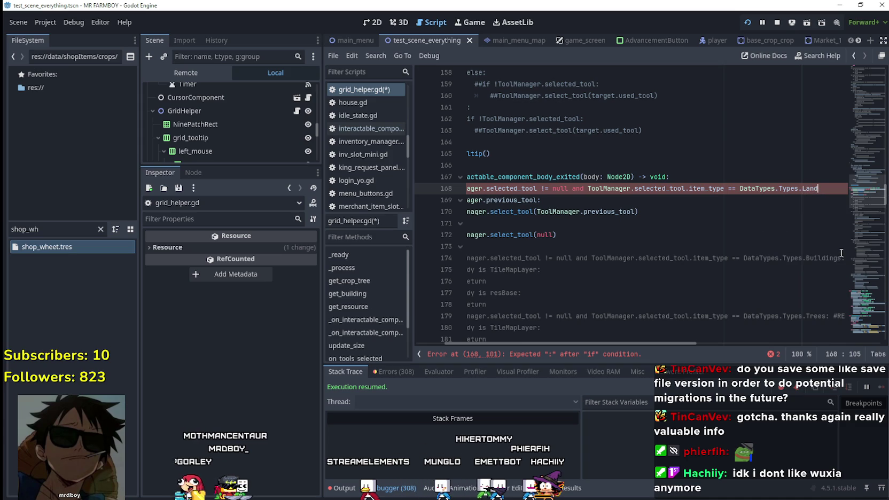
text(:)
key(Return)
text(return)
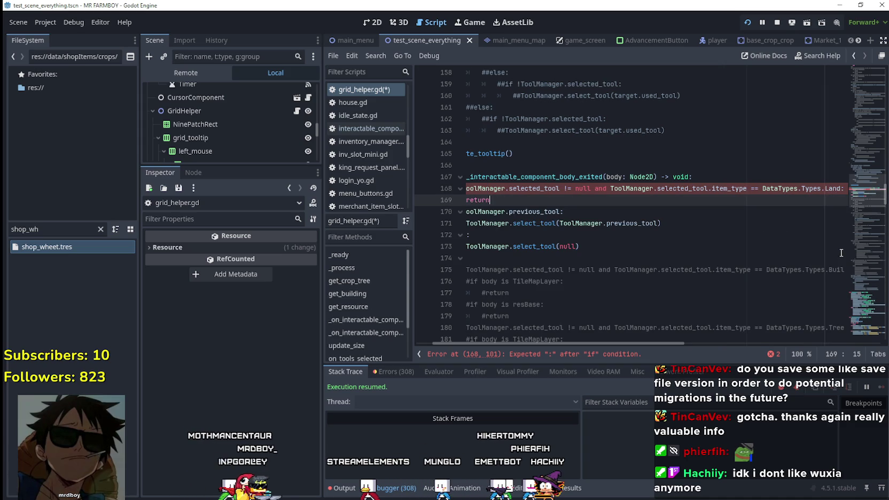
key(shift+Up)
key(shift+Home)
key(shift+Home)
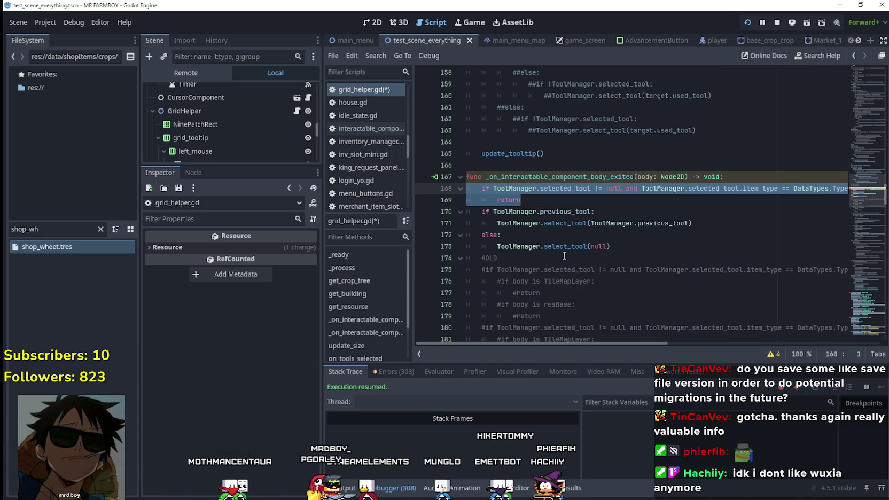
mouse_move(610, 246)
mouse_down()
mouse_move(534, 244)
mouse_move(486, 214)
mouse_up()
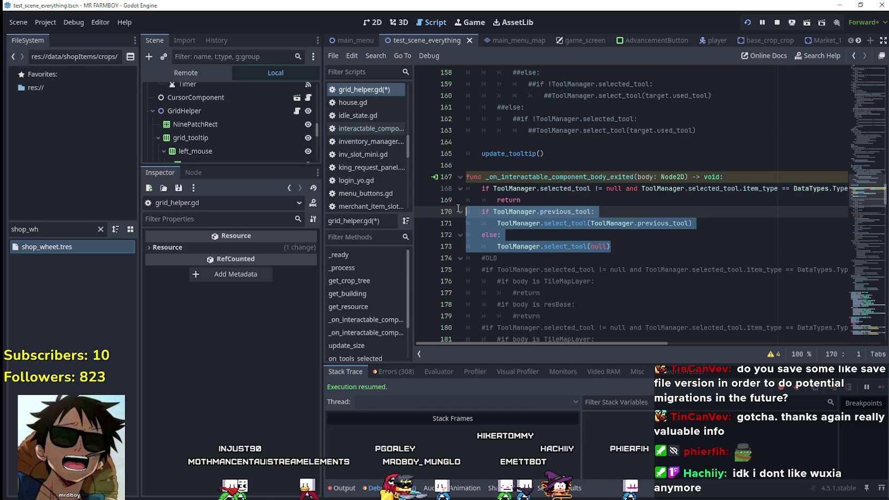
click(553, 202)
key(ctrl+s)
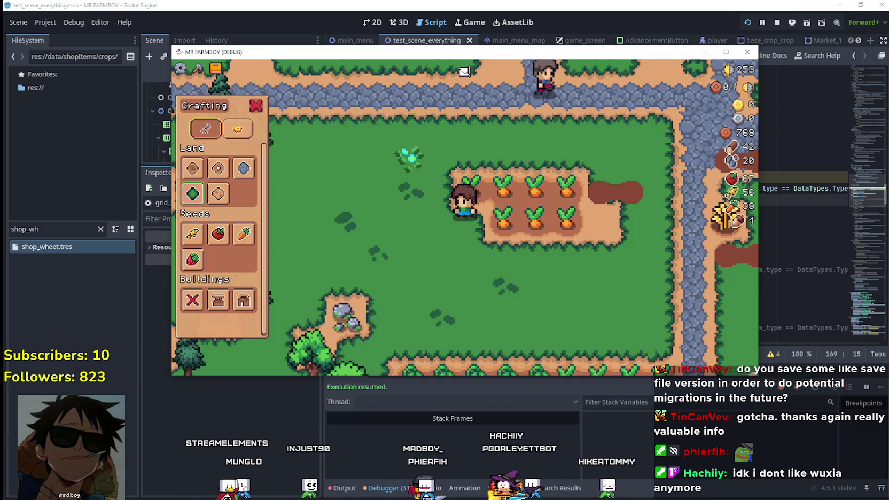
Step: Pick the Farm Tile and lay a dirt strip extending to the right
key(a)
key(s)
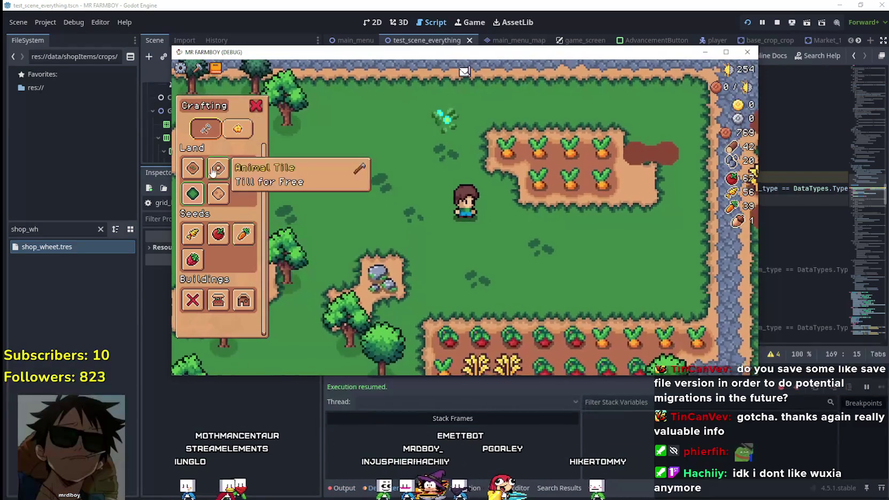
click(726, 52)
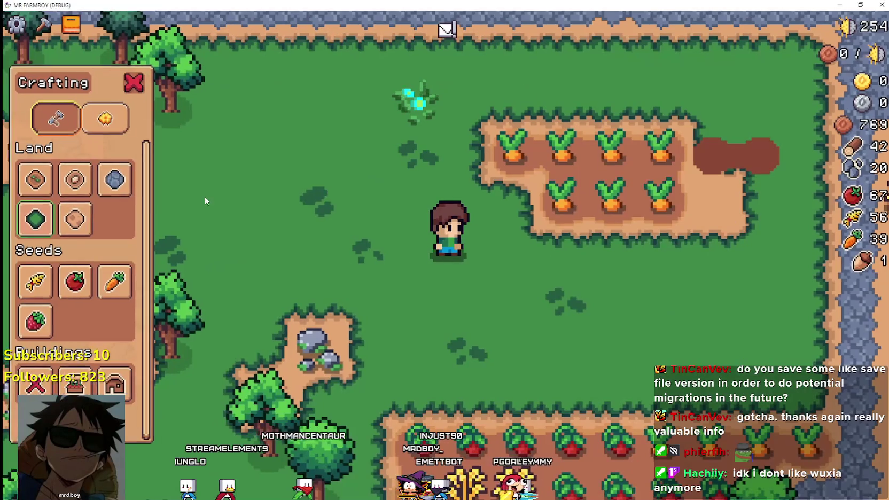
click(35, 179)
key(s)
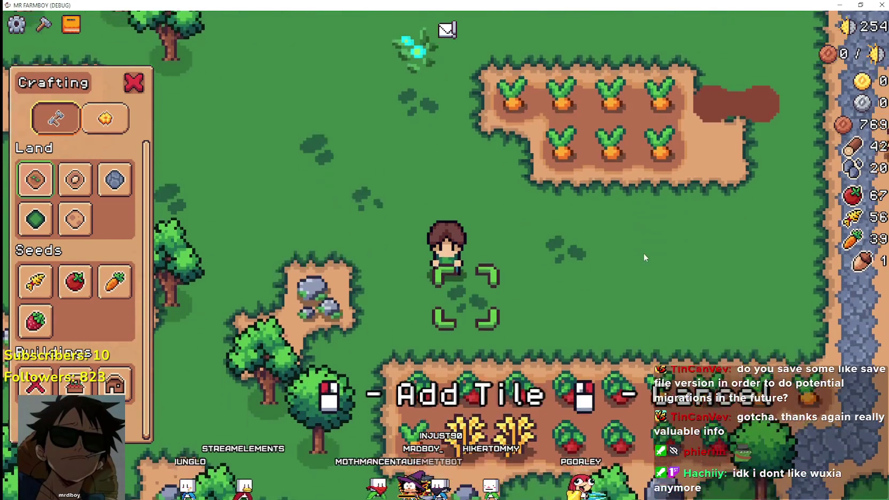
click(630, 248)
key(d)
click(351, 191)
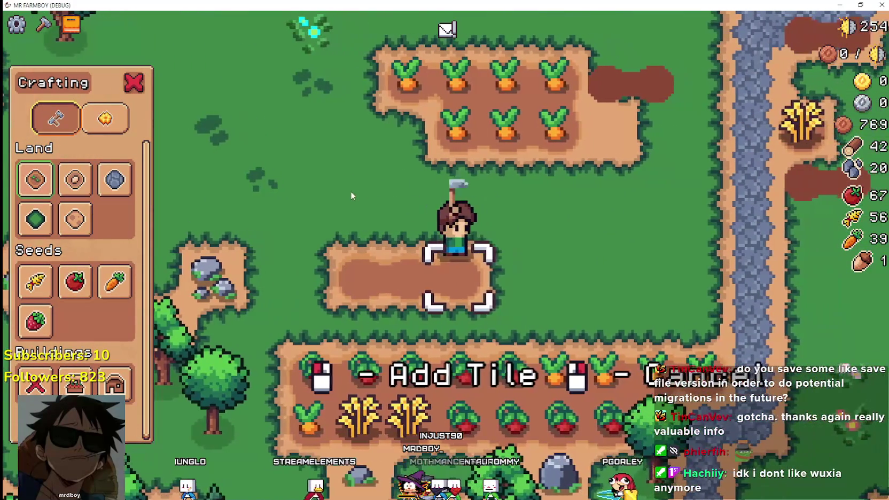
click(366, 203)
Step: Extend the upper dirt row leftward with three more farm tiles
key(w)
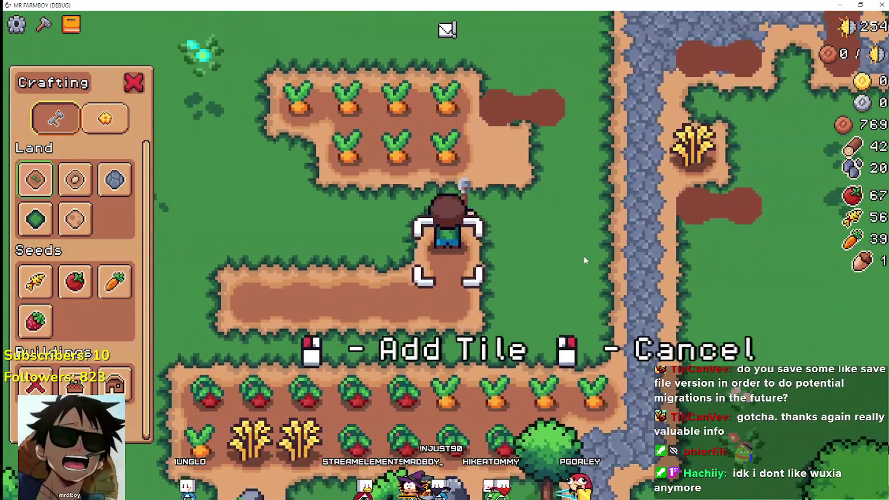
key(a)
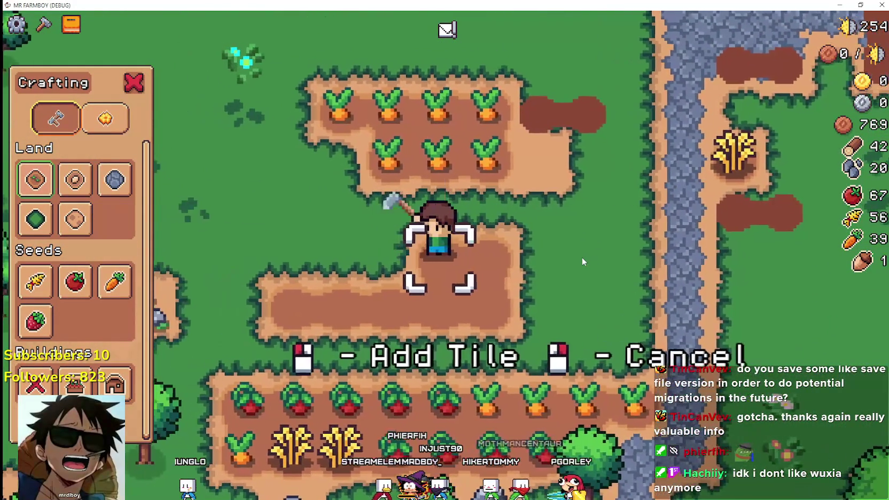
click(581, 257)
click(582, 257)
click(581, 257)
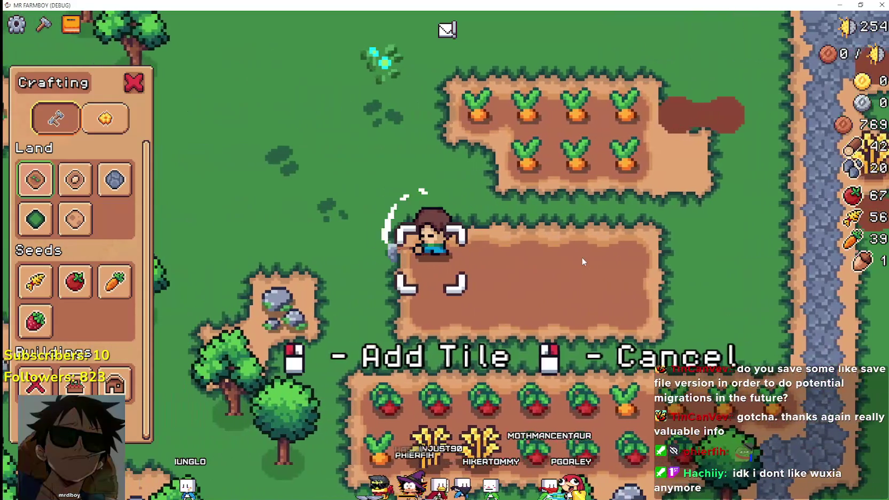
key(a)
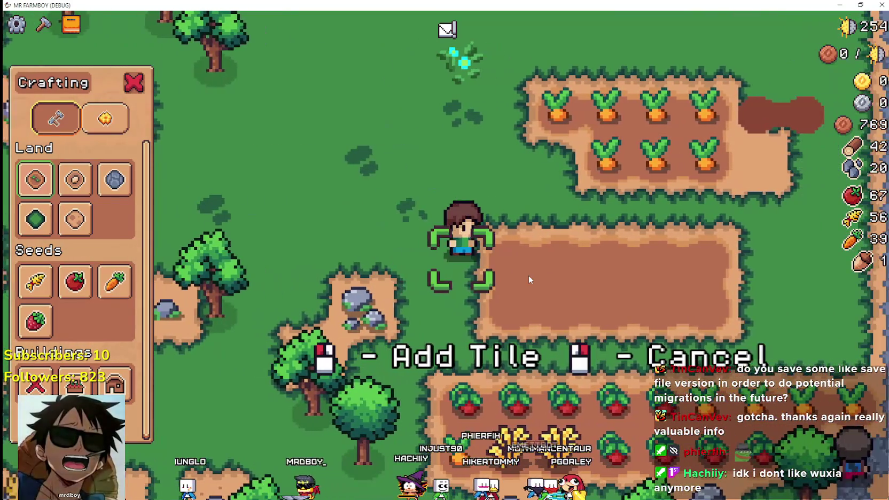
key(s)
key(d)
key(w)
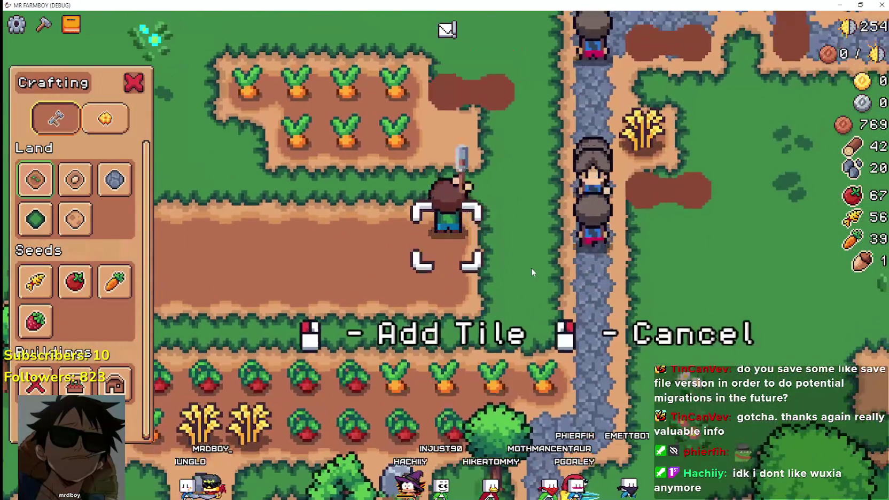
Step: Choose the stone path tile and lay stone tiles on the dirt plot
click(74, 179)
key(a)
key(s)
key(a)
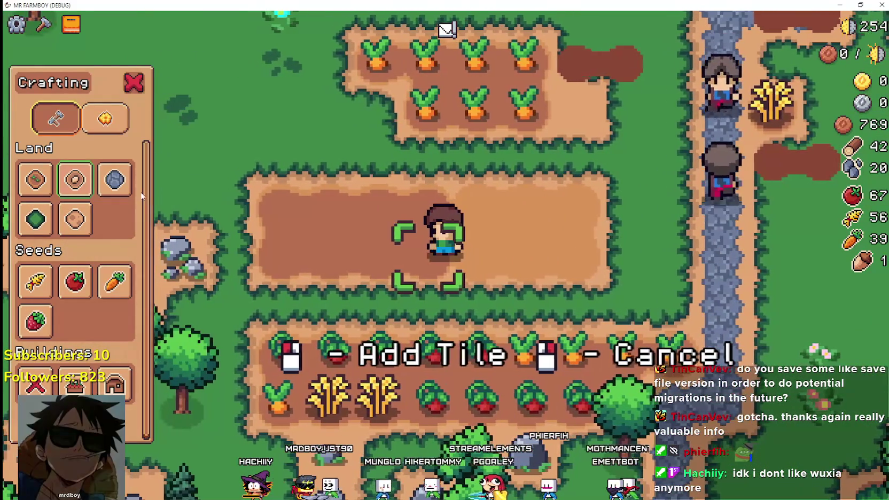
click(114, 179)
click(543, 234)
key(w)
key(d)
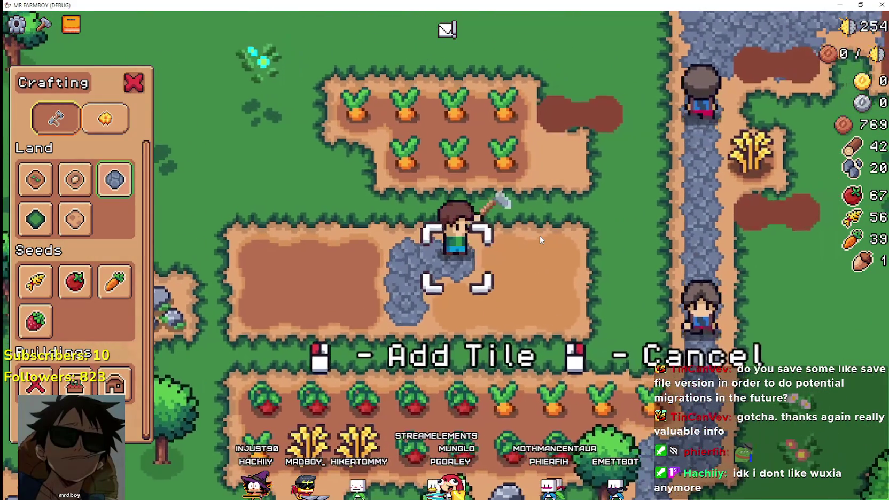
click(539, 235)
key(s)
key(a)
key(w)
right_click(273, 233)
Step: Select the wheat seed and plant and water wheat beside the carrots
click(44, 24)
key(w)
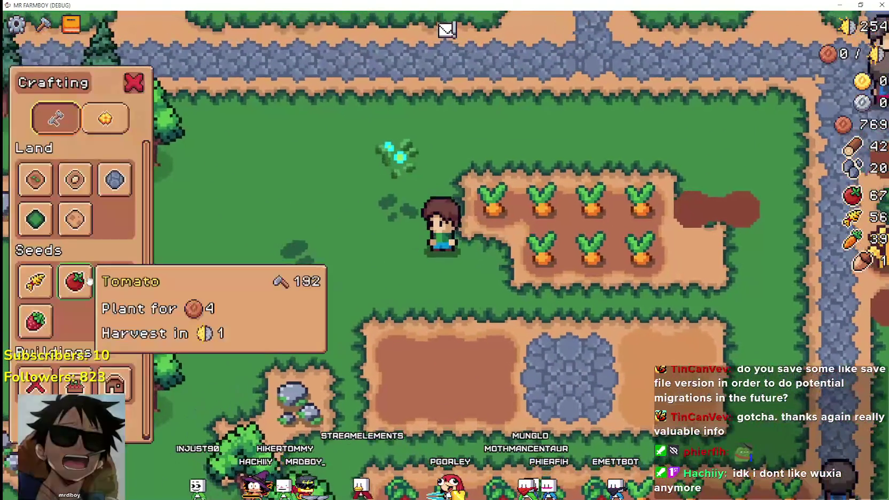
click(35, 281)
click(613, 292)
click(613, 293)
key(d)
key(a)
key(a)
key(a)
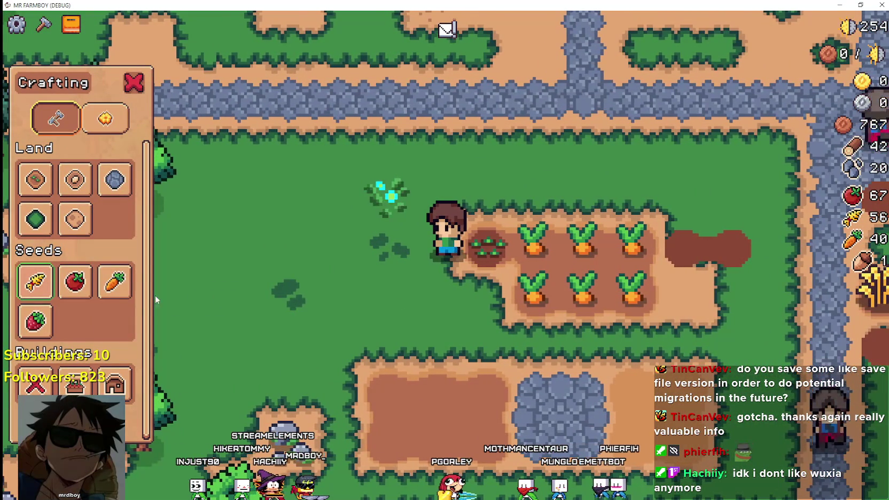
click(35, 282)
right_click(632, 290)
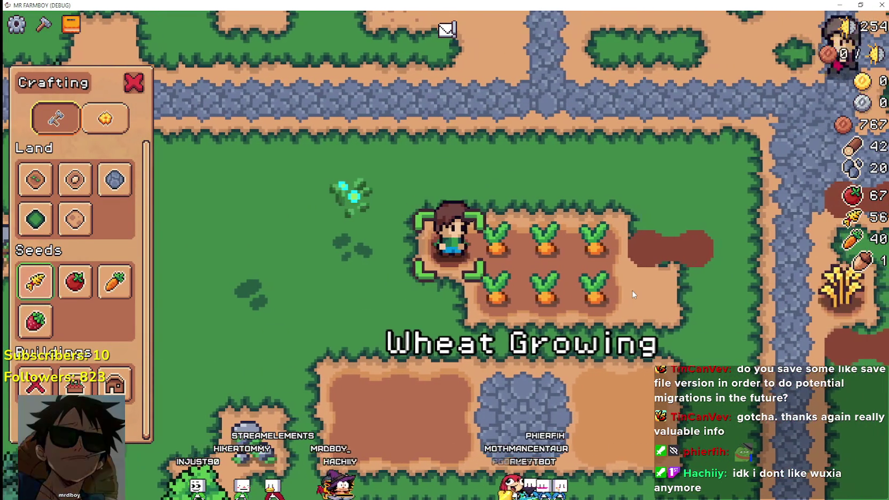
Step: Move the farmer one tile right and go to the previous_tool check on line 170
key(d)
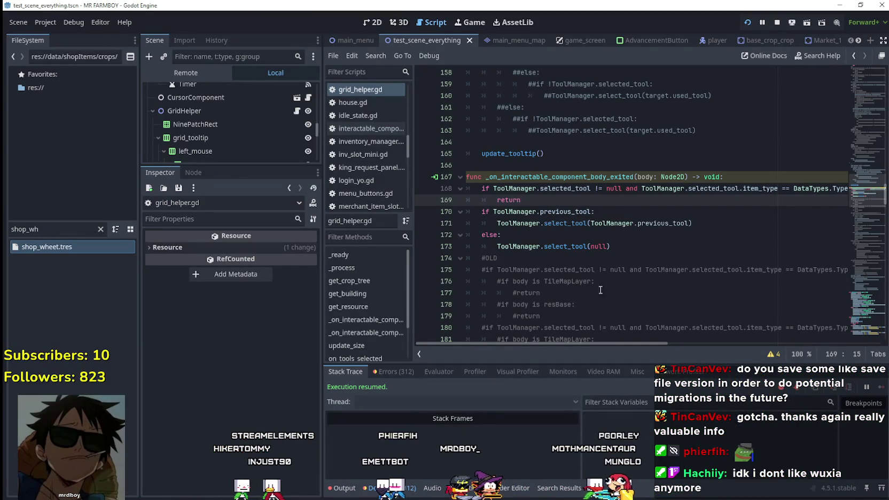
mouse_move(662, 343)
mouse_down()
mouse_move(710, 344)
mouse_move(566, 328)
mouse_up()
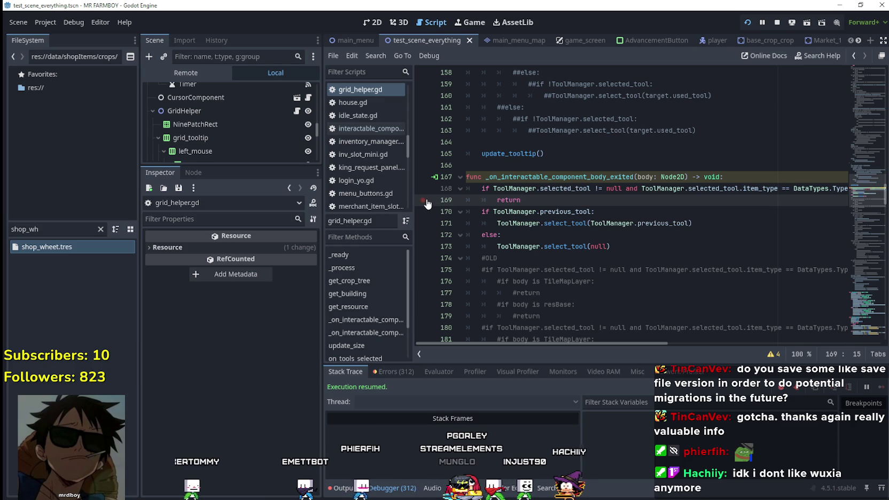
click(579, 212)
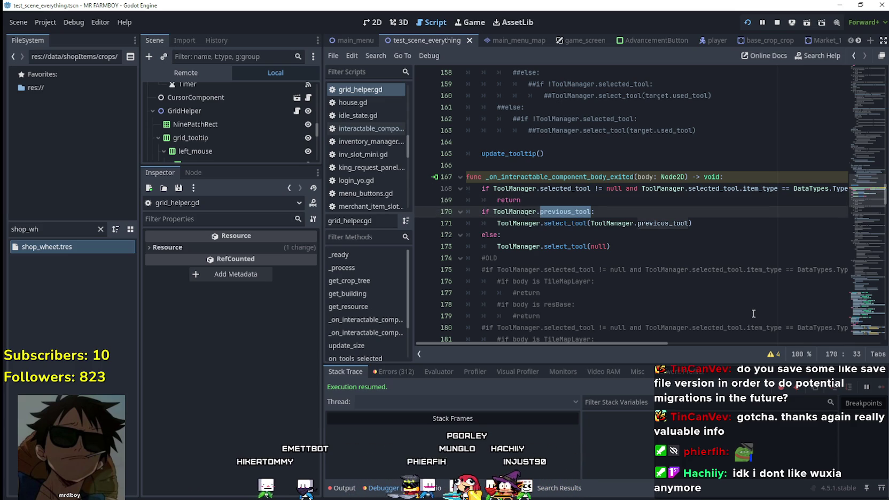
Step: In the game, select the Tomato seed, then plant and water a tomato left of the carrots
key(alt+Tab)
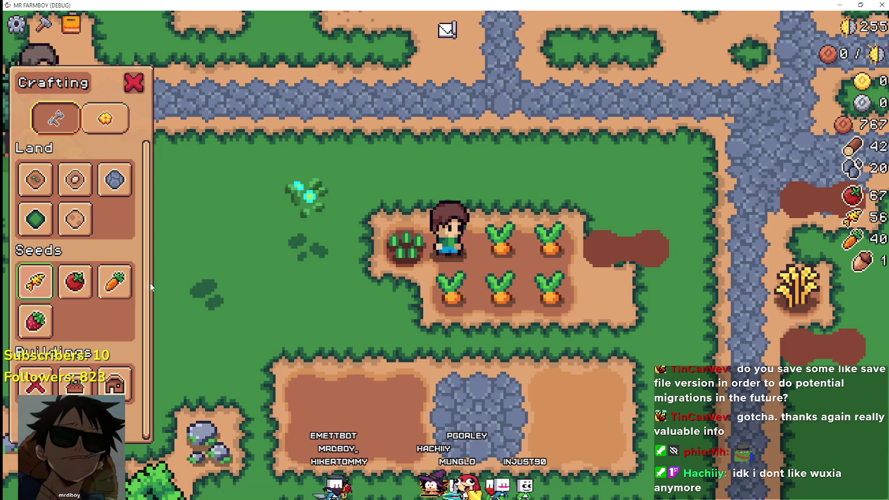
click(74, 281)
key(a)
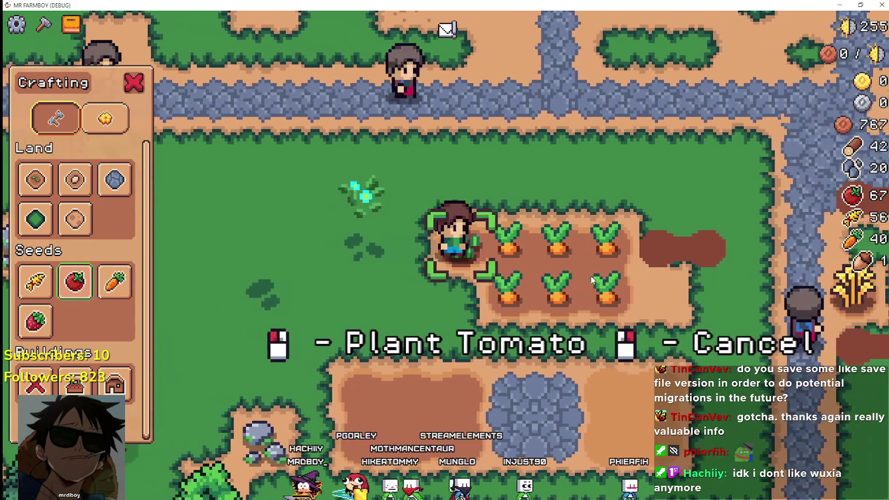
click(591, 279)
click(591, 280)
key(d)
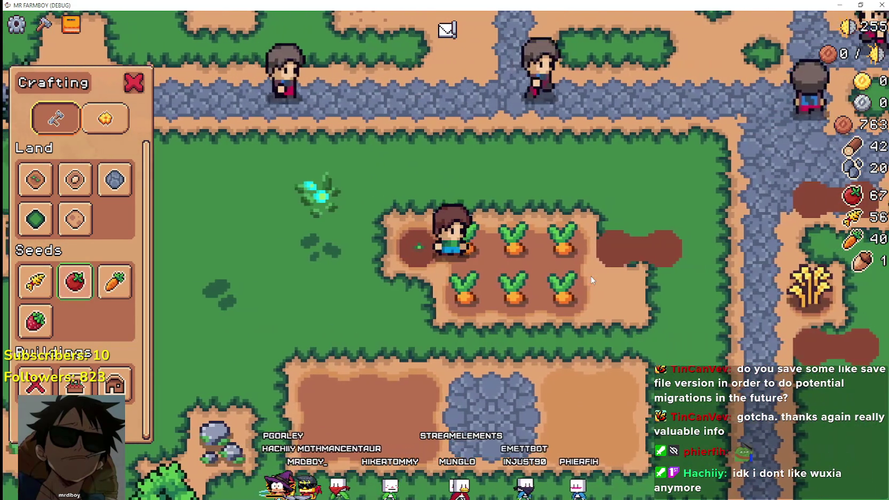
Step: Return to grid_helper.gd's line-170 previous_tool check and bring up actions for the select_tool call
key(alt+Tab)
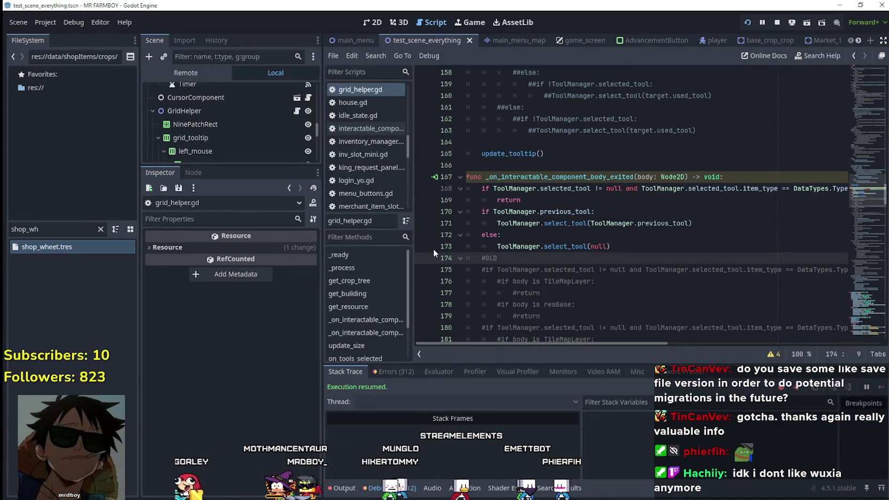
key(Up)
key(Up)
key(Up)
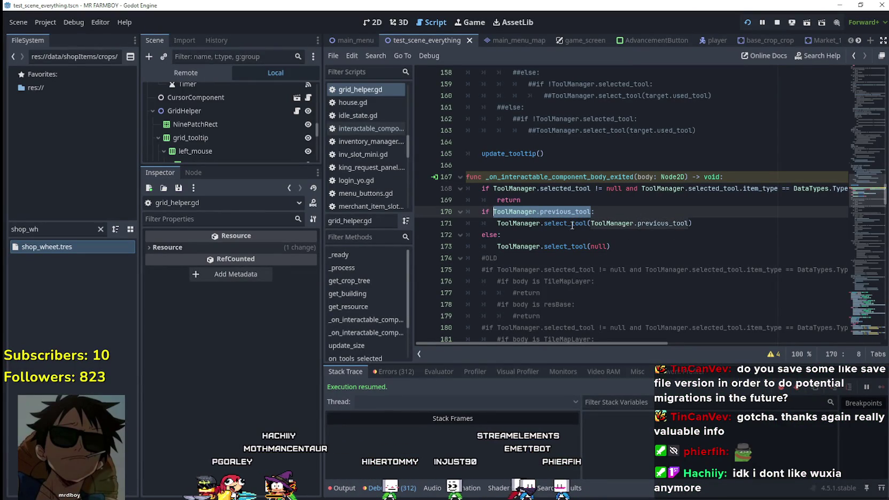
right_click(572, 225)
Step: Look up select_tool in tool_manager.gd, inspect lines 27–31, then pick the tomato seed to hit the breakpoint
click(593, 400)
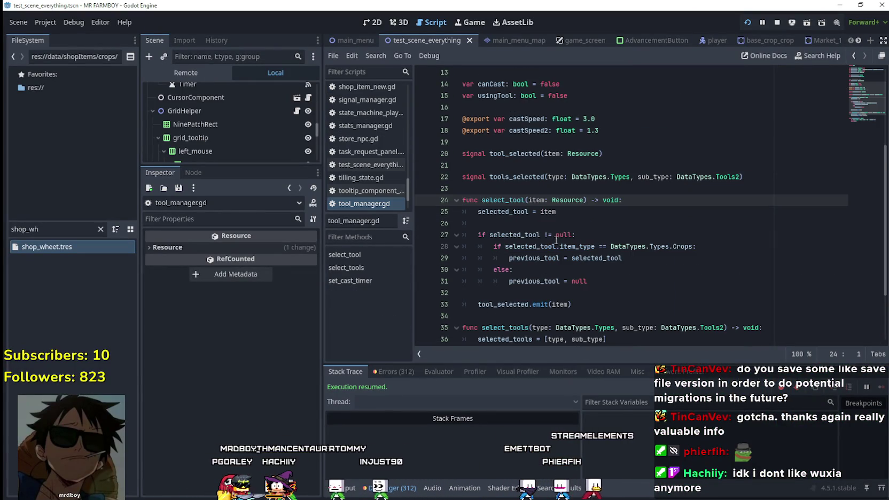
scroll(554, 242, down, 1)
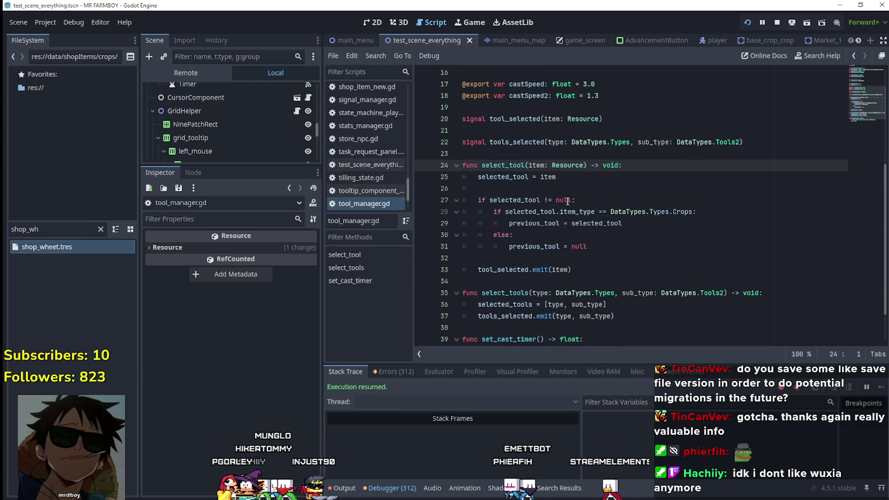
drag(570, 200, 489, 200)
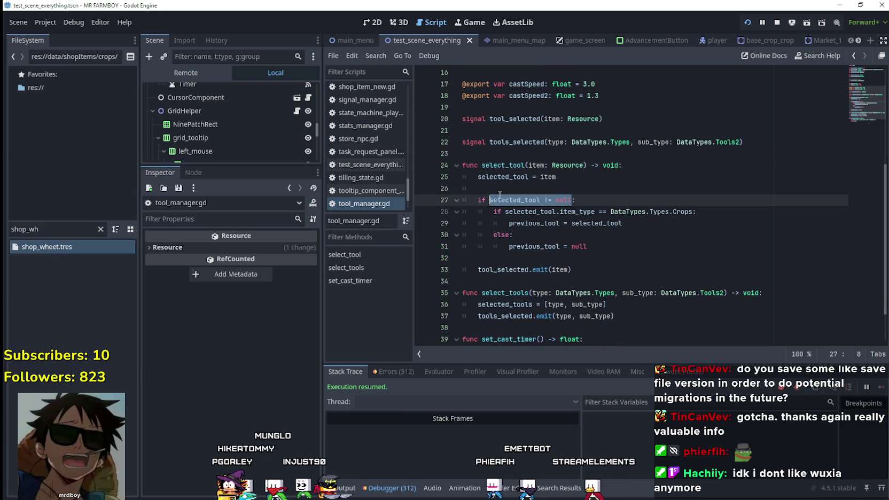
click(652, 245)
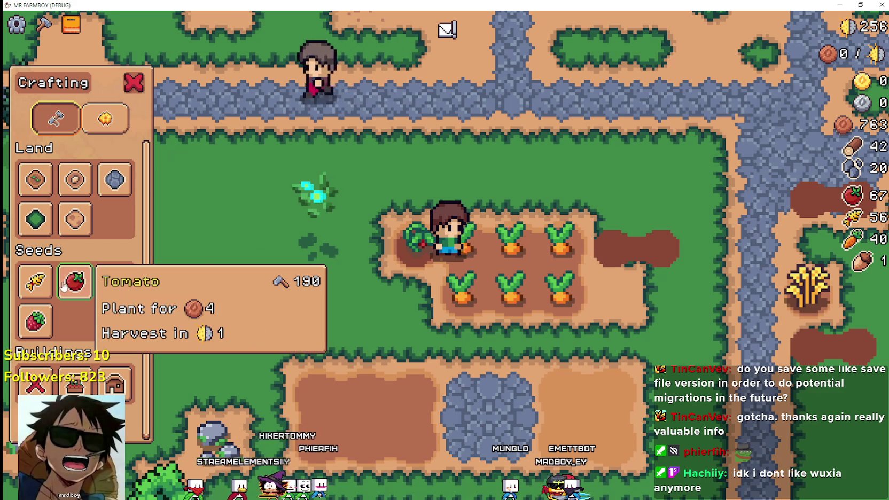
click(63, 286)
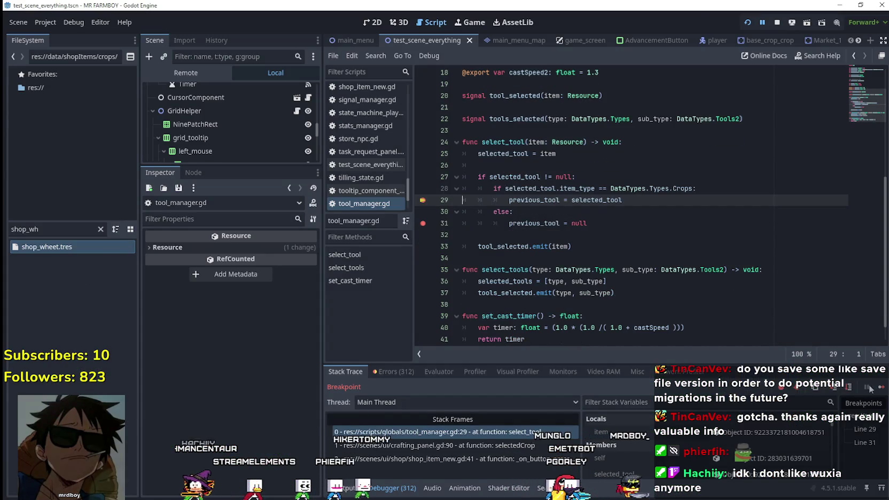
Step: Continue to the line-31 breakpoint and inspect the item value passed to select_tool
click(869, 389)
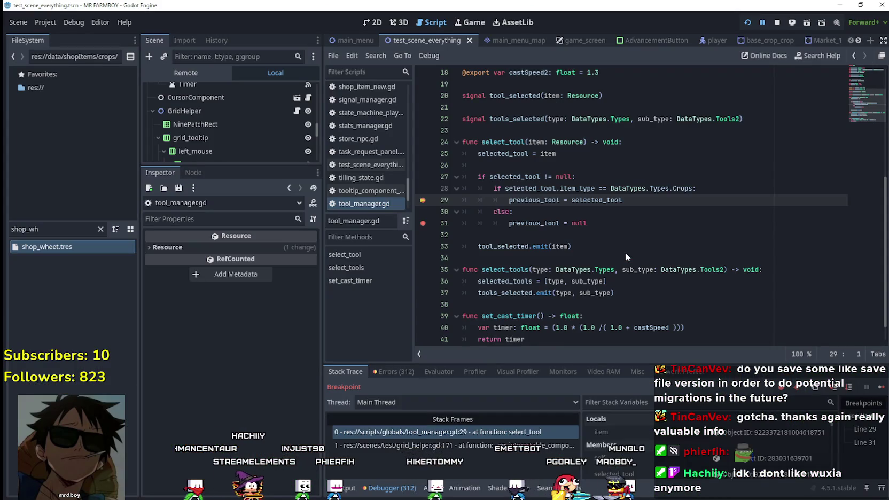
click(881, 388)
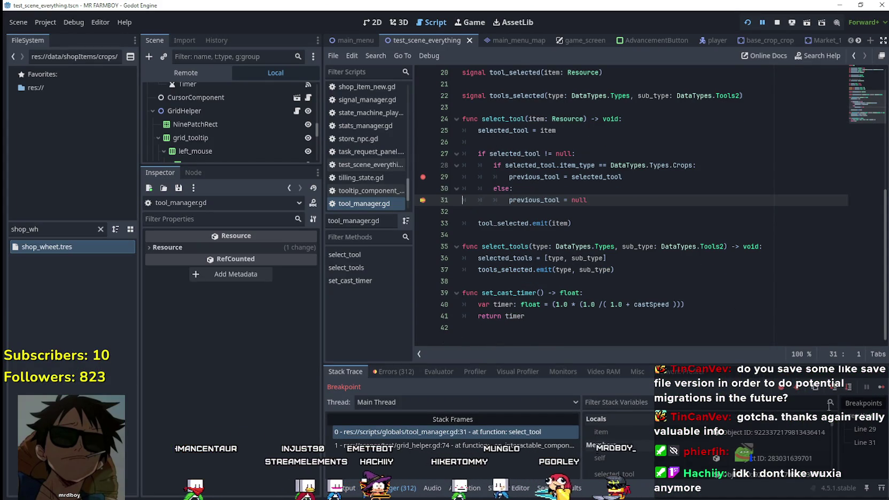
click(748, 435)
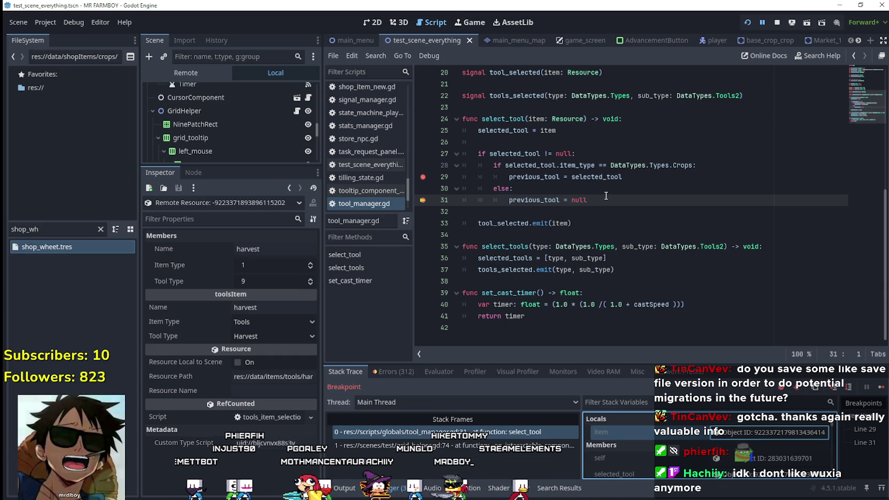
Step: Comment out the else branch on lines 30–31, save tool_manager.gd, and resume the game
mouse_move(604, 203)
mouse_down()
mouse_move(465, 200)
mouse_move(439, 190)
mouse_up()
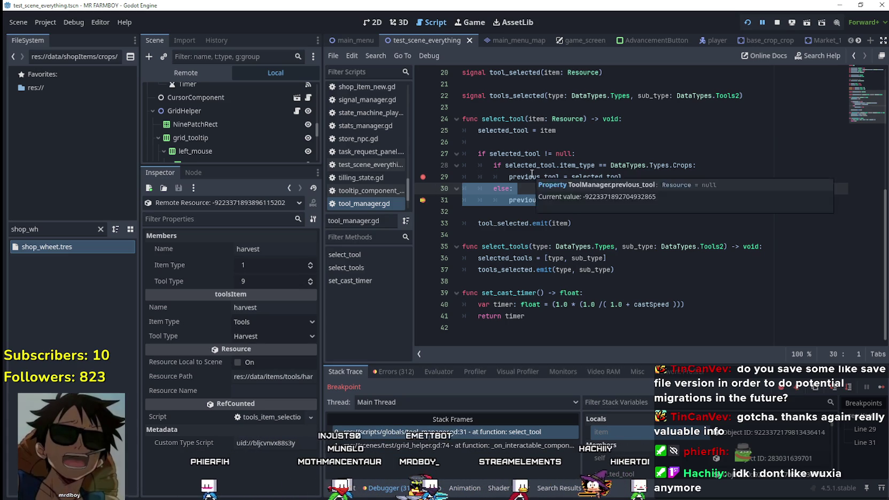
key(ctrl+k)
click(510, 211)
key(ctrl+s)
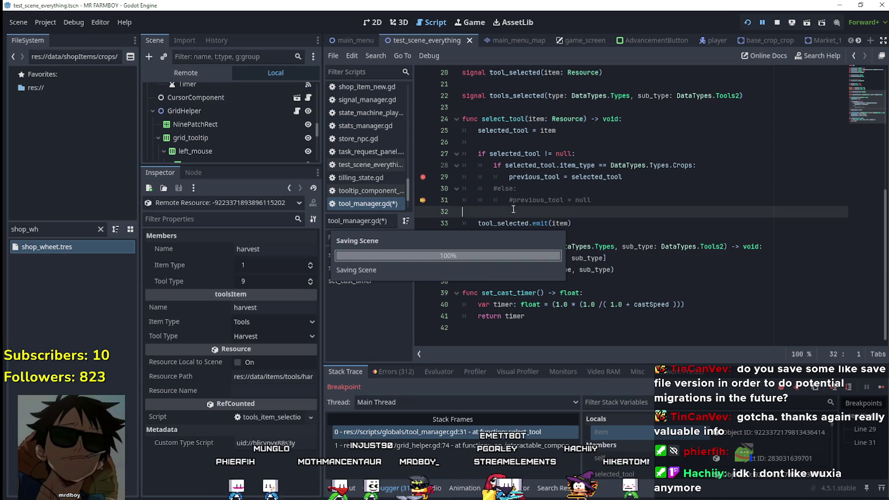
key(shift+Up)
key(shift+Up)
key(shift+Up)
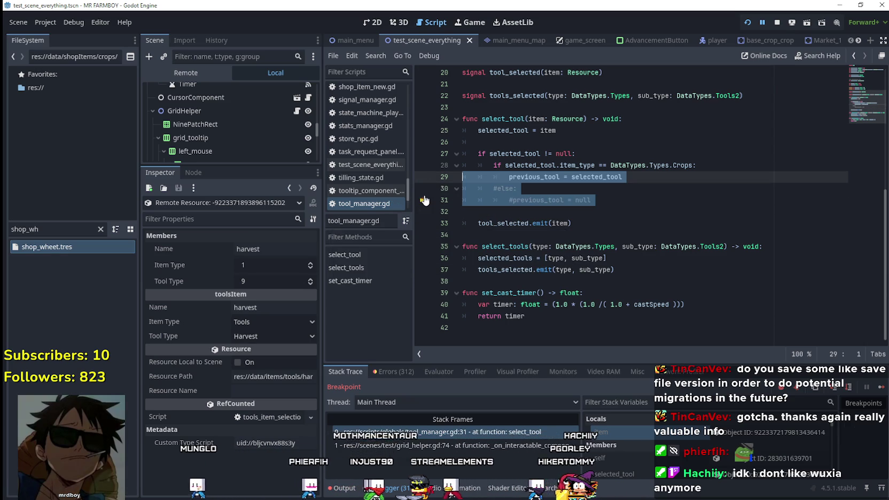
click(648, 212)
key(ctrl+s)
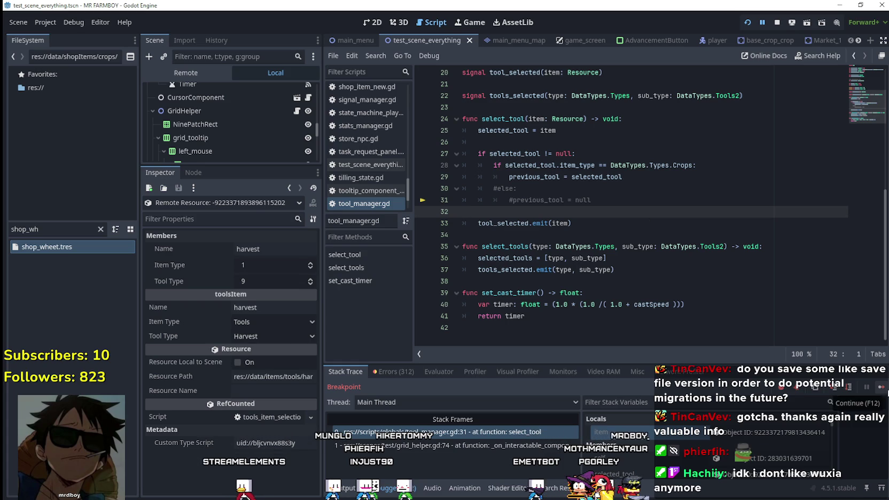
click(886, 387)
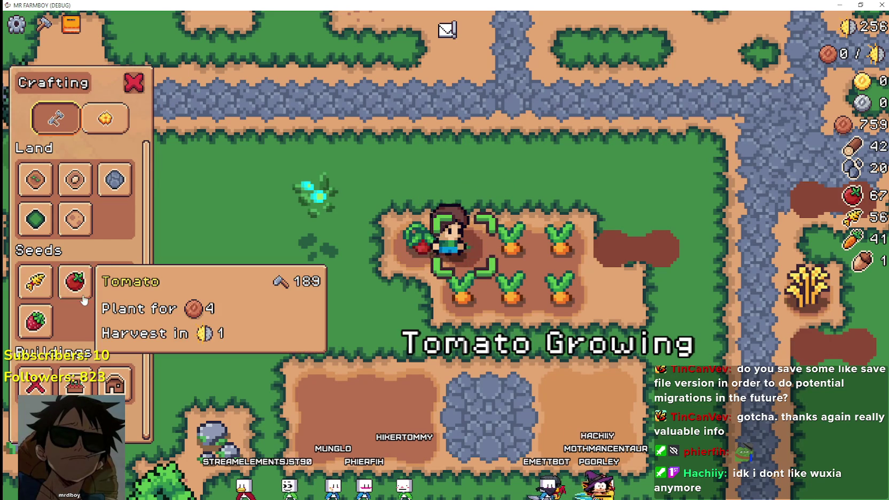
Step: Select tomato seeds and plant and water tomatoes along the row, harvesting a carrot to make room
click(75, 281)
key(d)
click(601, 249)
key(d)
click(602, 255)
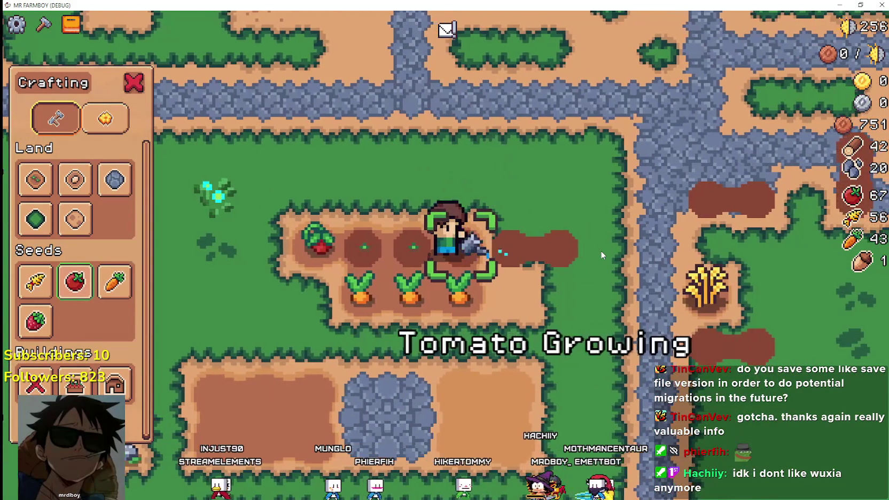
key(s)
click(602, 255)
click(601, 255)
key(a)
click(601, 255)
click(602, 255)
key(a)
click(600, 252)
click(601, 251)
Step: Plant and water two more tomatoes on the tilled soil to the left
key(a)
key(s)
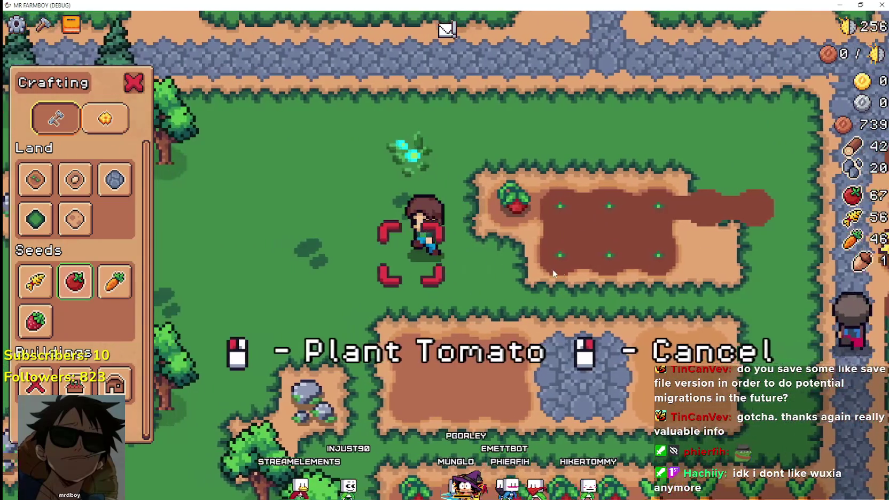
click(554, 270)
click(554, 270)
key(d)
click(552, 269)
click(552, 268)
key(s)
Step: Walk across the stone patch and plant carrots on the nearby soil tiles
key(d)
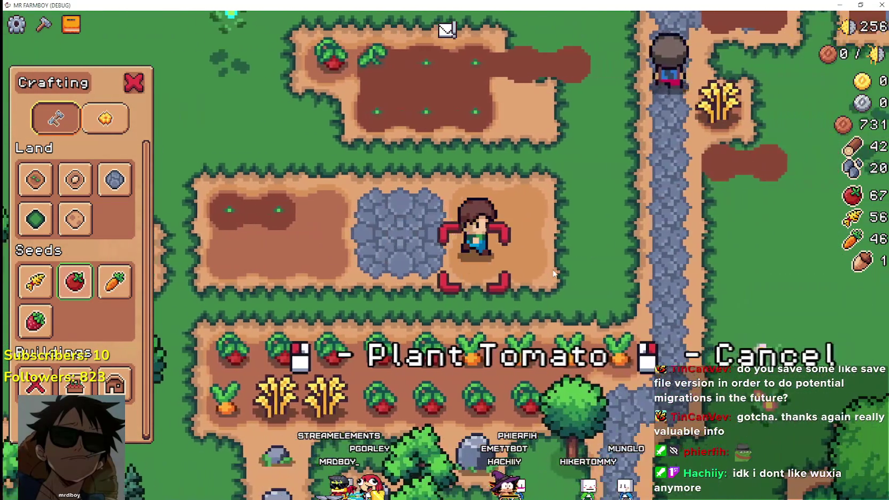
key(d)
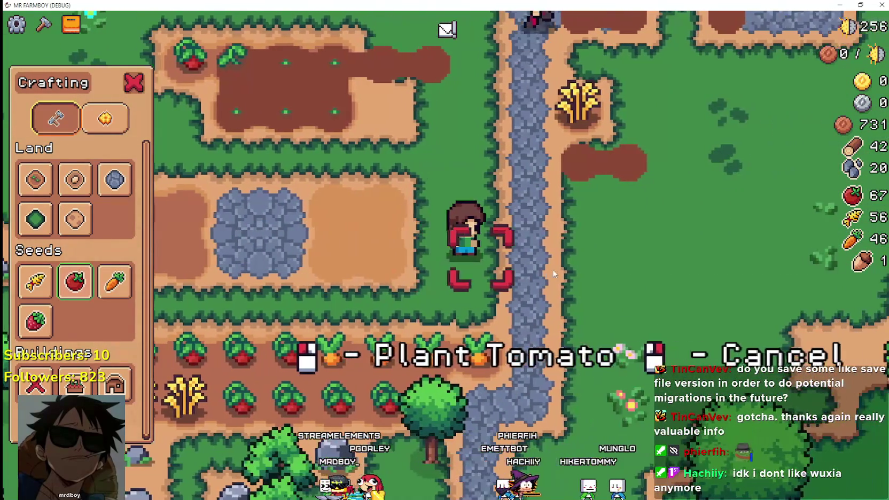
key(a)
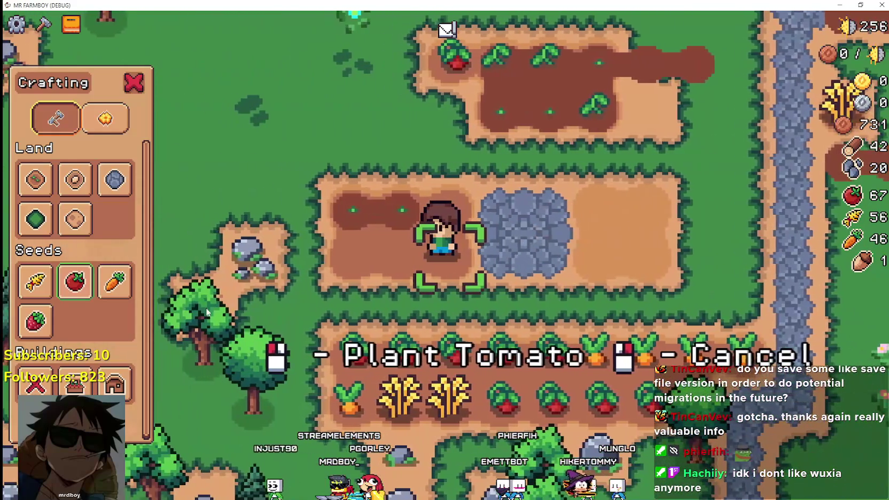
mouse_move(126, 290)
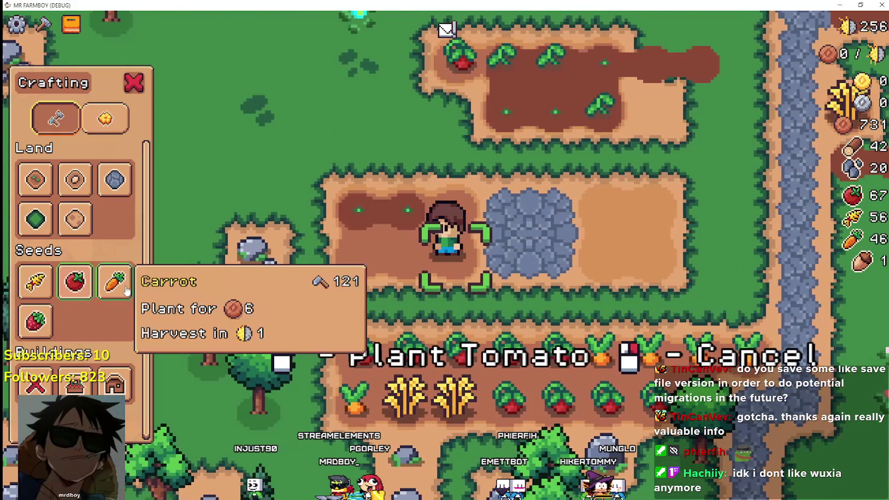
key(a)
click(529, 276)
key(a)
click(579, 273)
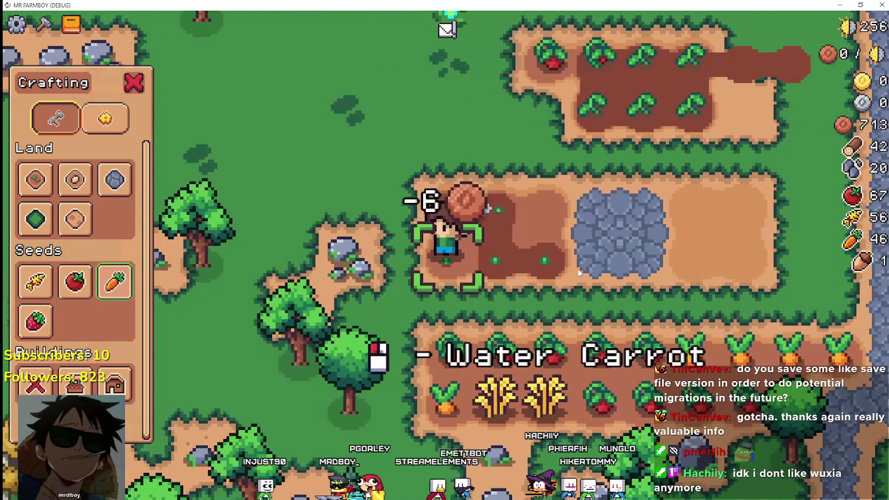
key(w)
click(599, 259)
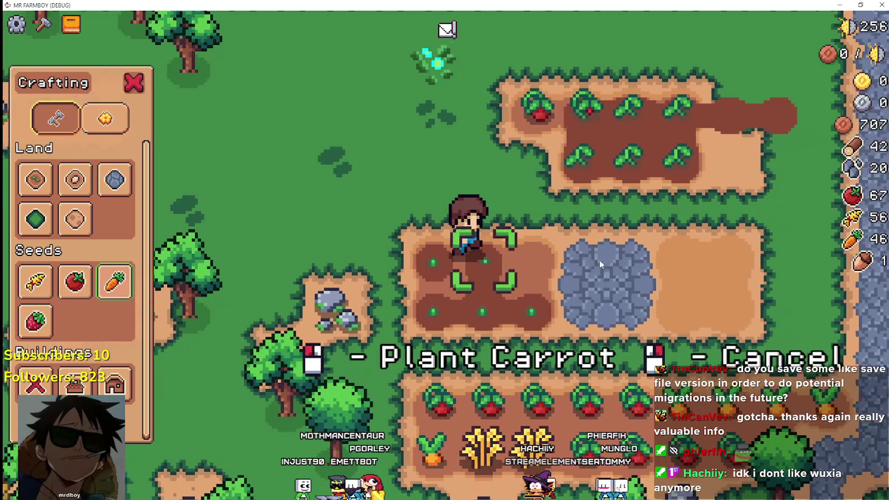
click(600, 259)
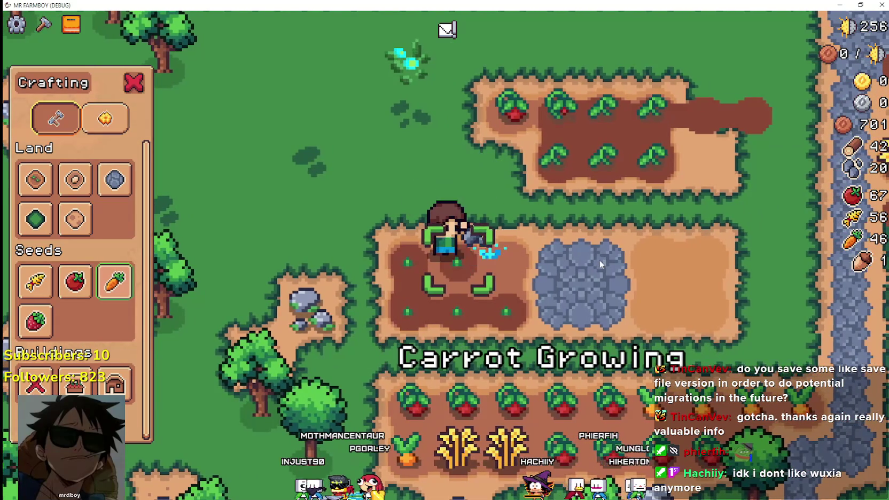
Step: Plant a row of carrots further up, then return to tool_manager.gd's commented previous_tool line
key(w)
click(670, 268)
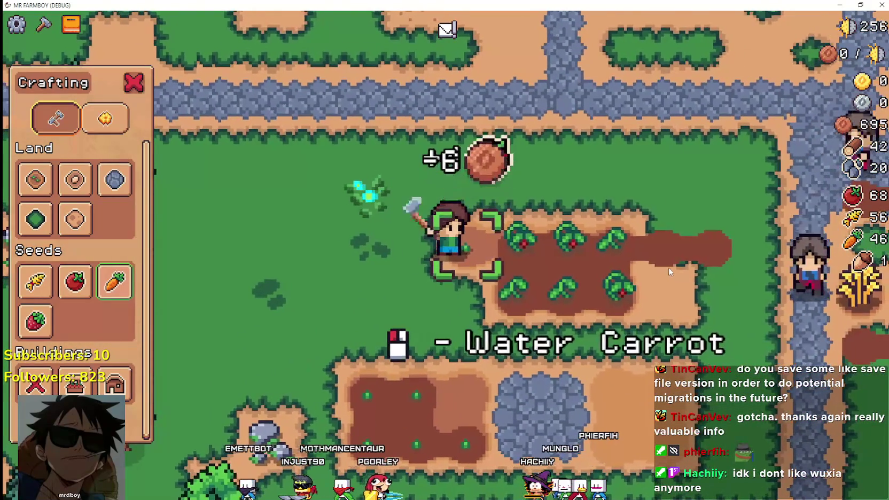
key(a)
click(667, 266)
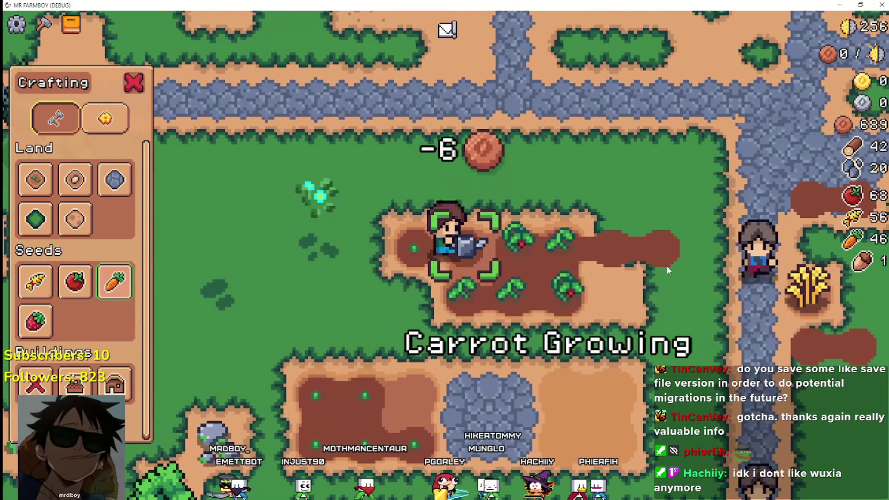
key(a)
click(665, 266)
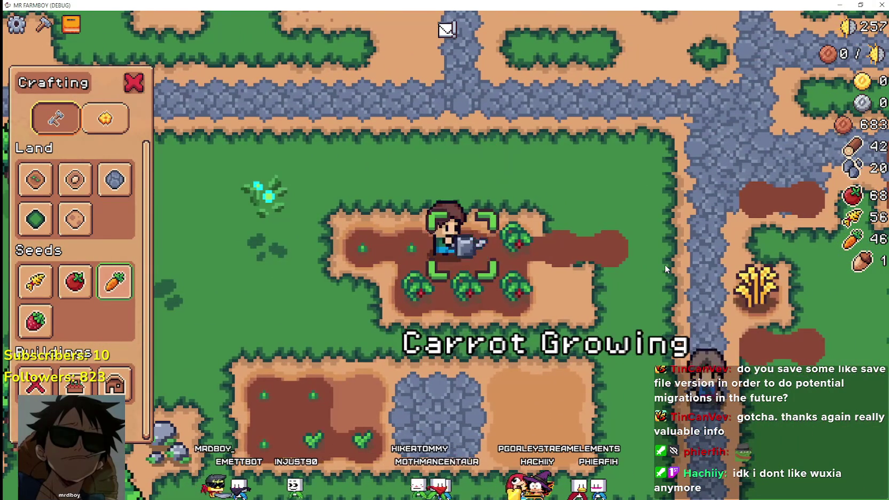
key(a)
click(664, 264)
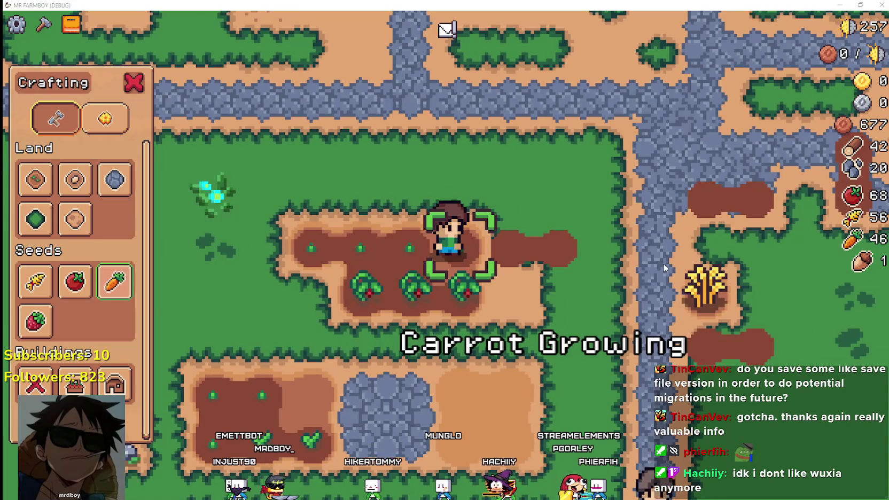
key(alt+Tab)
drag(590, 200, 510, 200)
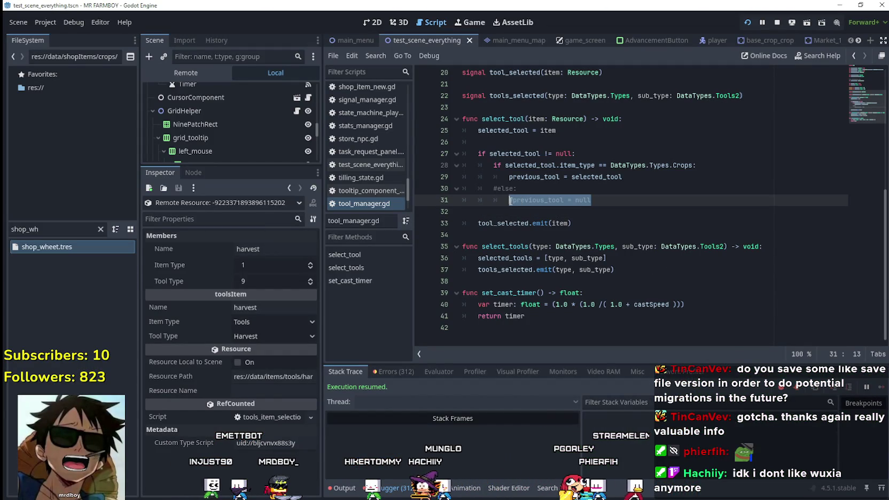
Step: Review lines 27–33 of tool_manager.gd, including the commented #else: branch, then return to the game
key(Down)
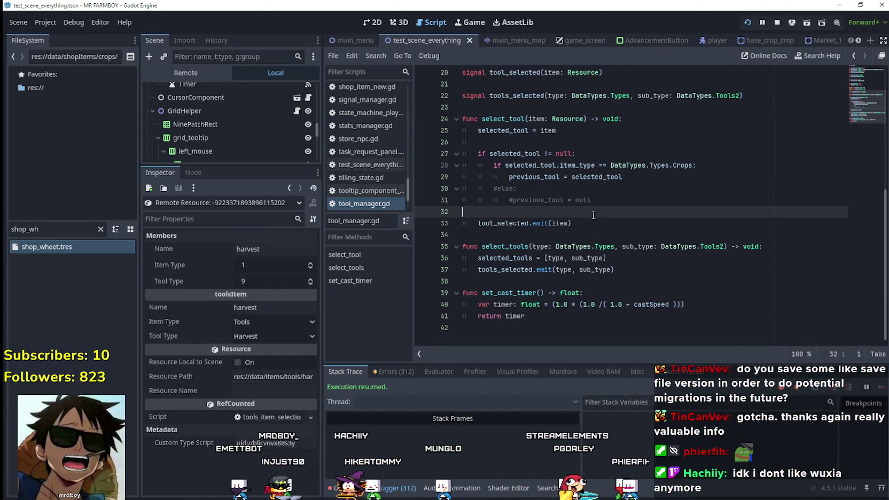
scroll(593, 246, up, 2)
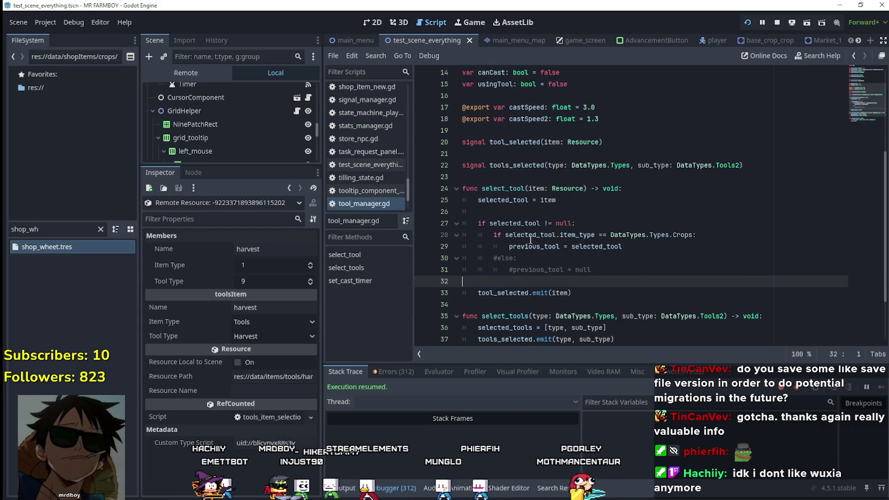
drag(572, 222, 489, 222)
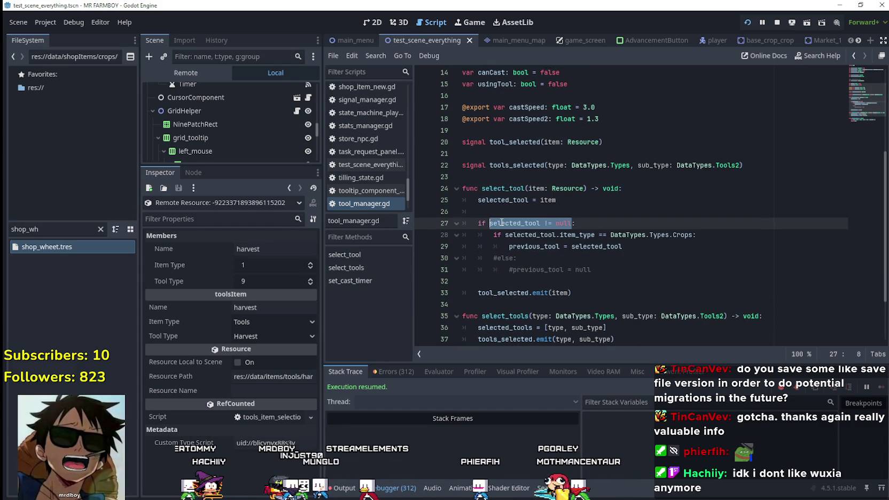
click(598, 293)
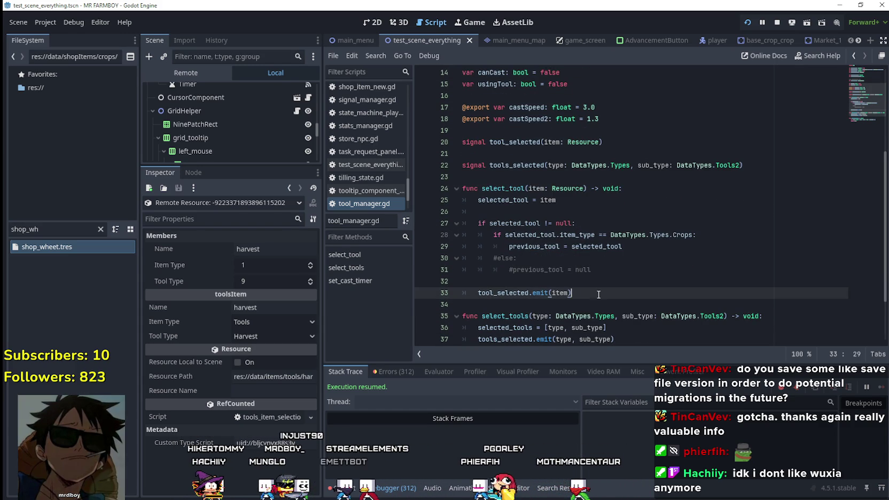
click(644, 277)
scroll(643, 283, down, 2)
scroll(643, 286, up, 2)
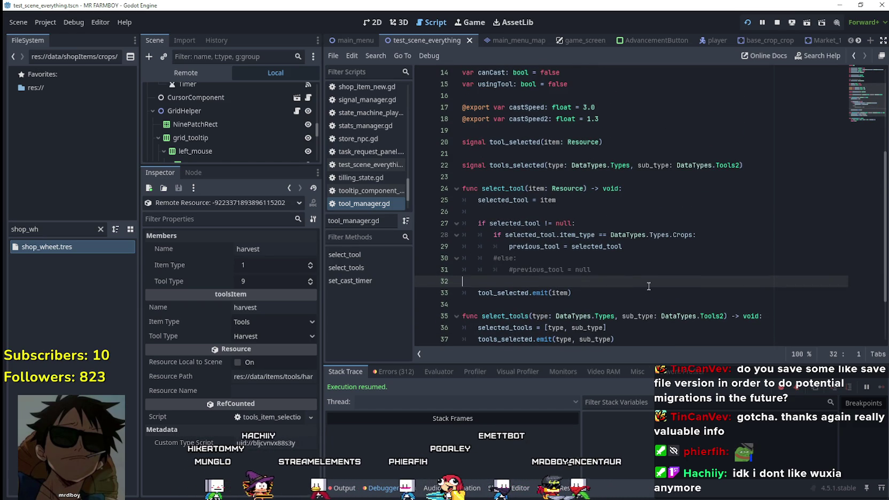
click(498, 258)
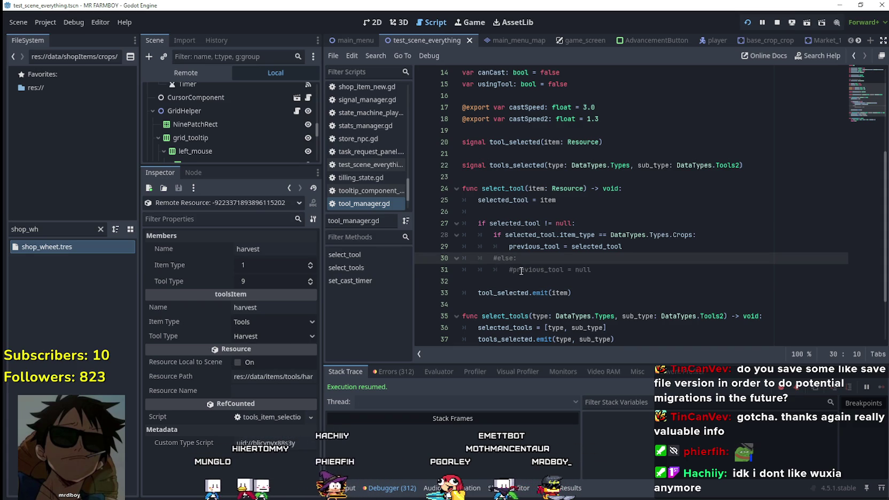
key(alt+Tab)
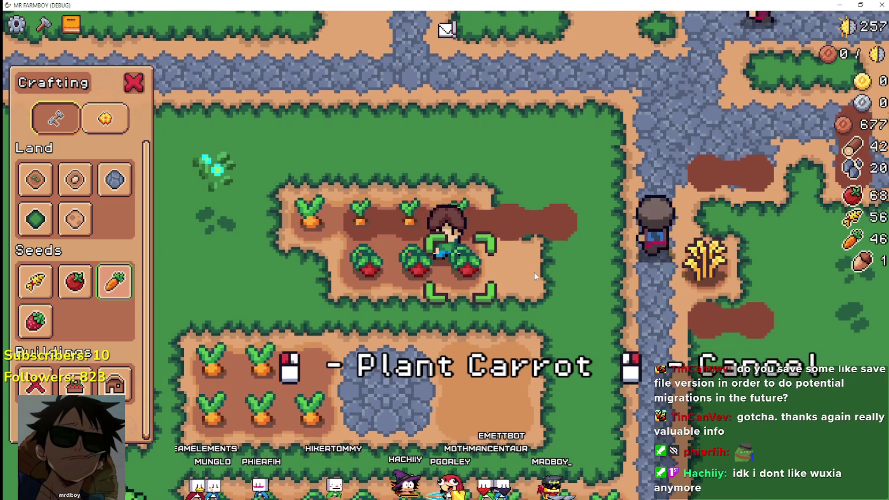
Step: Water the carrot seedling, then plant and water a carrot one tile left
click(534, 275)
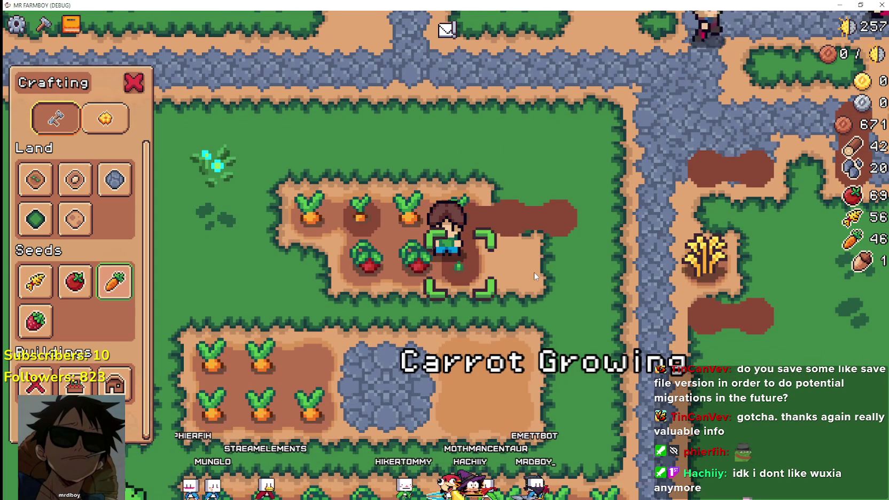
mouse_move(37, 314)
key(a)
click(345, 310)
click(345, 311)
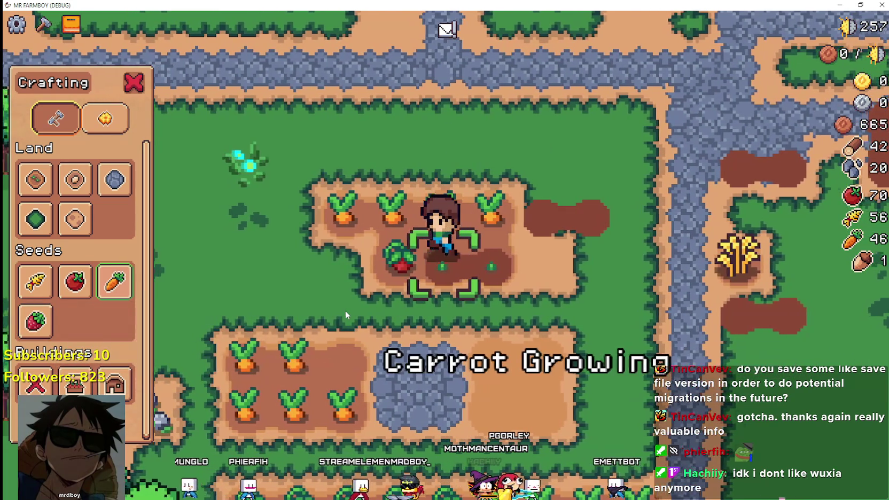
Step: Harvest the ripe tomato and grown carrot, planting and watering new carrots in their place
key(a)
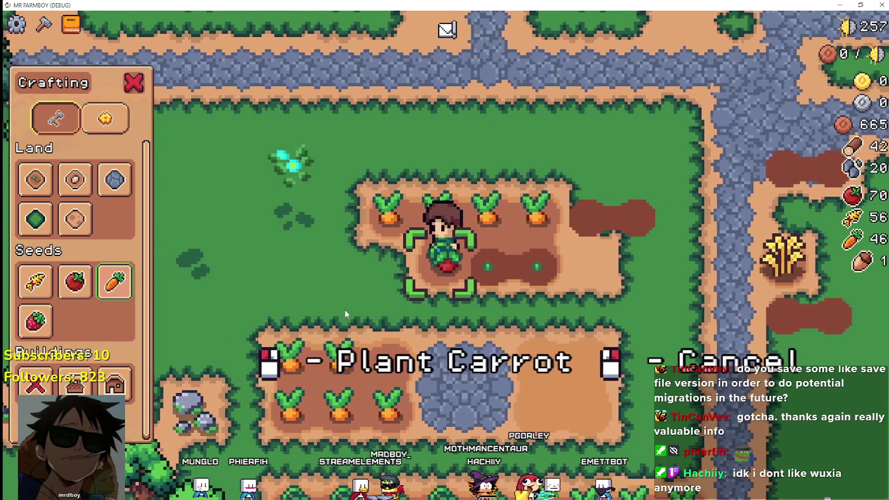
click(344, 309)
click(344, 309)
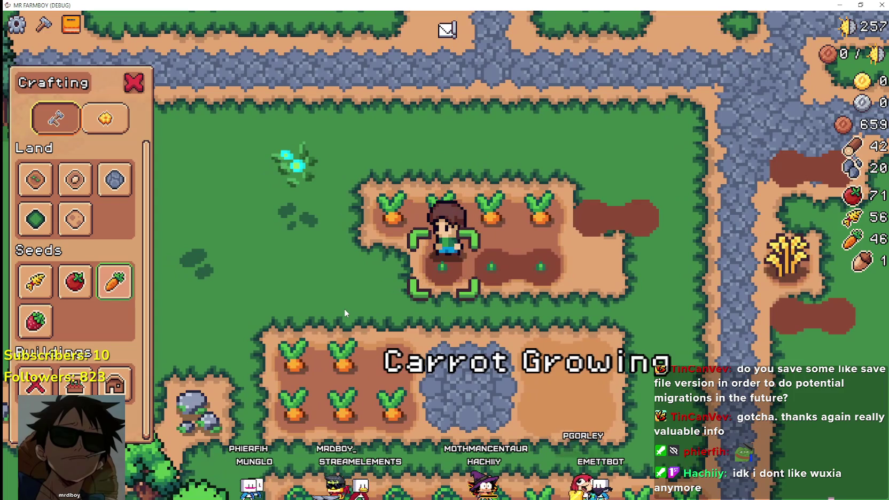
key(w)
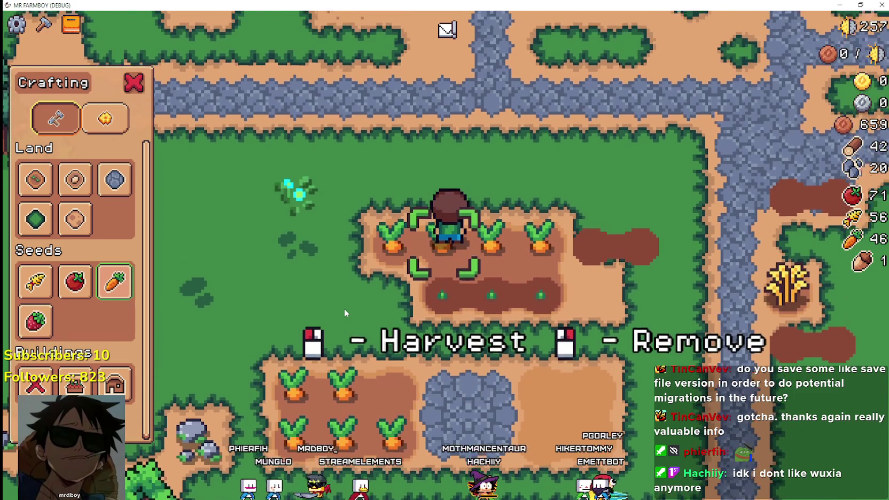
key(a)
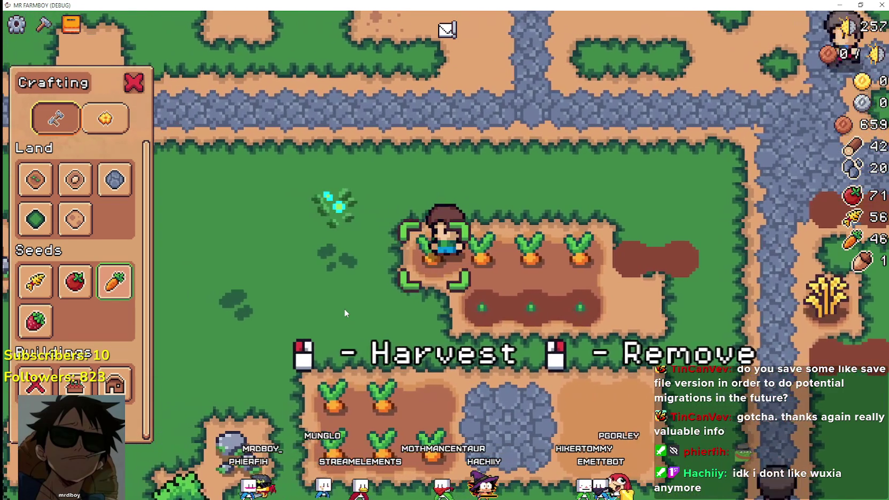
click(344, 308)
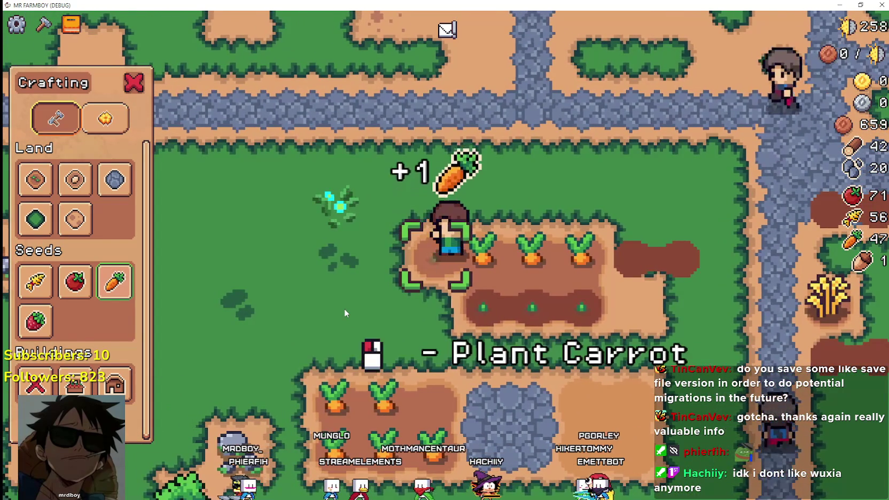
click(344, 308)
click(344, 307)
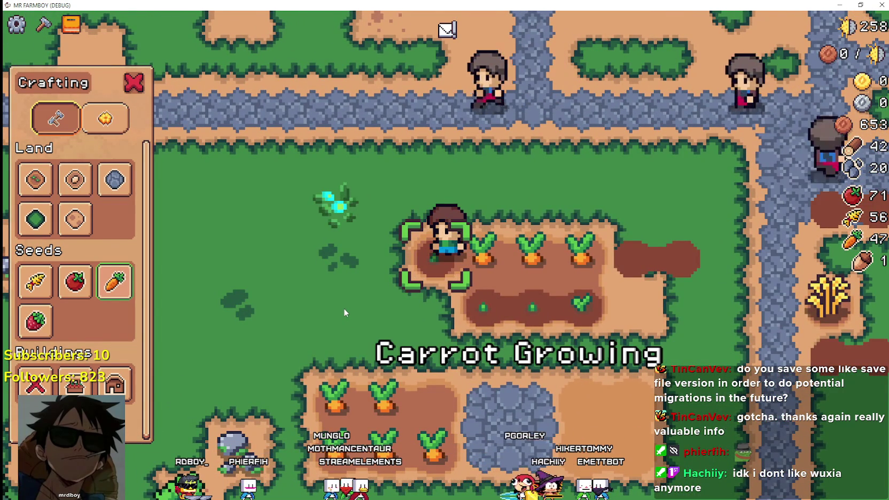
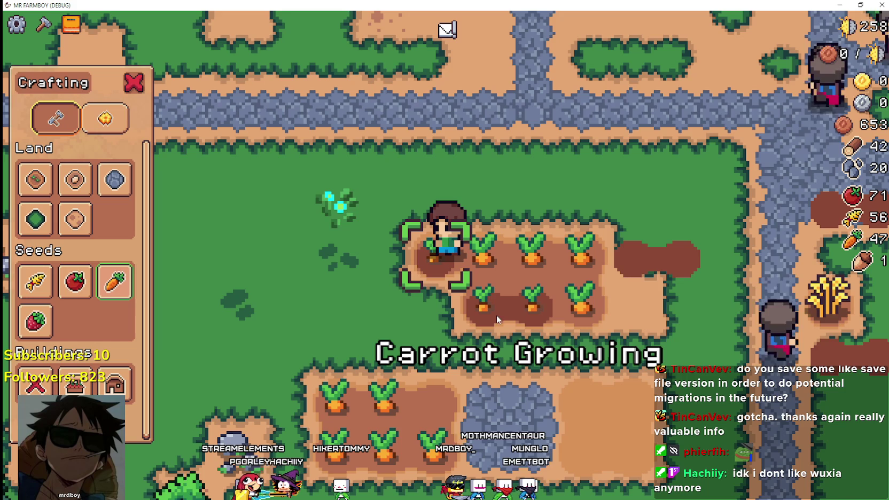
Step: Harvest, replant and water the two ripe carrots along the upper carrot row
mouse_move(49, 293)
key(d)
click(679, 310)
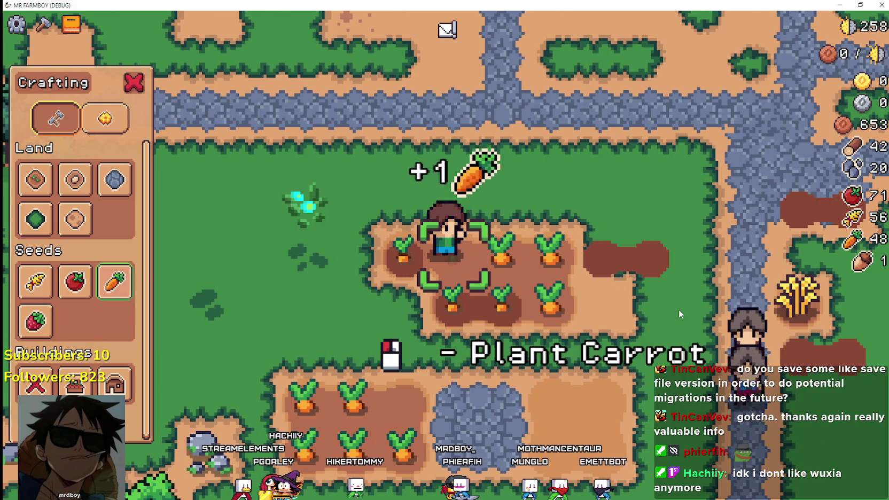
click(679, 311)
click(679, 310)
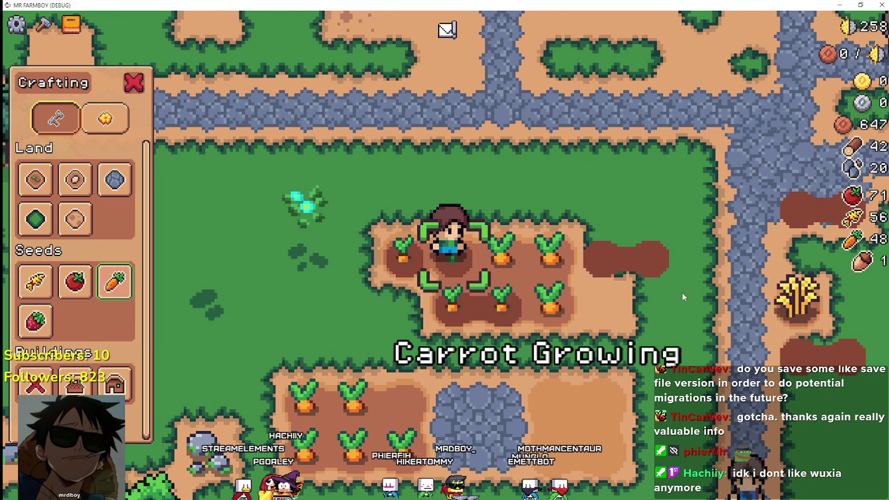
key(d)
click(679, 288)
click(678, 288)
click(679, 288)
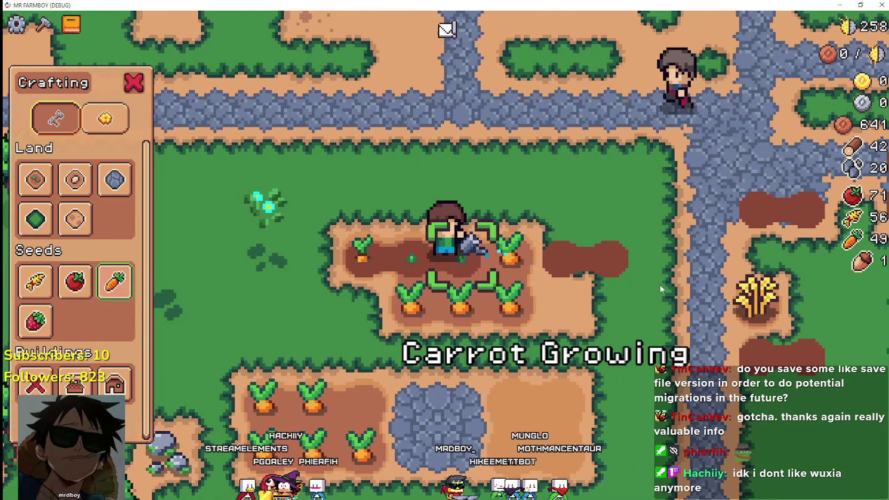
Step: Plant and water Wheat seed on the tile beside the farmer
click(33, 283)
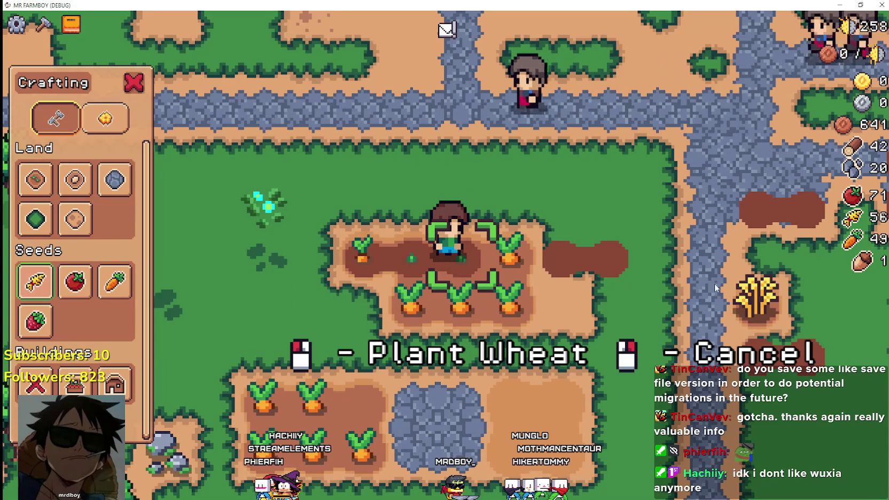
click(624, 258)
click(625, 258)
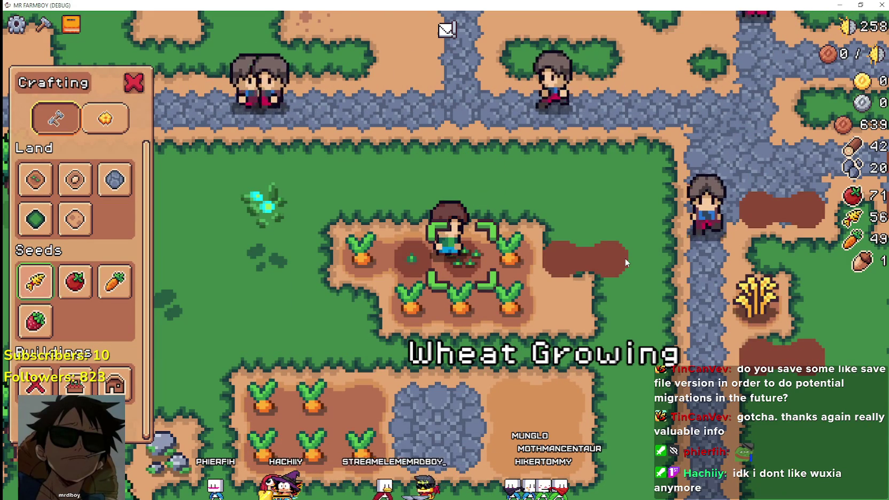
Step: Open grid_helper.gd in the Godot editor, then return to the running game
key(alt+Tab)
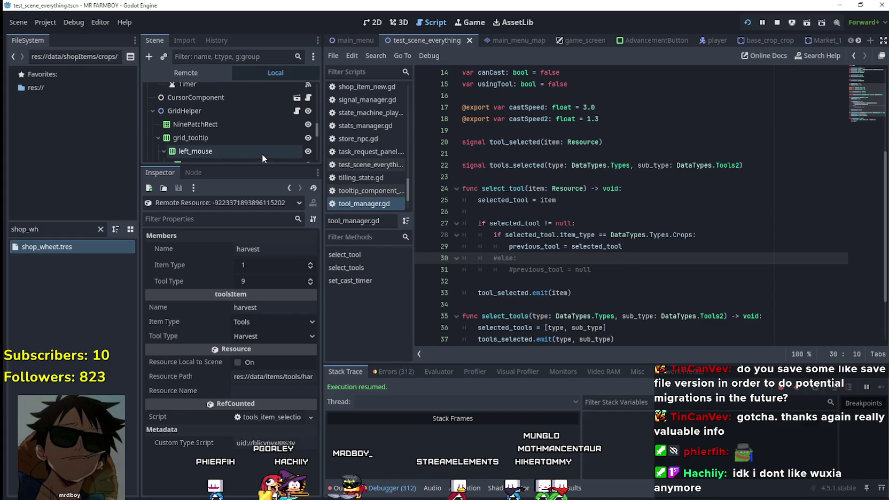
click(297, 112)
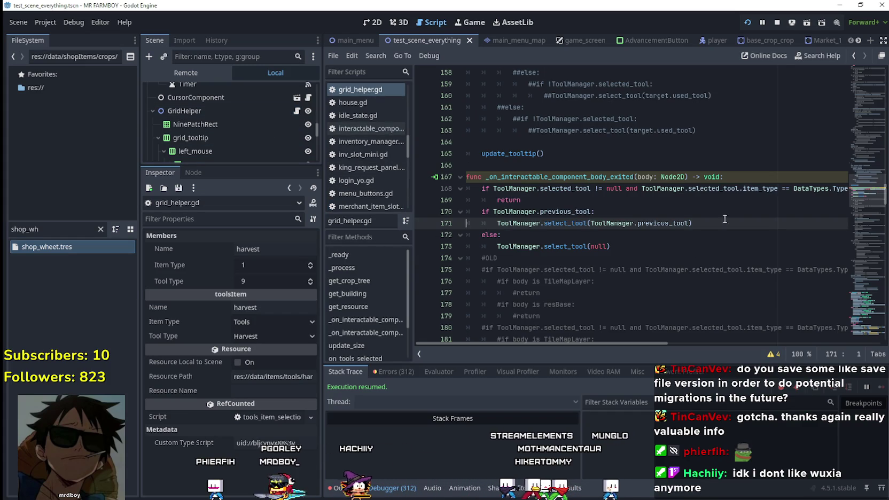
key(alt+Tab)
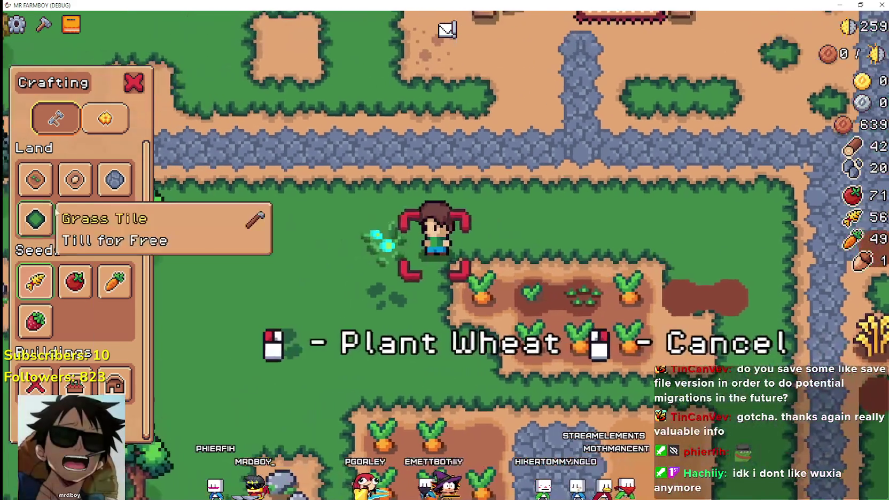
Step: With the Grass tile selected, harvest the carrots in the upper plot
click(35, 219)
key(d)
key(s)
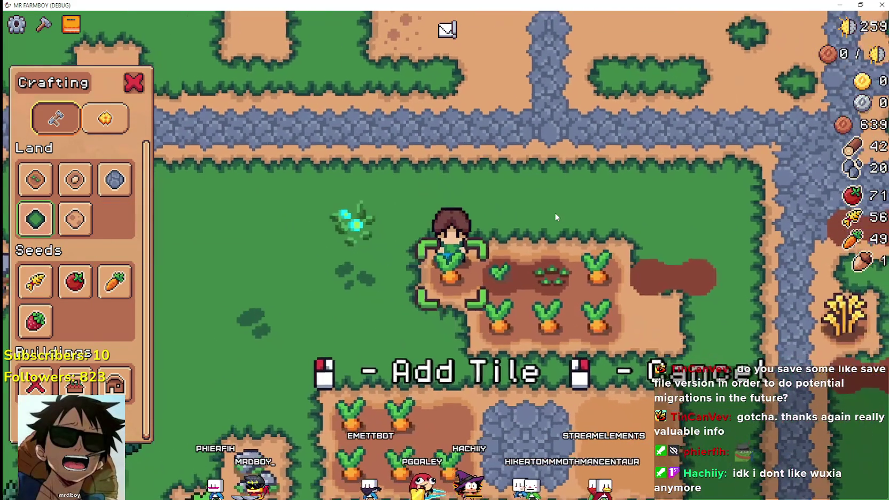
key(a)
key(space)
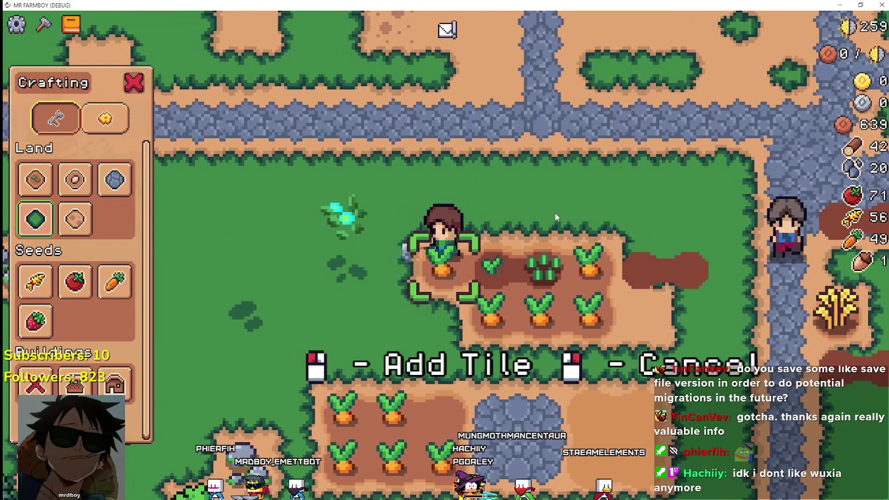
key(d)
key(space)
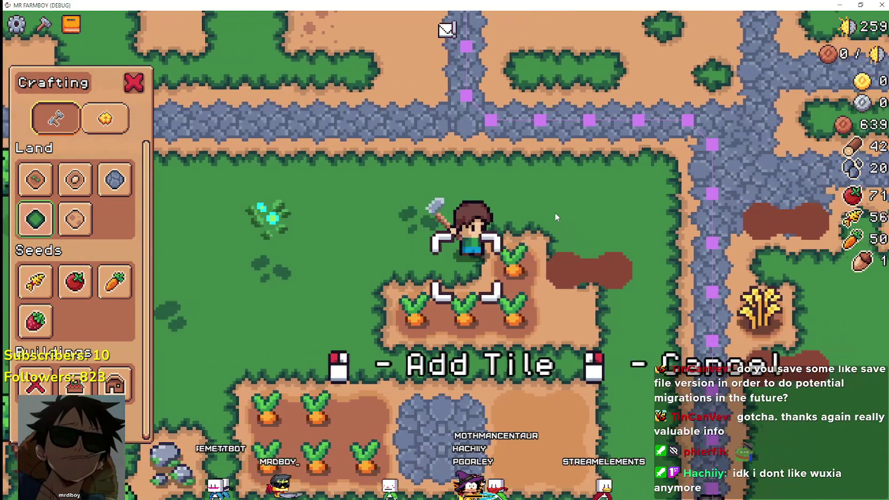
key(s)
key(a)
key(space)
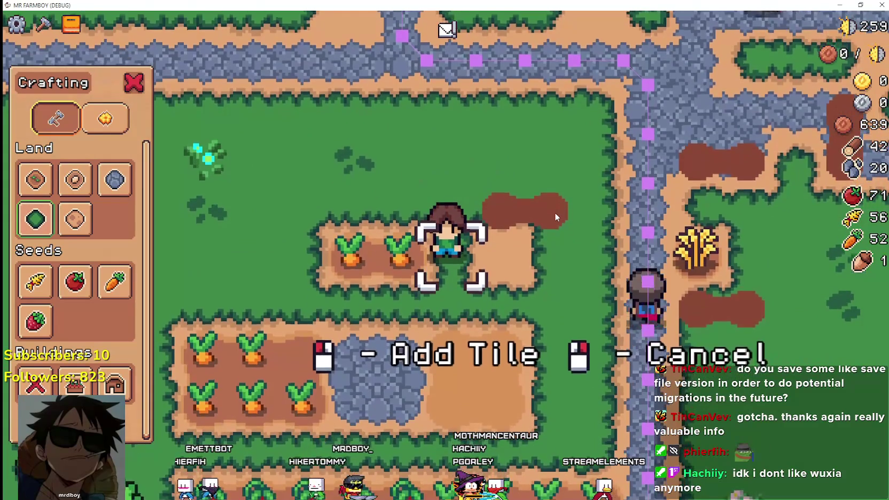
key(space)
Step: Harvest the remaining carrots in the lower carrot rows
key(space)
key(a)
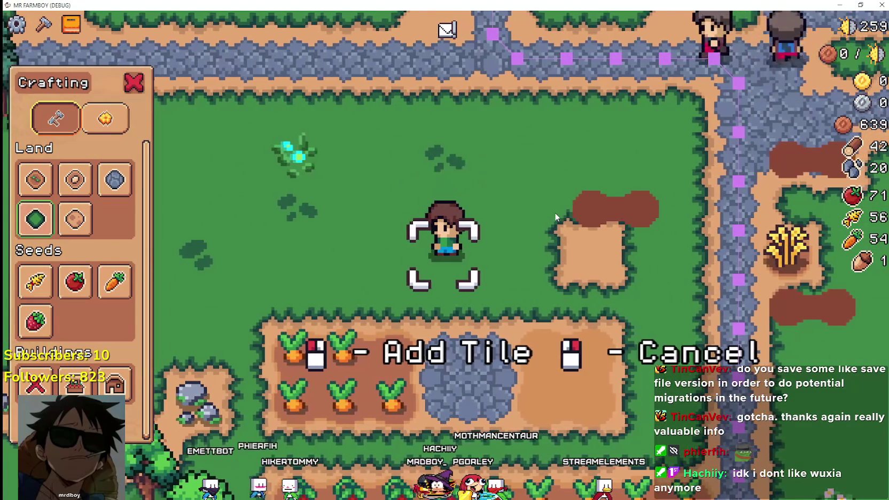
key(s)
key(space)
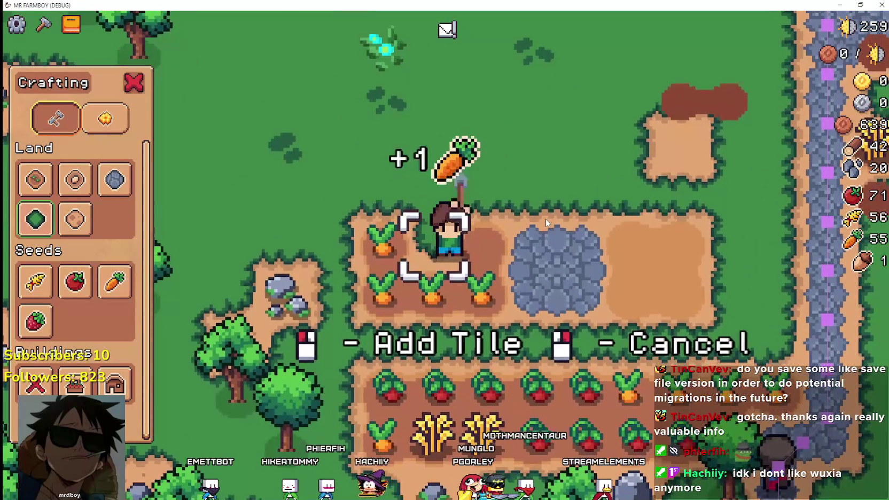
key(d)
key(space)
key(s)
key(a)
key(space)
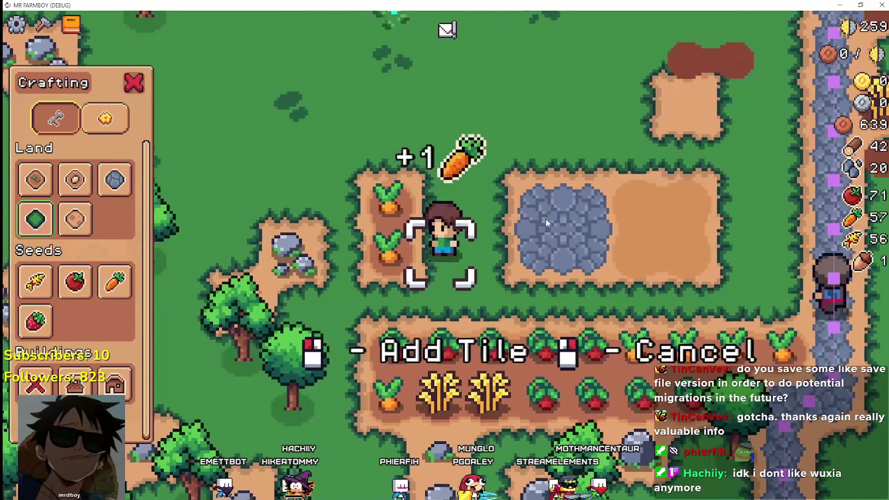
key(space)
key(w)
key(space)
Step: Turn the stone tile into grass and harvest the top-row tomatoes
key(d)
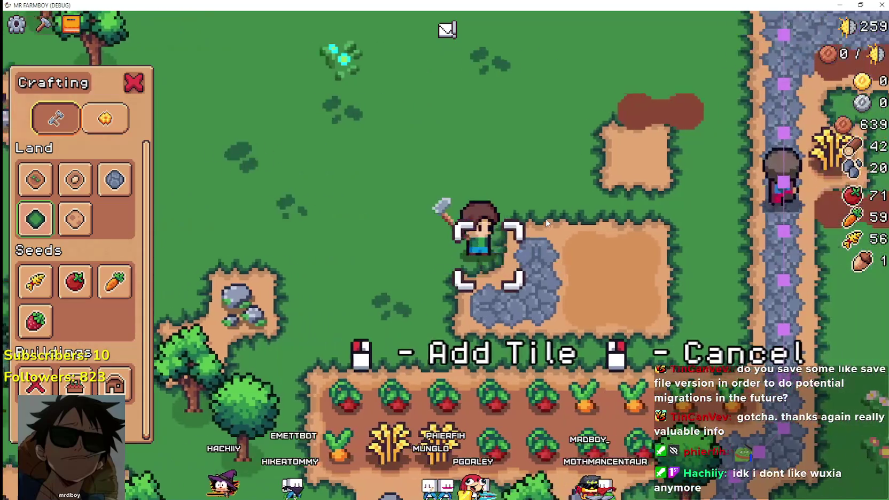
click(510, 215)
key(a)
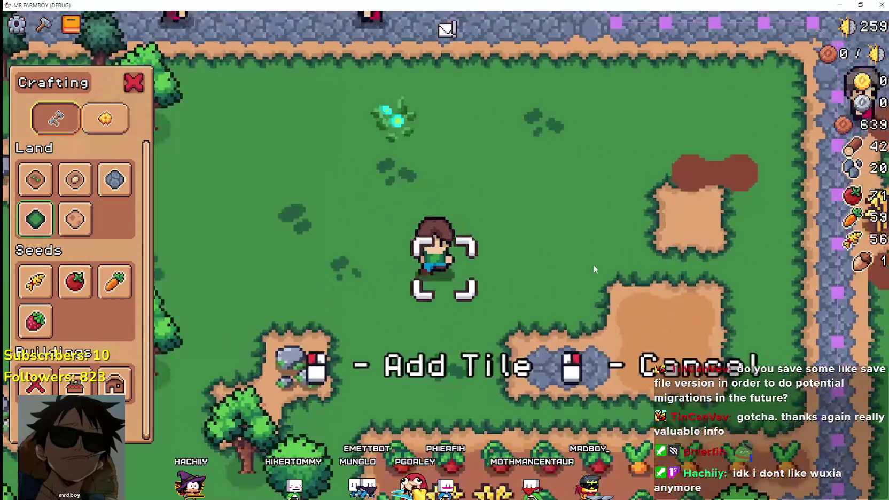
key(s)
key(space)
key(d)
key(space)
key(space)
key(space)
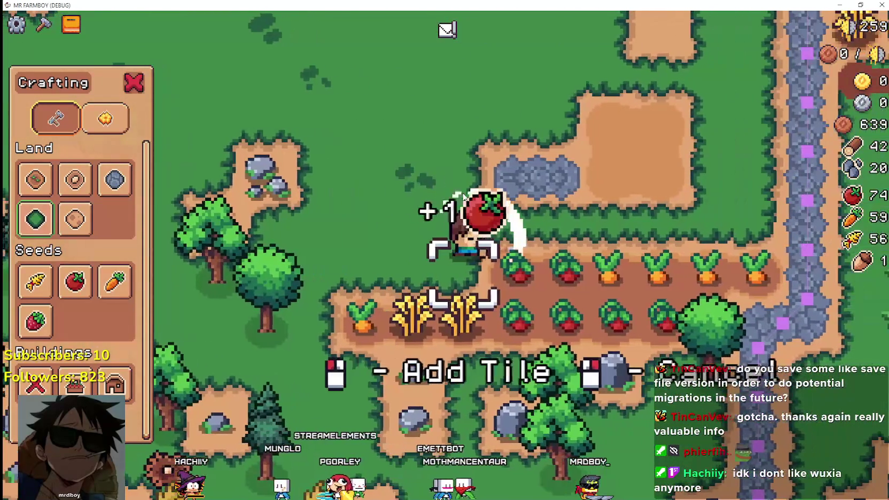
Step: Replace the remaining stone tile with grass and harvest the row's tomatoes and carrots
key(w)
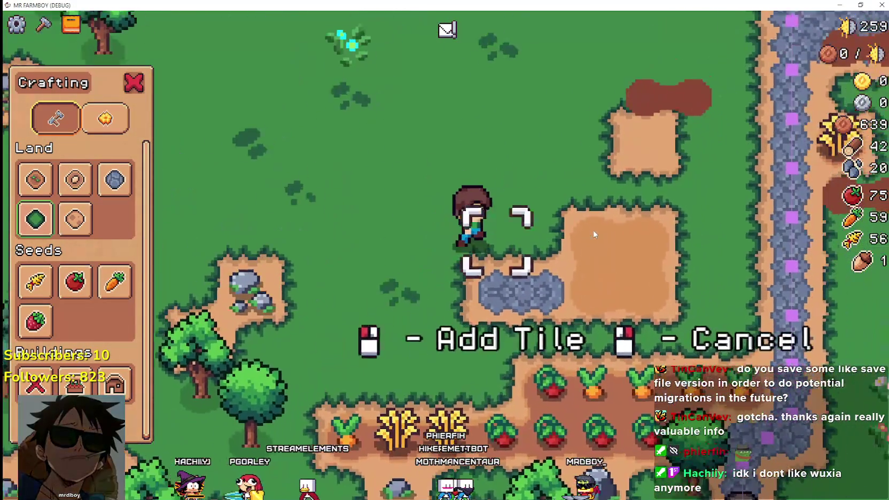
key(d)
click(594, 234)
key(s)
key(space)
key(d)
key(space)
key(d)
key(space)
key(space)
key(space)
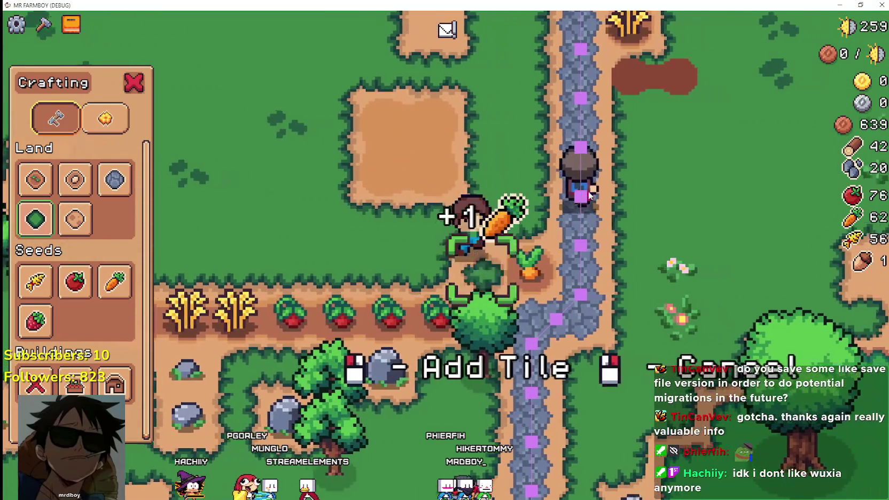
Step: Harvest the last tomatoes and wheat, reaching 64 carrots, 80 tomatoes and 58 wheat
key(a)
key(space)
key(space)
key(space)
key(s)
key(d)
key(a)
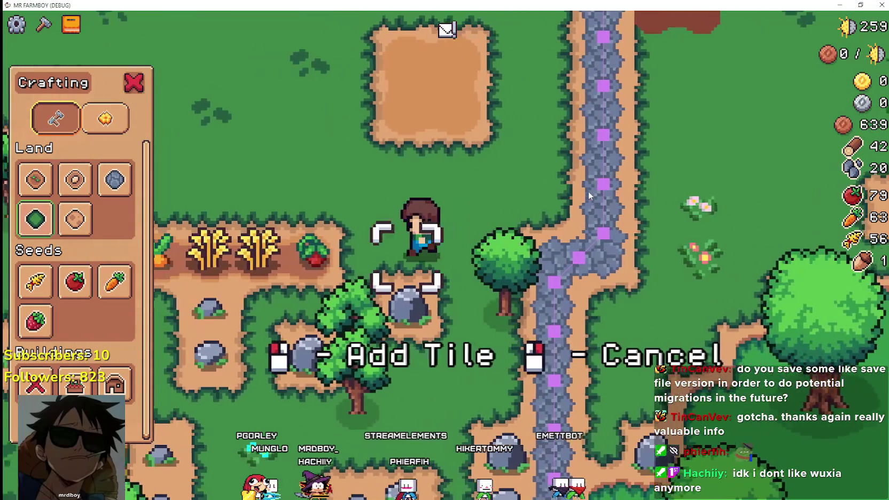
key(space)
key(space)
key(a)
key(space)
key(space)
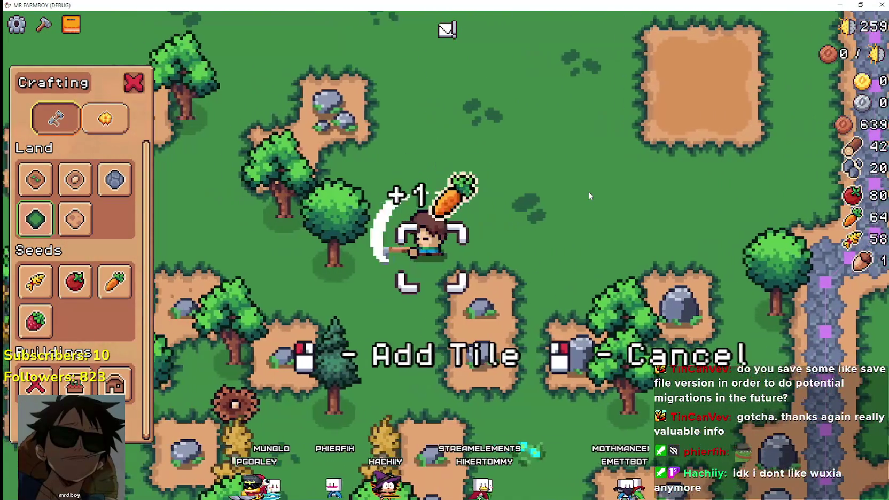
key(d)
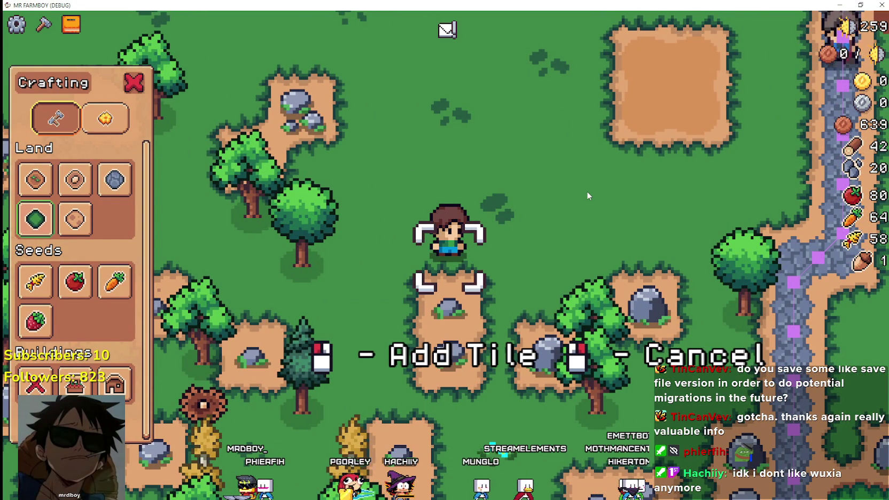
key(w)
key(w)
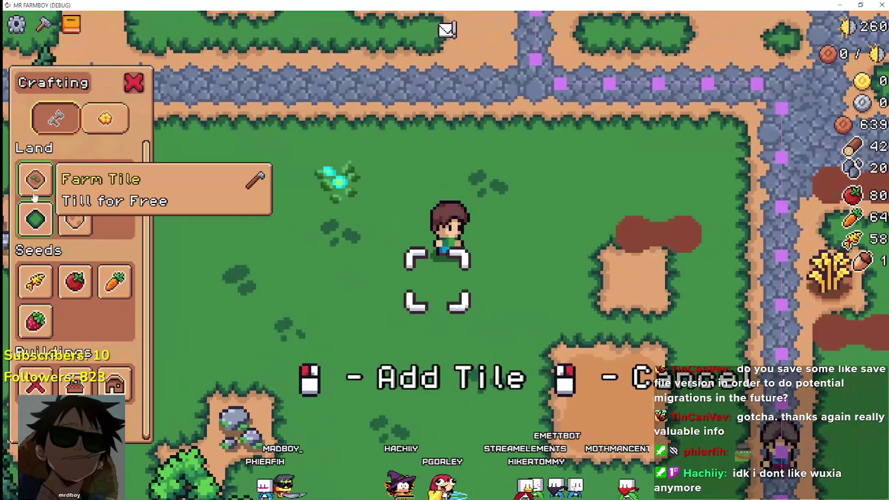
Step: Till a strip of farm soil under the farmer
click(35, 197)
click(492, 260)
key(d)
key(a)
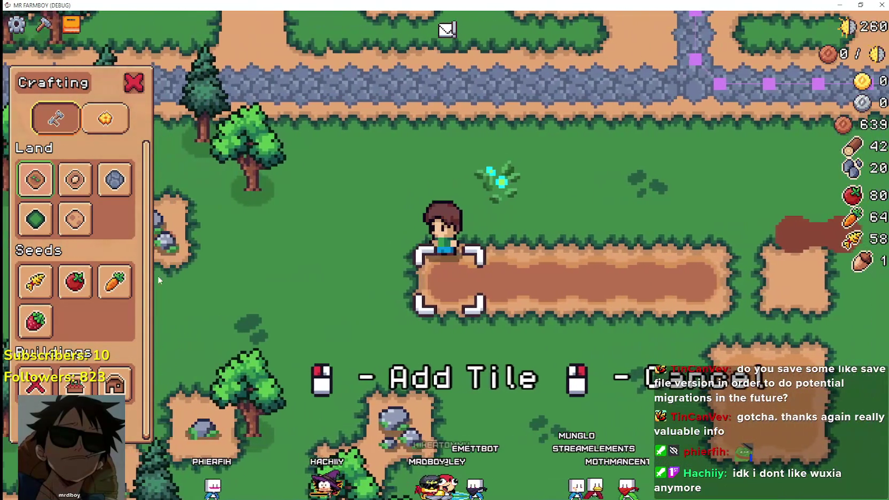
Step: Plant tomatoes on two tilled tiles and water the first
click(75, 282)
click(537, 352)
click(537, 347)
key(d)
click(538, 348)
Step: Plant and water Wheat on the next two soil tiles
click(35, 281)
key(d)
click(560, 317)
click(561, 316)
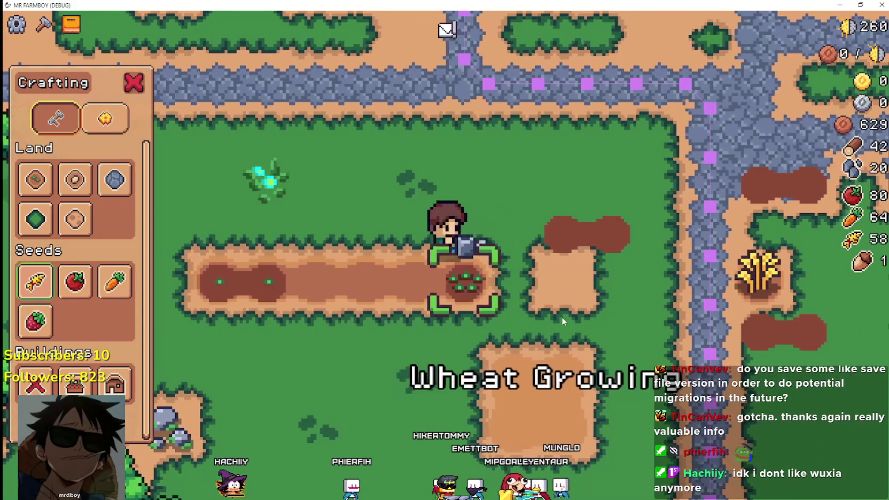
key(a)
click(561, 317)
click(561, 317)
key(a)
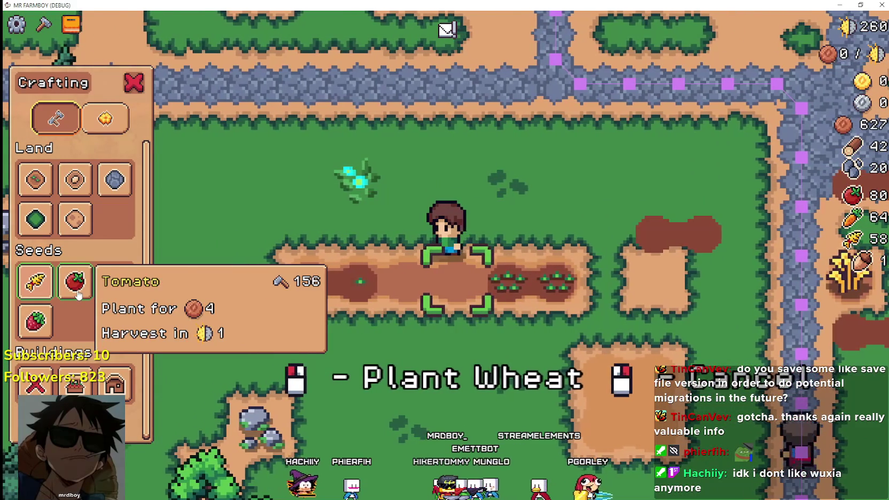
Step: Turn the sprouted dirt tile back into grass with the Grass tile
click(36, 231)
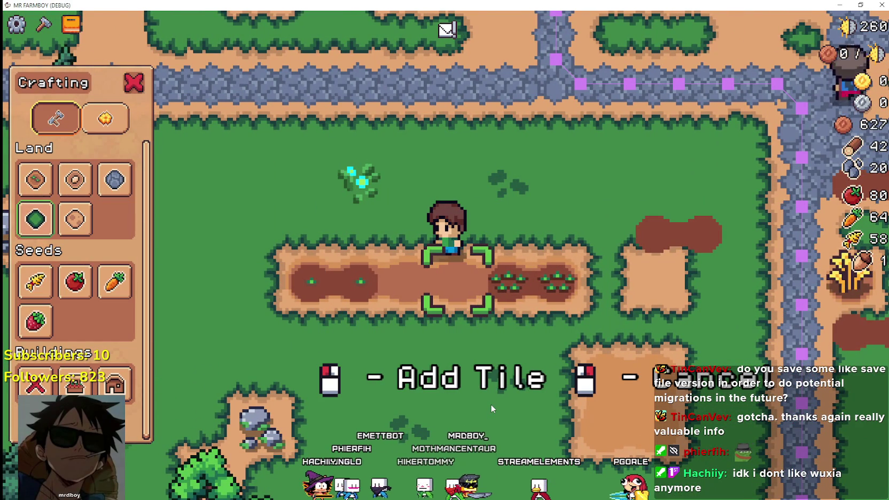
key(d)
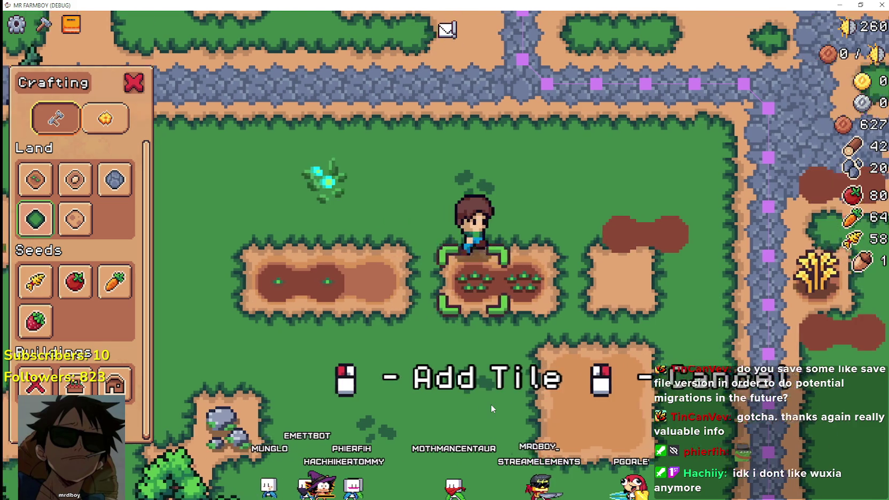
key(a)
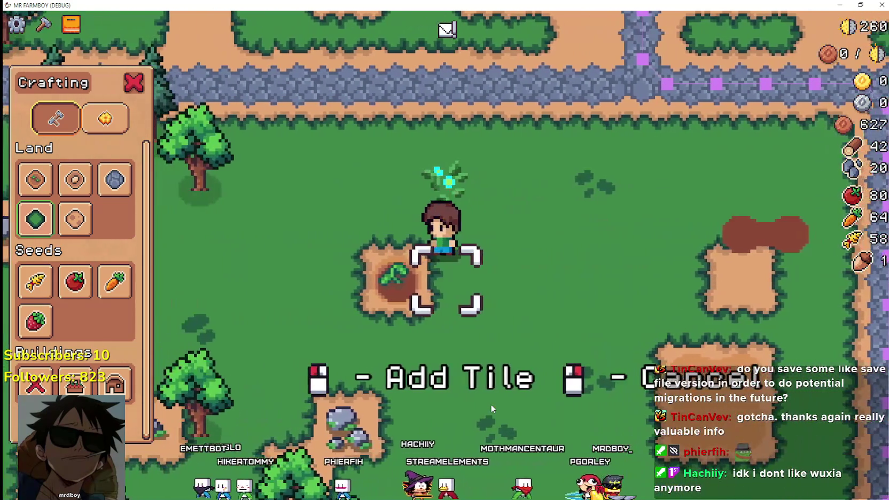
click(490, 404)
key(d)
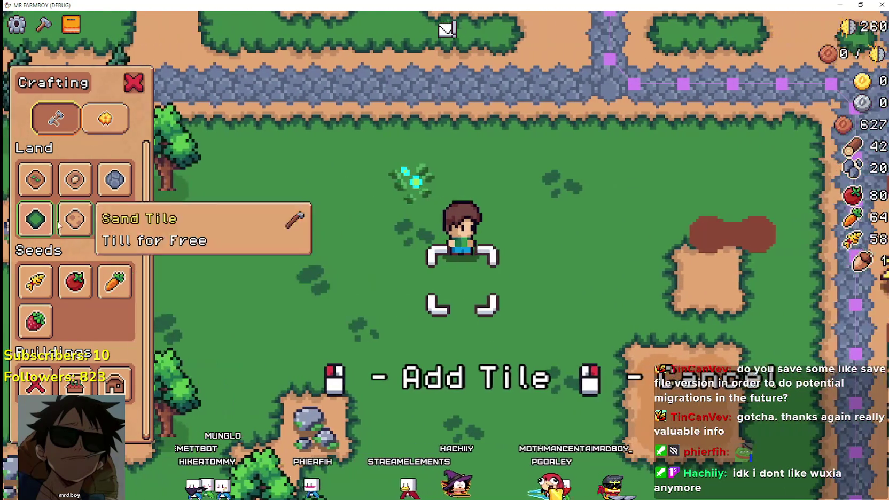
Step: Till a long row of dirt tiles with the Farm tile
click(36, 179)
key(d)
click(456, 357)
key(d)
click(457, 353)
key(a)
click(456, 353)
click(356, 314)
click(271, 278)
Step: Plant wheat on two dirt tiles and water the first
click(35, 282)
click(387, 343)
click(388, 343)
key(a)
click(387, 343)
Step: Plant and water four tomatoes along the row
click(75, 282)
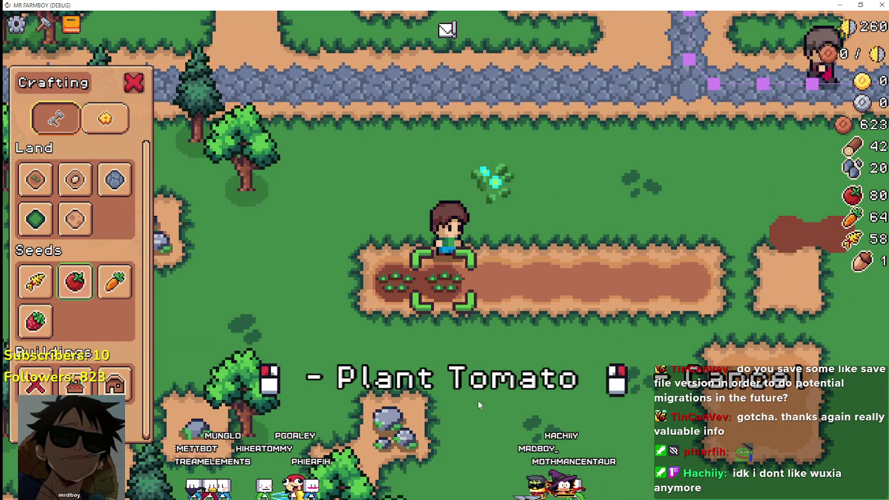
click(483, 396)
click(483, 397)
key(a)
click(483, 396)
click(483, 396)
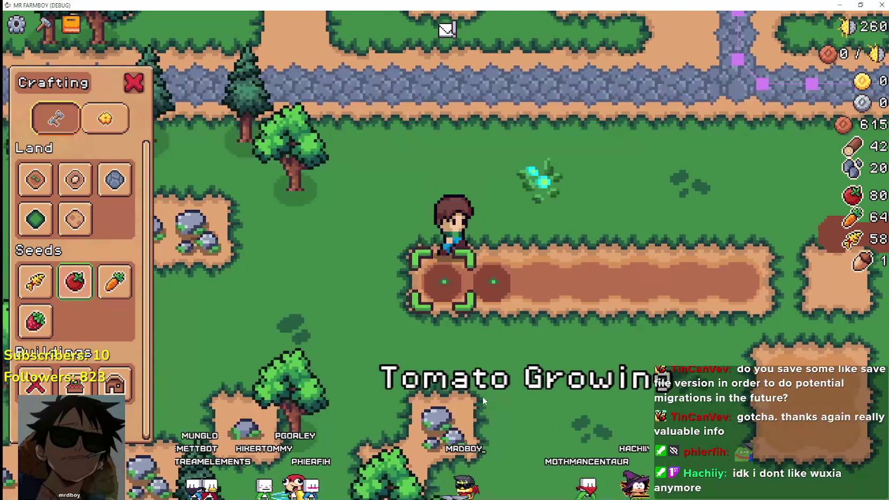
key(d)
click(483, 396)
click(483, 396)
key(a)
click(483, 396)
click(483, 396)
Step: Plant and water wheat on one more tile
click(36, 282)
key(a)
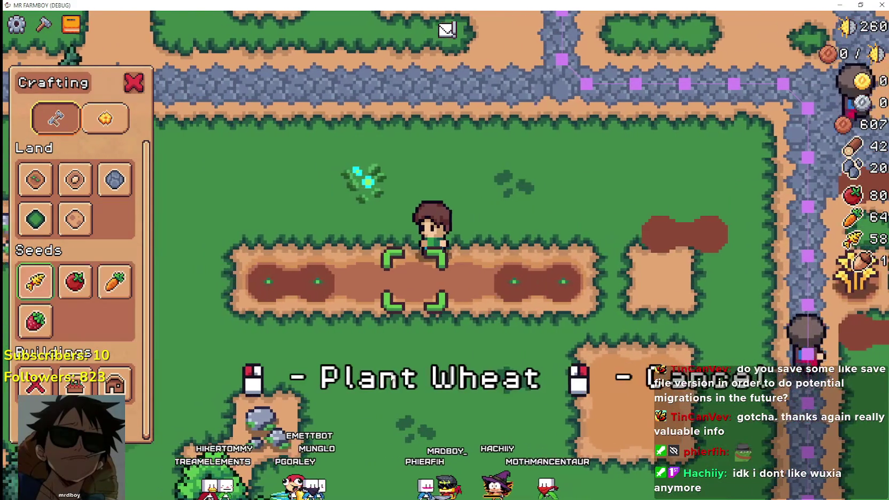
click(328, 352)
click(328, 353)
key(a)
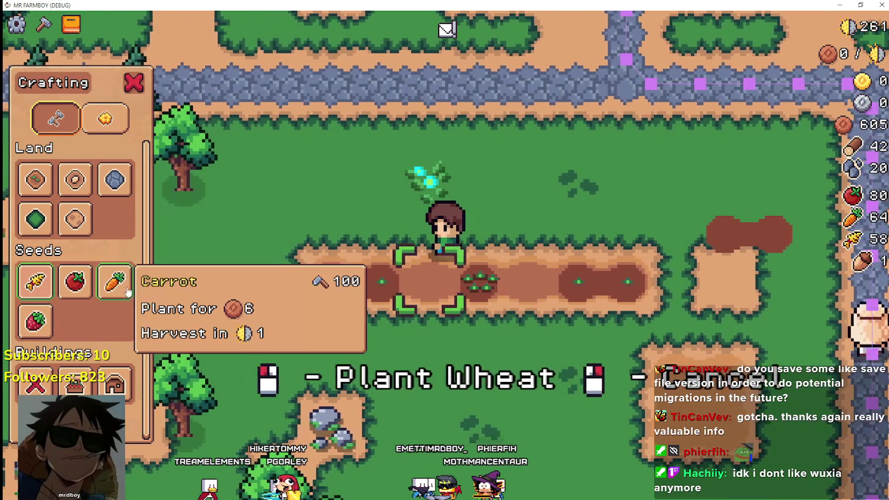
Step: Plant and water two carrots on the crop row
click(127, 291)
click(419, 429)
click(418, 422)
key(a)
key(a)
key(a)
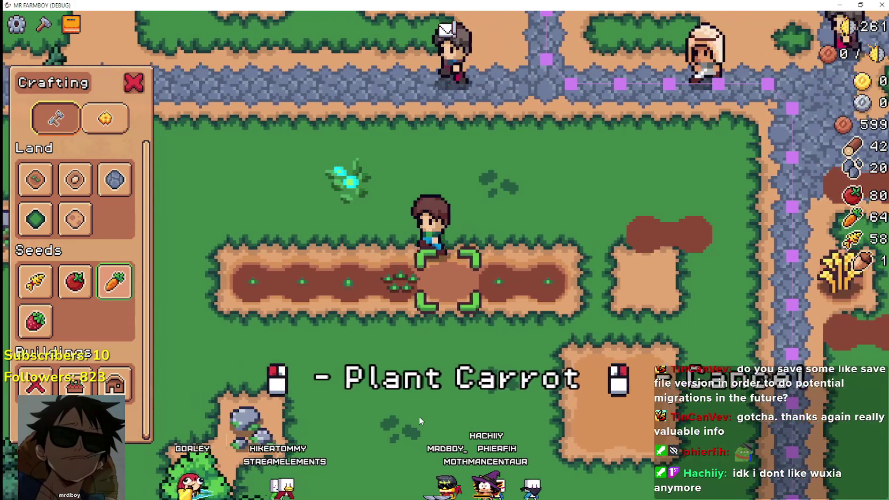
key(a)
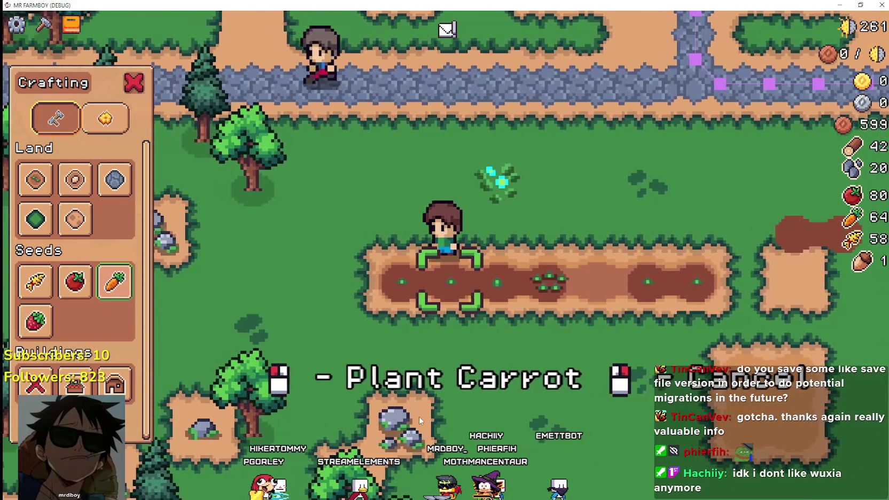
key(d)
key(s)
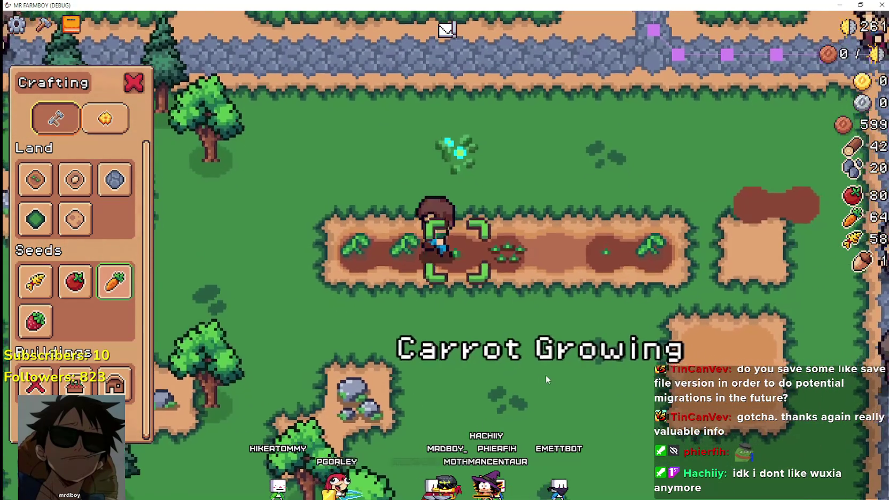
key(a)
click(550, 369)
click(550, 370)
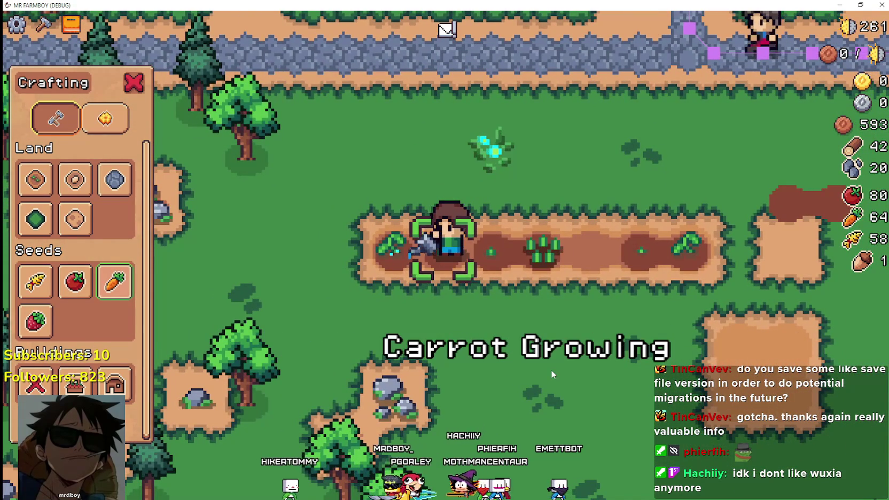
Step: Plant carrots on the remaining empty tiles of the row
key(d)
key(d)
key(a)
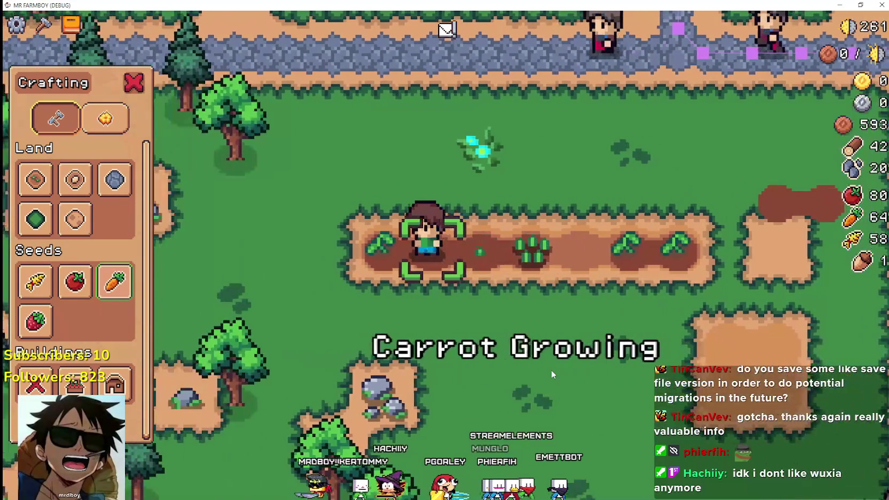
key(d)
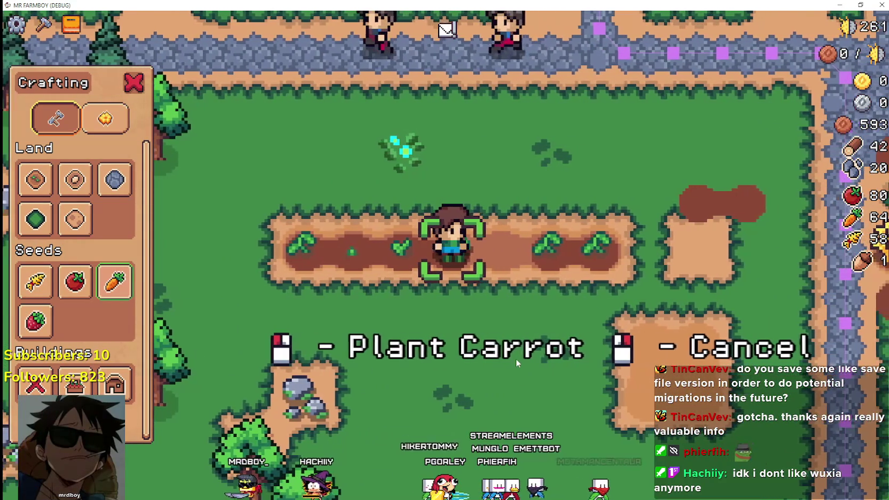
key(a)
key(a)
key(d)
key(d)
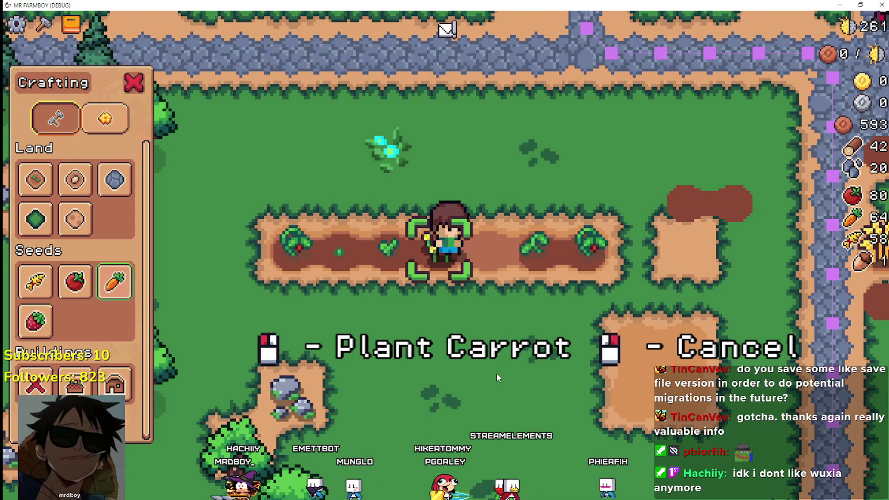
click(496, 377)
key(a)
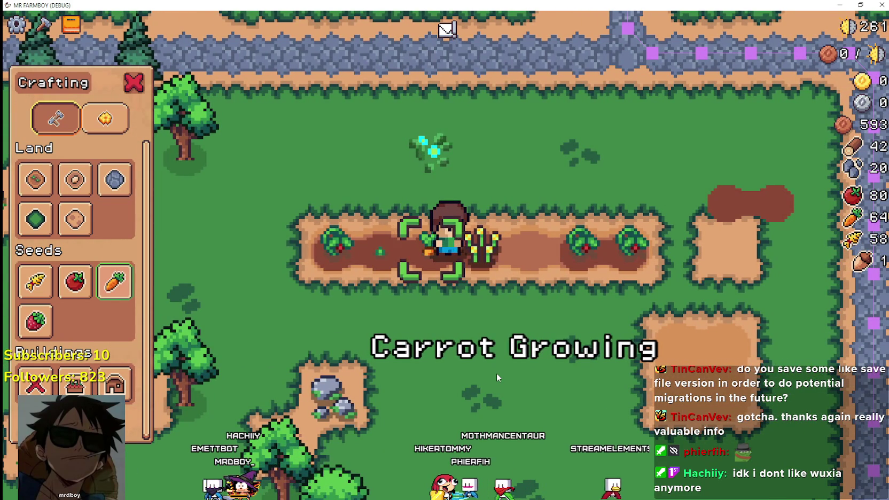
key(d)
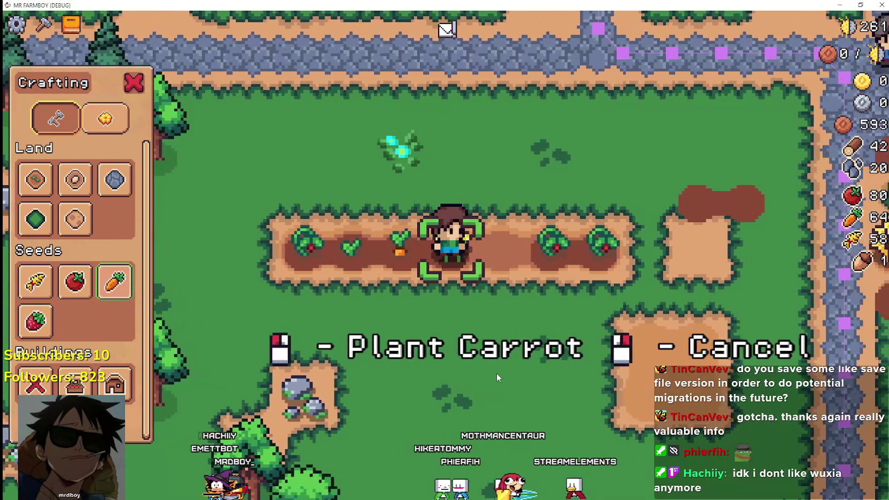
click(497, 377)
key(a)
key(a)
key(a)
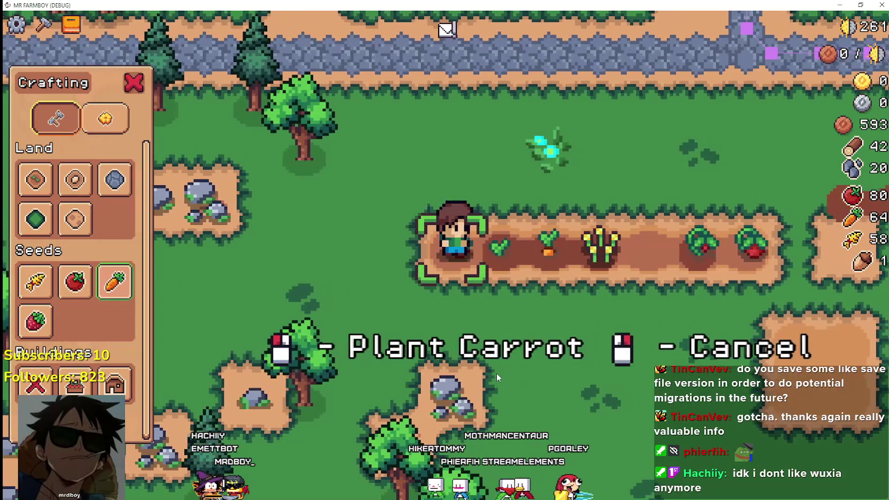
key(d)
key(d)
key(d)
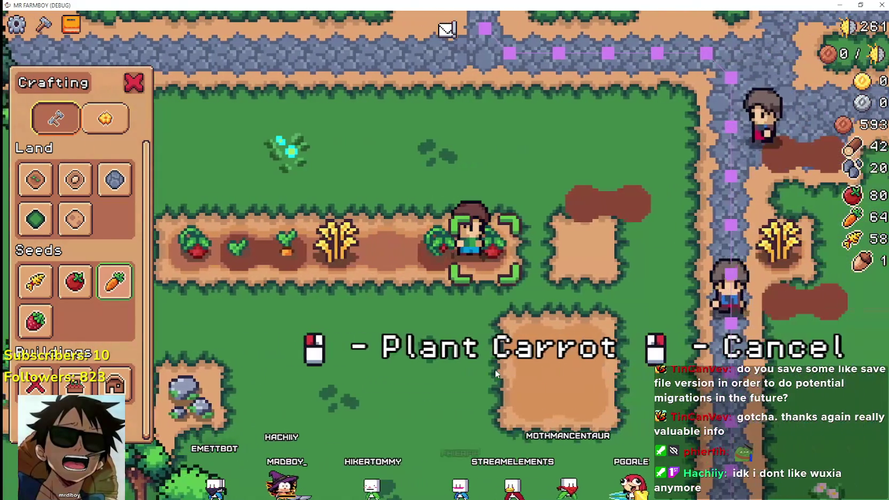
key(a)
key(a)
key(a)
key(a)
key(alt+Tab)
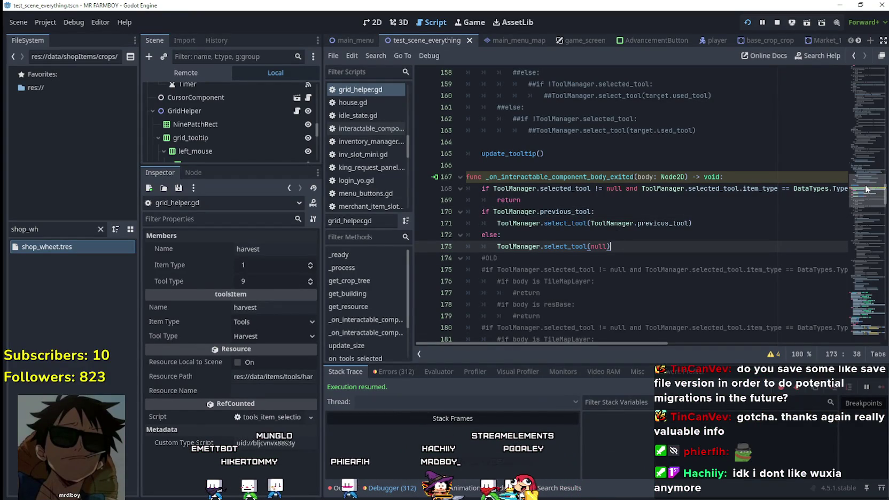
Step: Scroll grid_helper.gd up to the body-entered crop condition near line 74, then resume the game
drag(865, 188, 853, 115)
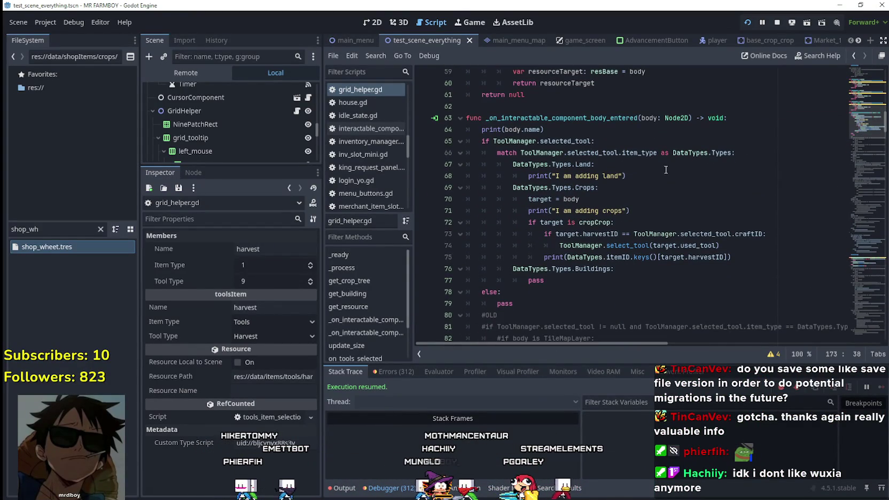
key(alt+Tab)
Step: Harvest two grown carrots, replanting each and watering the second, bringing carrots to 66
key(d)
key(d)
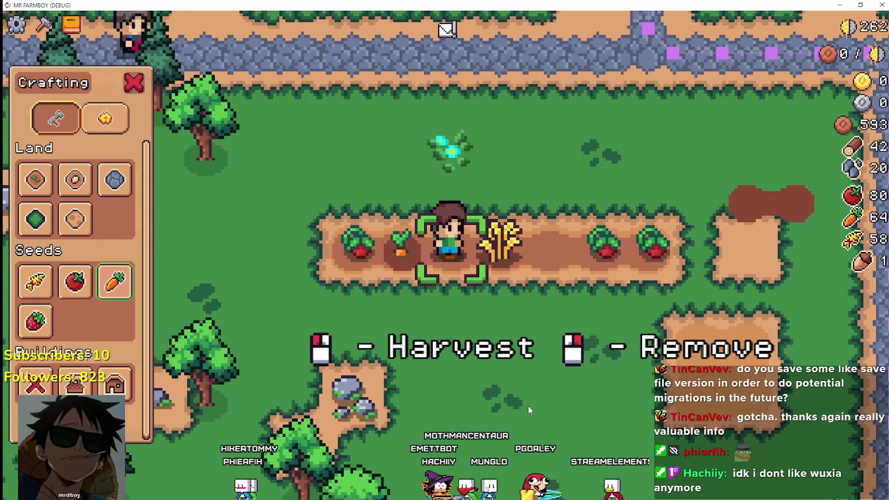
click(527, 404)
click(527, 402)
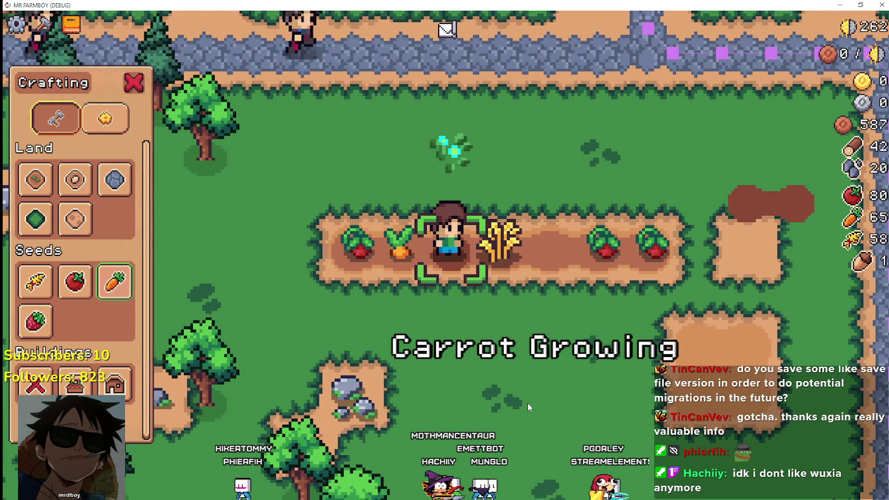
key(a)
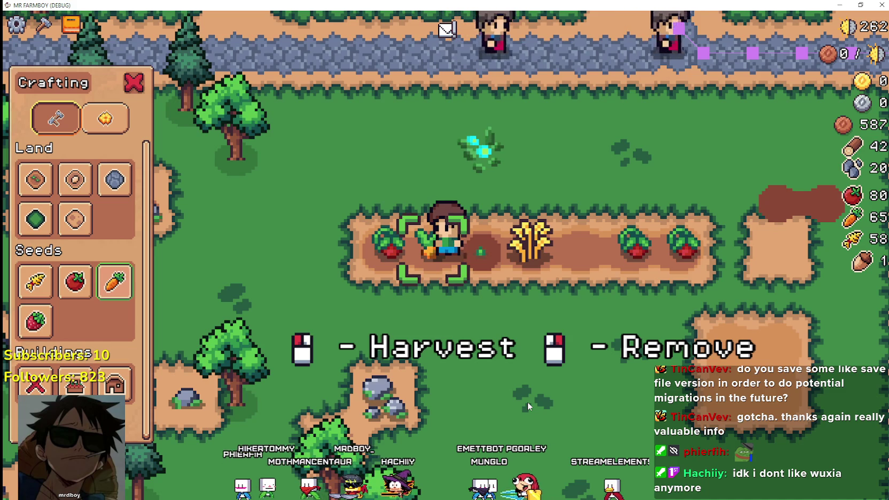
click(527, 401)
click(527, 401)
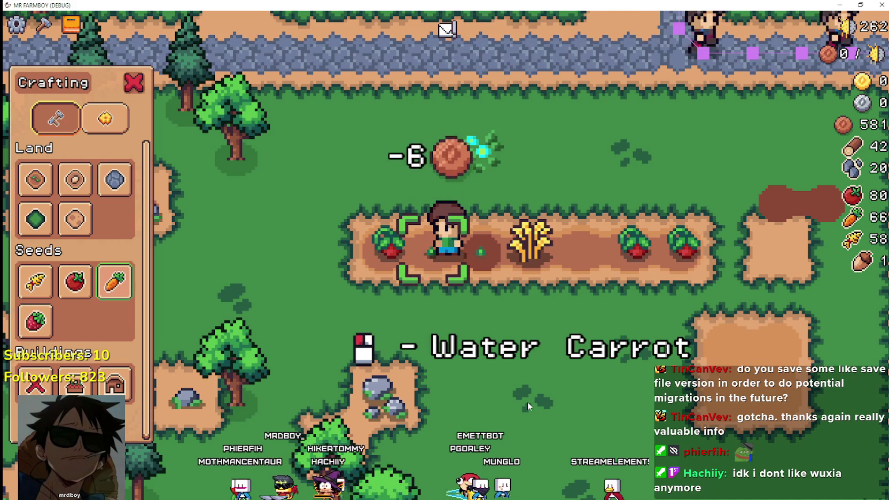
click(527, 401)
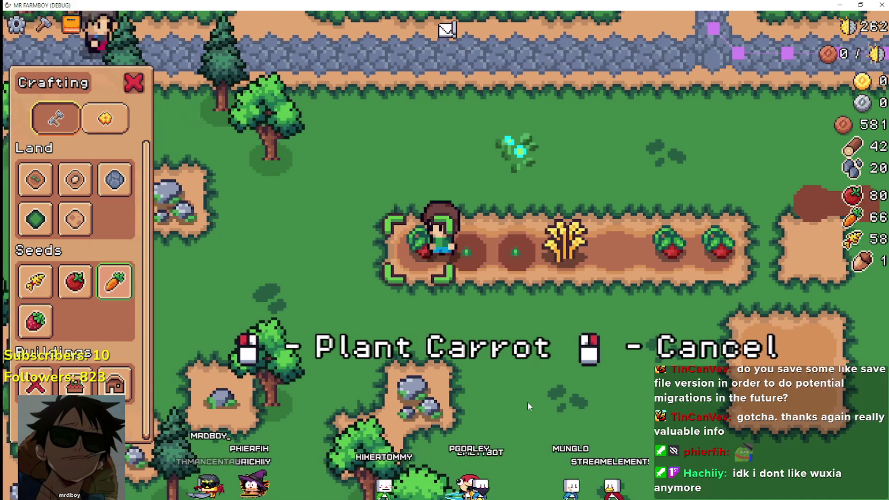
key(alt+Tab)
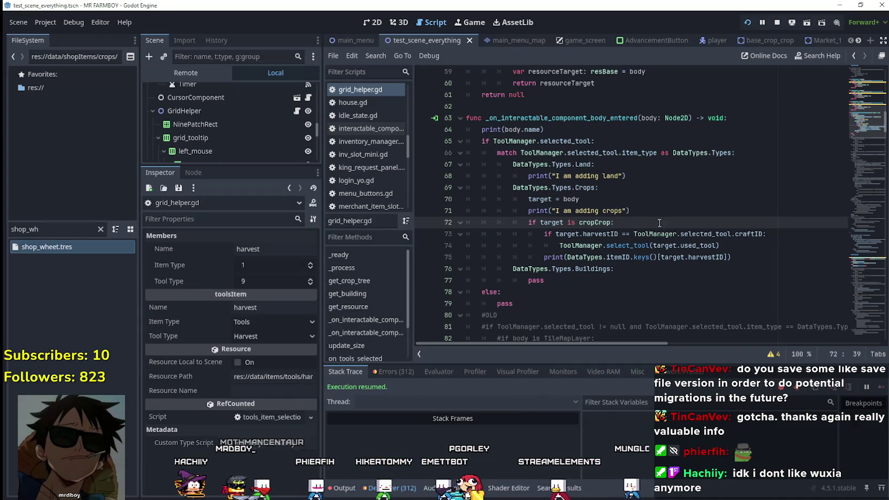
Step: Rewrite line 73's condition to begin with 'target.is_harvestable or' using autocomplete
drag(772, 247, 450, 238)
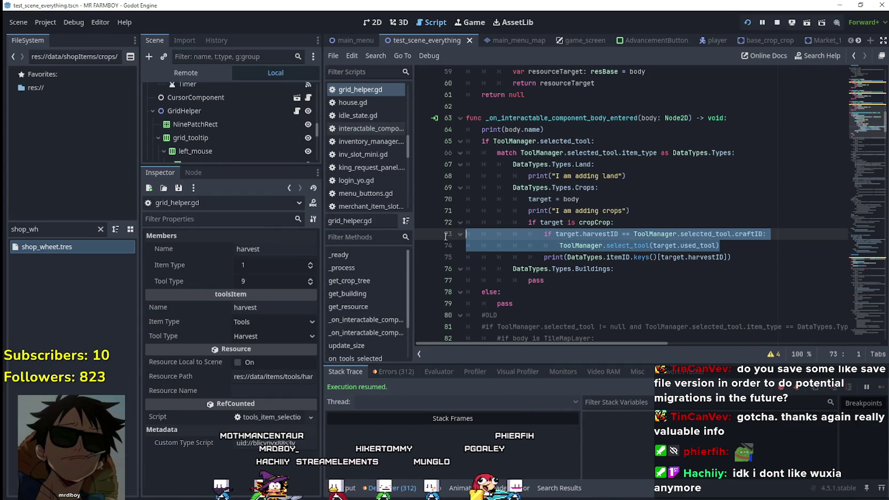
key(shift+Left)
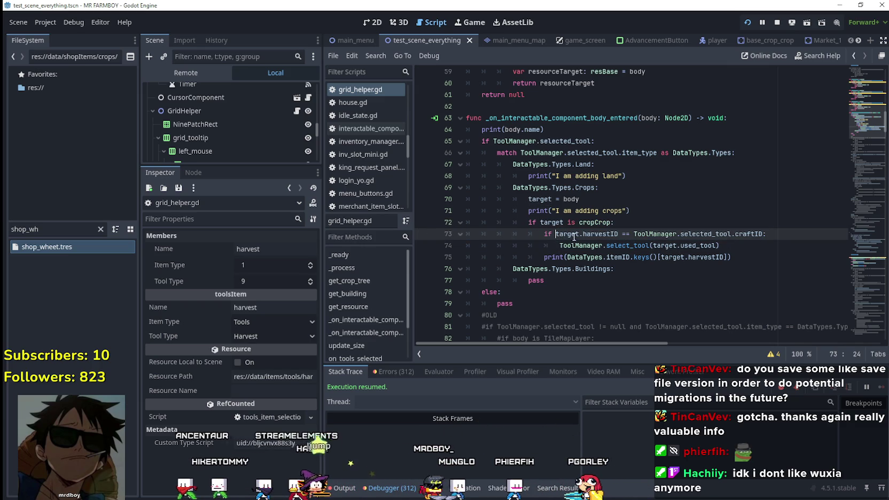
text(target)
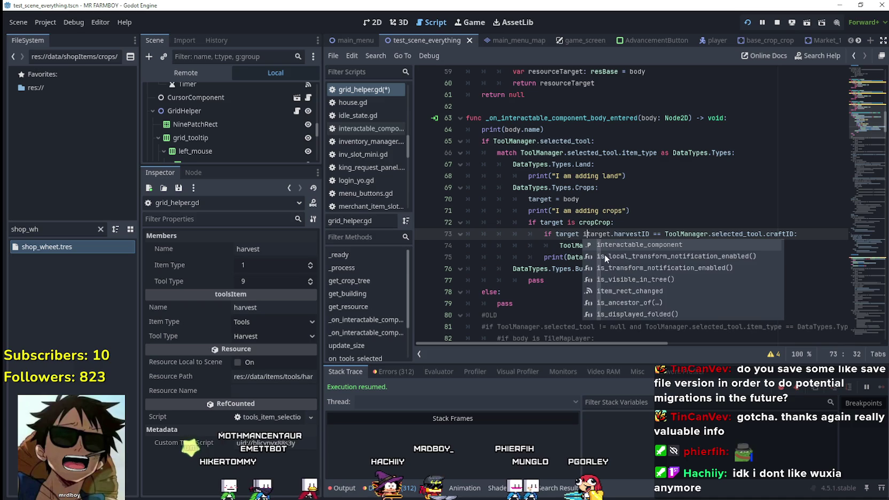
key(BackSpace)
key(BackSpace)
text(.)
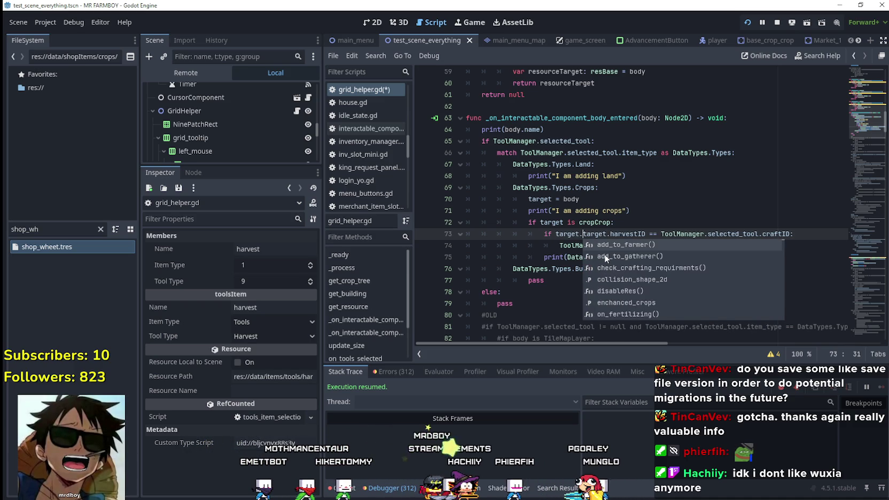
text(is_harvesta)
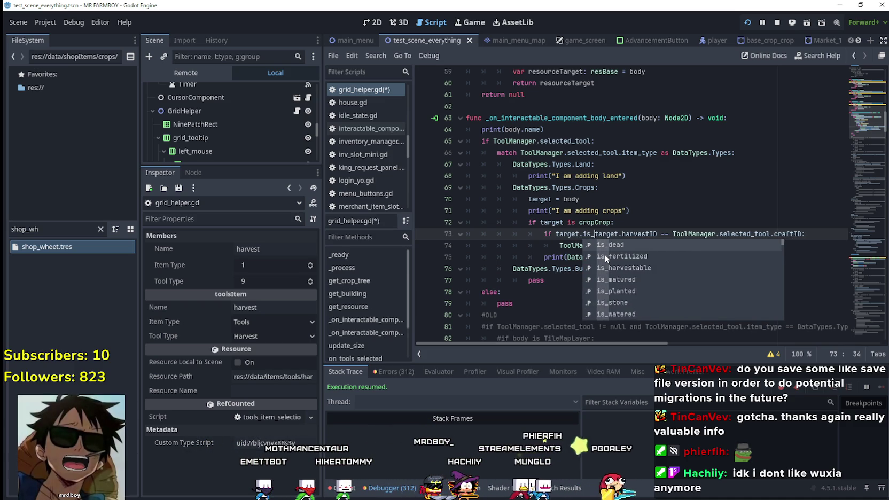
key(Return)
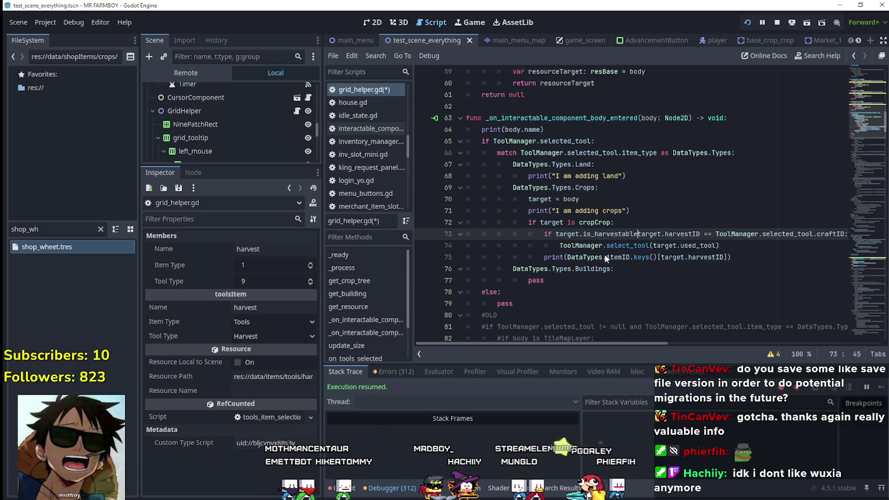
text(or)
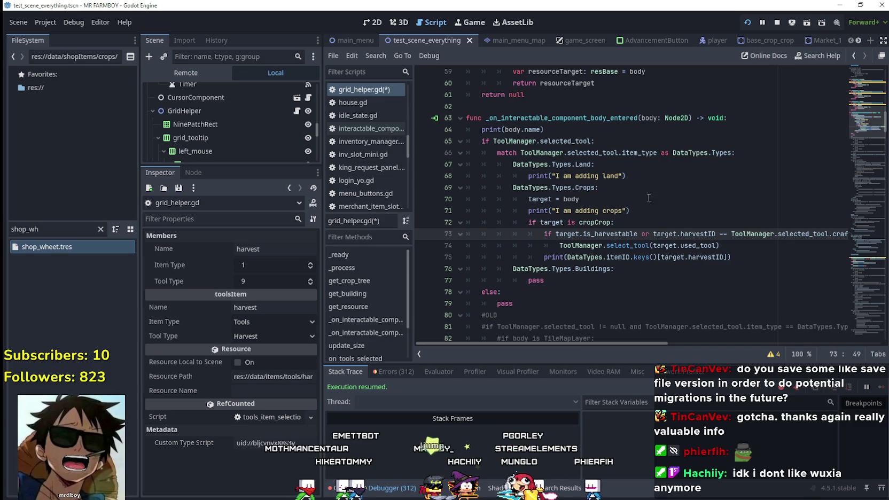
Step: Narrow the side panel, review the edited condition through line 74, and save grid_helper.gd
drag(322, 258, 243, 259)
click(725, 244)
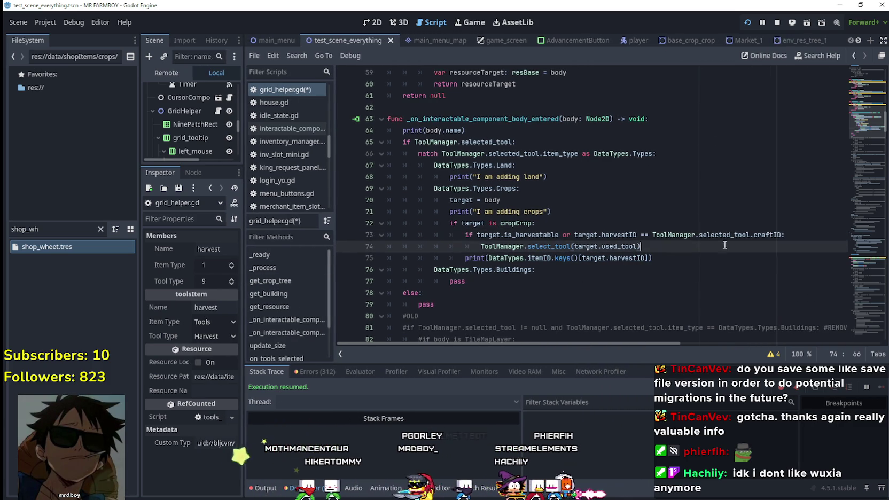
double_click(531, 235)
click(713, 246)
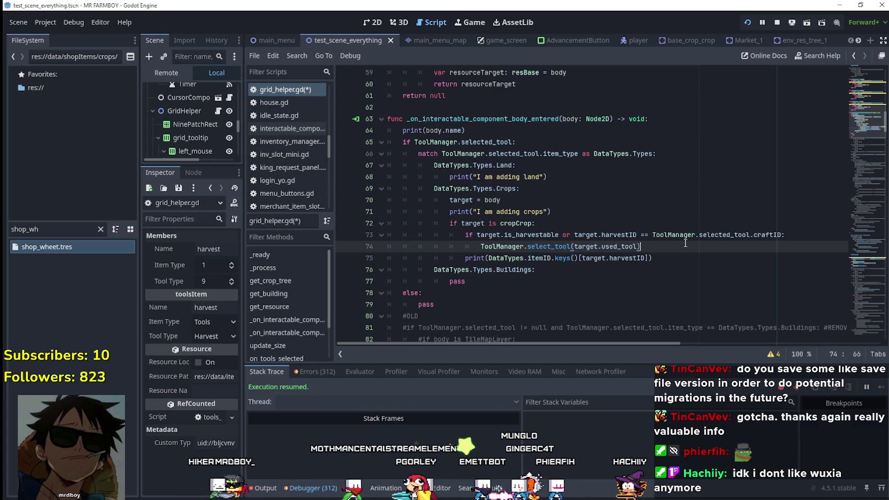
drag(685, 243, 513, 238)
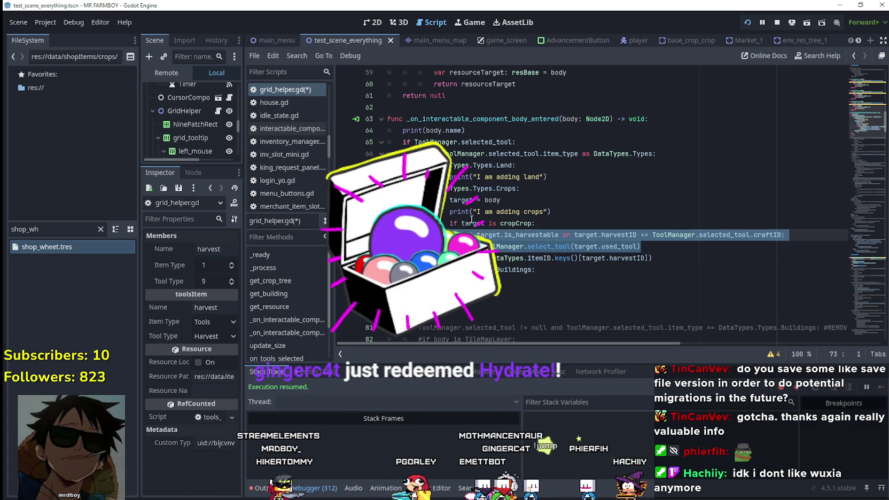
key(ctrl+s)
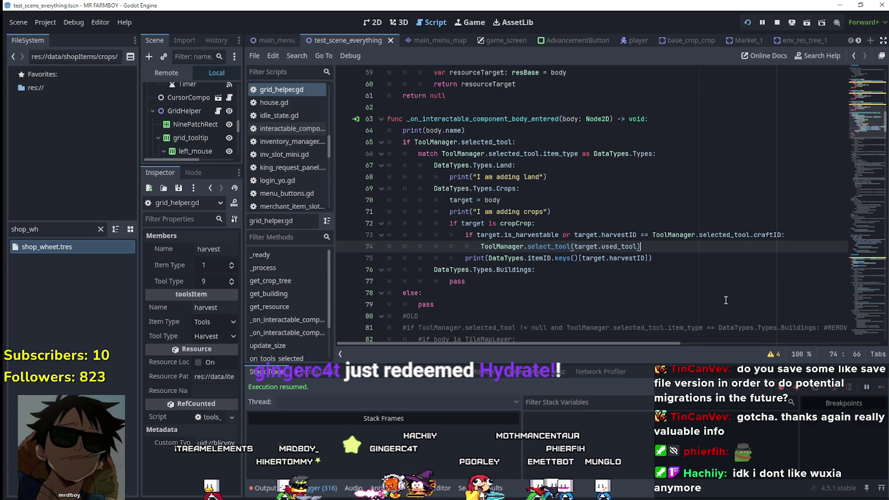
Step: Check the is_harvestable check and line 75, then switch to the running game
click(521, 234)
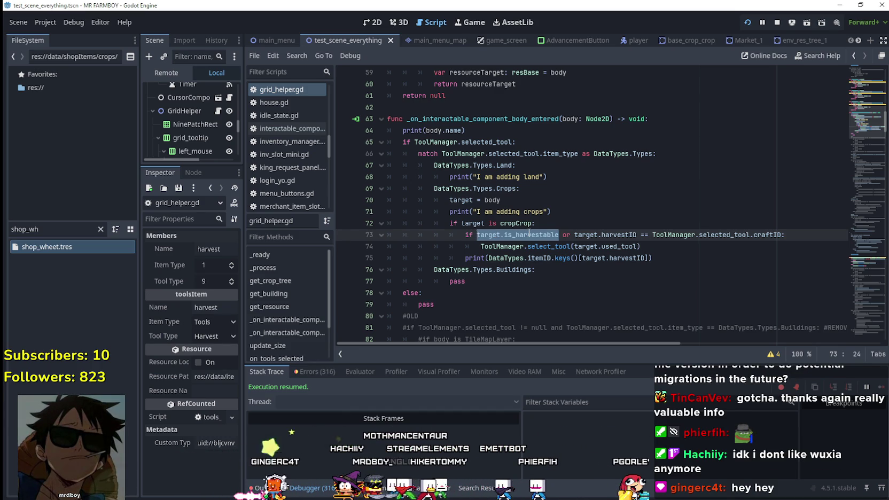
click(674, 256)
scroll(676, 253, down, 2)
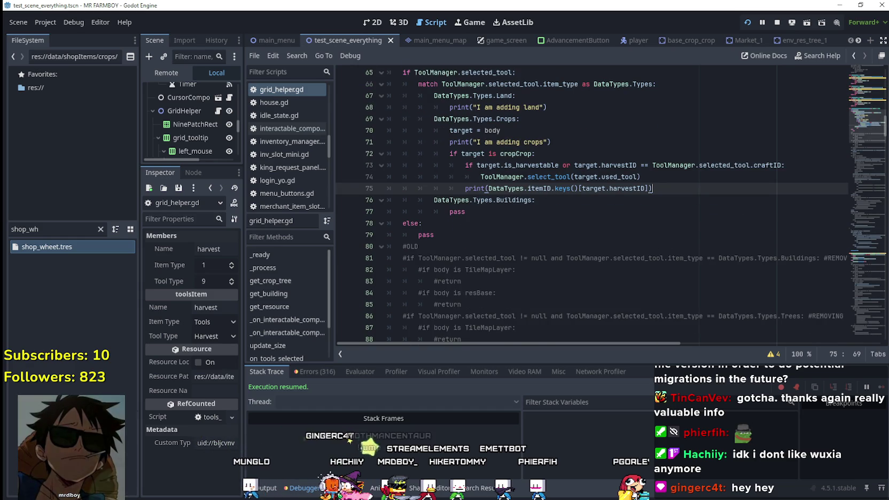
key(alt+Tab)
Step: Walk onto the ripe tomato and harvest it, raising tomatoes to 81, then return to Godot
key(s)
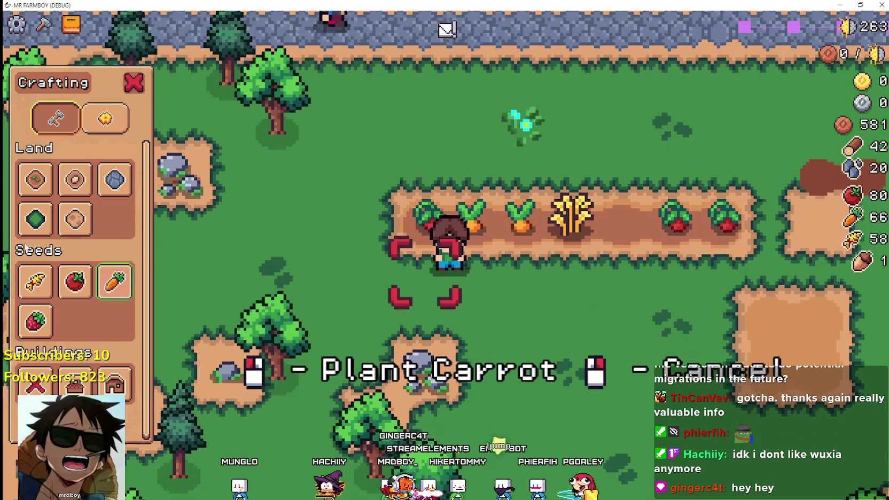
mouse_move(89, 285)
key(w)
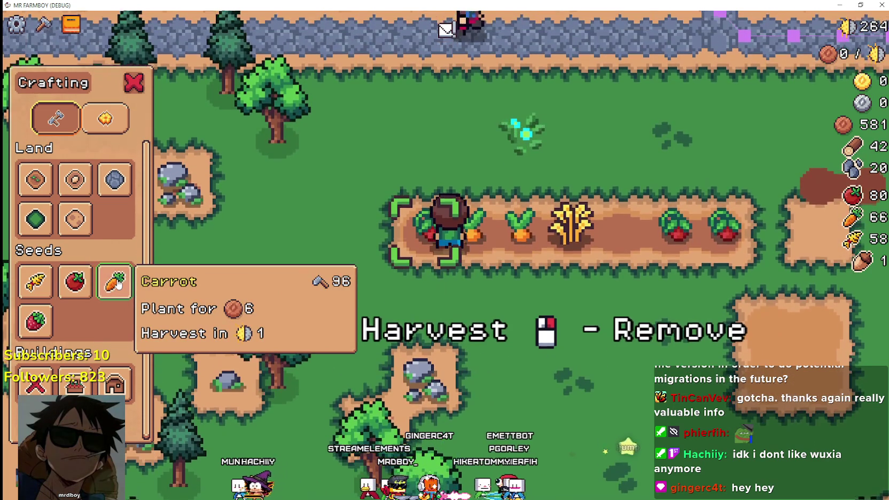
click(508, 317)
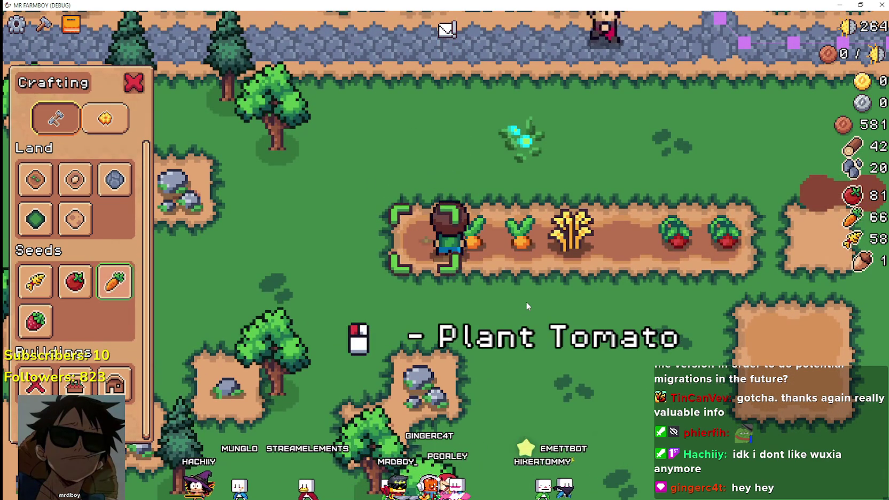
key(alt+Tab)
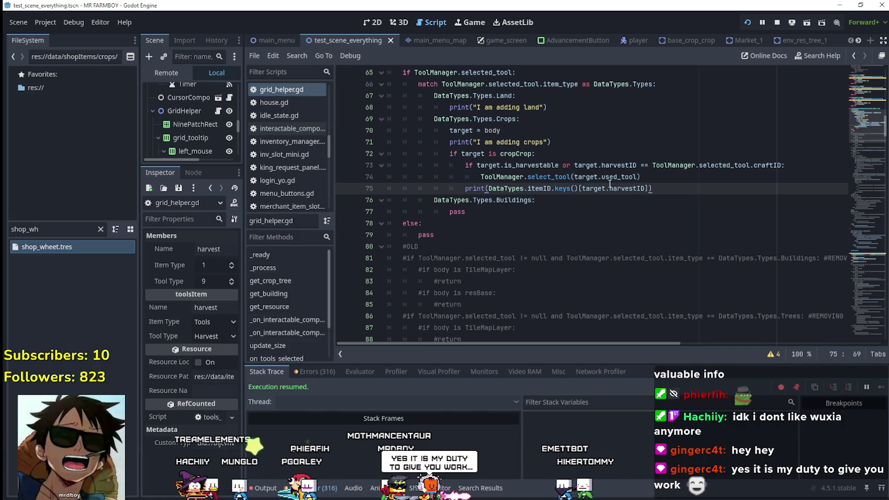
Step: Read the ToolManager and is_harvestable doc popups and select the select_tool statement on line 74
mouse_move(664, 169)
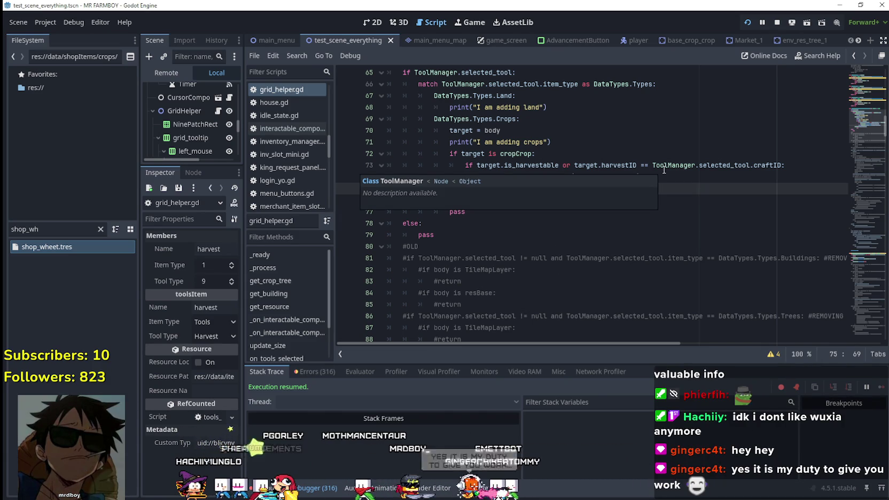
drag(640, 177, 499, 182)
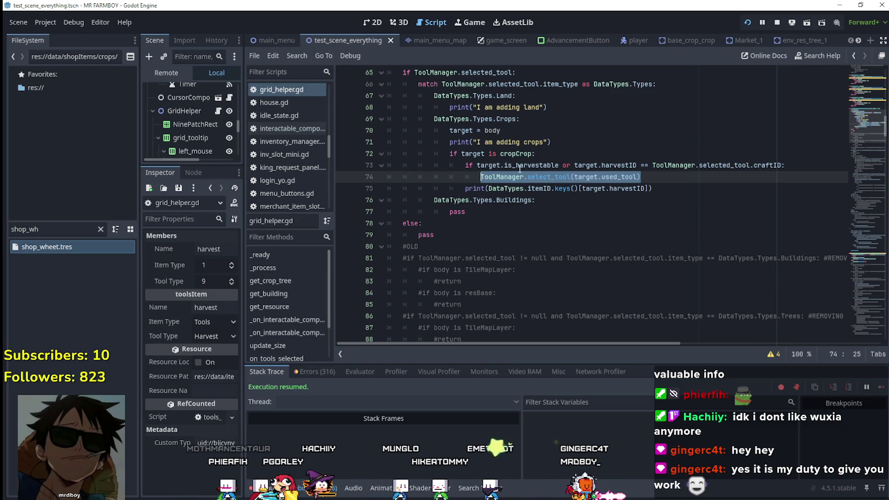
mouse_move(515, 169)
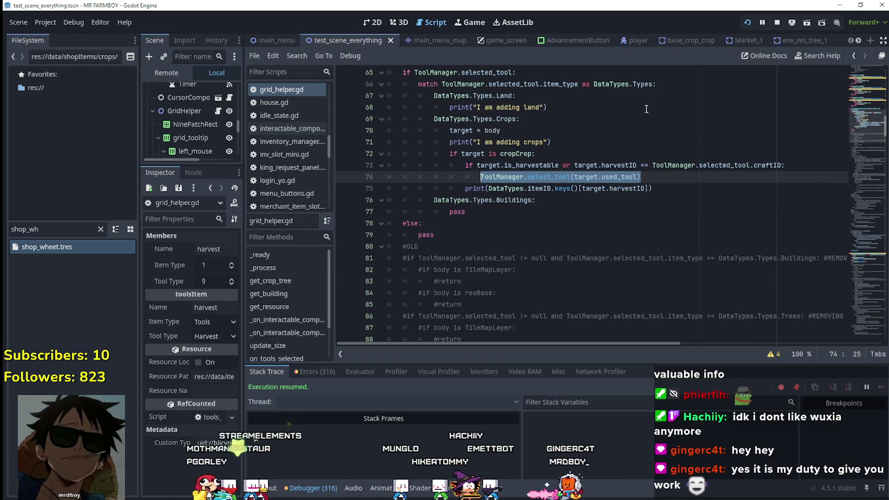
drag(557, 172, 474, 178)
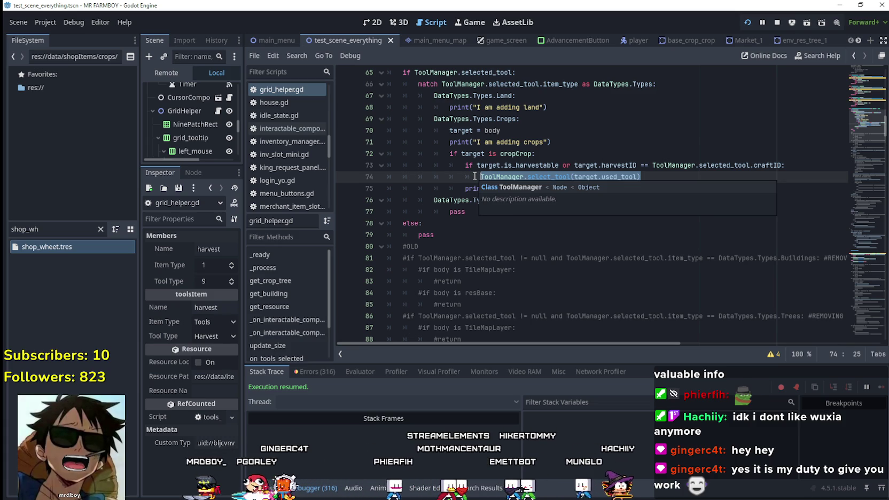
key(alt+Tab)
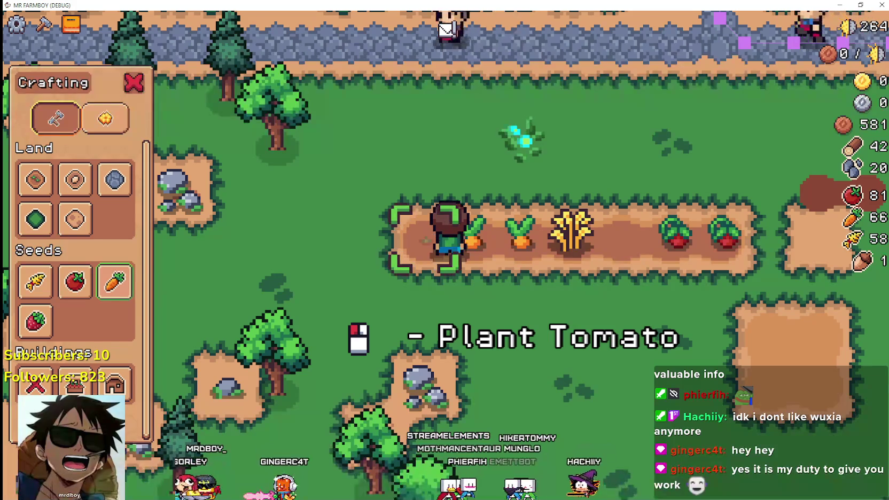
Step: Plant and water a tomato, then switch to carrot seeds and plant and water a carrot
key(alt+Tab)
key(alt+Tab)
click(359, 268)
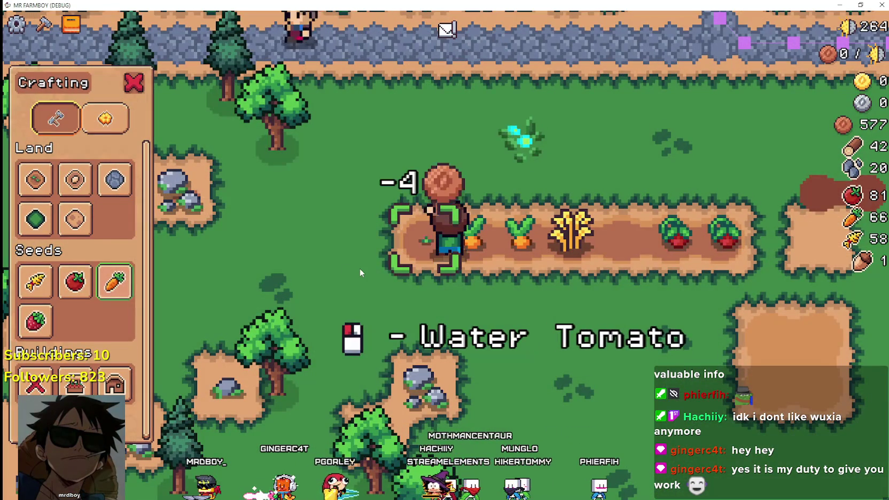
click(357, 267)
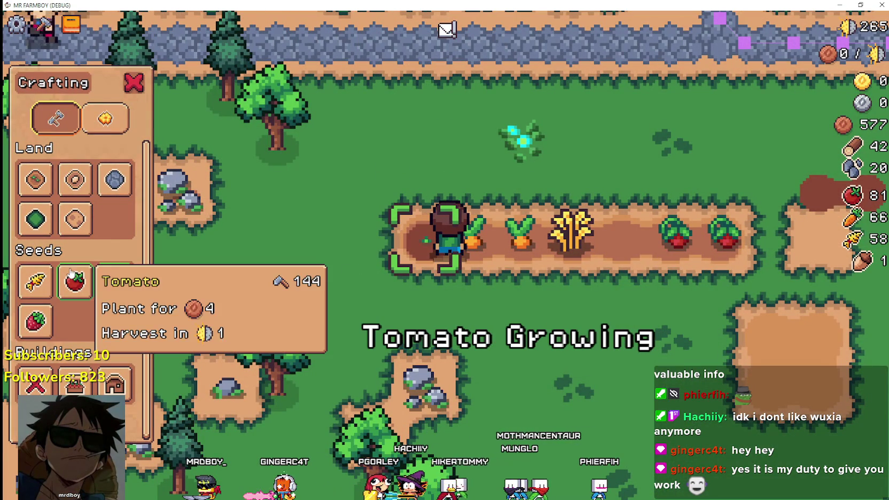
click(114, 282)
click(517, 387)
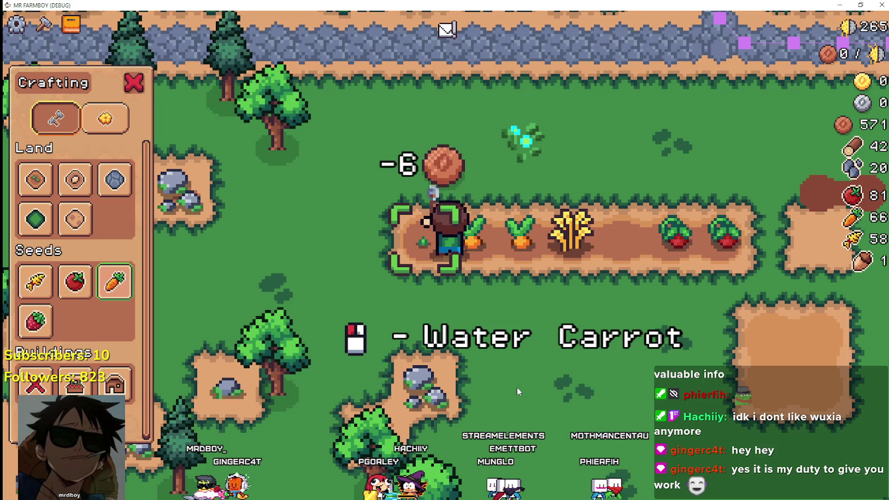
click(516, 386)
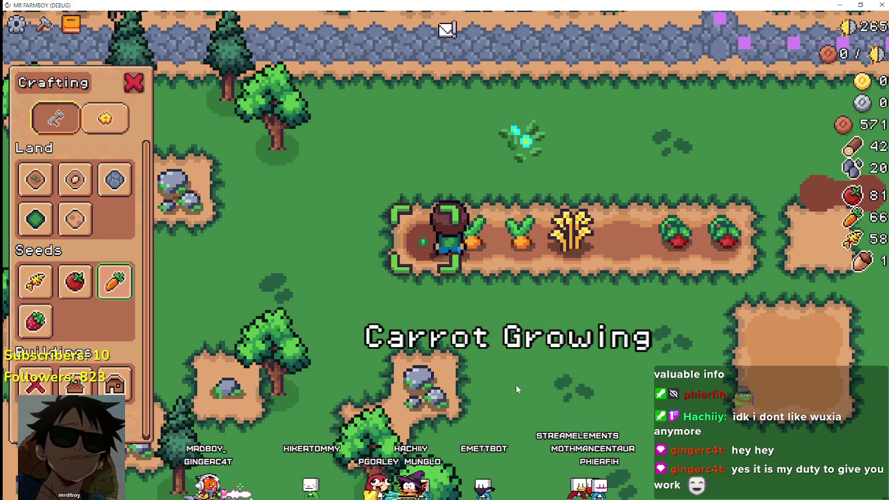
Step: Harvest the next two grown carrots and replant both, bringing carrots to 68 and coins to 265
key(d)
click(510, 382)
click(511, 382)
click(510, 381)
key(d)
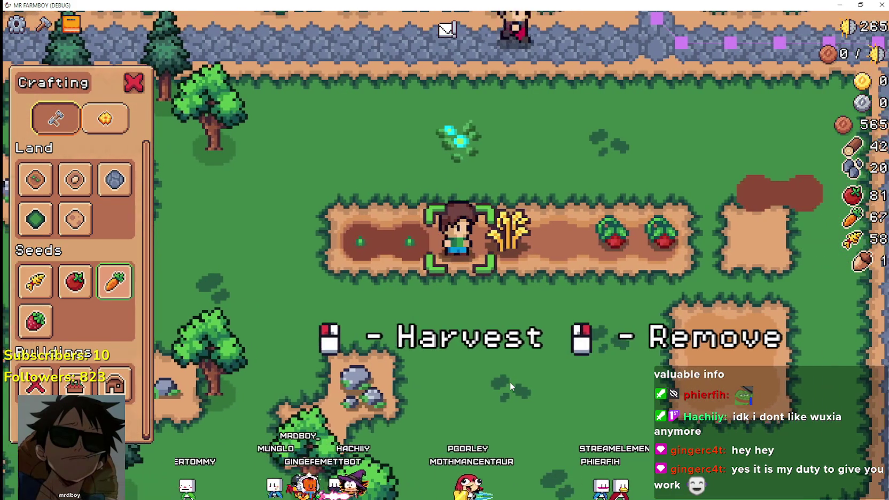
click(510, 381)
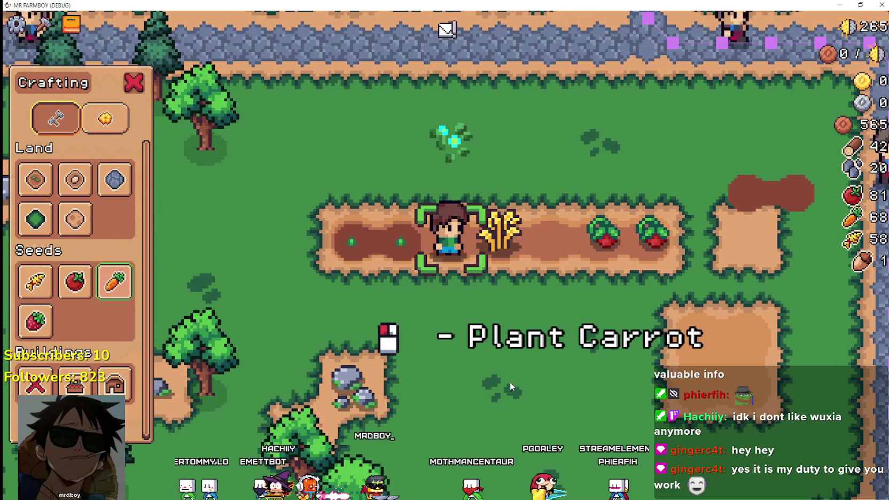
click(510, 381)
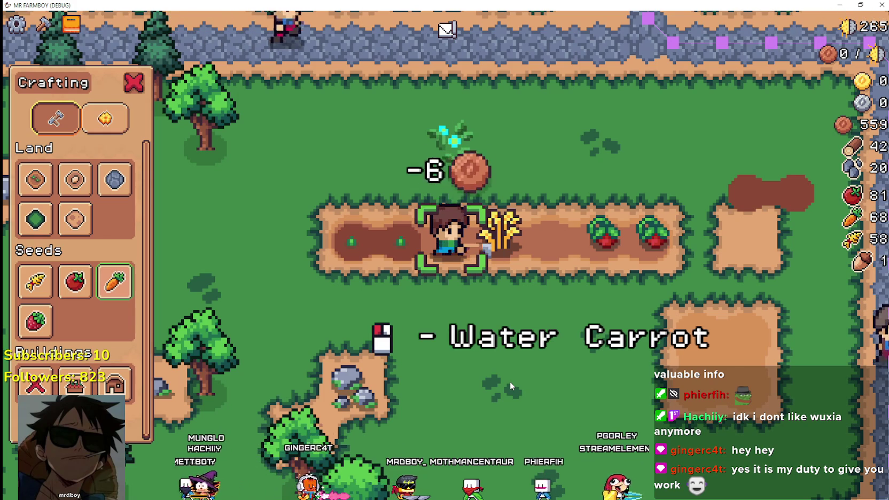
key(alt+Tab)
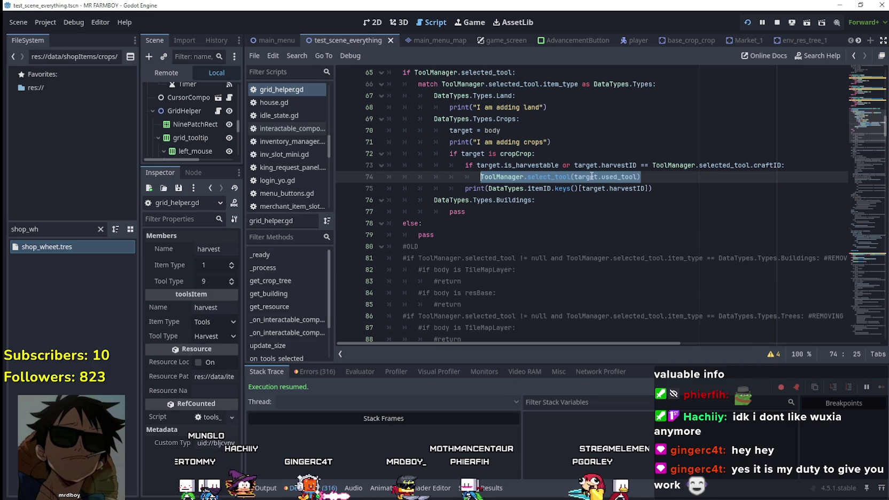
Step: Select the ToolManager.select_tool(target.used_tool) statement on line 74 and add a breakpoint there
click(671, 187)
drag(661, 174, 490, 177)
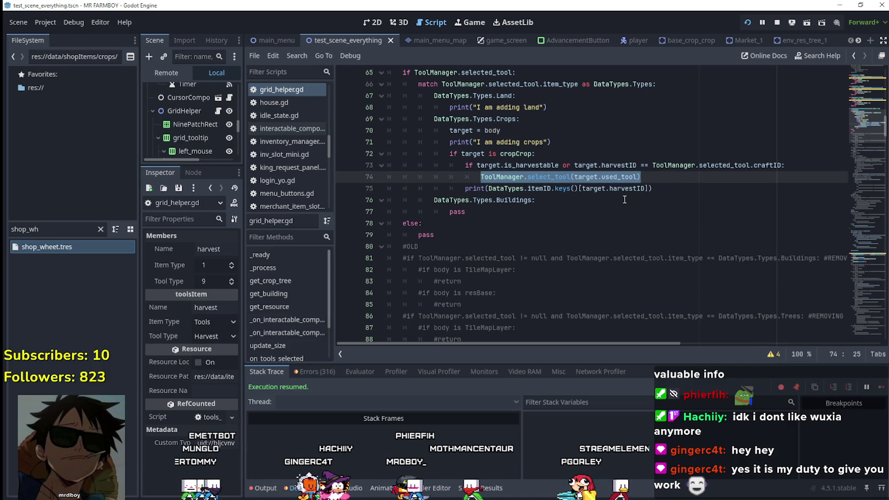
scroll(619, 202, up, 2)
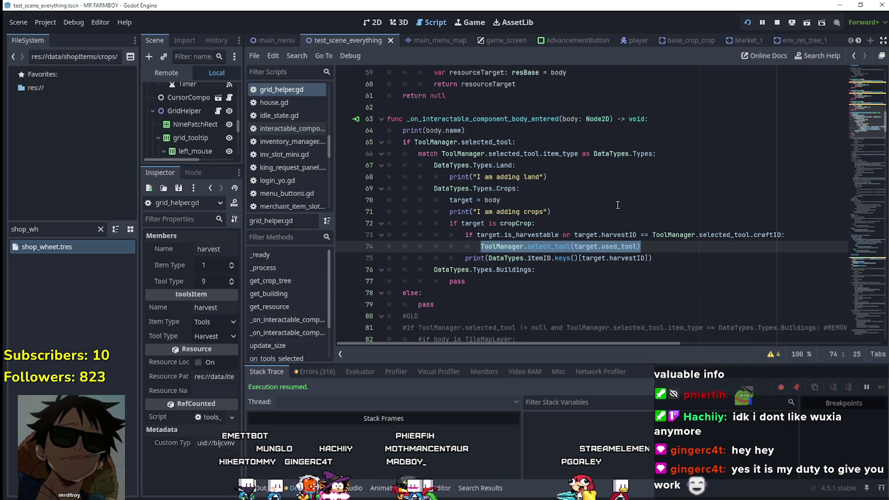
click(535, 247)
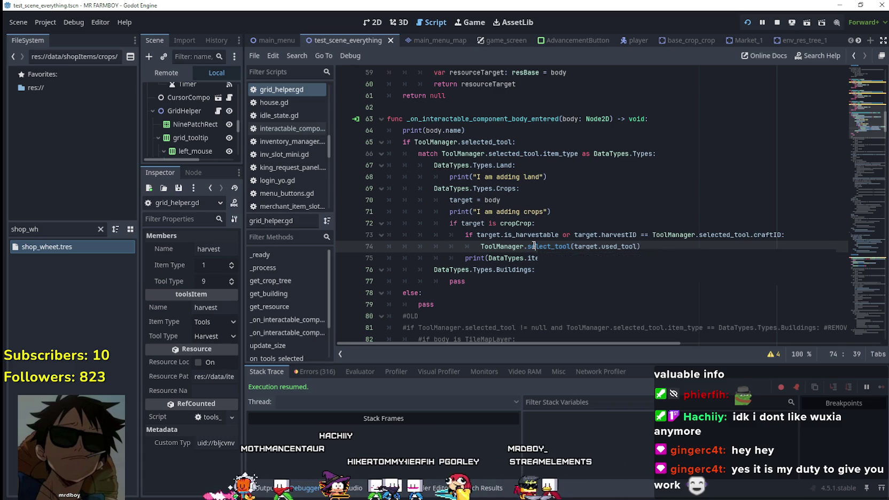
click(687, 250)
key(shift+Home)
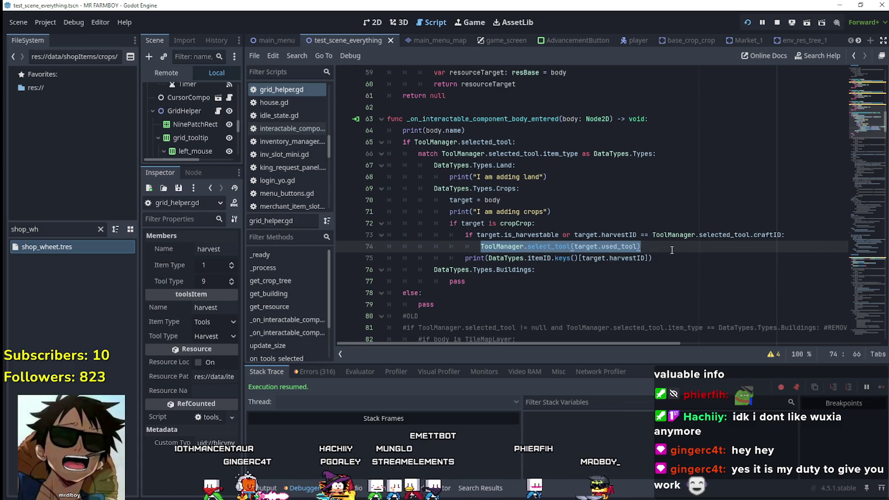
click(672, 250)
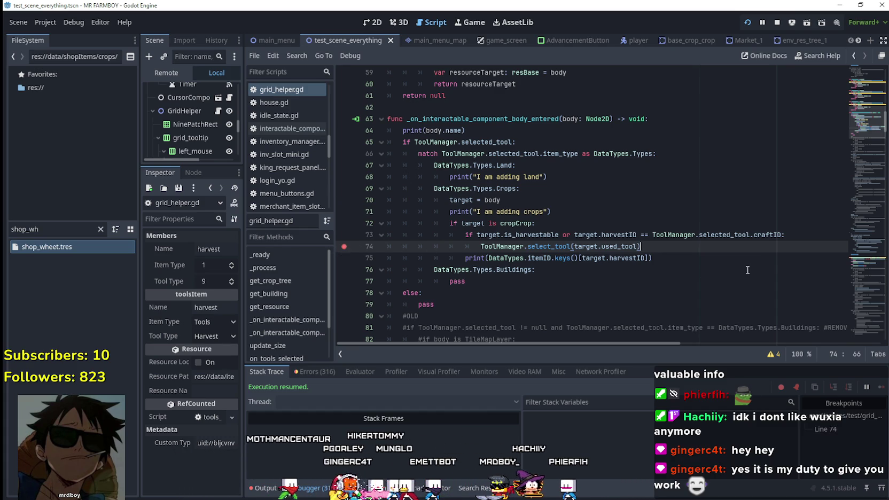
key(alt+Tab)
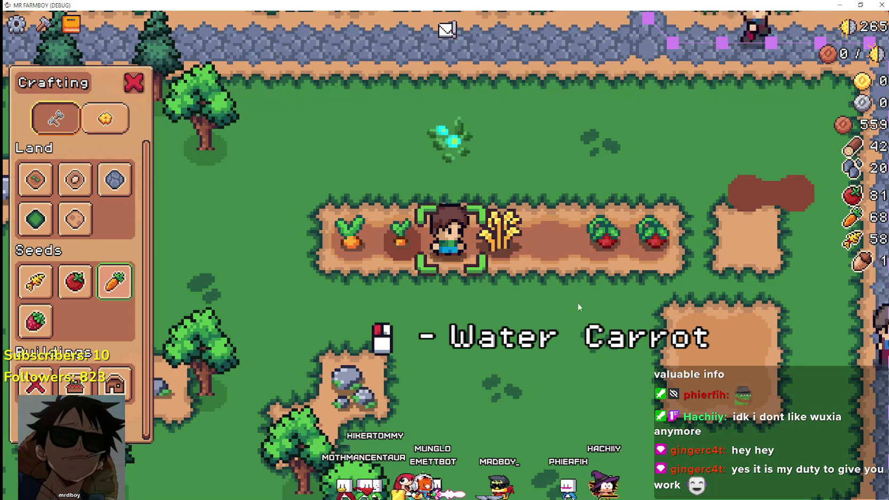
Step: Trigger the line-74 breakpoint, continue three times, and harvest the wheat to reach 59
key(d)
click(880, 388)
click(881, 386)
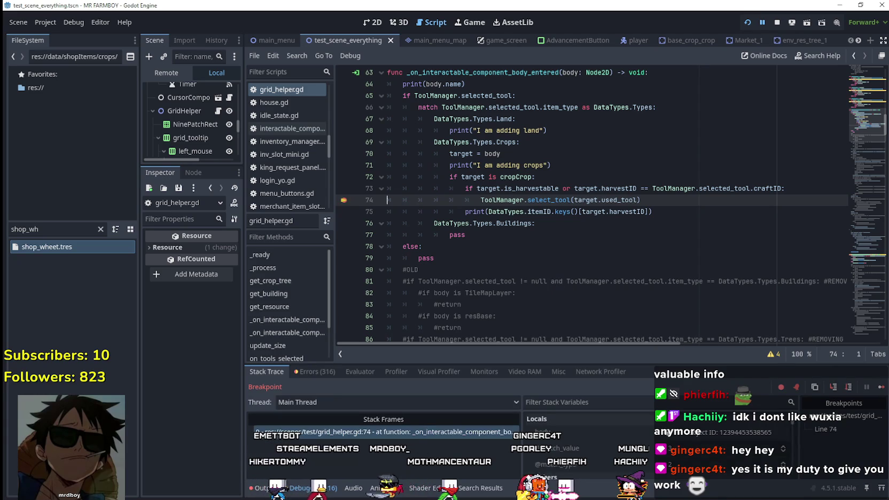
click(881, 387)
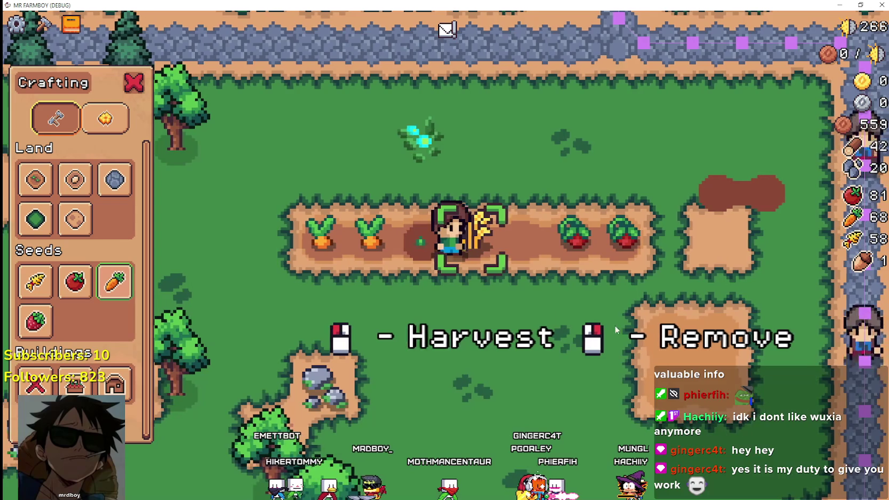
click(532, 281)
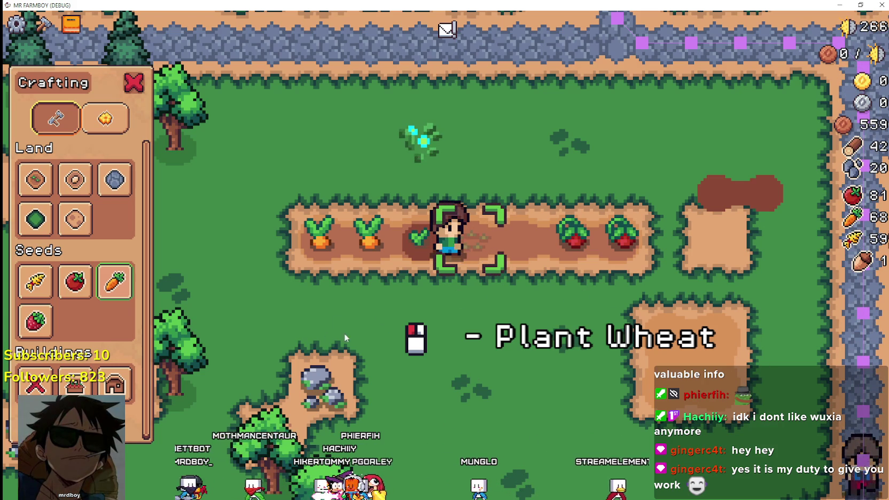
key(alt+Tab)
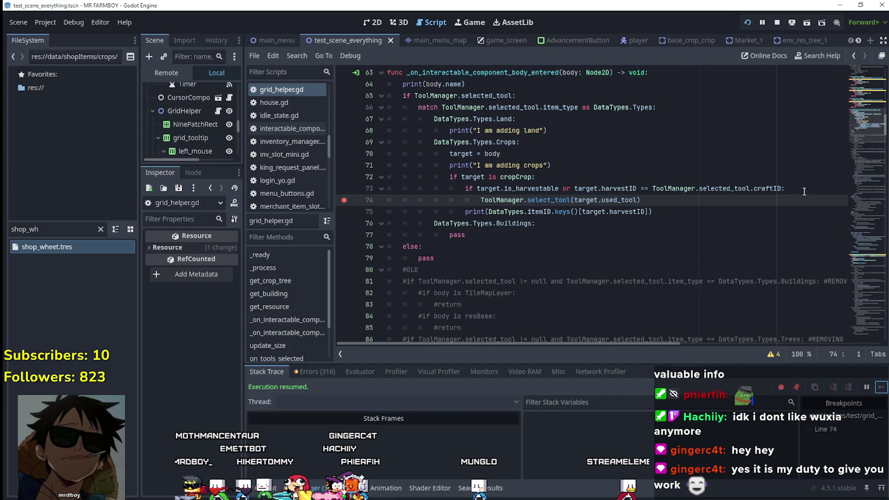
Step: Select the update_tooltip() call on line 29 and briefly look at the running game
scroll(866, 91, up, 15)
scroll(863, 94, down, 5)
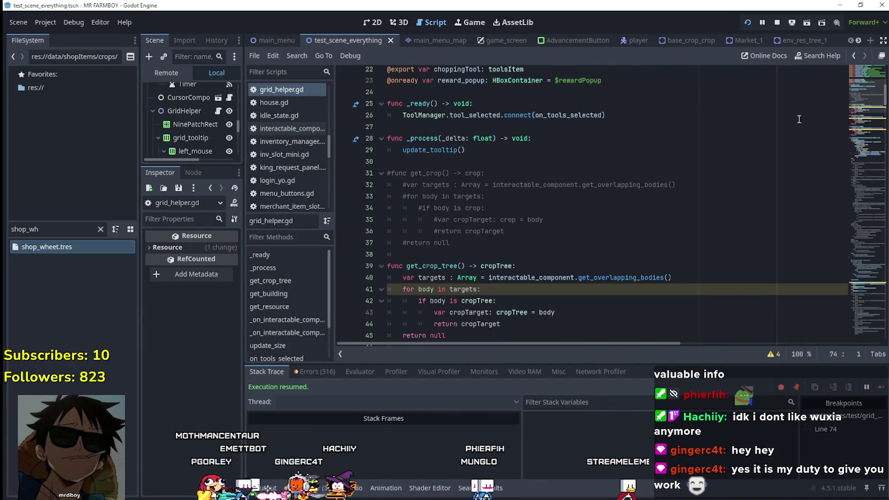
drag(403, 150, 479, 146)
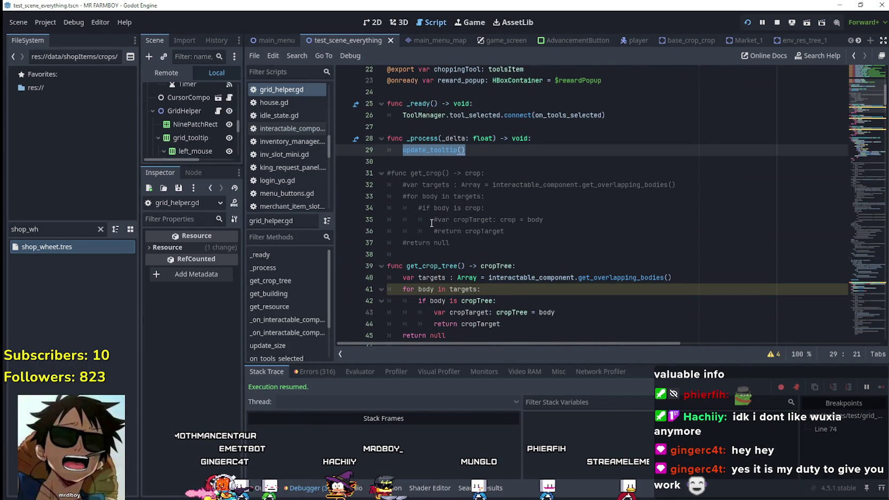
key(alt+Tab)
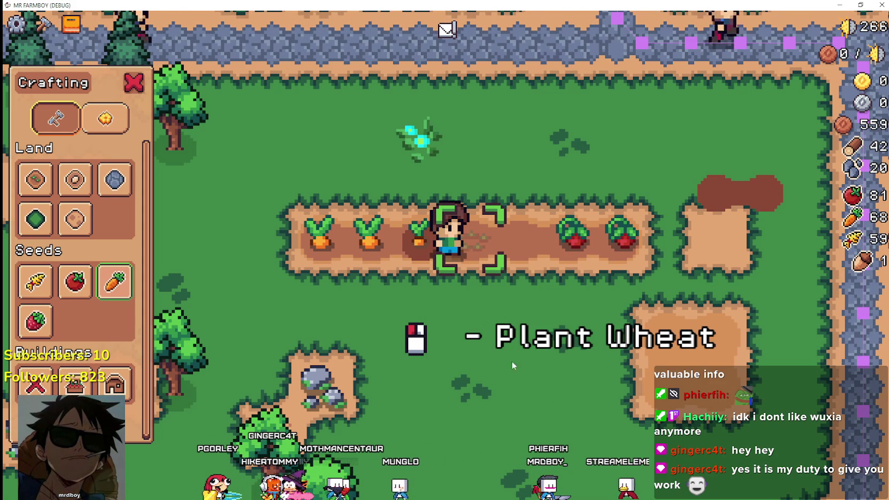
key(alt+Tab)
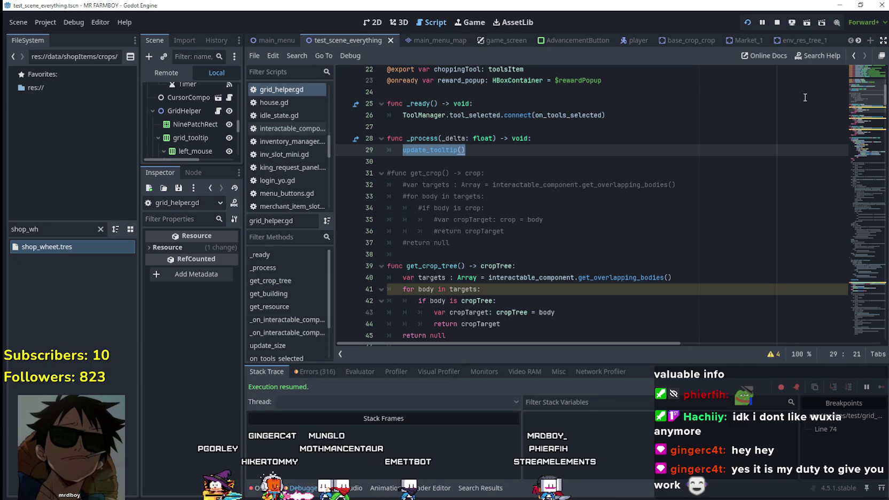
Step: Scroll via the minimap back to line 73 and select the target.is_harvestable check
scroll(863, 96, down, 5)
scroll(864, 94, up, 9)
scroll(863, 94, down, 10)
scroll(866, 126, up, 2)
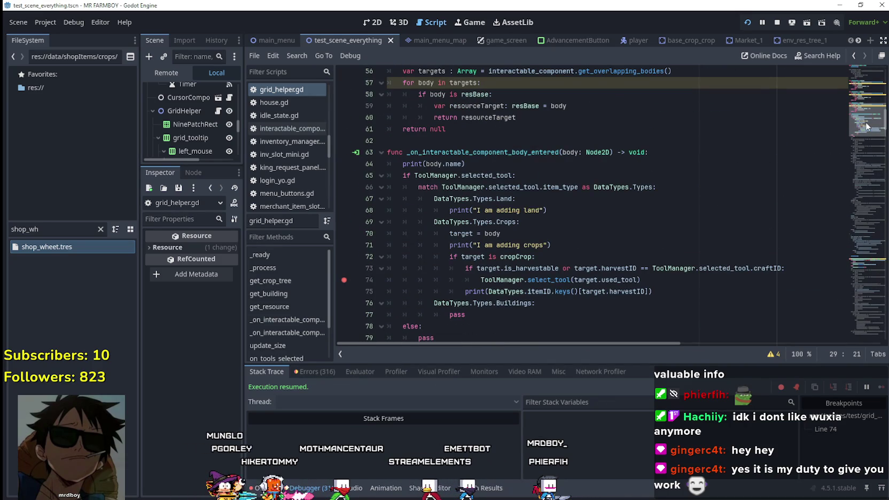
scroll(866, 126, up, 13)
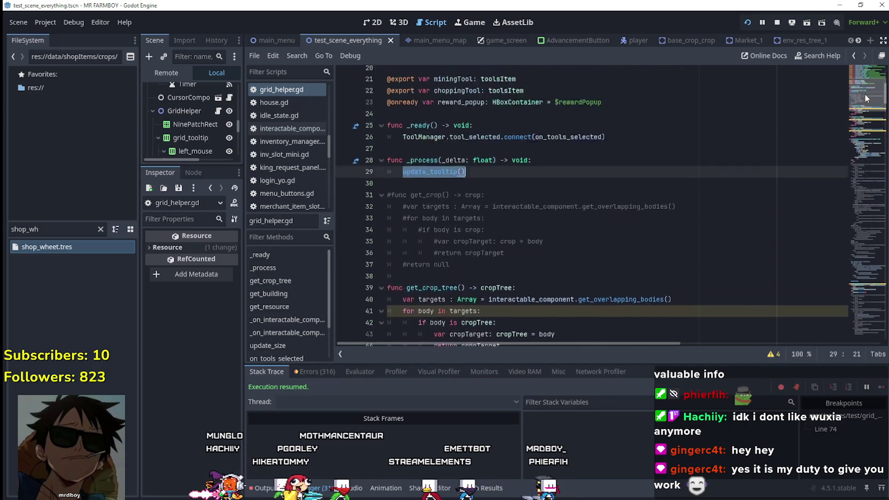
scroll(866, 96, down, 2)
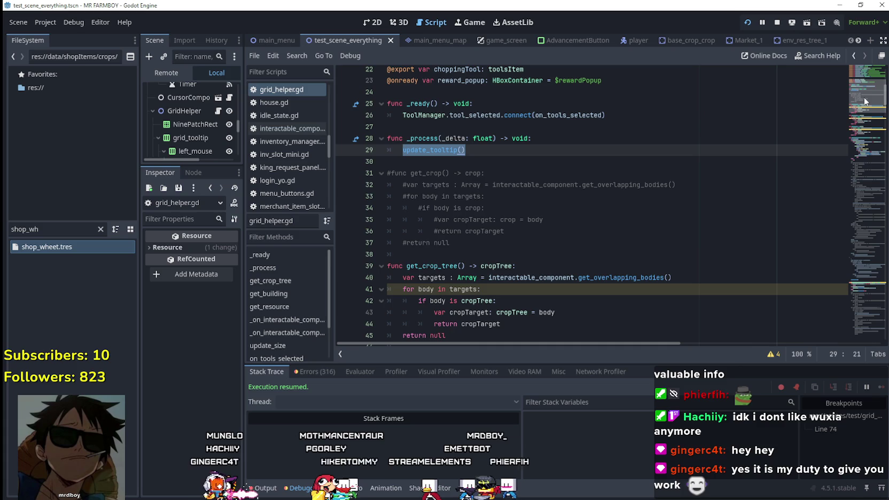
scroll(865, 100, down, 9)
scroll(867, 100, up, 9)
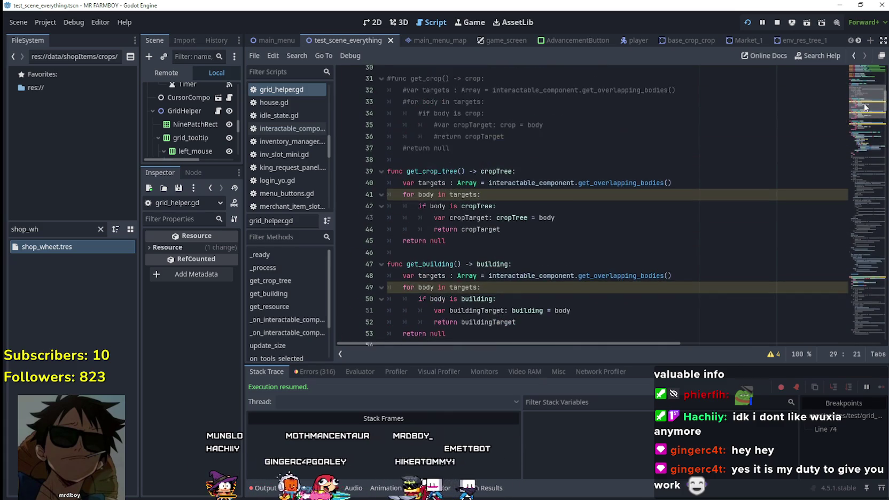
drag(866, 100, 860, 131)
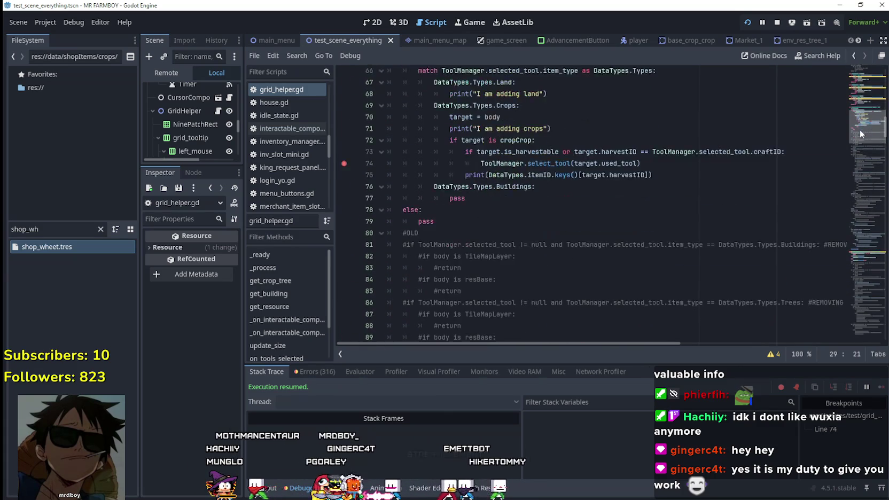
click(668, 173)
scroll(620, 214, up, 2)
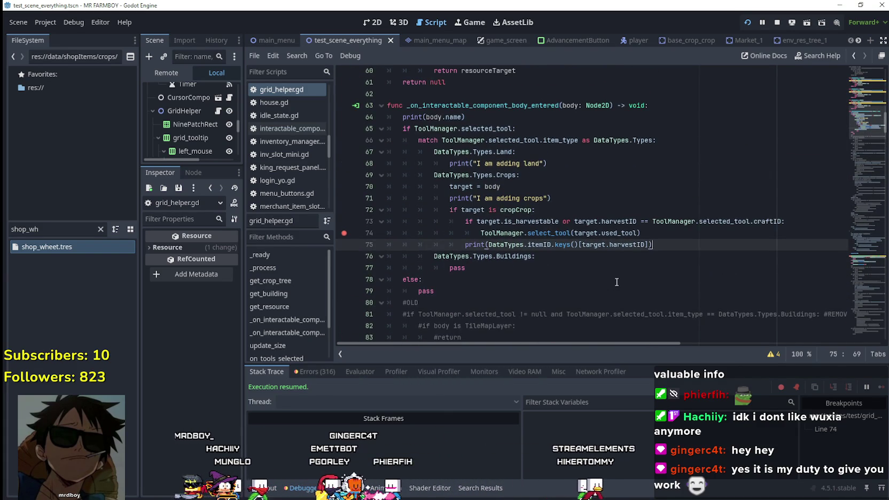
drag(530, 225, 496, 224)
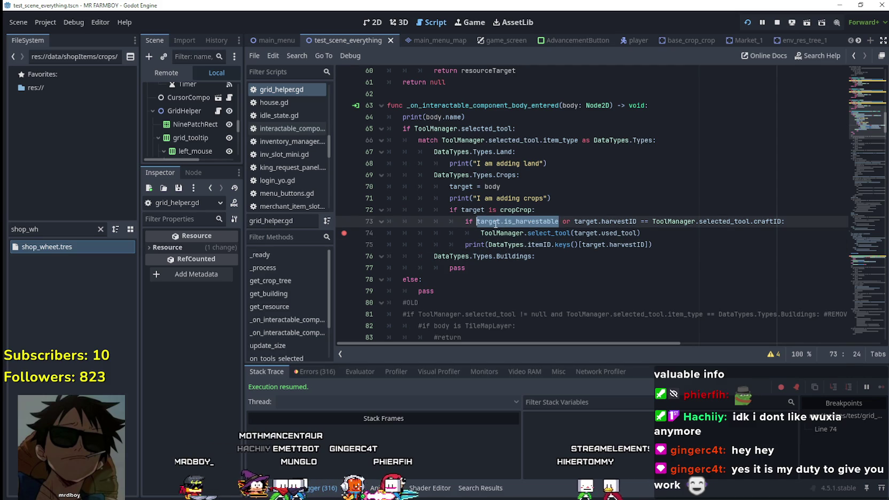